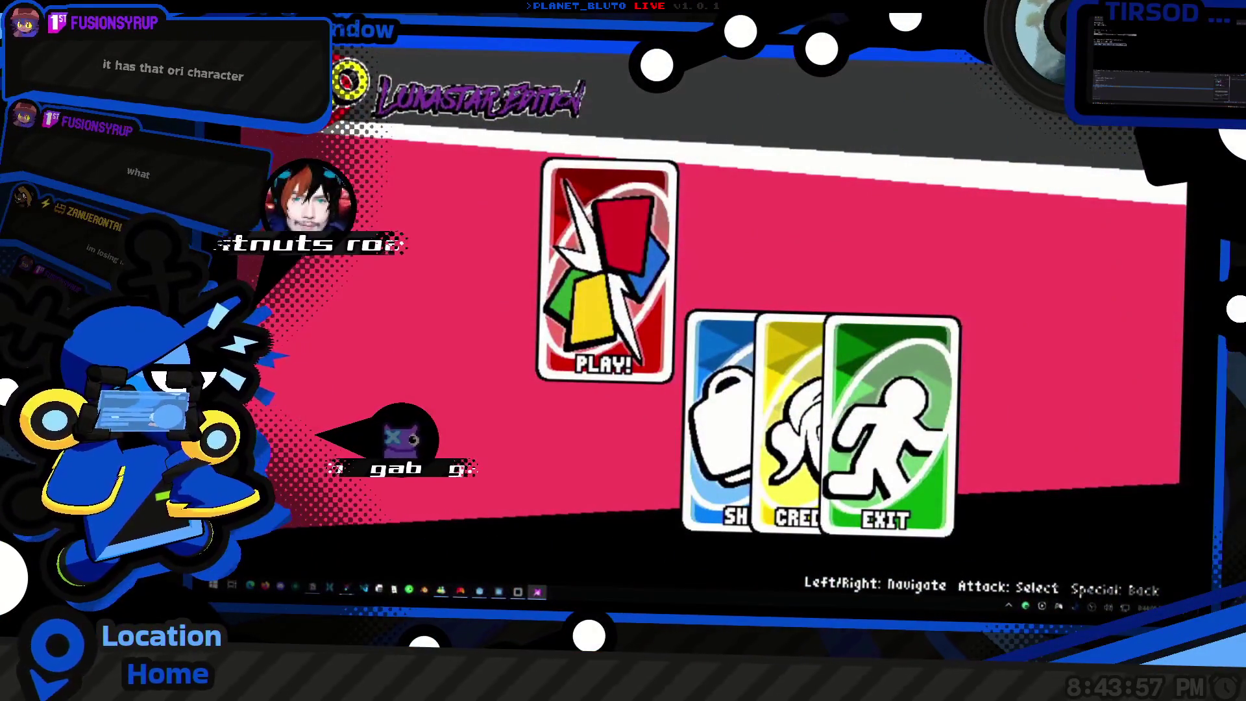
# Choose PLAY from the UNO Lukastar Edition main menu to reach the match settings
pyautogui.press('Right')
pyautogui.press('Right')
pyautogui.press('Right')
pyautogui.press('Left')
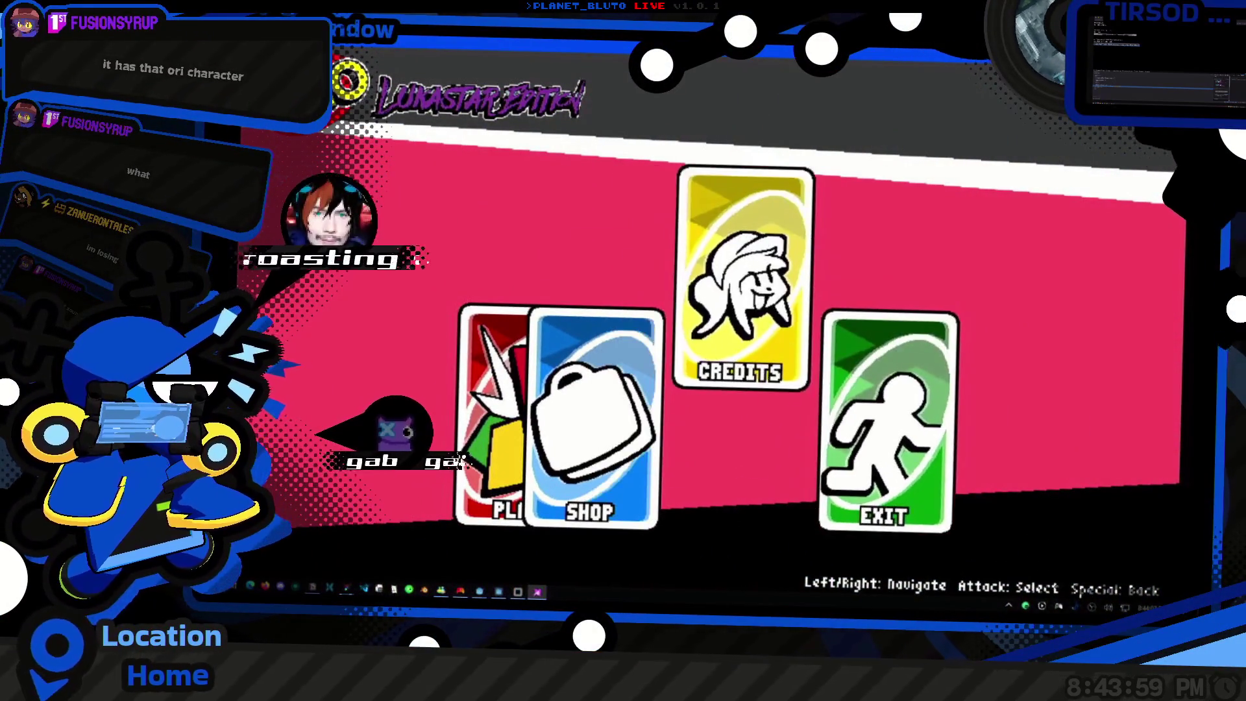
pyautogui.press('Left')
pyautogui.press('Left')
pyautogui.press('Right')
pyautogui.press('Right')
pyautogui.press('Left')
pyautogui.press('Left')
pyautogui.press('Return')
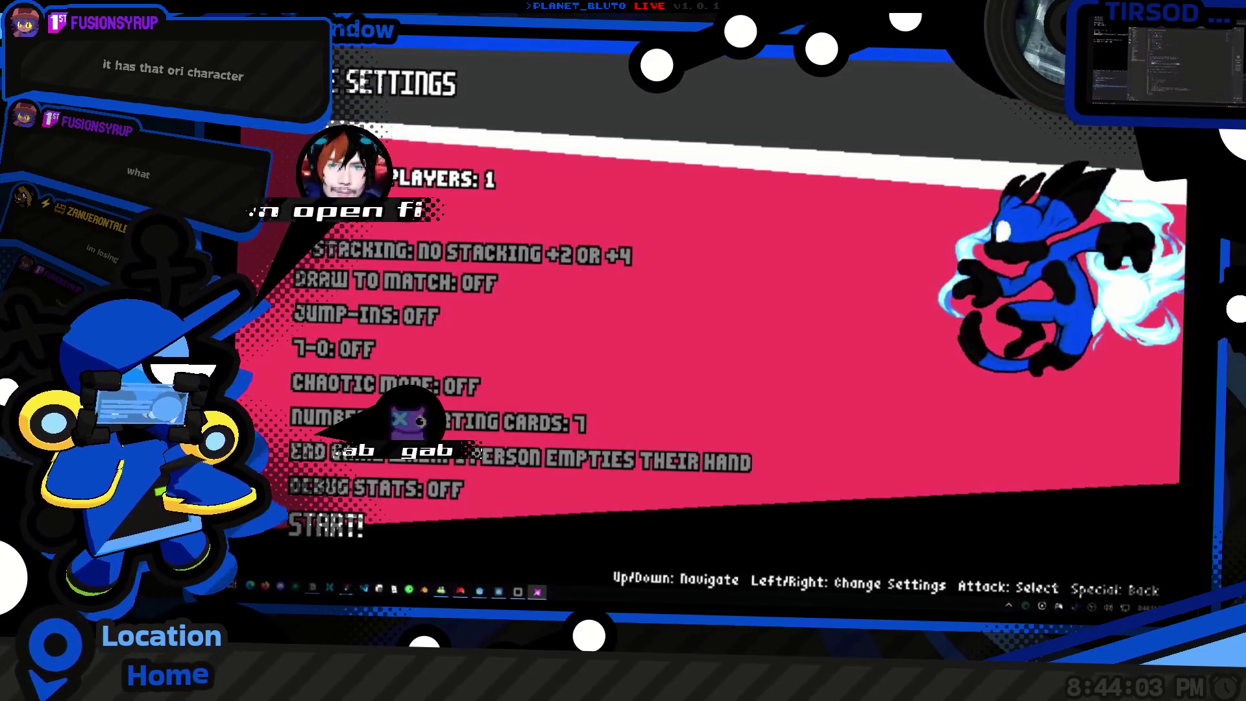
# Raise NO. OF AI PLAYERS to 3 and start the match
pyautogui.press('Down')
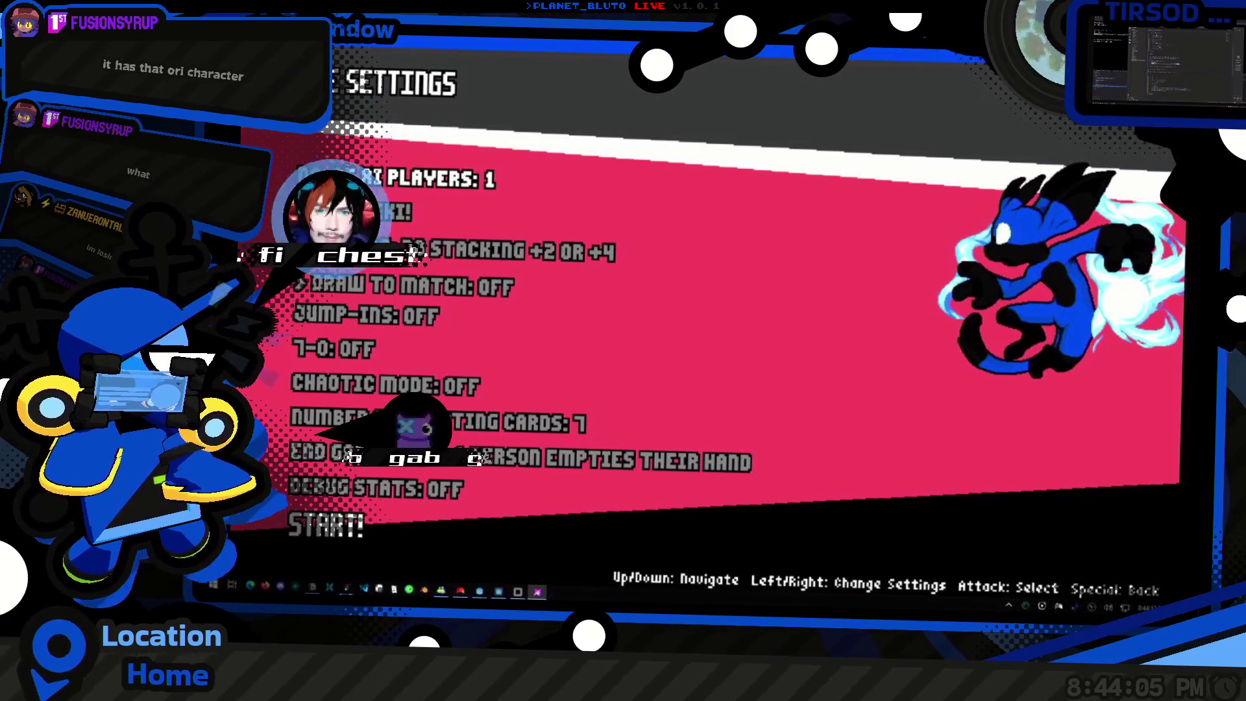
pyautogui.press('Down')
pyautogui.press('Down')
pyautogui.press('Up')
pyautogui.press('Up')
pyautogui.press('Up')
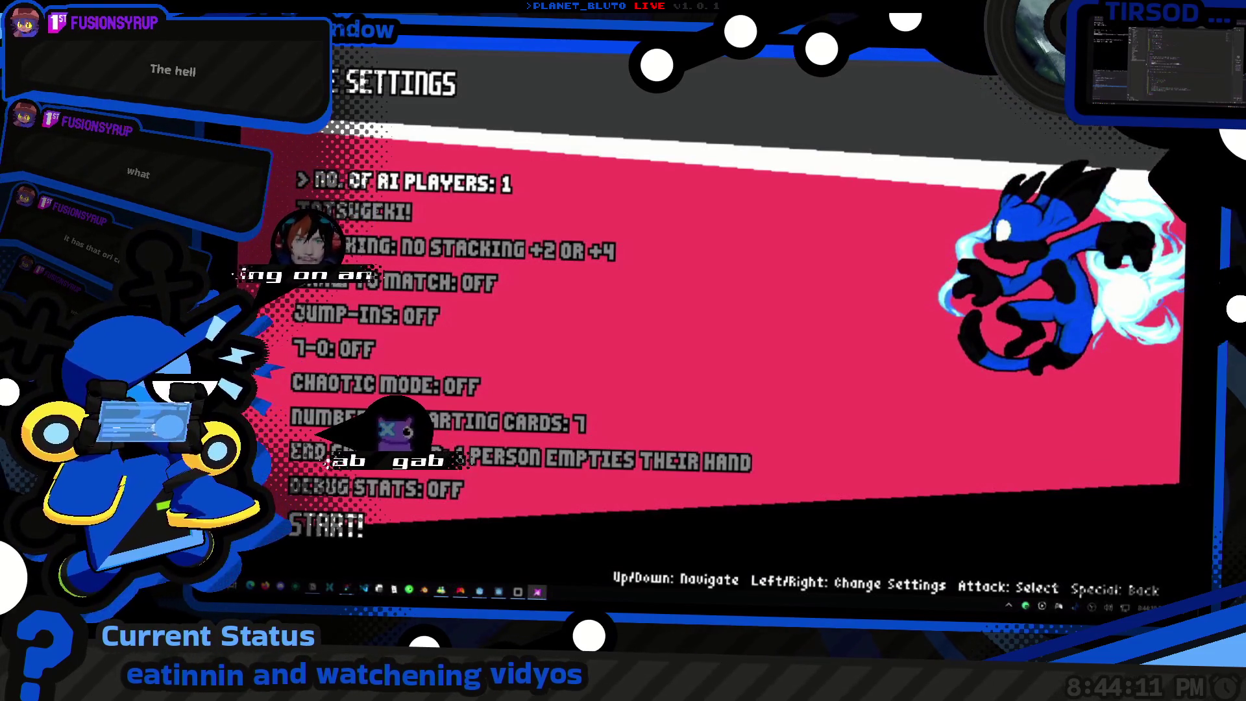
pyautogui.press('Up')
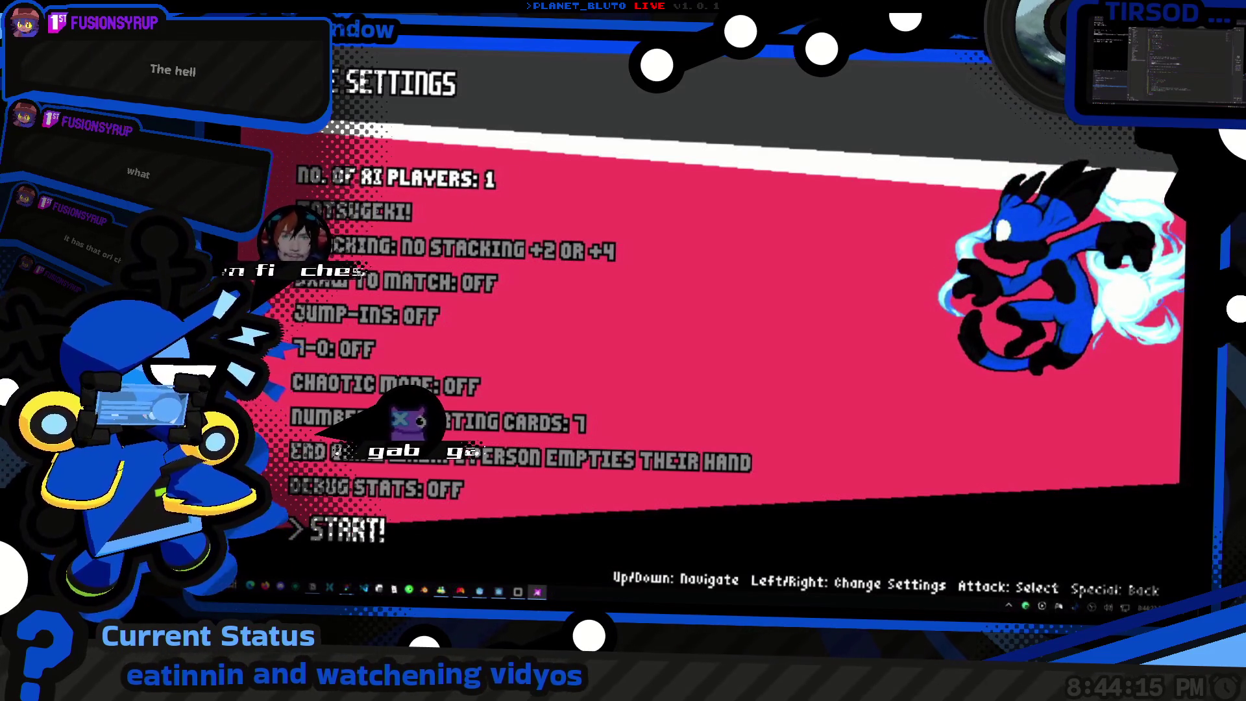
pyautogui.press('Down')
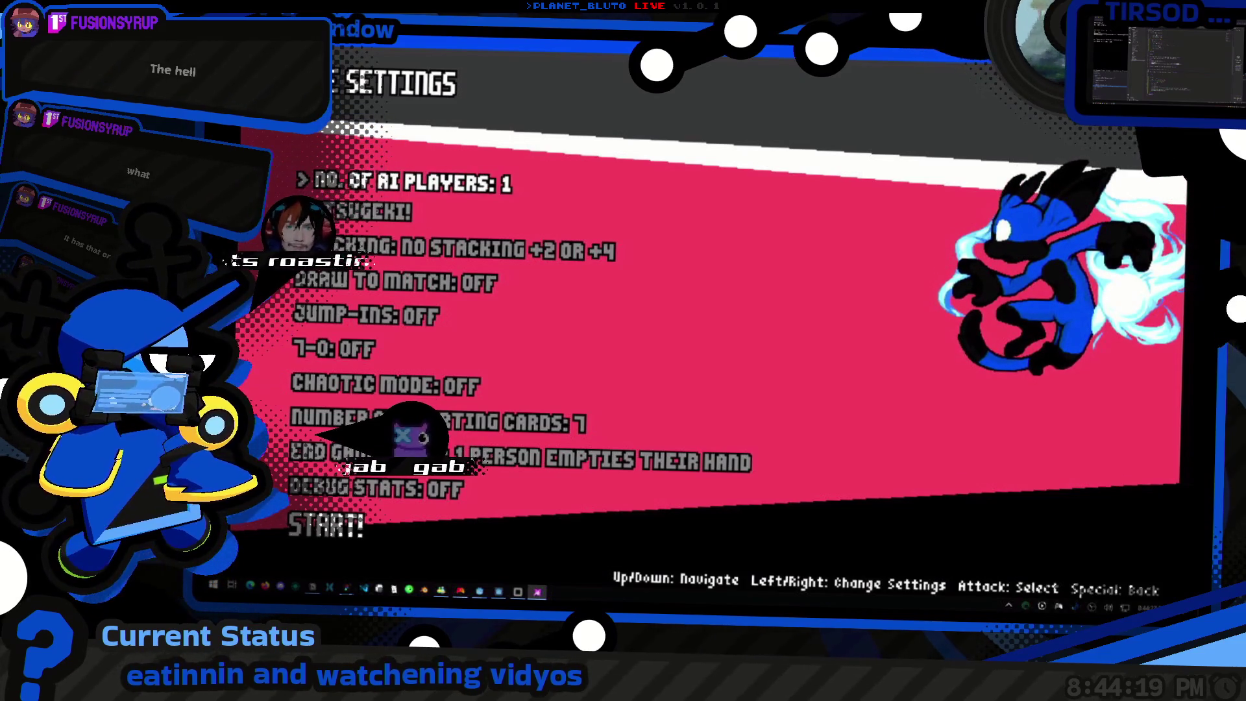
pyautogui.press('Right')
pyautogui.press('Right')
pyautogui.press('Right')
pyautogui.press('Right')
pyautogui.press('Right')
pyautogui.press('Down')
pyautogui.press('Down')
pyautogui.press('Down')
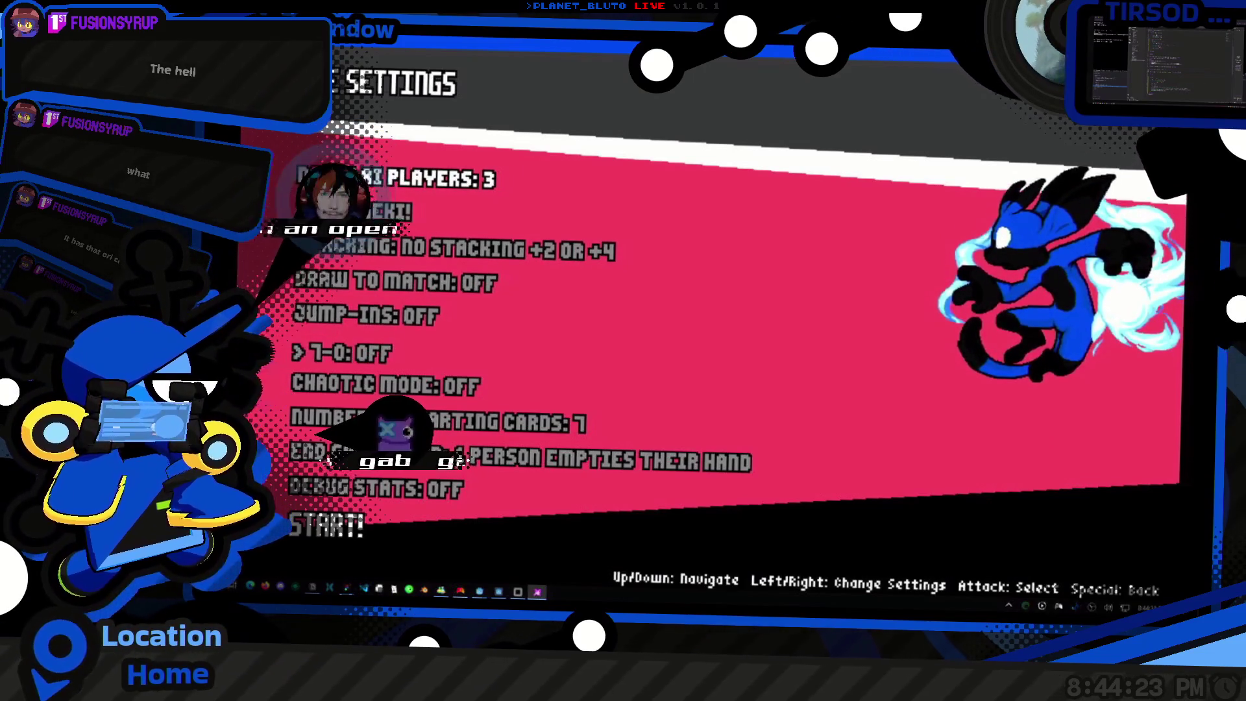
pyautogui.press('Down')
pyautogui.press('Down')
pyautogui.press('Down')
pyautogui.press('Return')
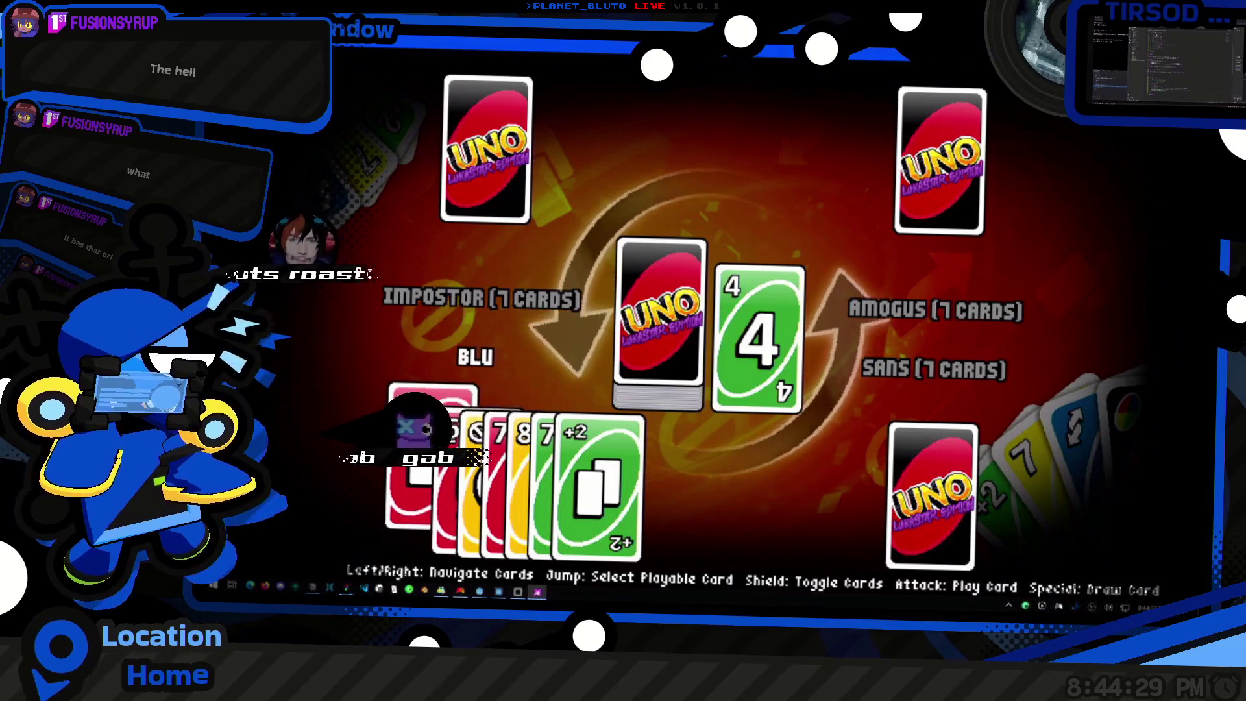
# Play the green +2 and green 7, then select the red +2 in the hand
pyautogui.press('Return')
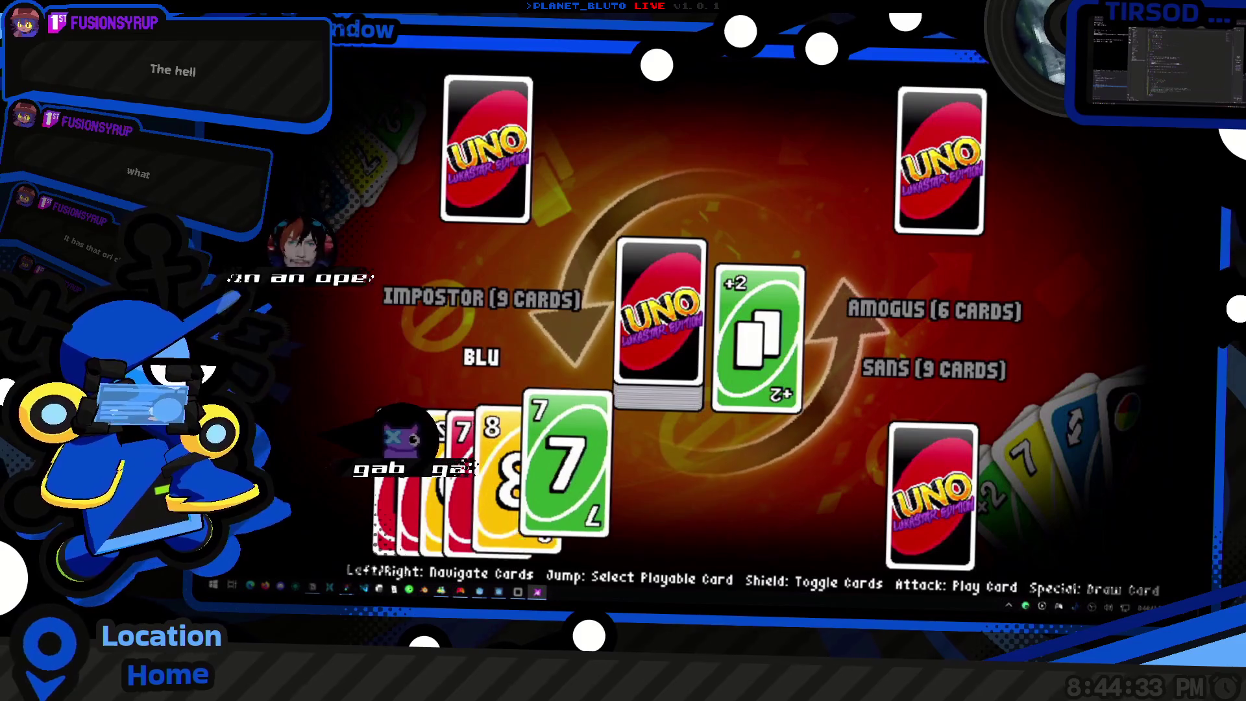
pyautogui.press('Return')
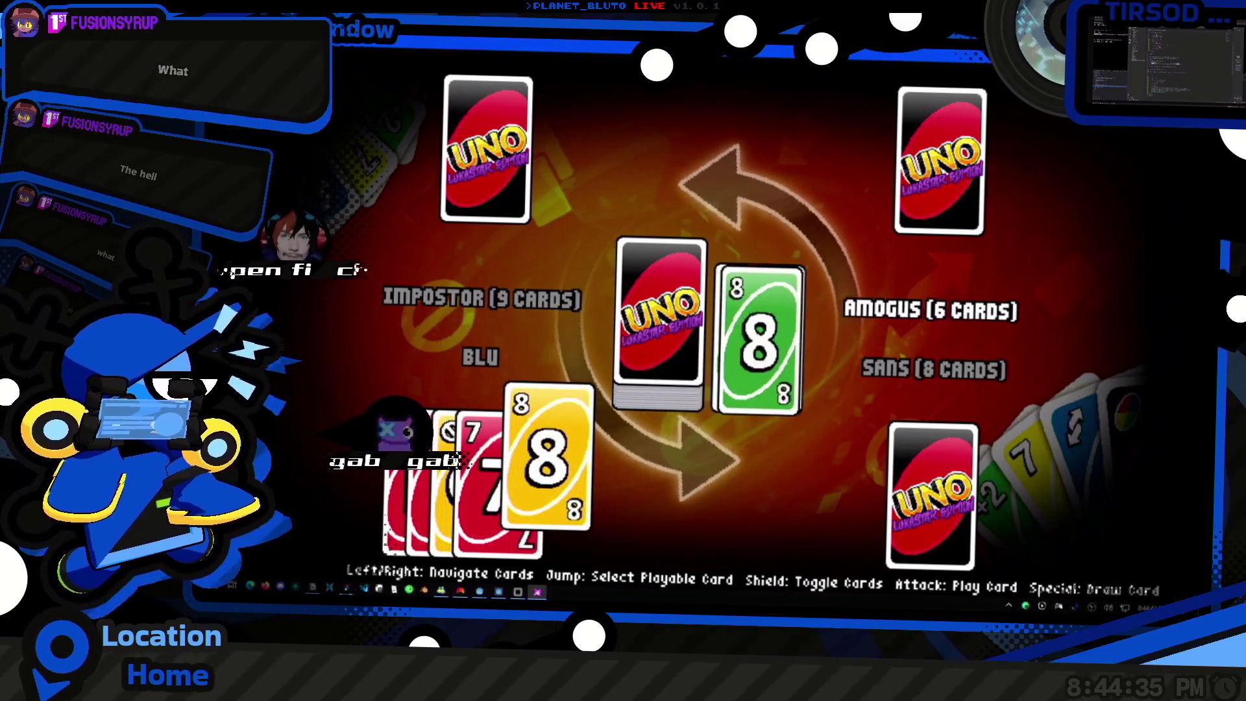
pyautogui.press('Left')
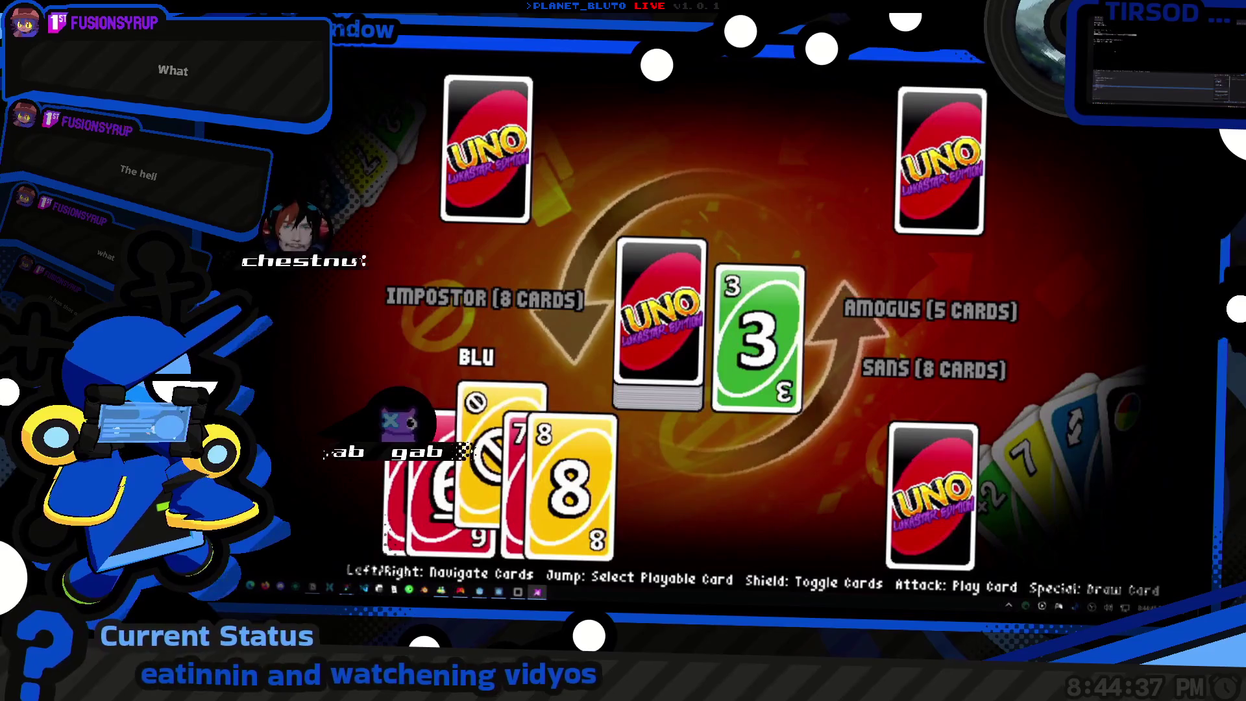
pyautogui.press('Right')
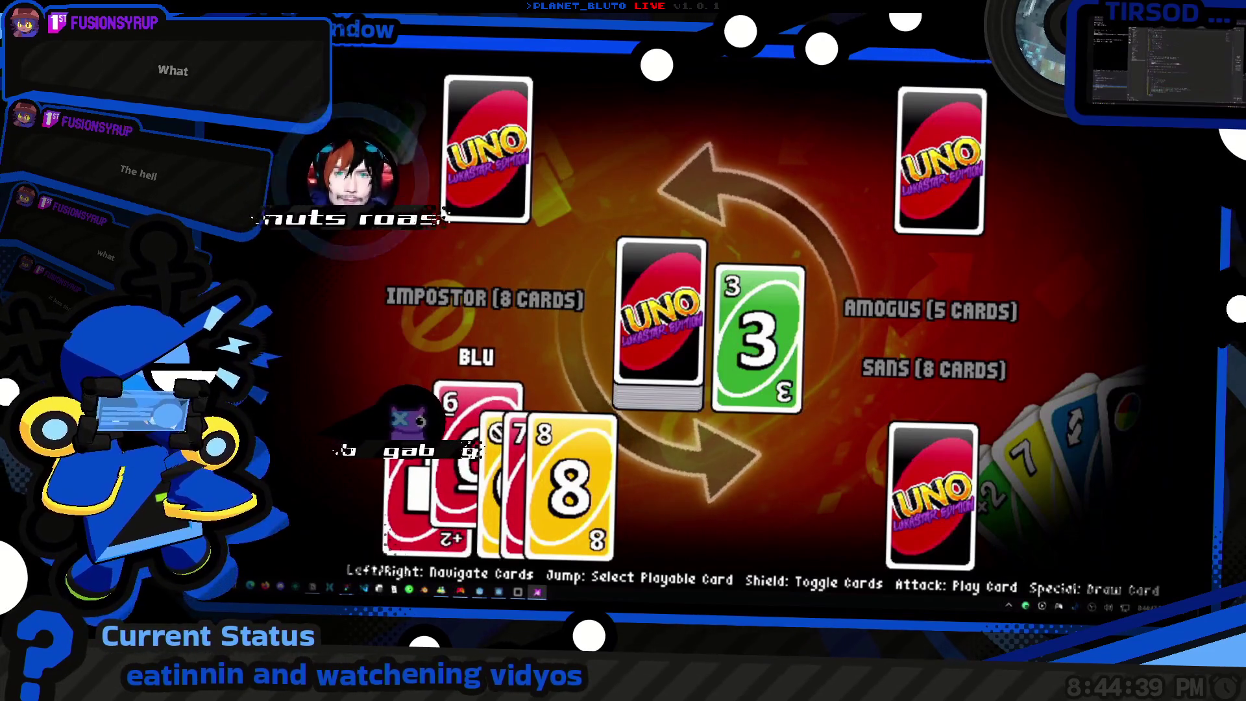
pyautogui.press('Right')
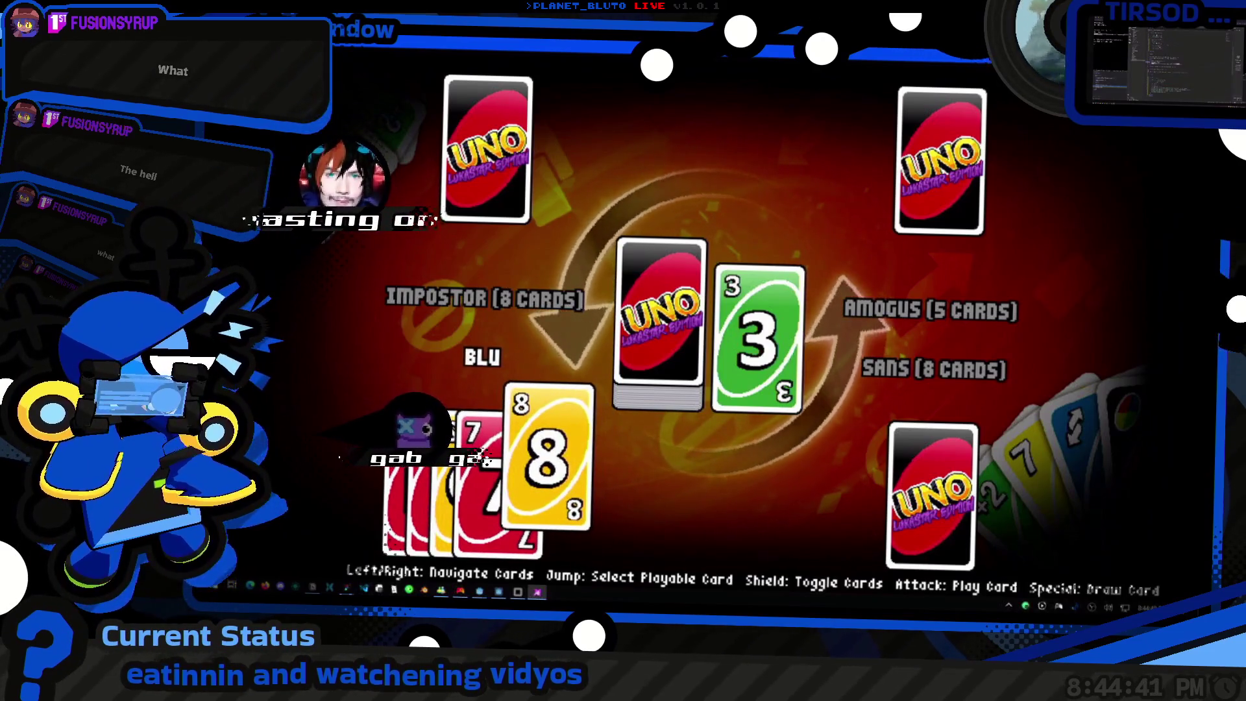
pyautogui.press('Right')
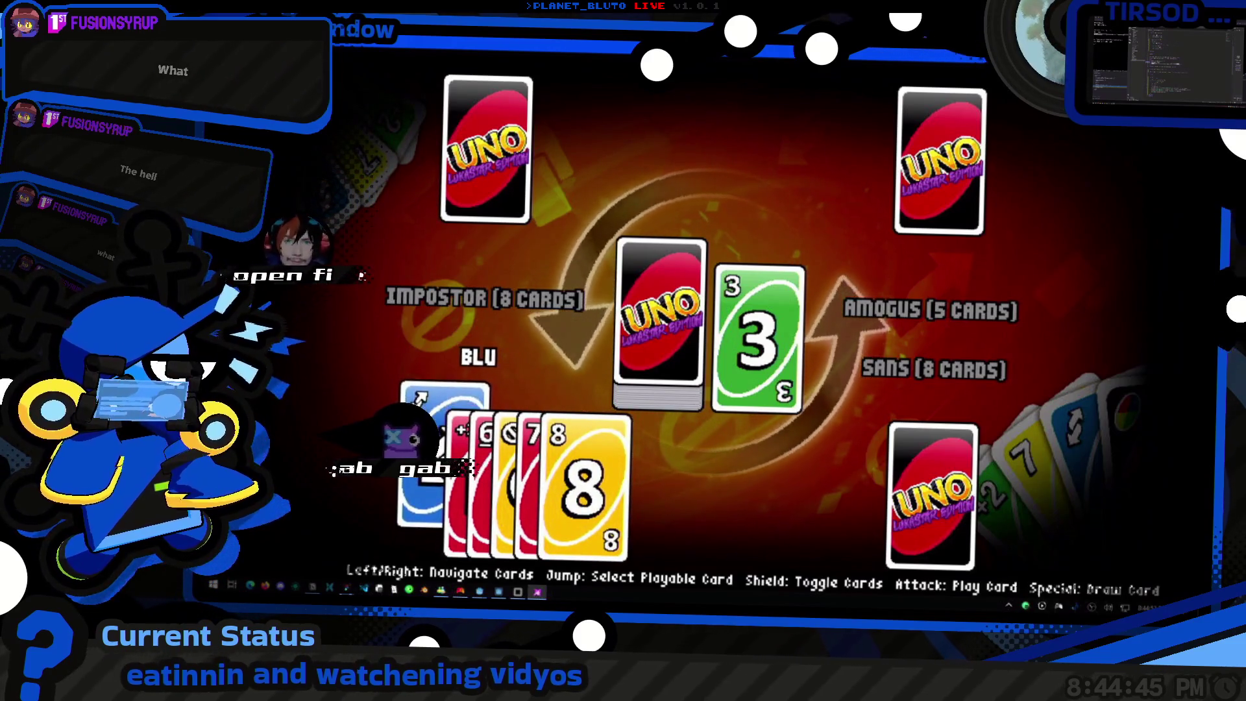
pyautogui.press('Right')
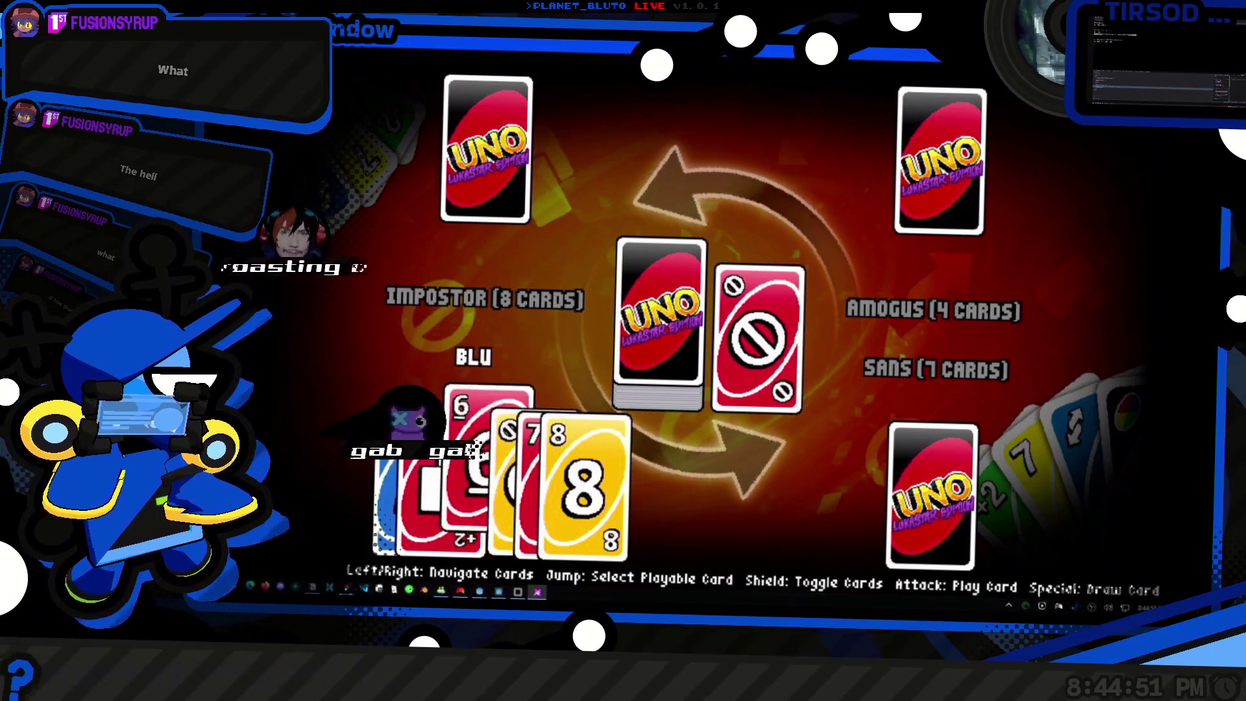
# Play the red +2, the red 7, a blue card and the red 6
pyautogui.press('x')
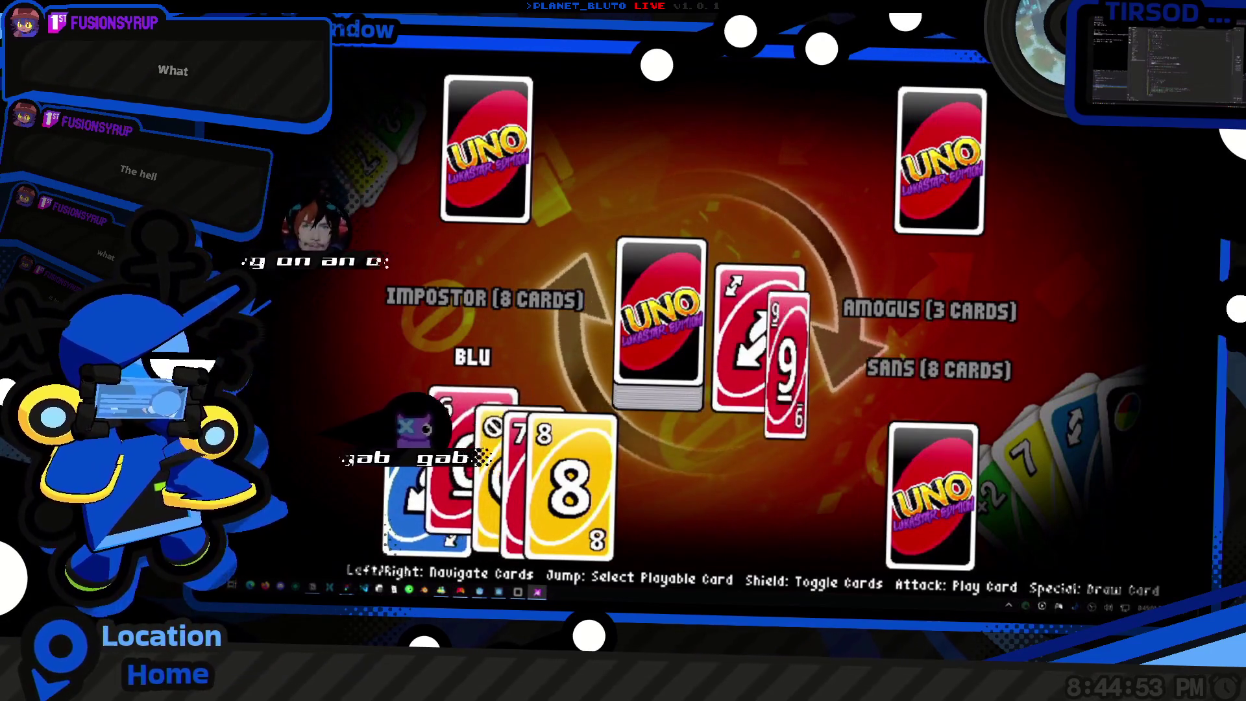
pyautogui.press('x')
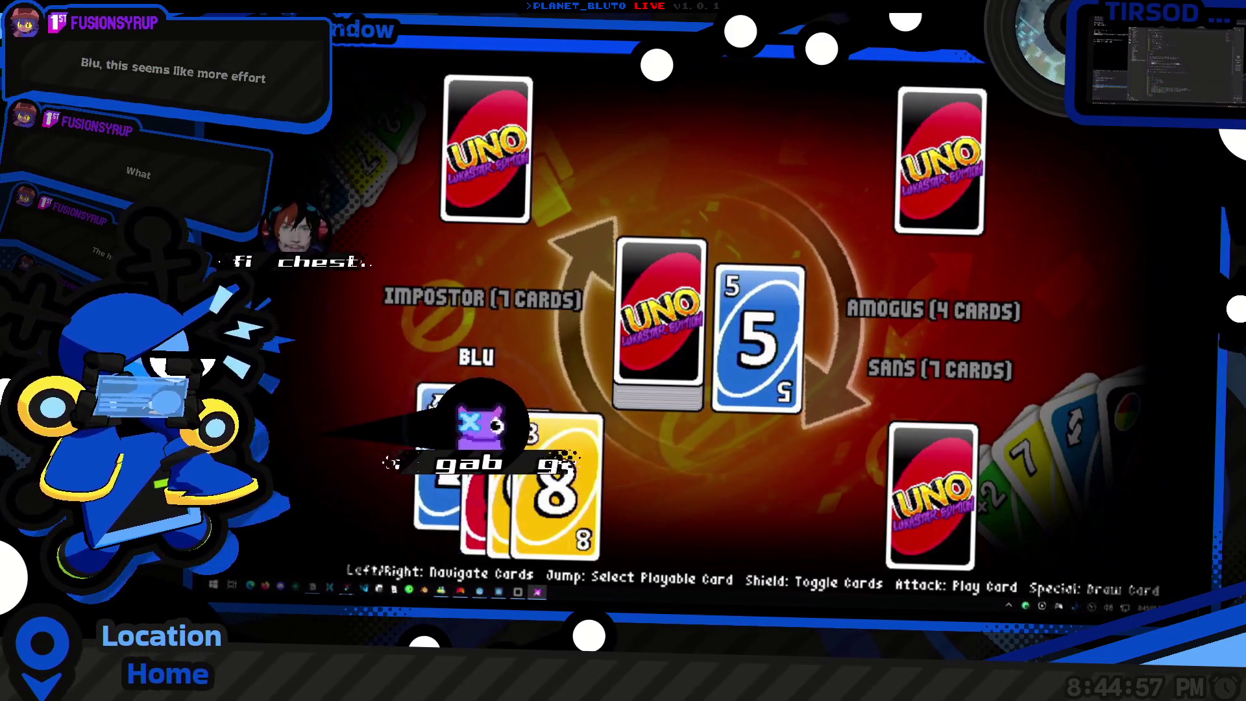
pyautogui.press('x')
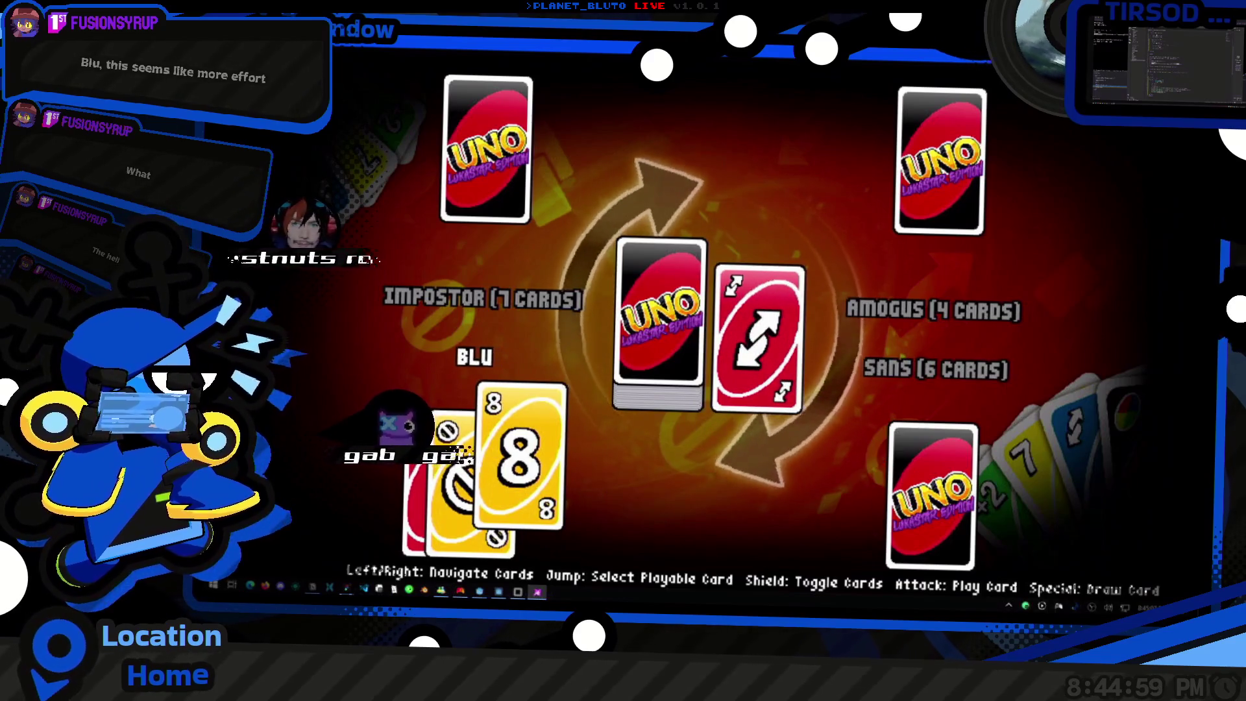
pyautogui.press('Left')
pyautogui.press('x')
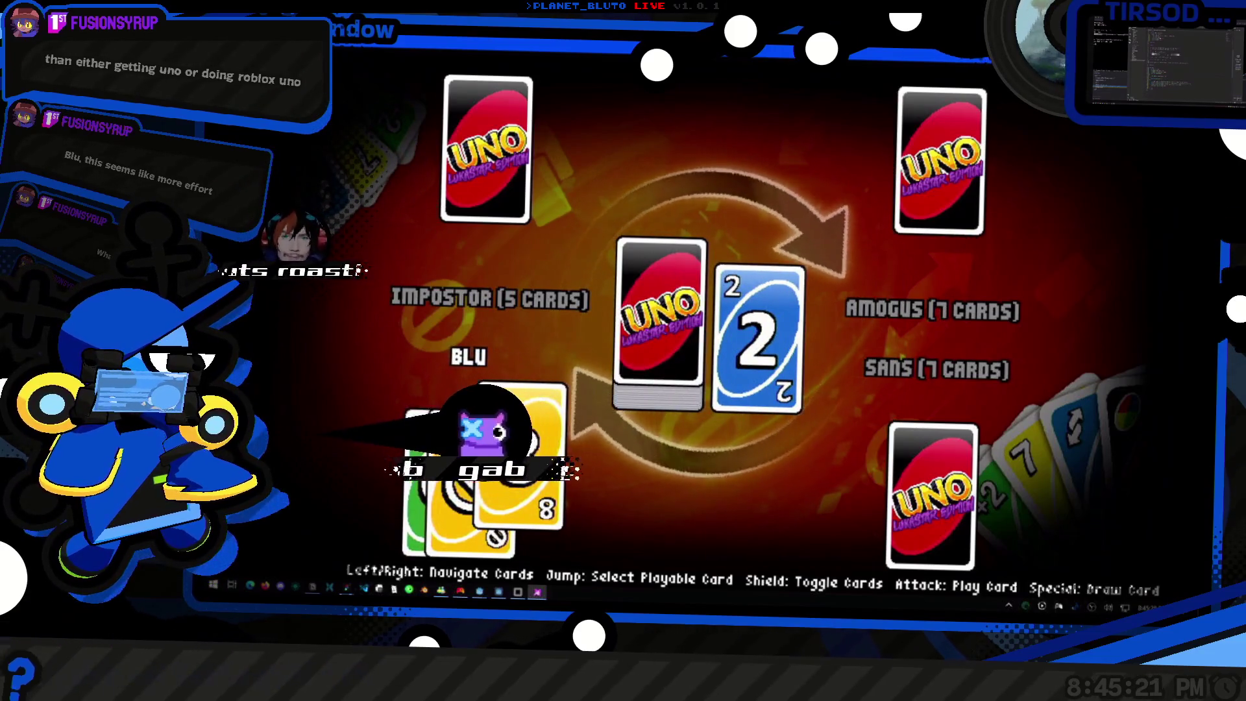
# Play the blue 3 and the green skip, then select the yellow skip
pyautogui.press('z')
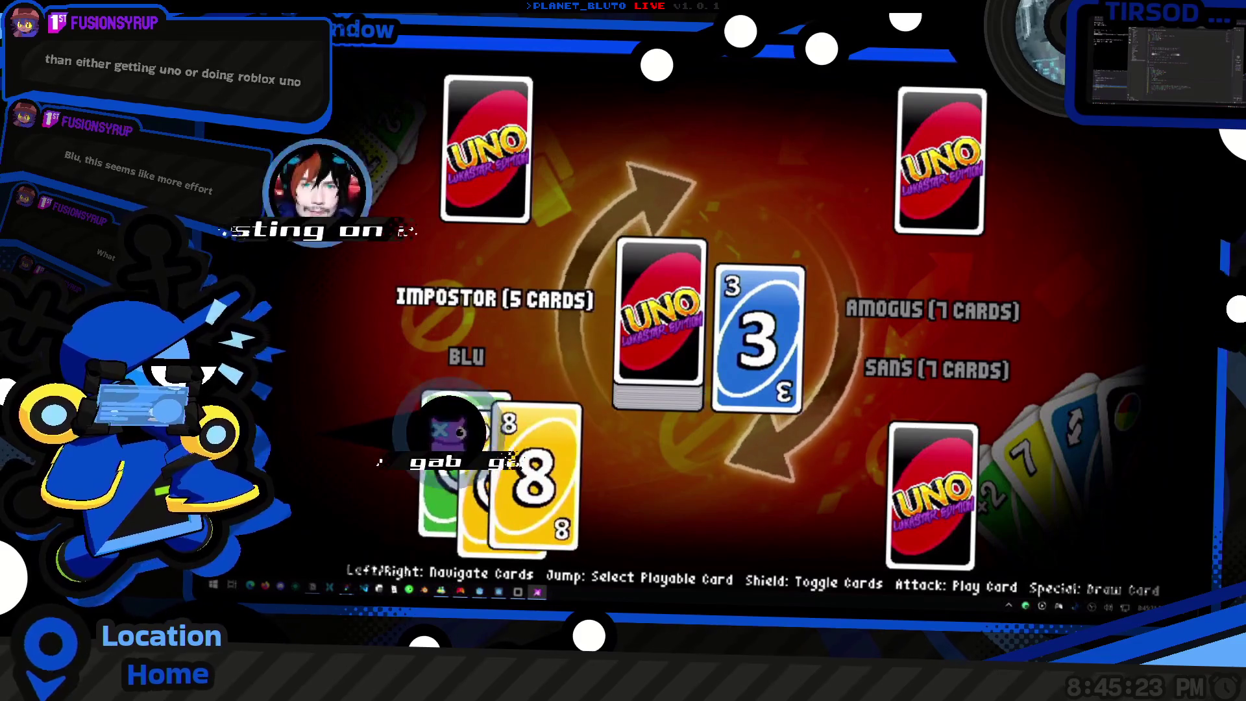
pyautogui.press('Left')
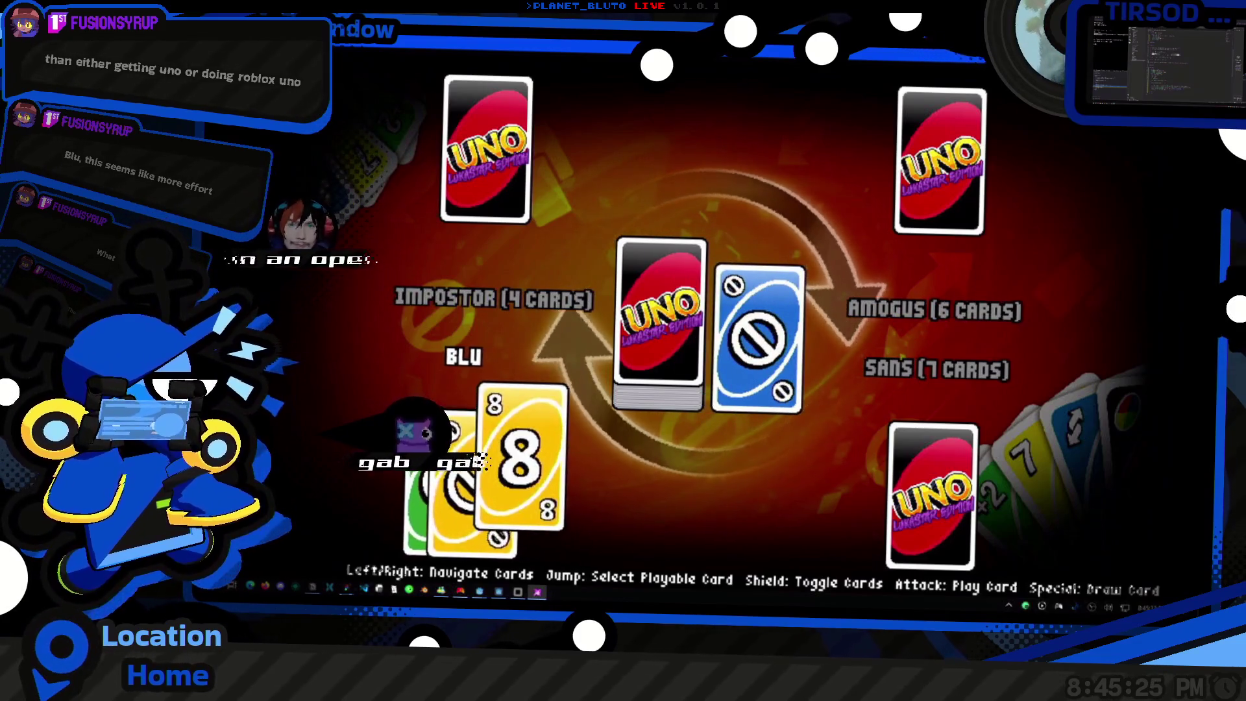
pyautogui.press('z')
pyautogui.press('Left')
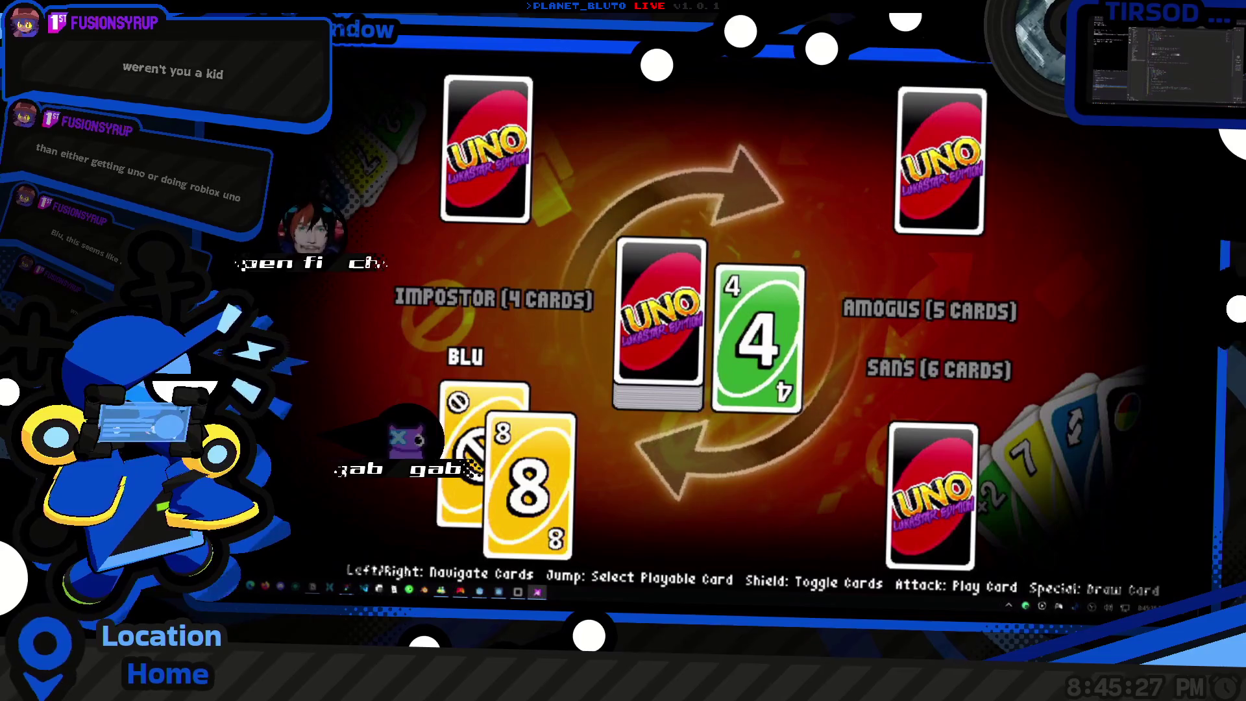
pyautogui.press('Left')
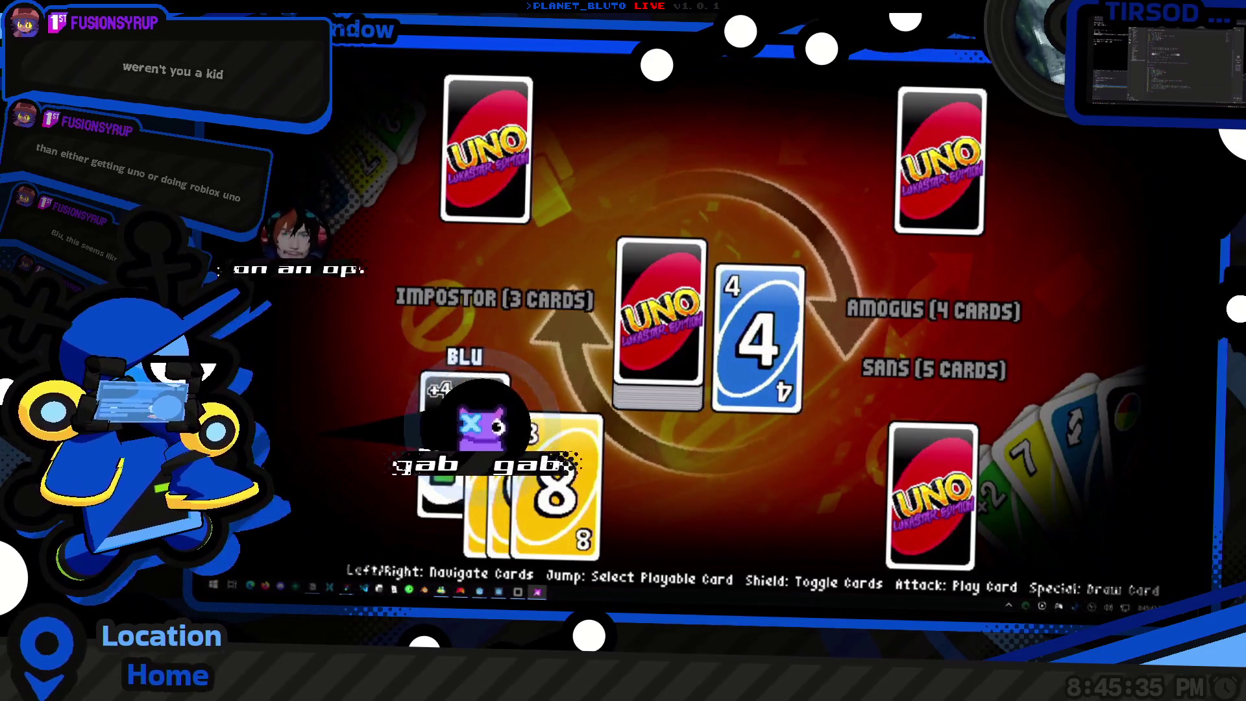
# Play two +4 cards, the yellow 8, blue +2 and green 4, then pause the game
pyautogui.press('z')
pyautogui.press('z')
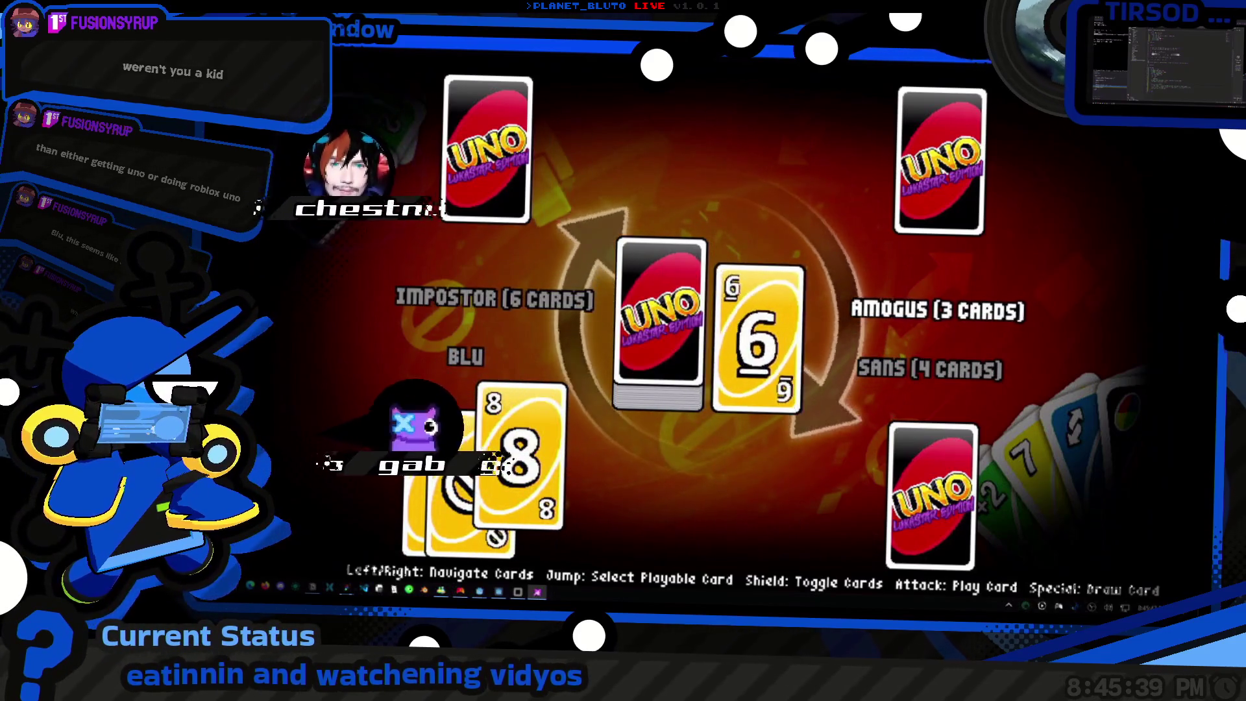
pyautogui.press('z')
pyautogui.press('z')
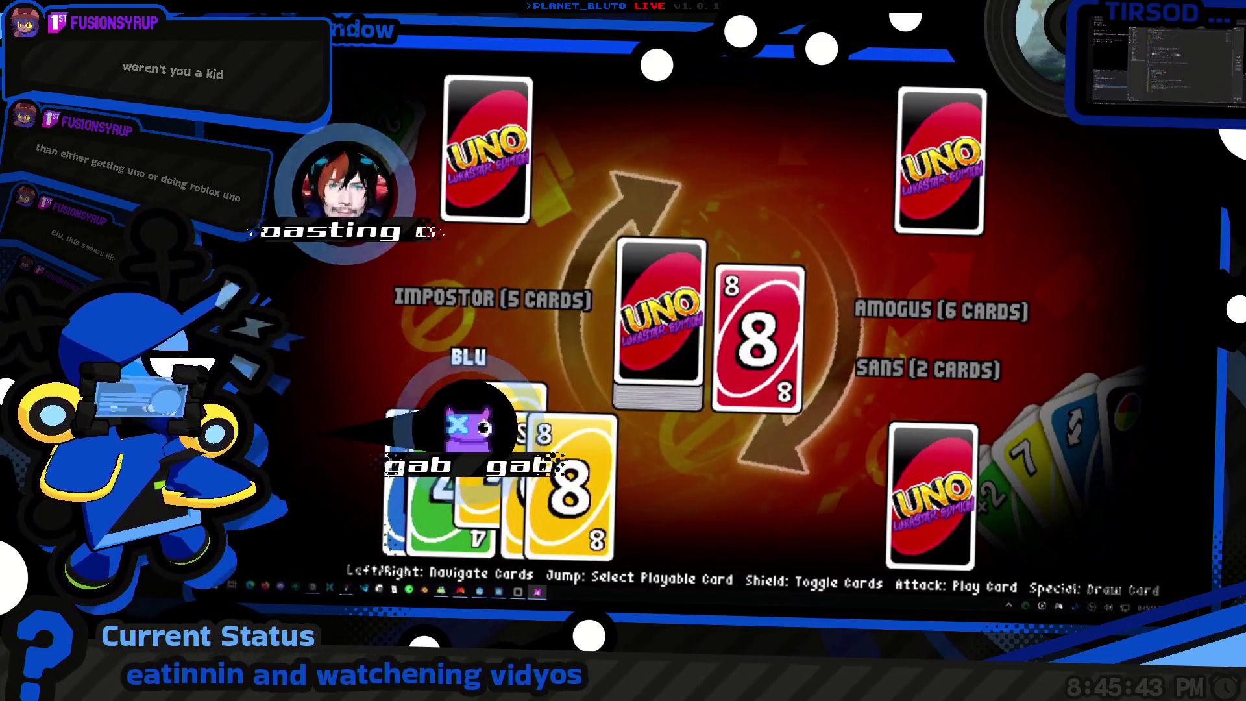
pyautogui.press('z')
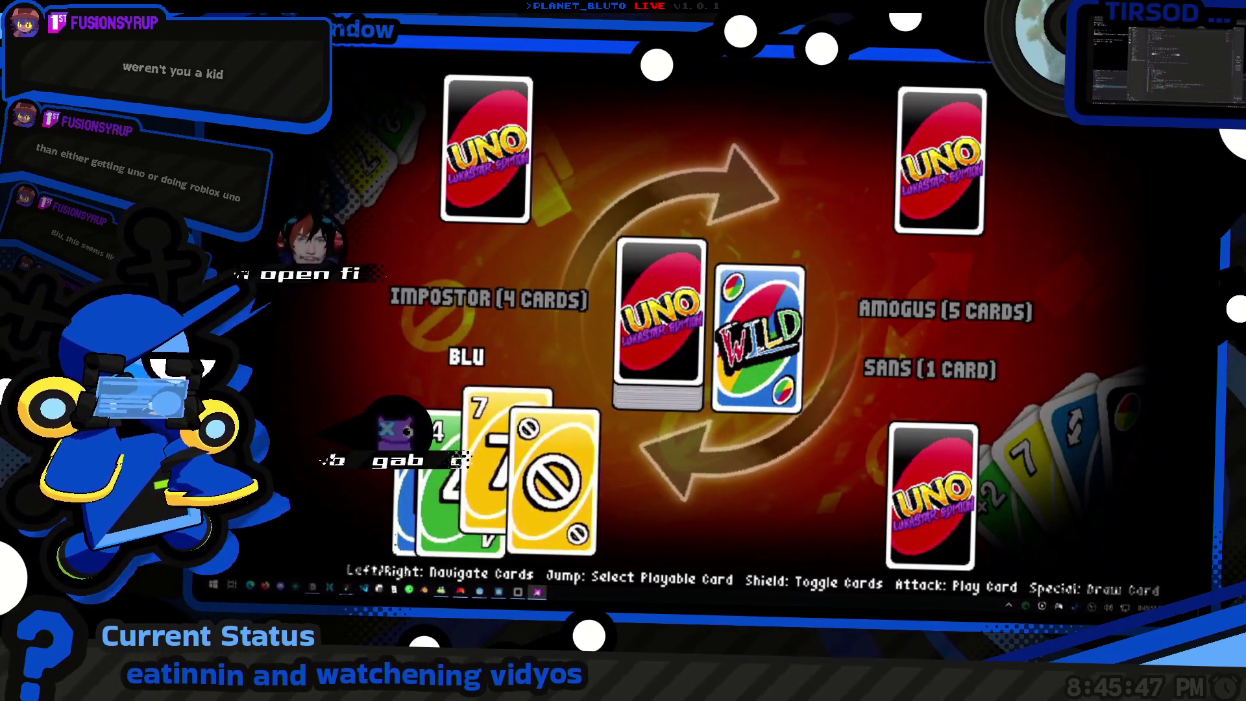
pyautogui.press('z')
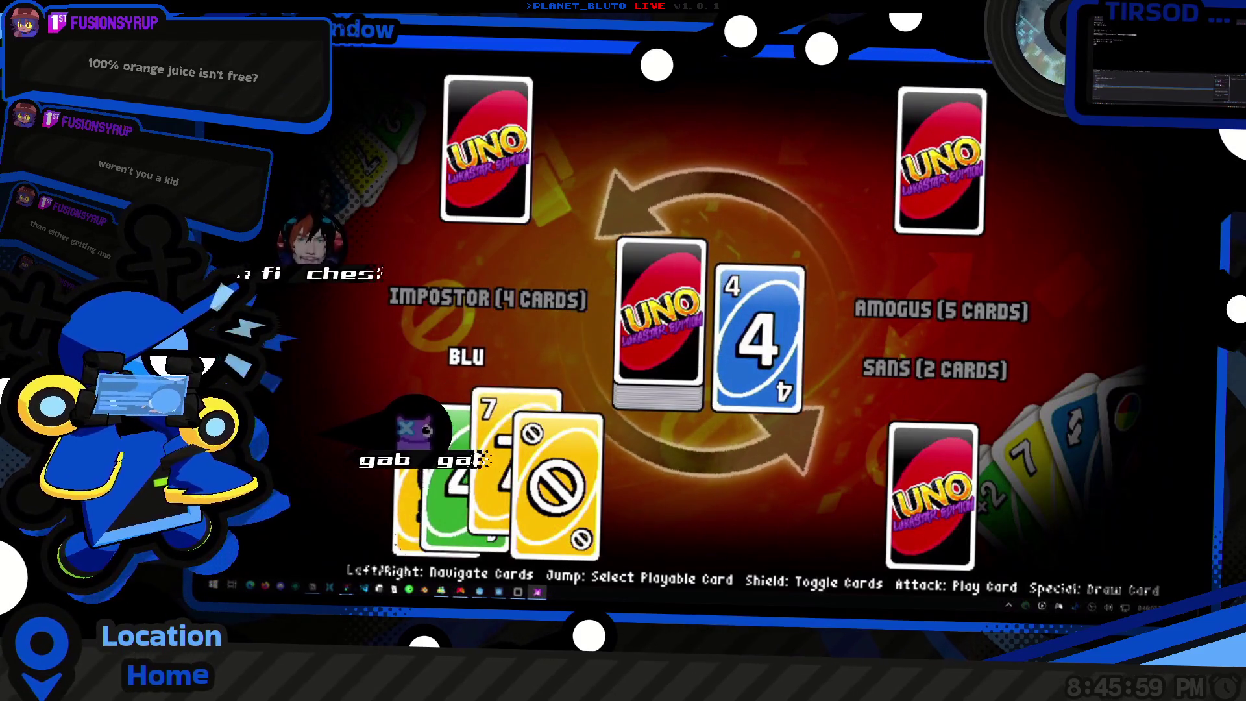
pyautogui.press('x')
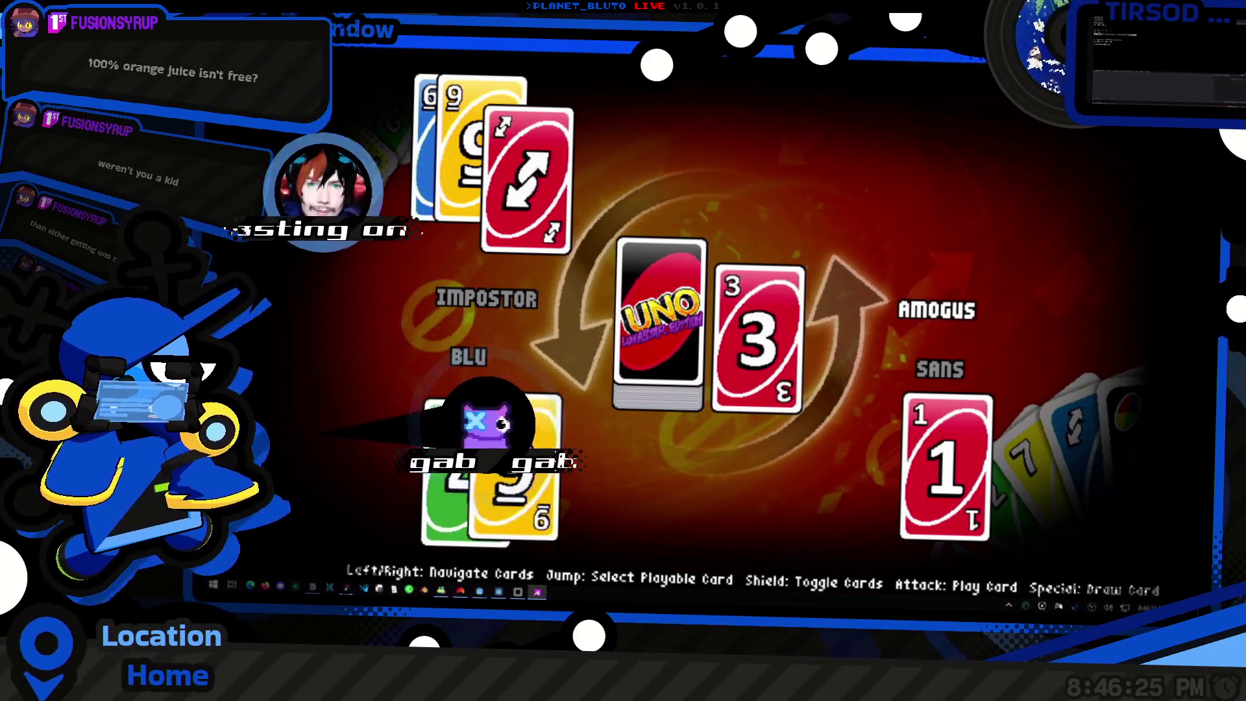
pyautogui.press('Escape')
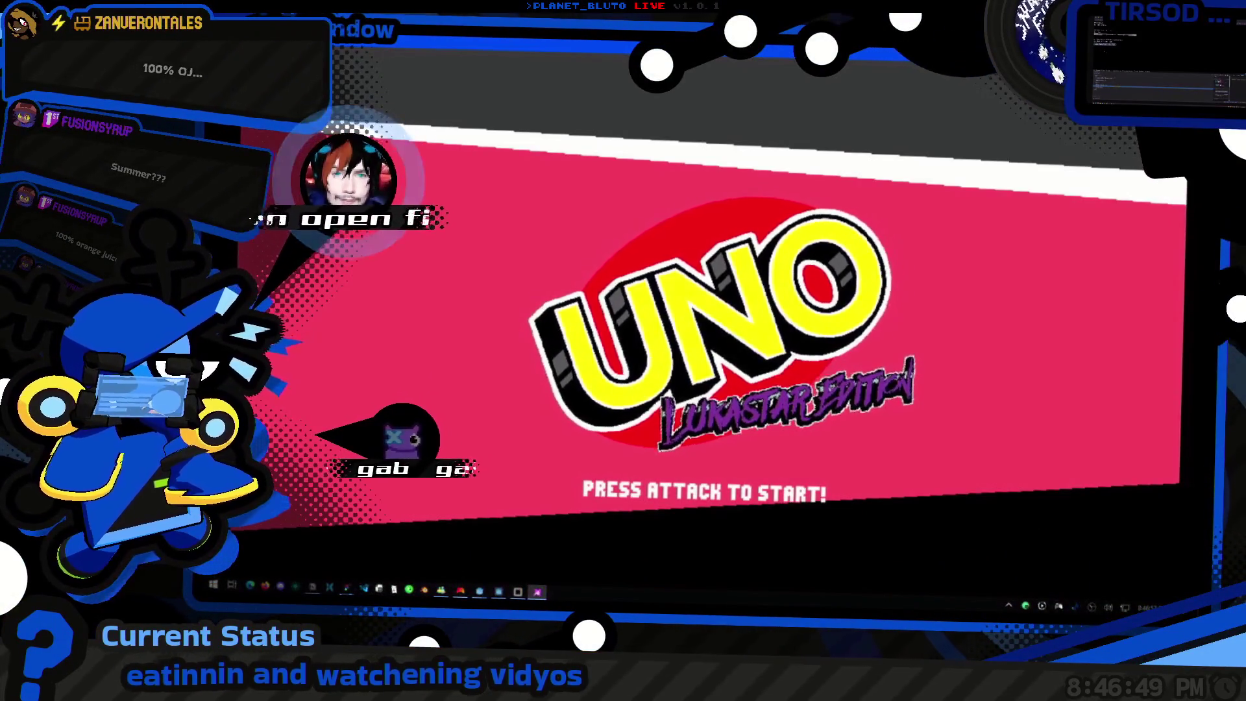
# Quit the paused match and confirm the fighter at character select
pyautogui.press('Escape')
pyautogui.press('BackSpace')
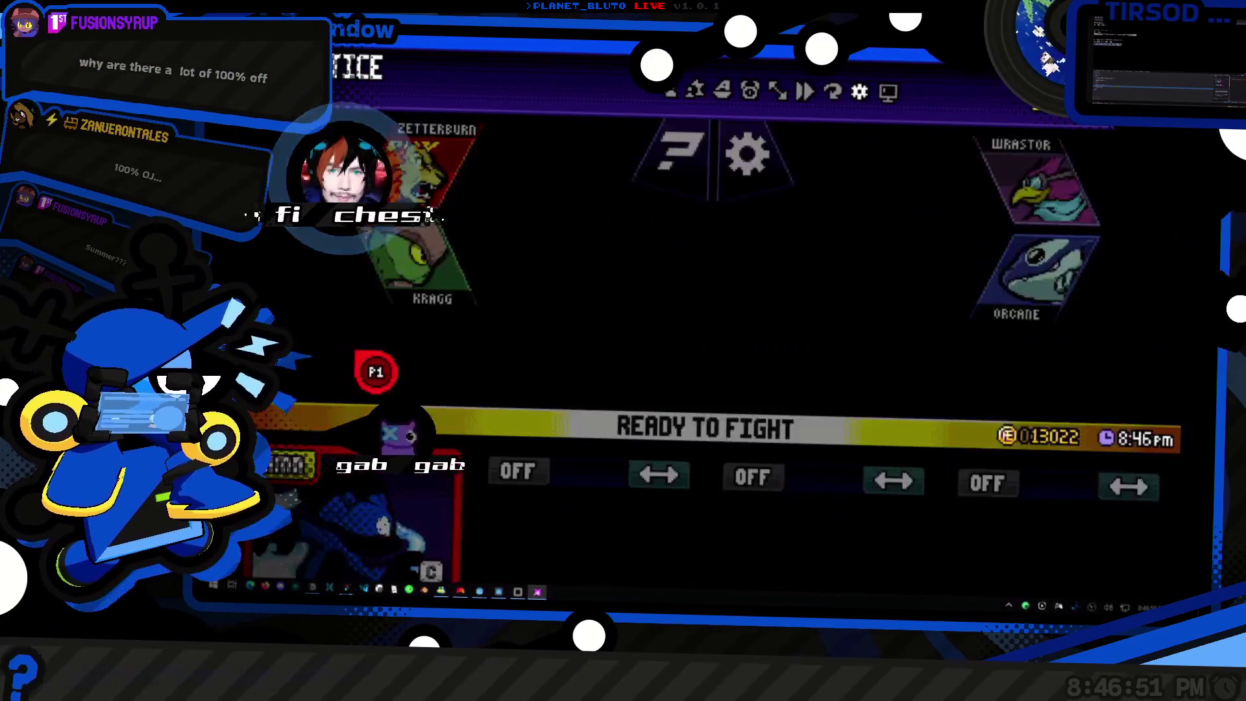
pyautogui.press('Return')
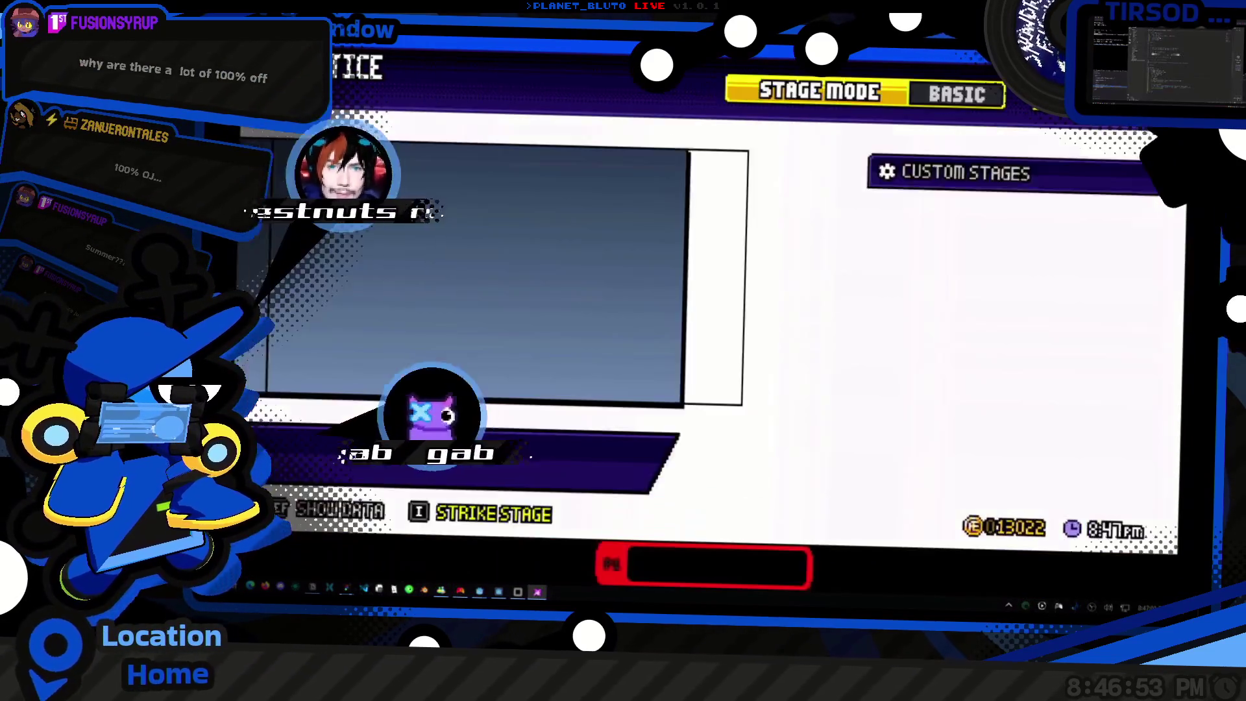
# Page back to the Main Stages list and start a match on Spirit Tree
pyautogui.click(896, 497)
pyautogui.click(896, 497)
pyautogui.click(900, 500)
pyautogui.click(899, 500)
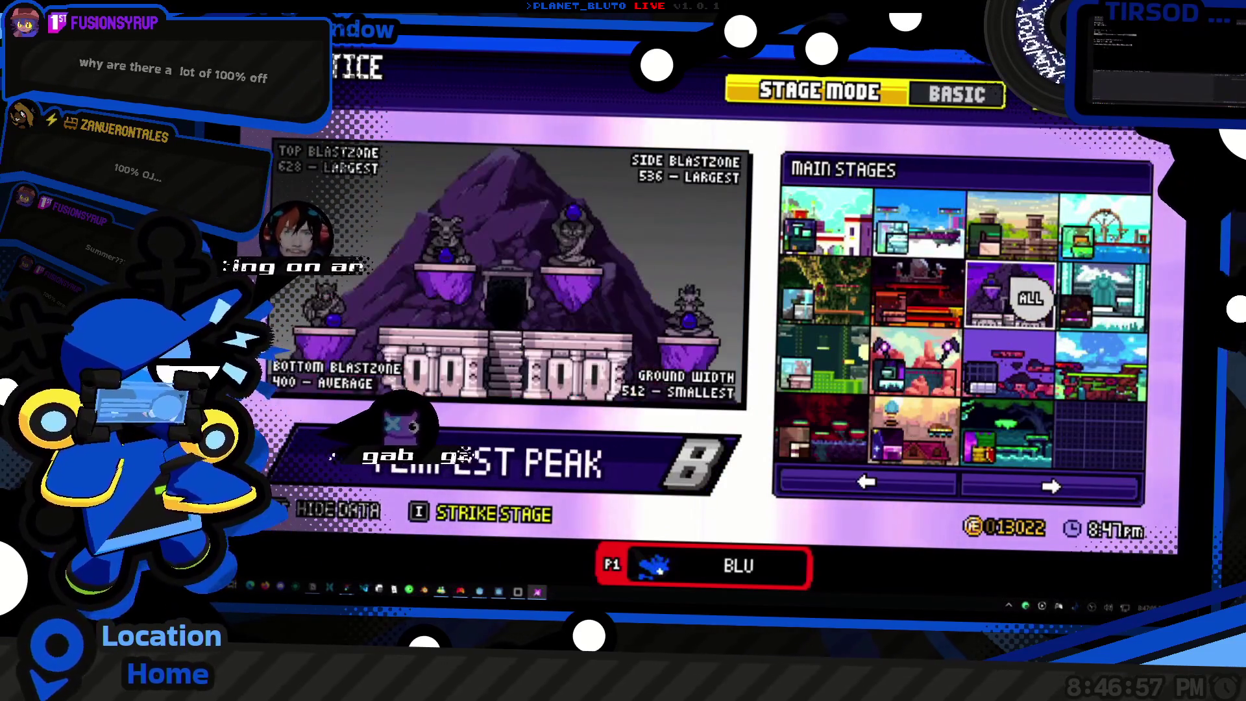
pyautogui.click(1130, 389)
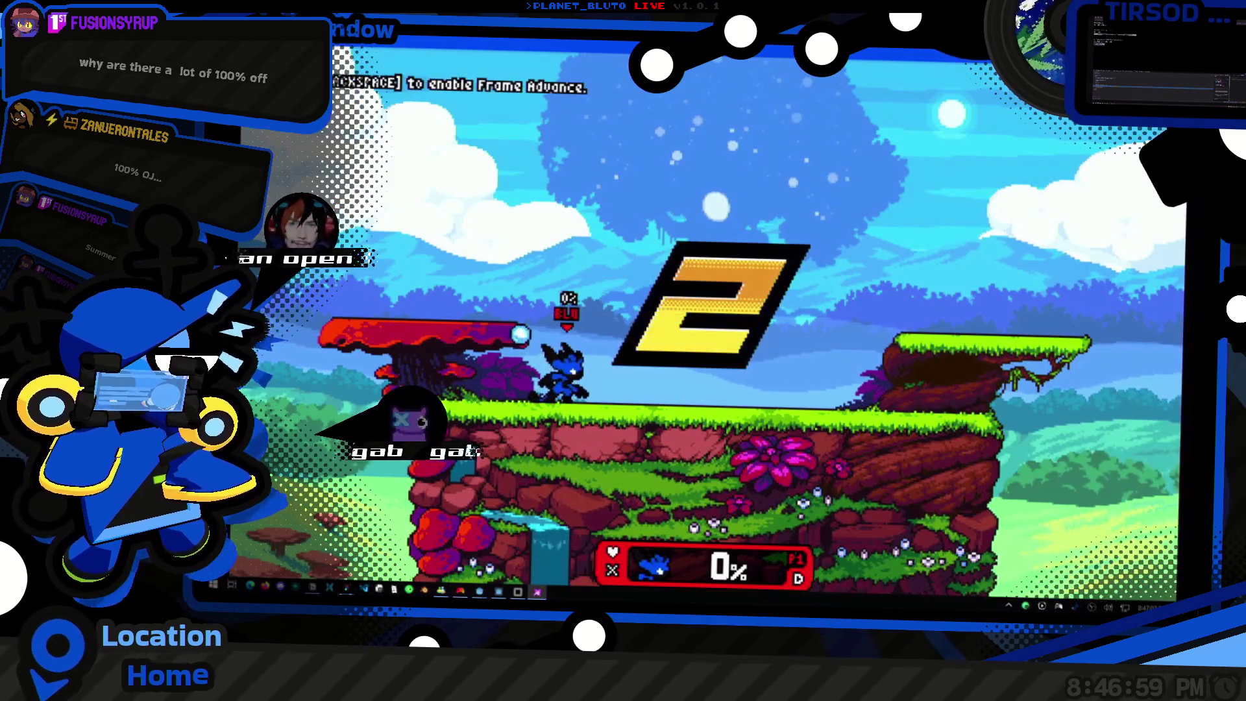
# Run the fighter right onto the red platform, jumping and attacking around it
pyautogui.press('Right')
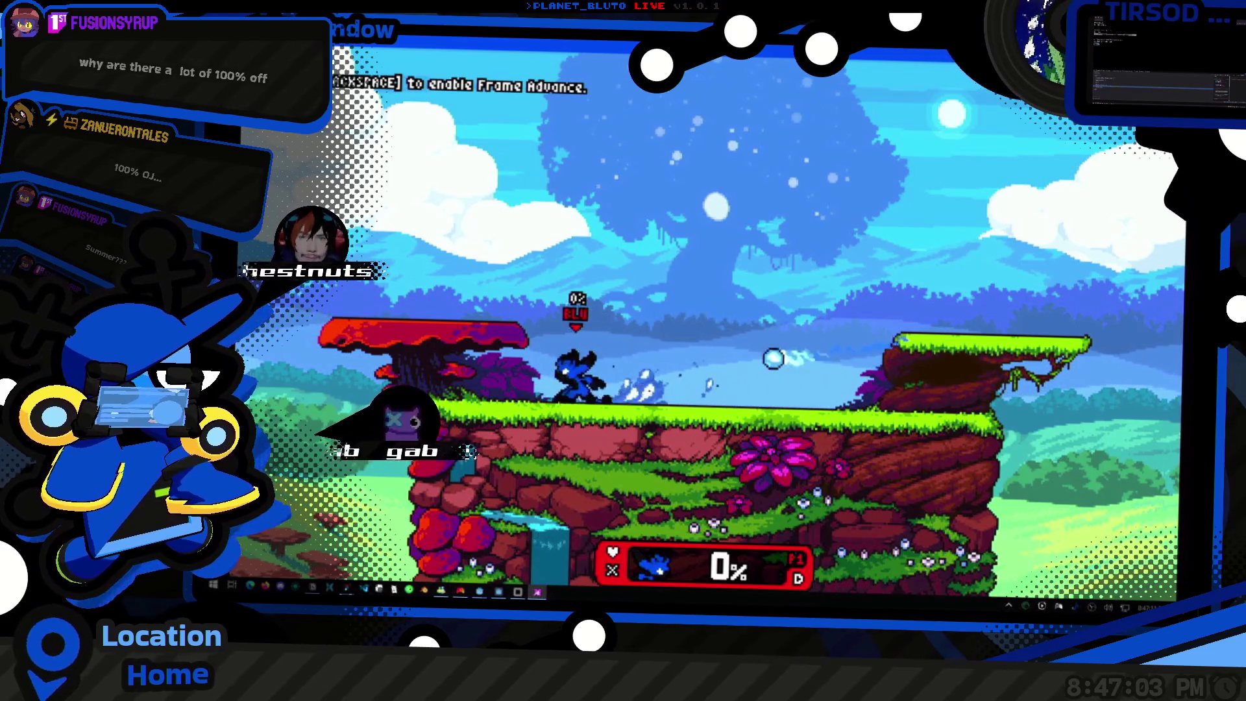
pyautogui.press('Right')
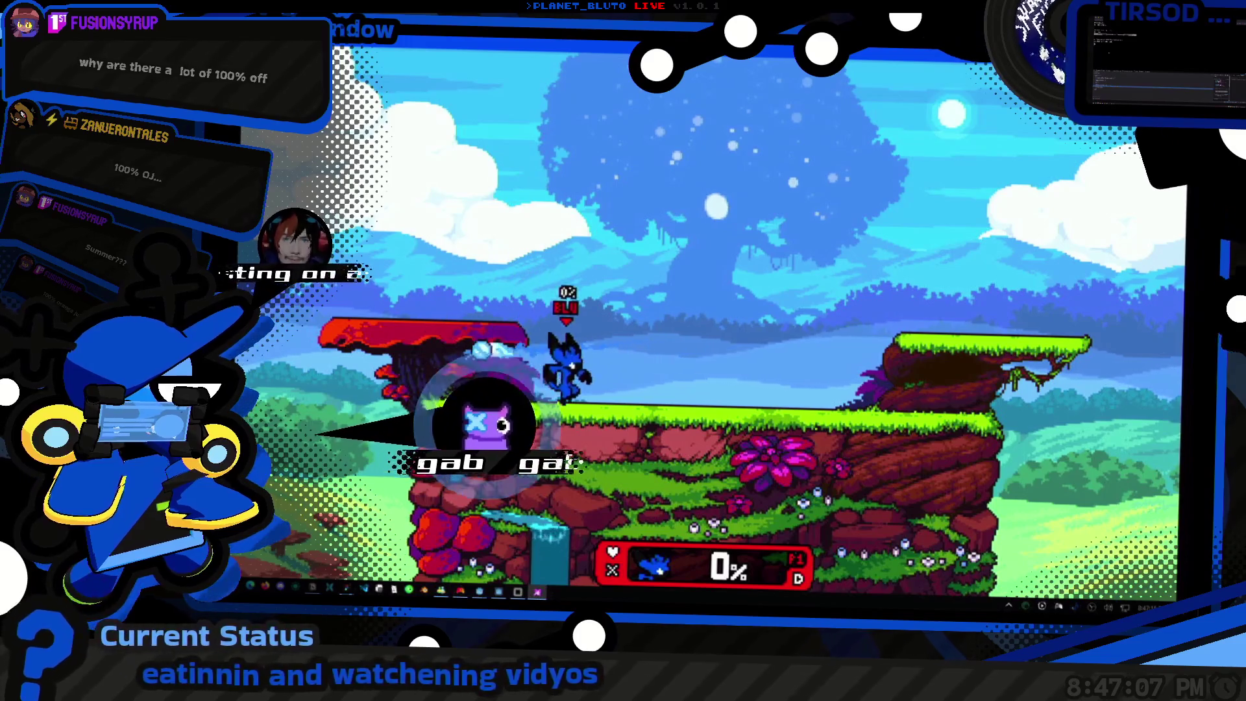
pyautogui.press('Right')
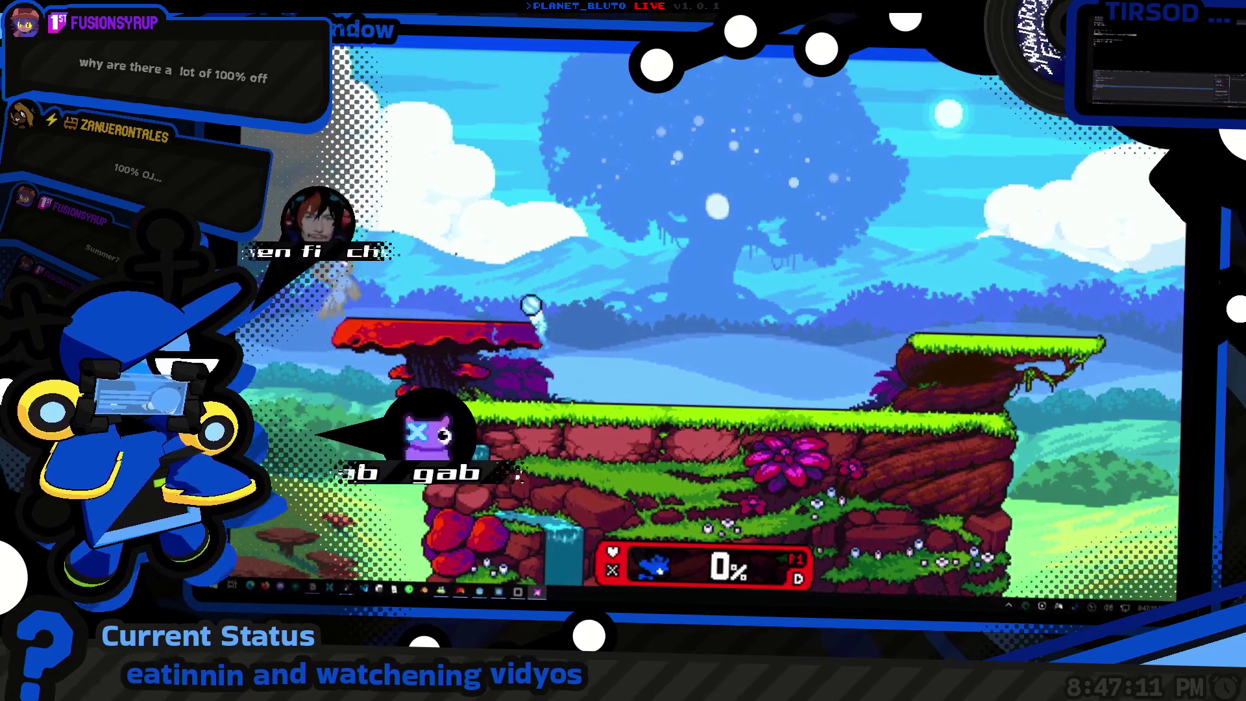
pyautogui.press('Up')
pyautogui.press('Down')
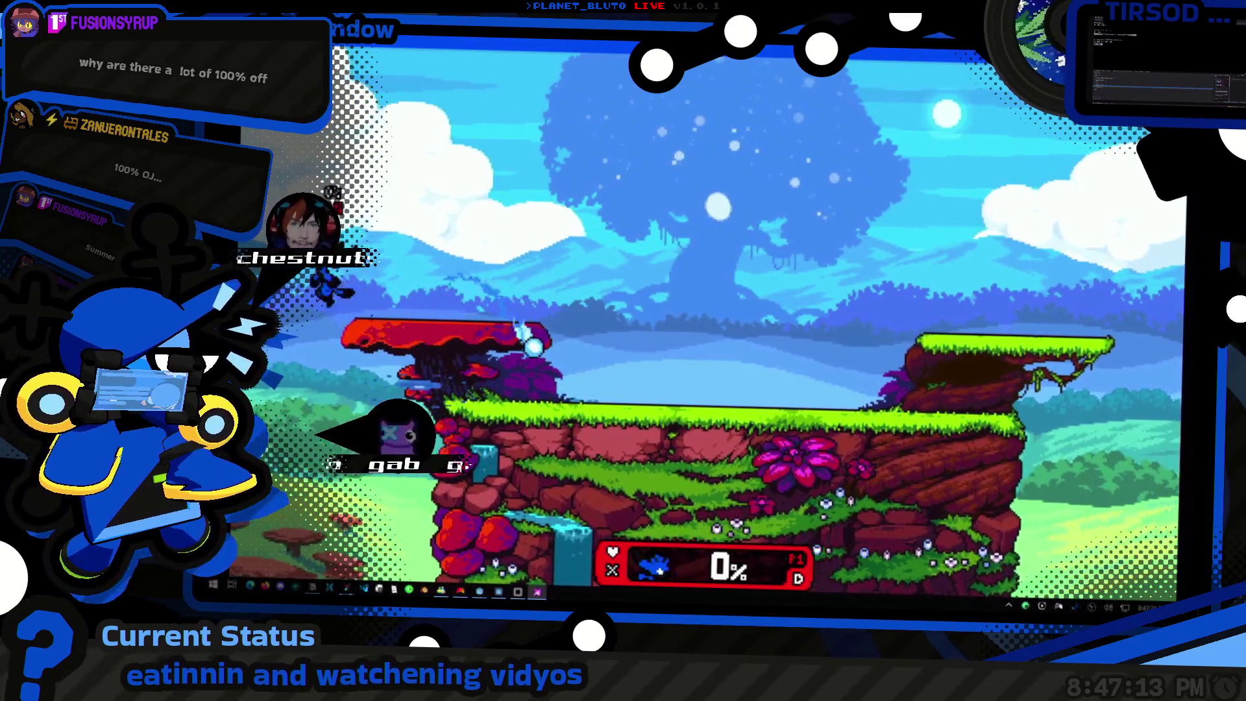
pyautogui.press('Up')
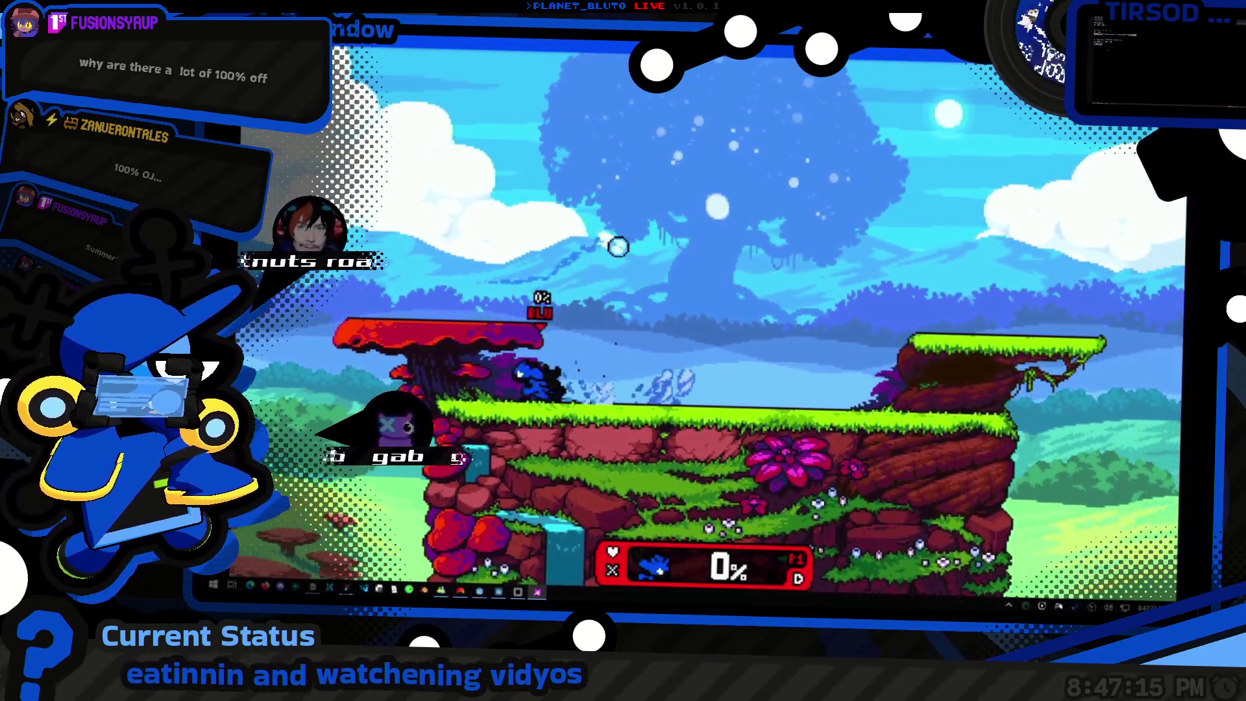
# Pause, quit to character select and confirm the fighter for stage select
pyautogui.press('Return')
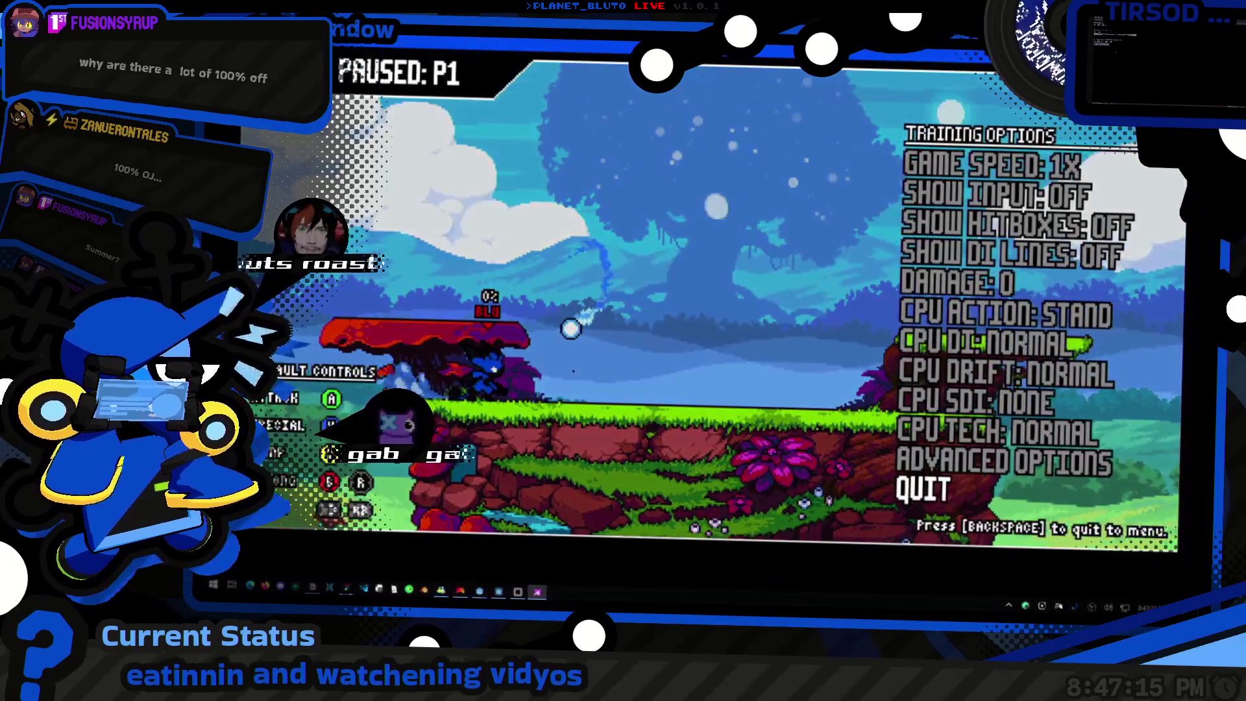
pyautogui.press('BackSpace')
pyautogui.press('Return')
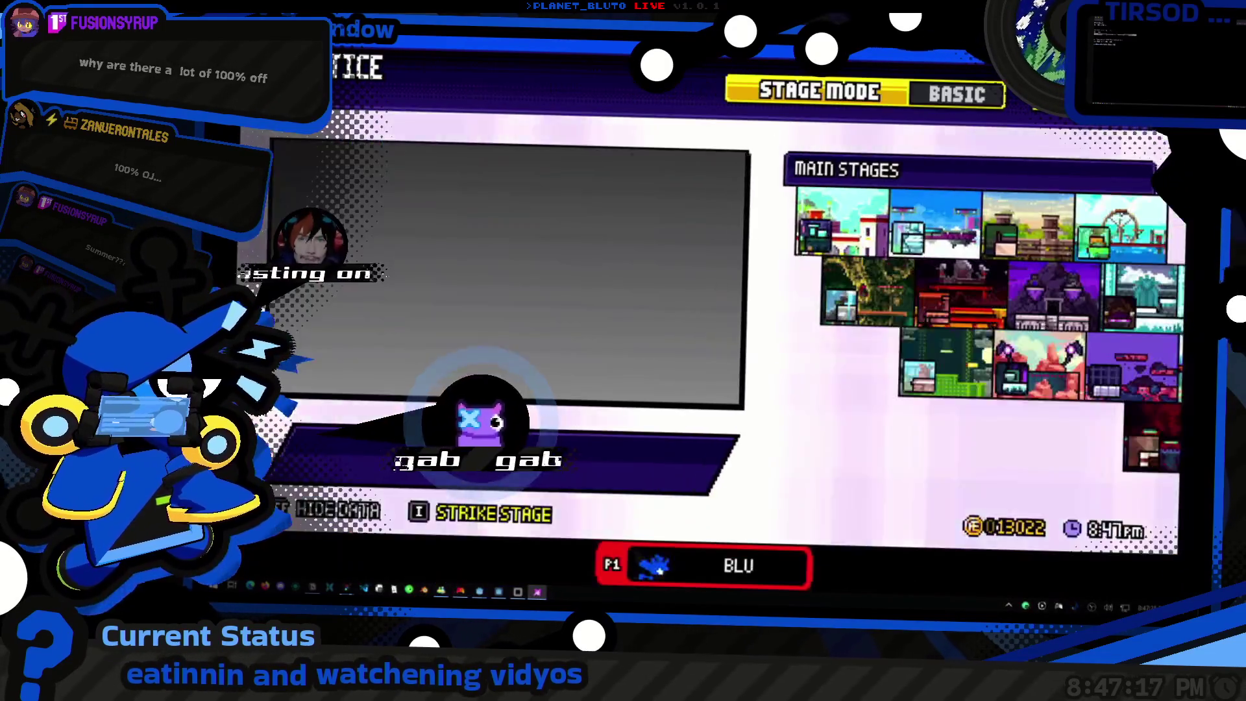
# Page the Custom Stages list to 5/7 and launch the DELTARUNE stage
pyautogui.press('Return')
pyautogui.press('Return')
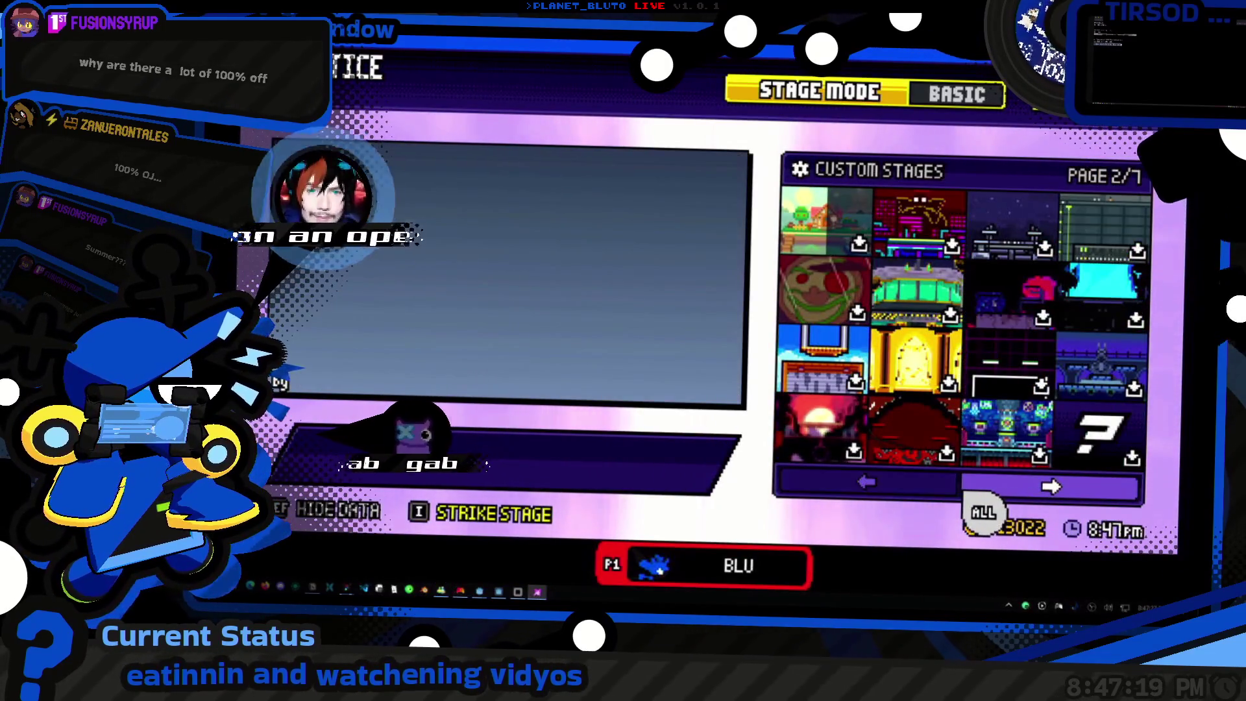
pyautogui.press('Return')
pyautogui.press('Return')
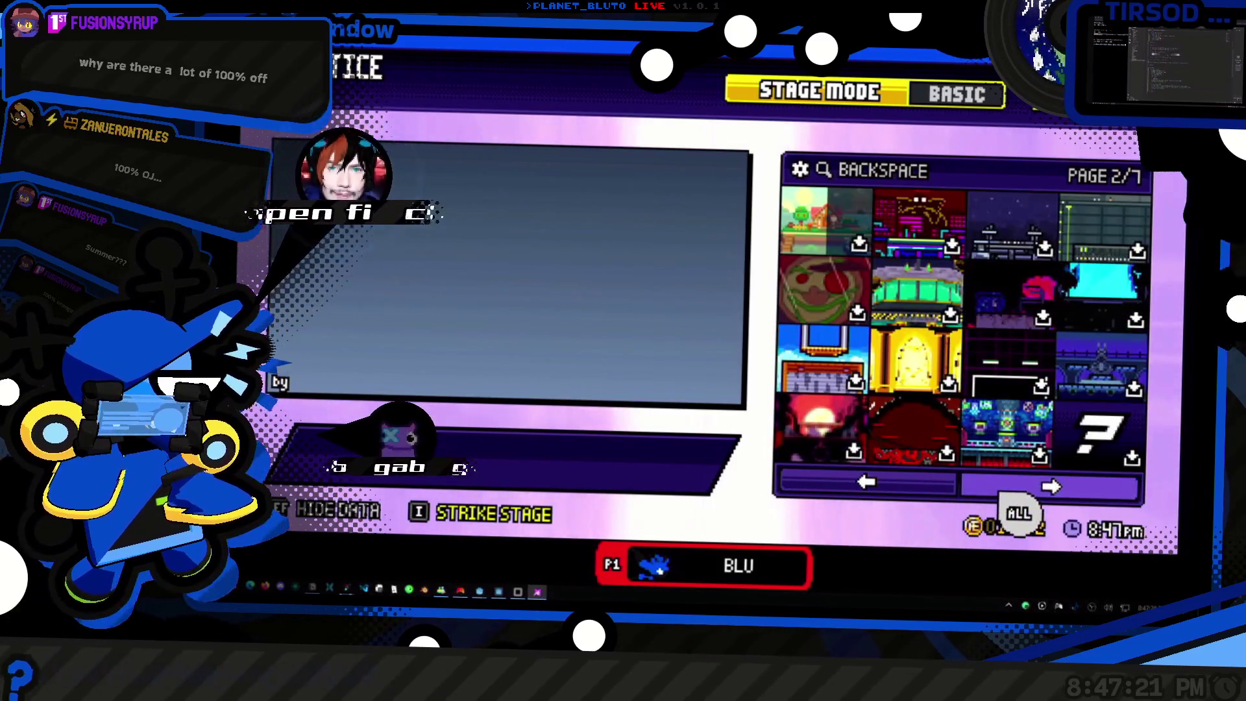
pyautogui.press('Return')
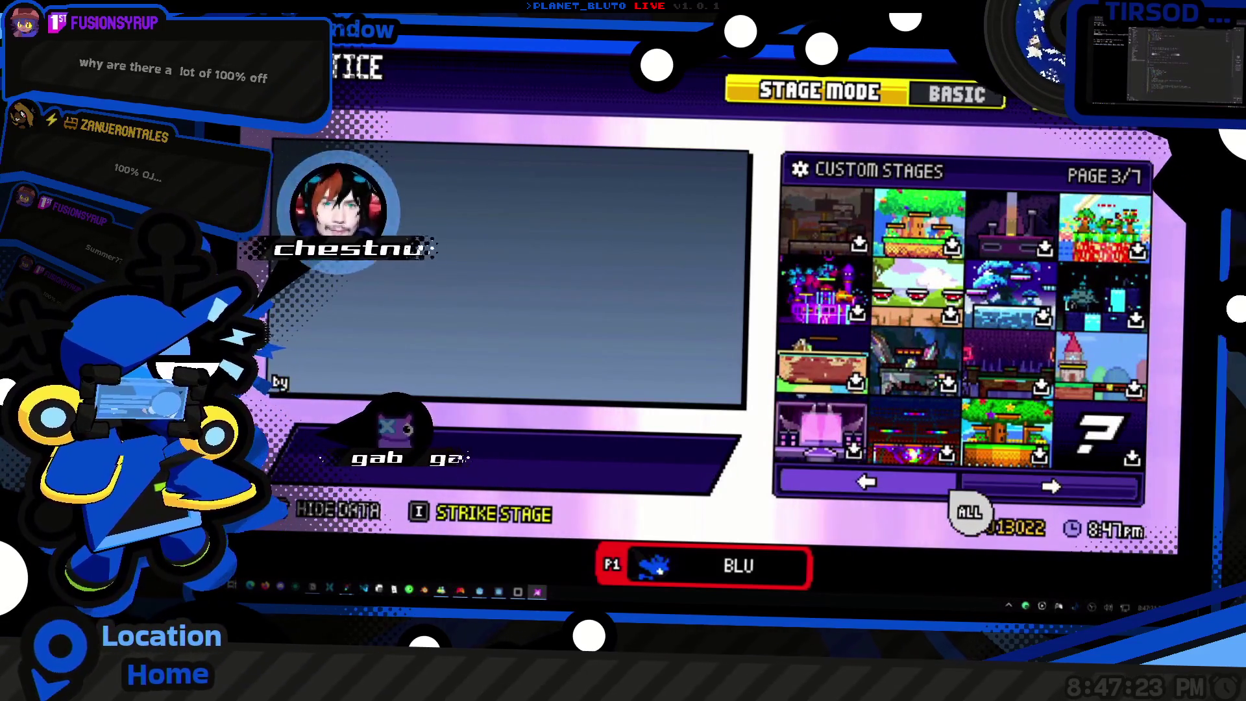
pyautogui.press('Return')
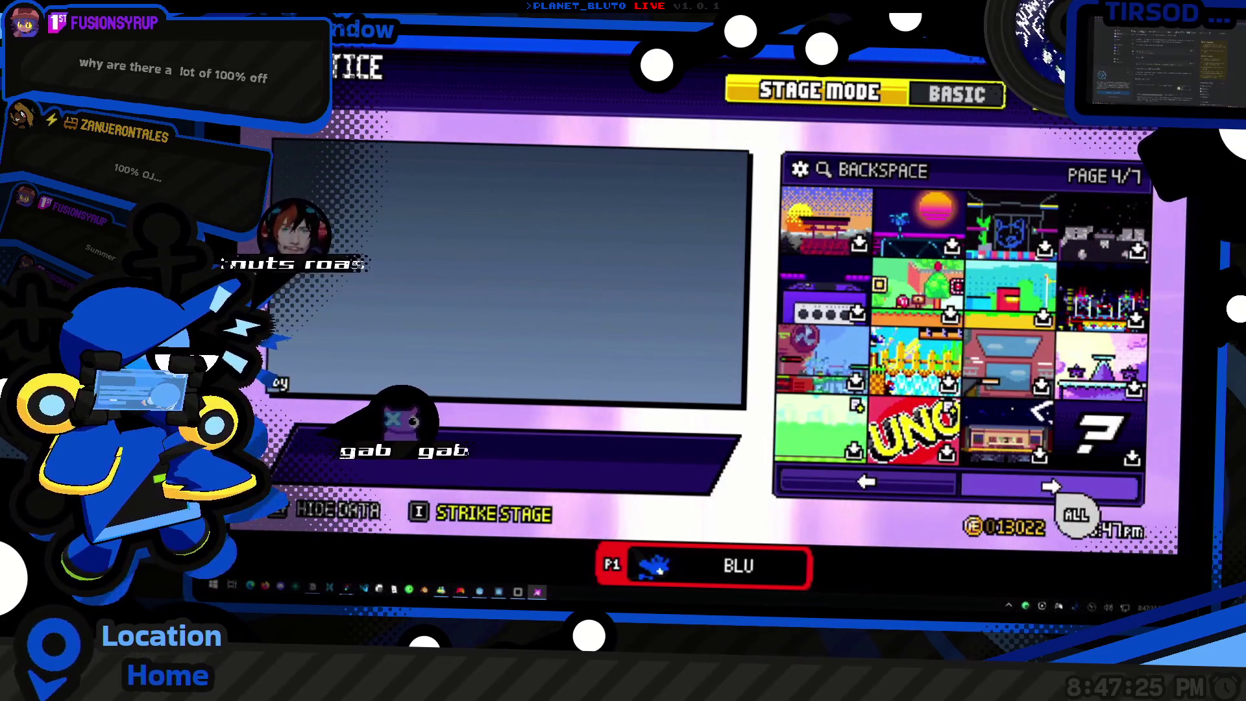
pyautogui.press('Return')
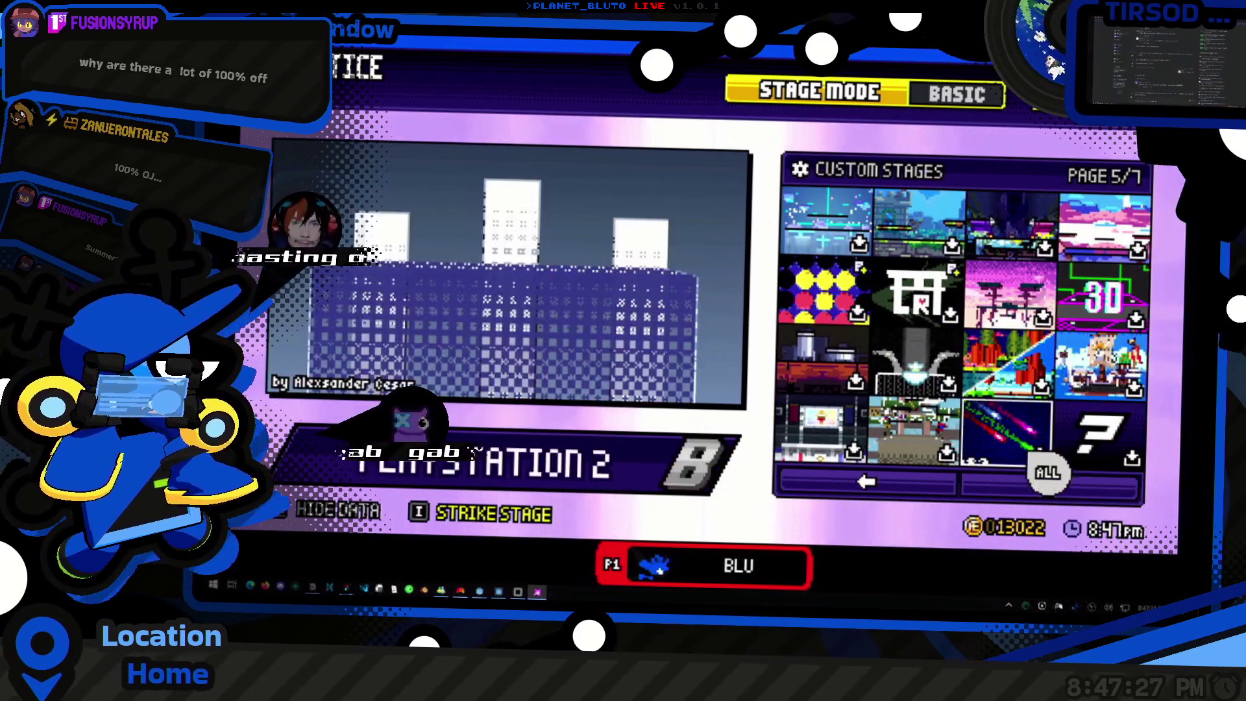
pyautogui.press('Return')
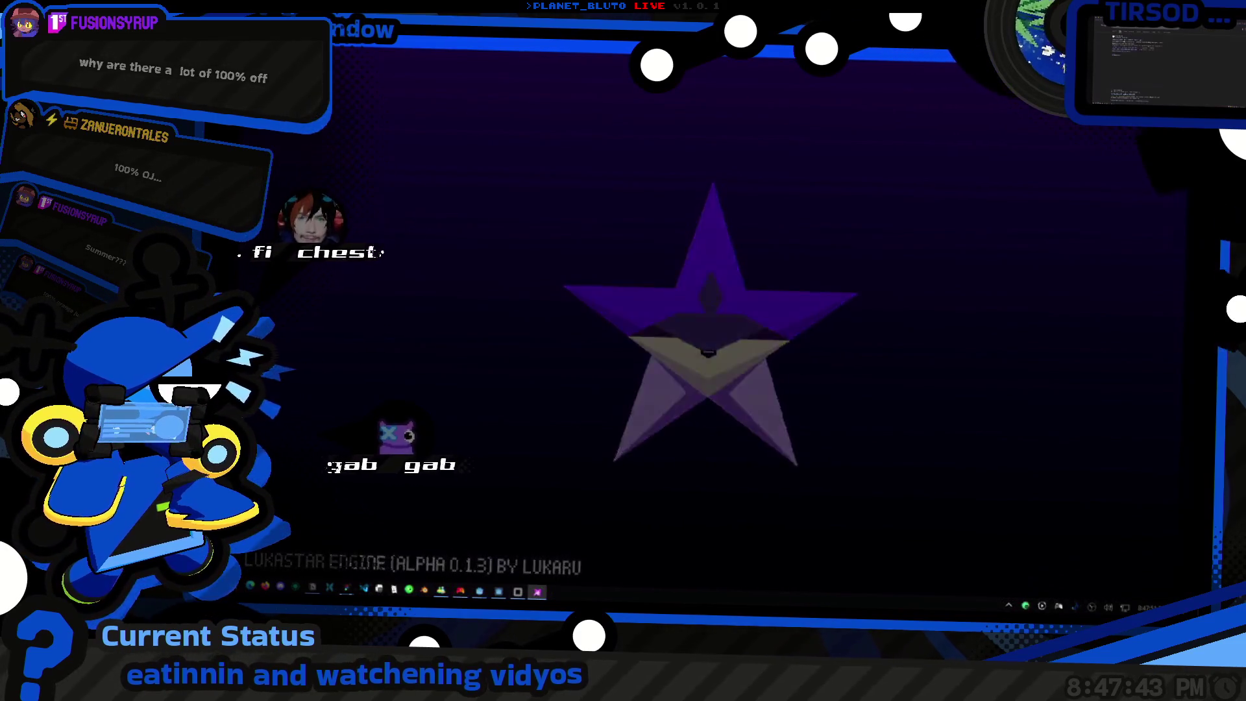
# Dismiss the Notice, pause and resume the intro, and reach Mudkid's first line
pyautogui.press('j')
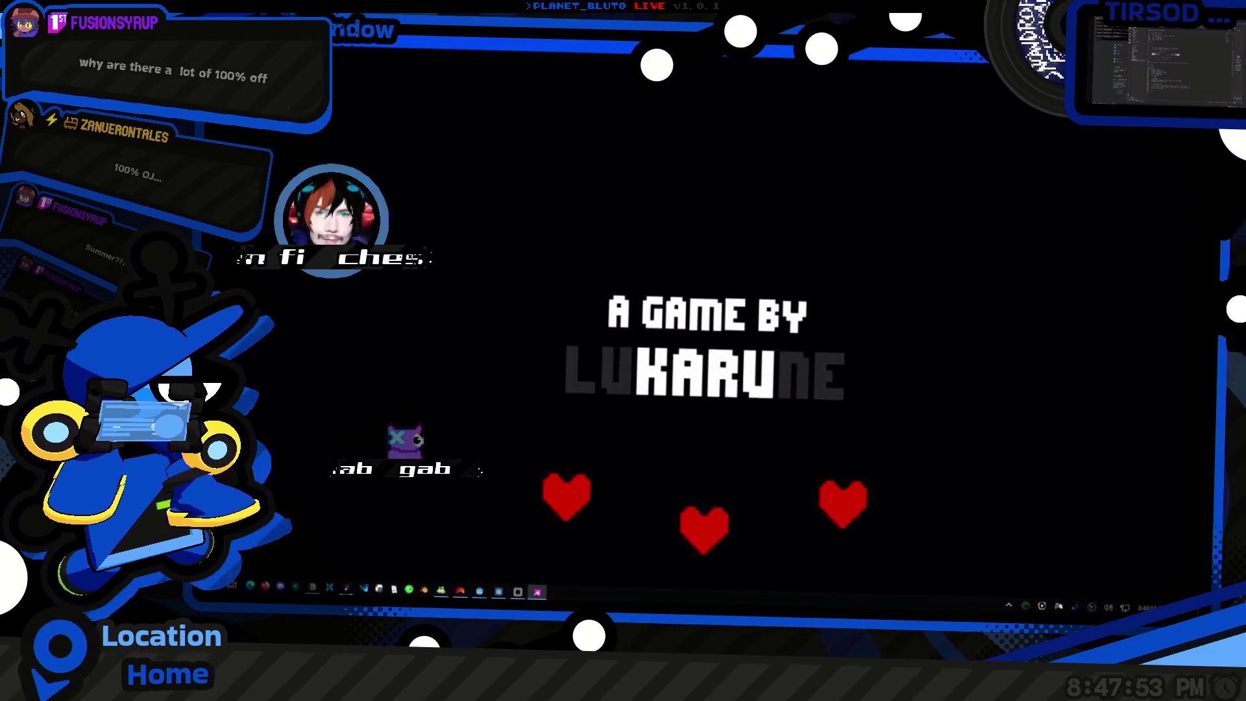
pyautogui.press('Escape')
pyautogui.press('Escape')
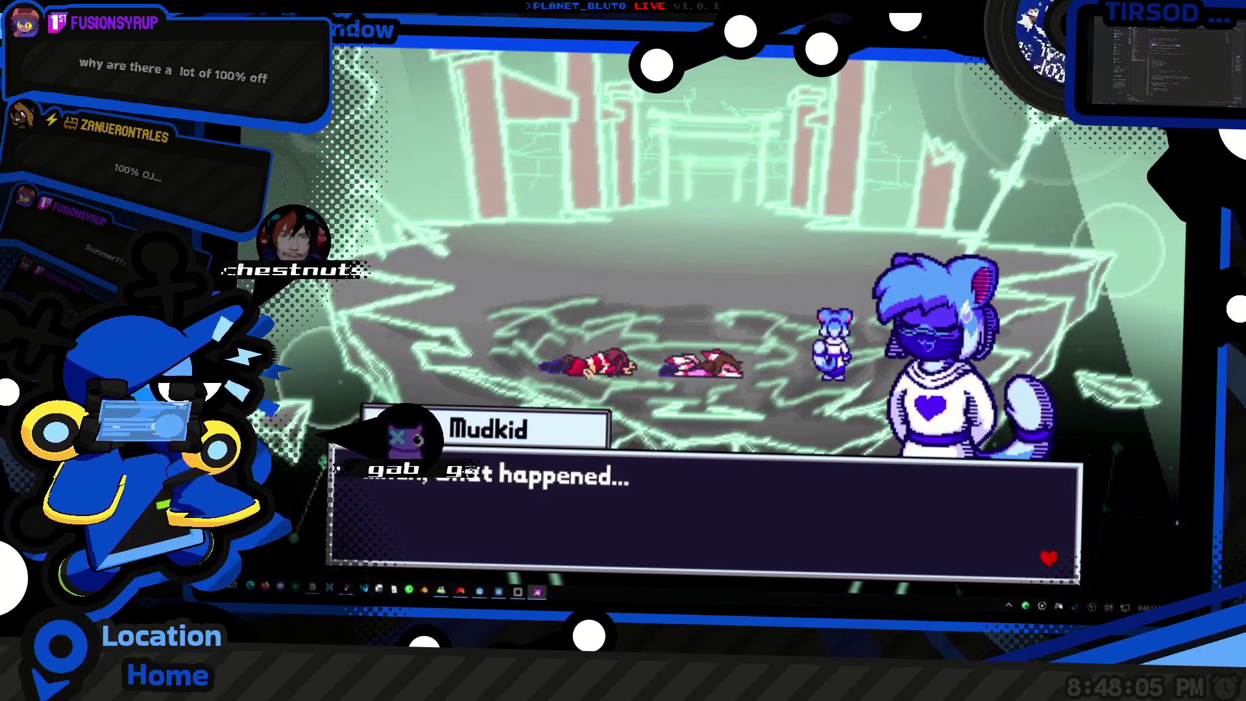
pyautogui.press('z')
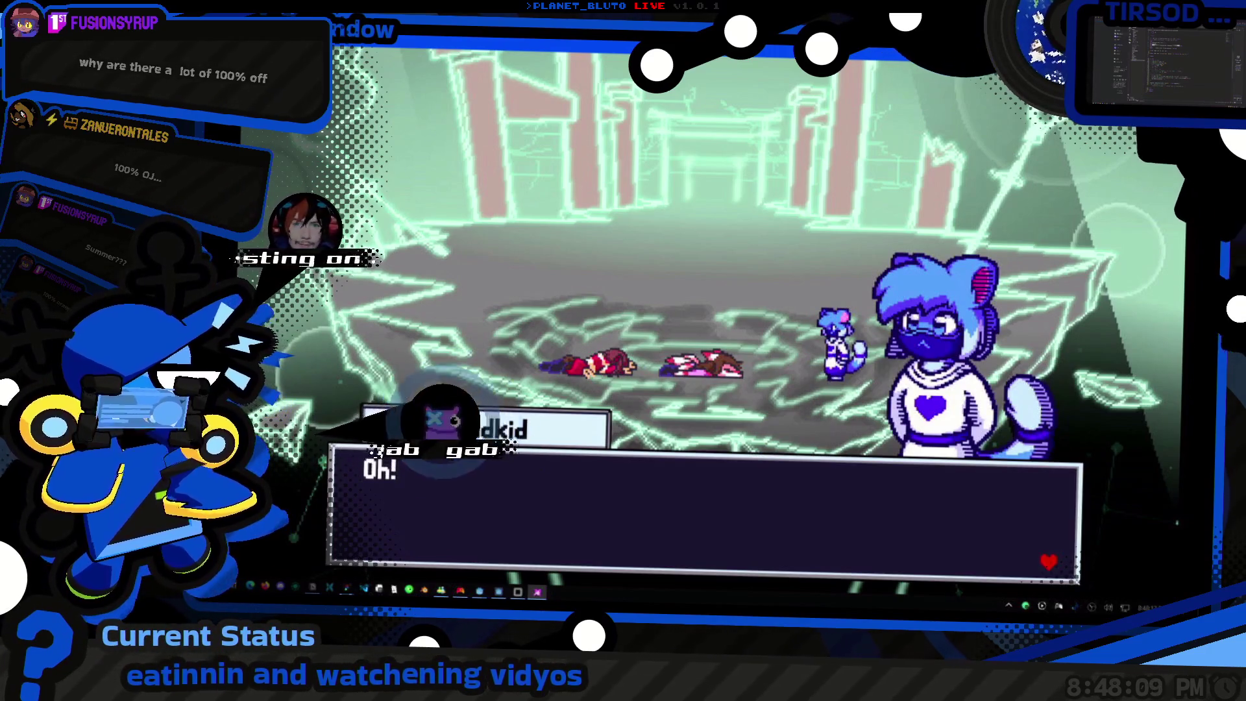
# Advance through Mudkid's, Regina's, Hikaru's and Sai's opening lines to Hikaru's question about a voice
pyautogui.press('z')
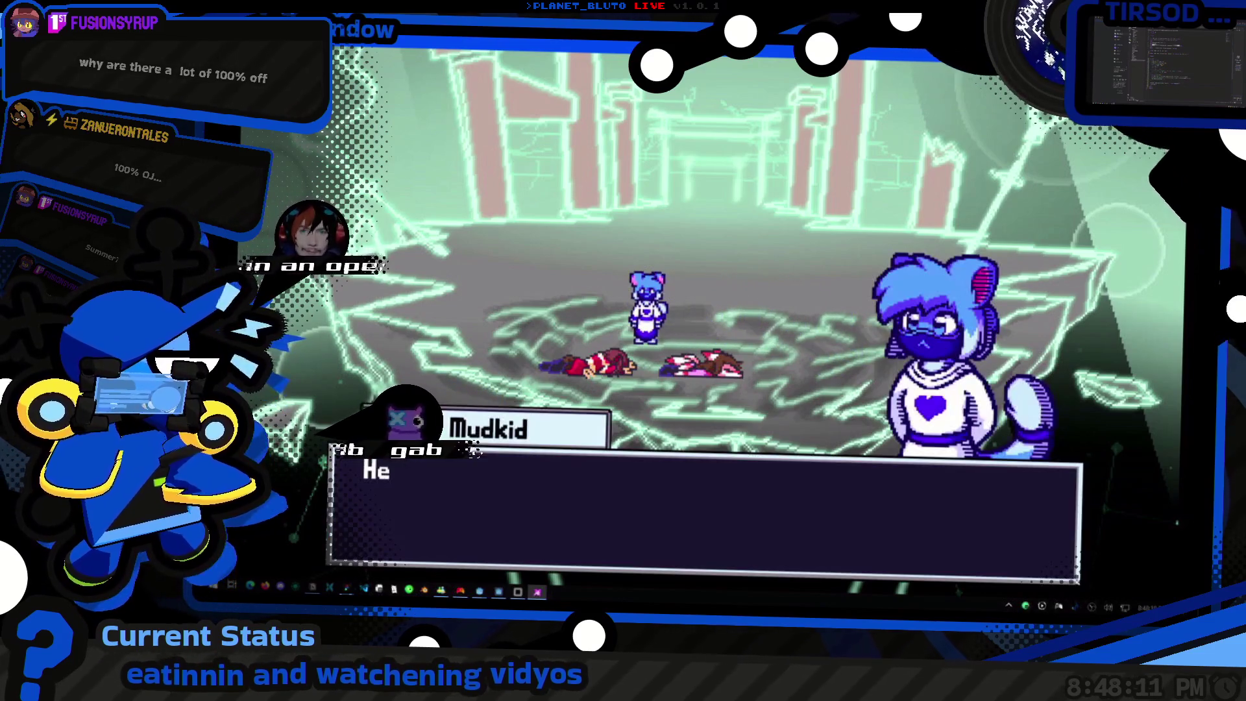
pyautogui.press('z')
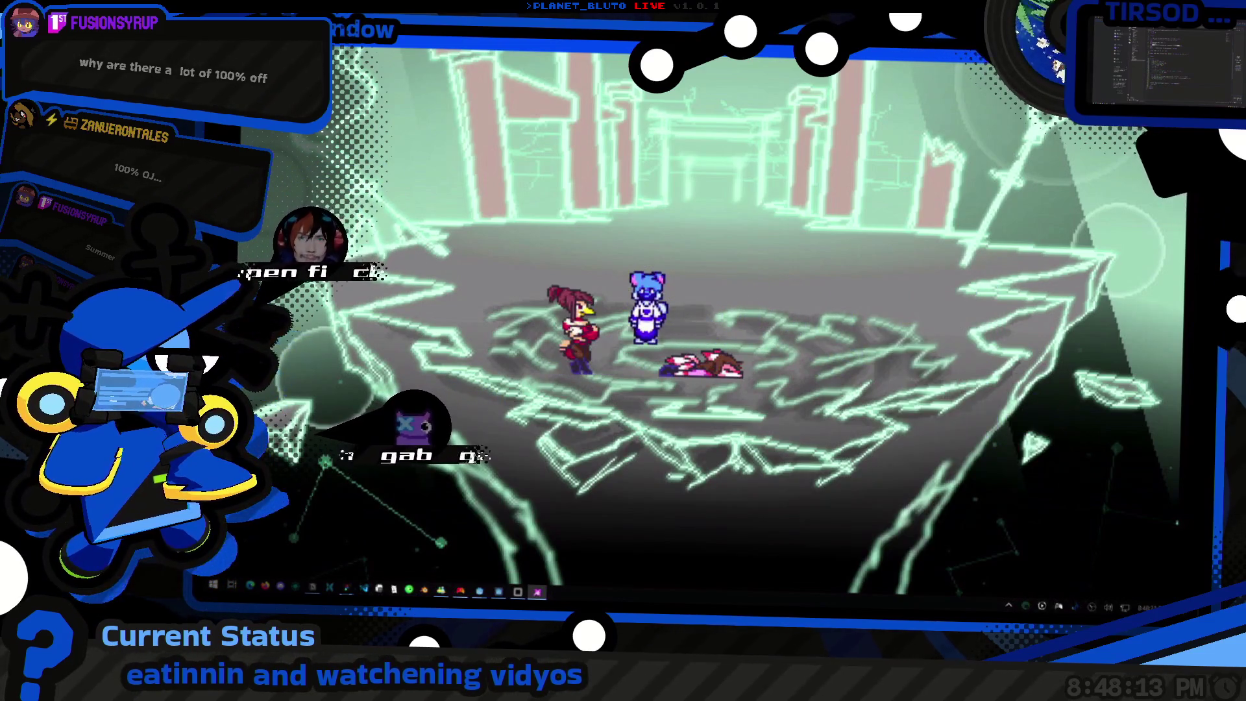
pyautogui.press('z')
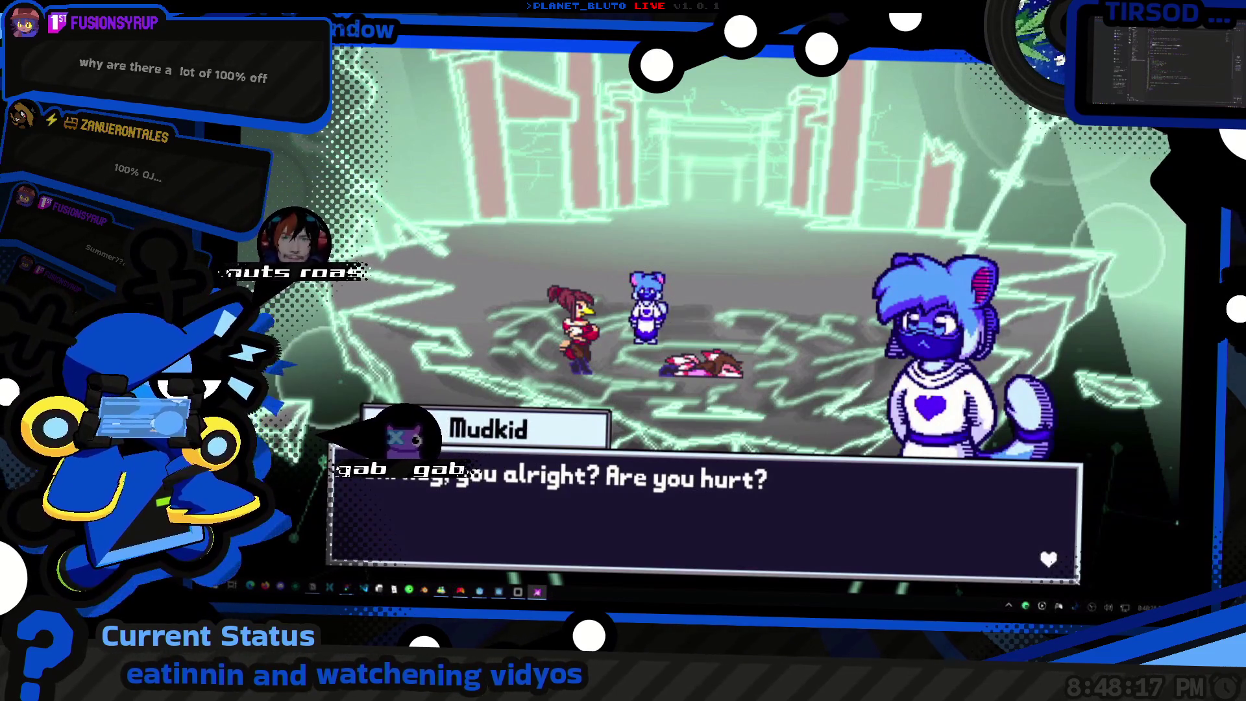
pyautogui.press('z')
pyautogui.press('z')
pyautogui.press('z')
pyautogui.press('z')
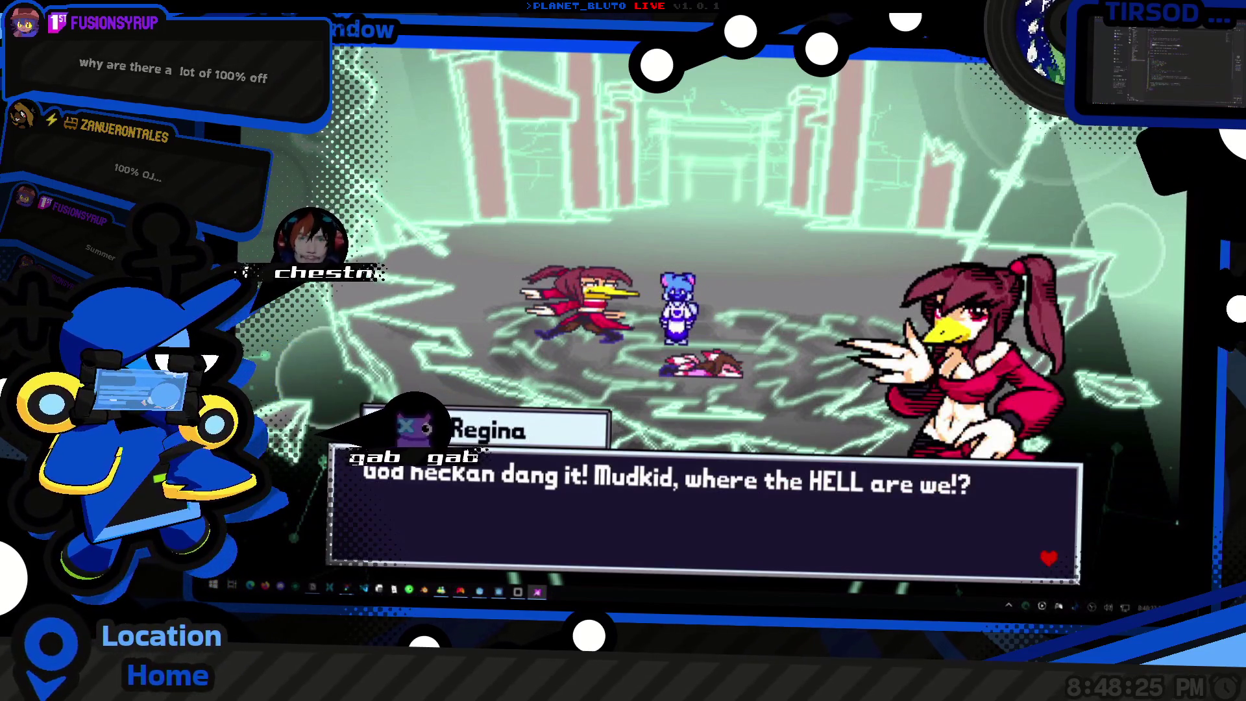
pyautogui.press('z')
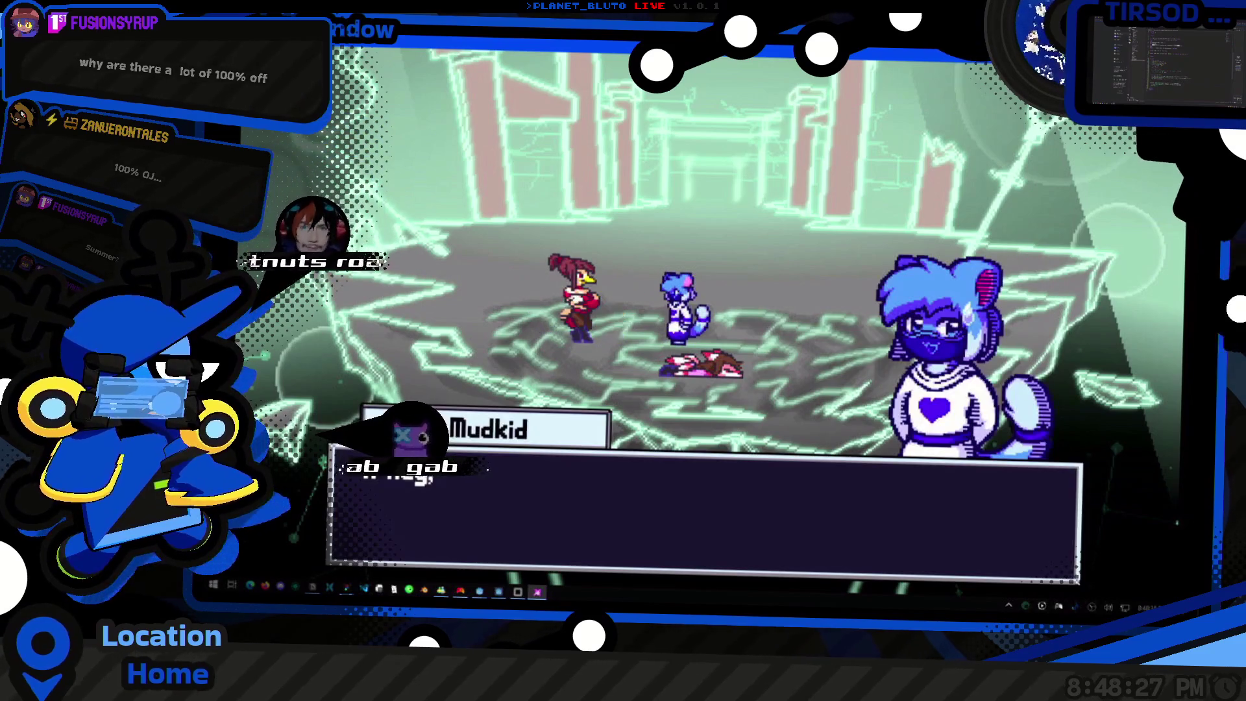
pyautogui.press('z')
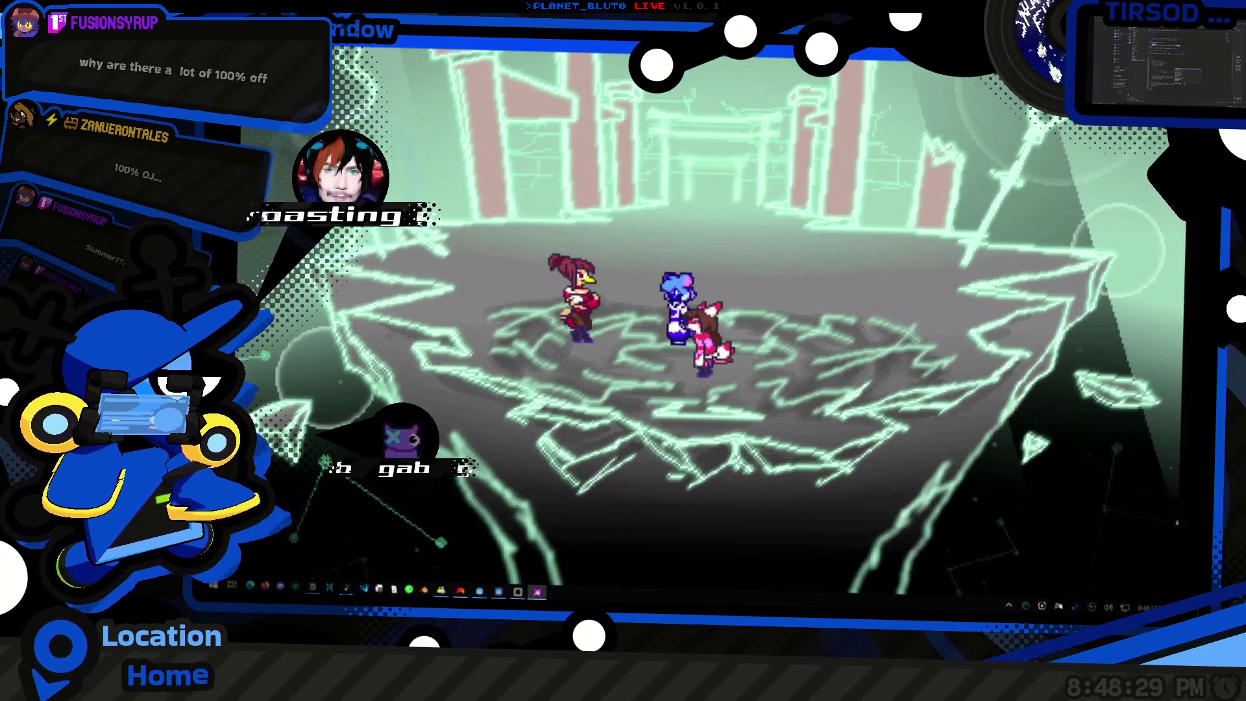
pyautogui.press('z')
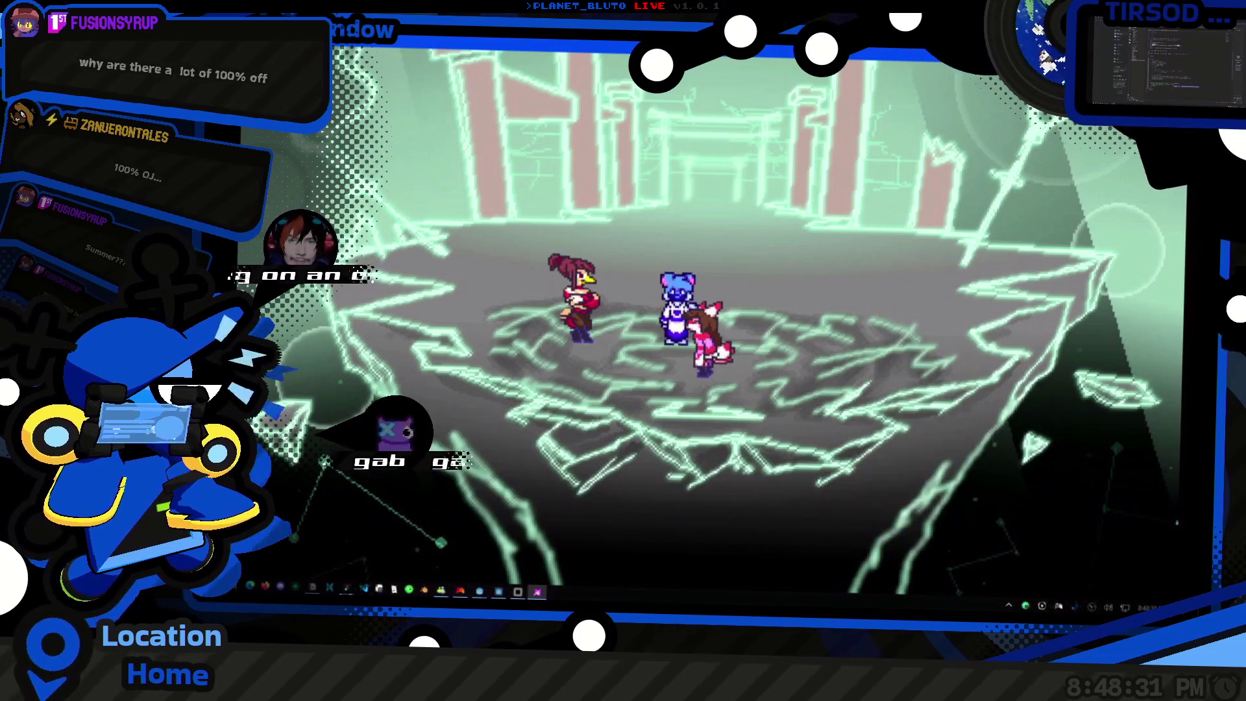
pyautogui.press('z')
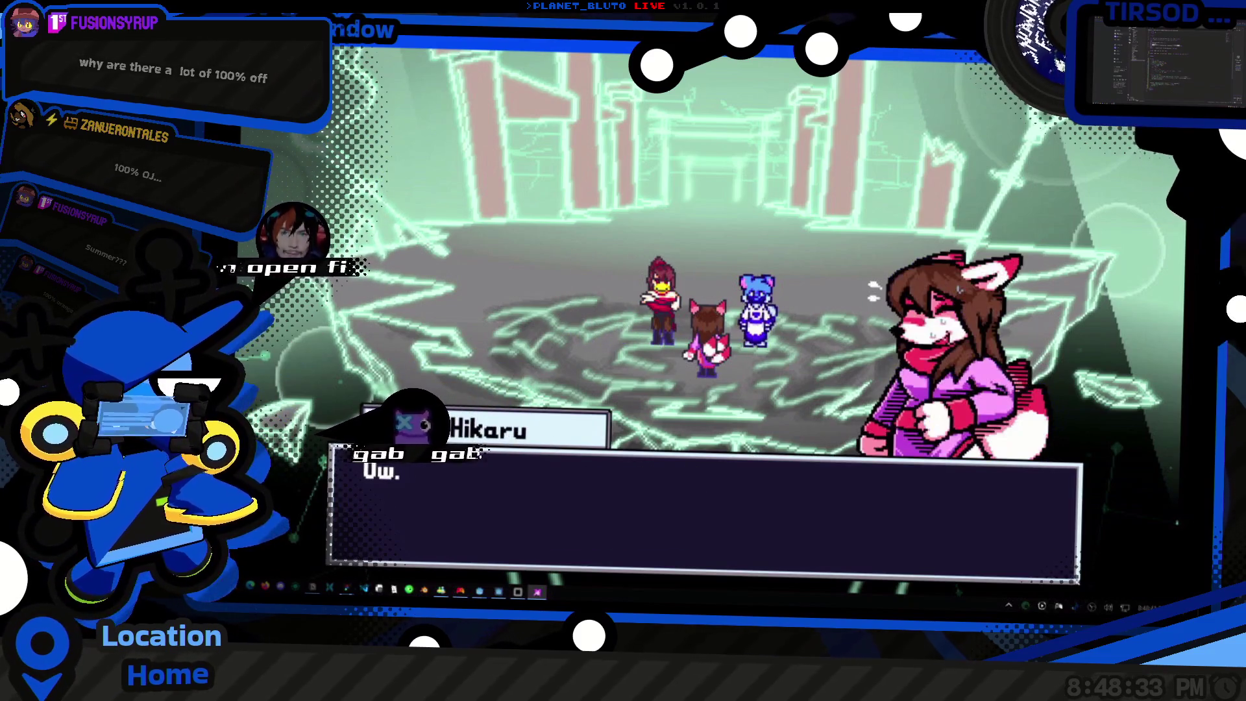
pyautogui.press('x')
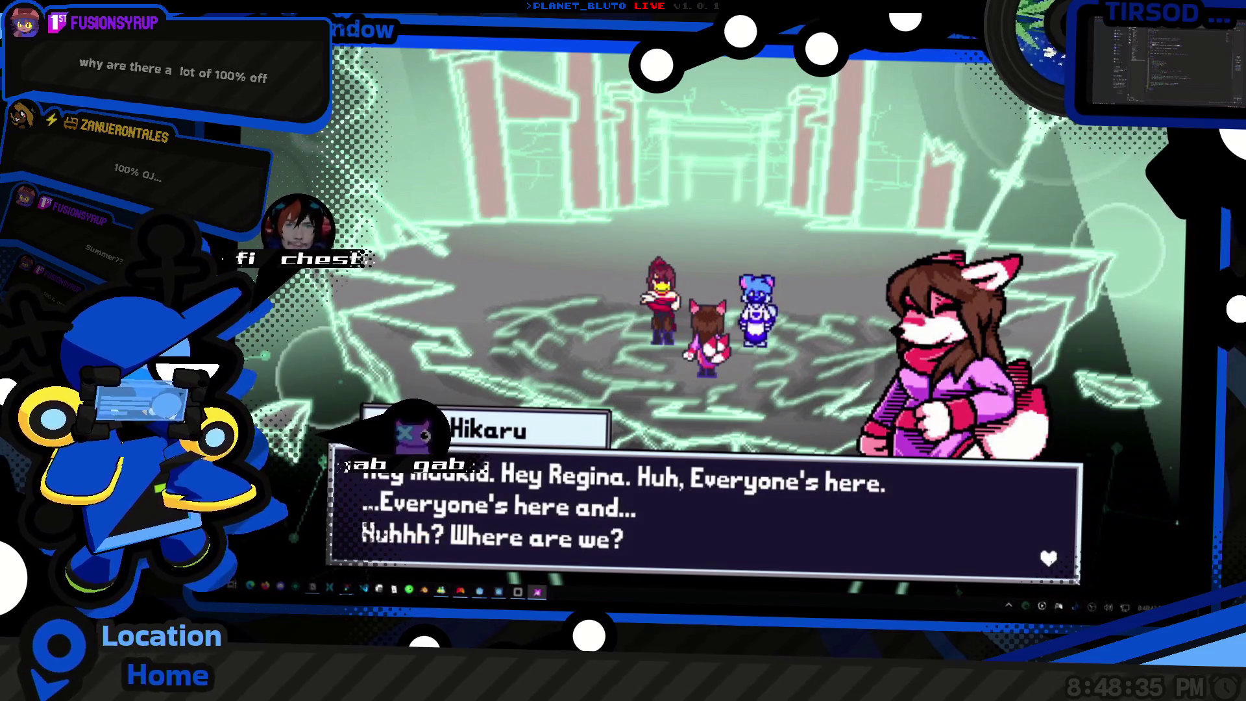
pyautogui.press('z')
pyautogui.press('z')
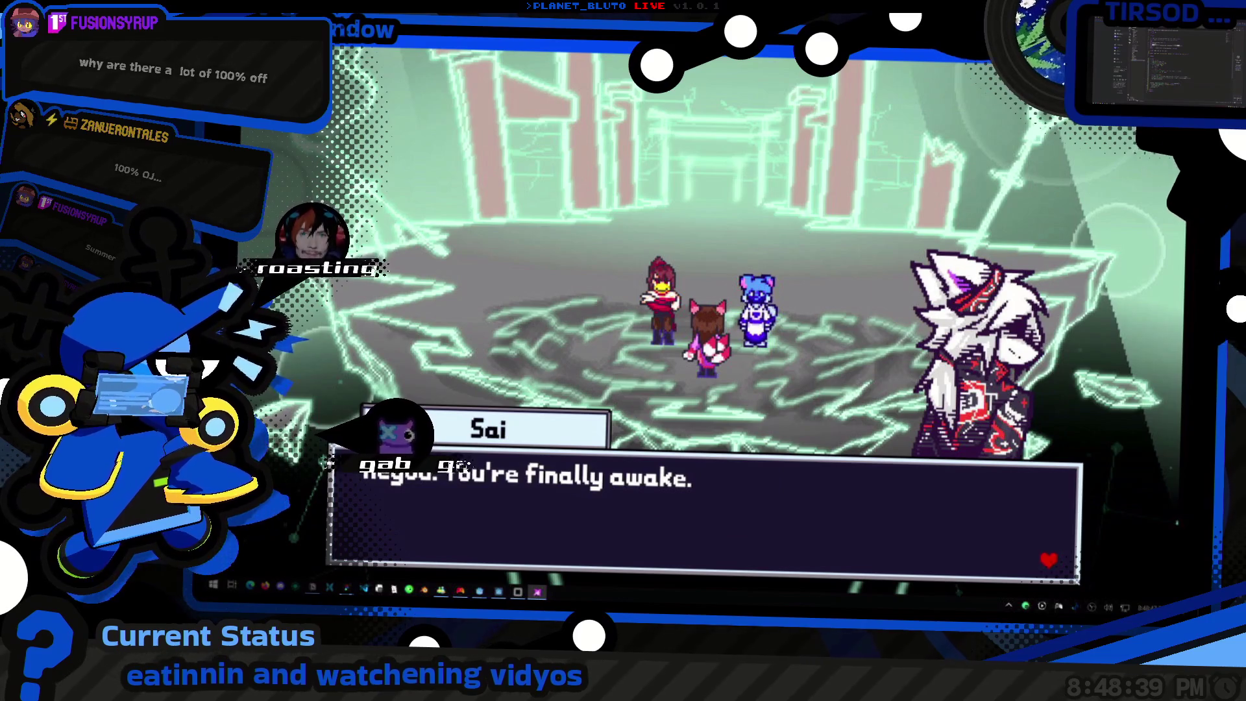
pyautogui.press('z')
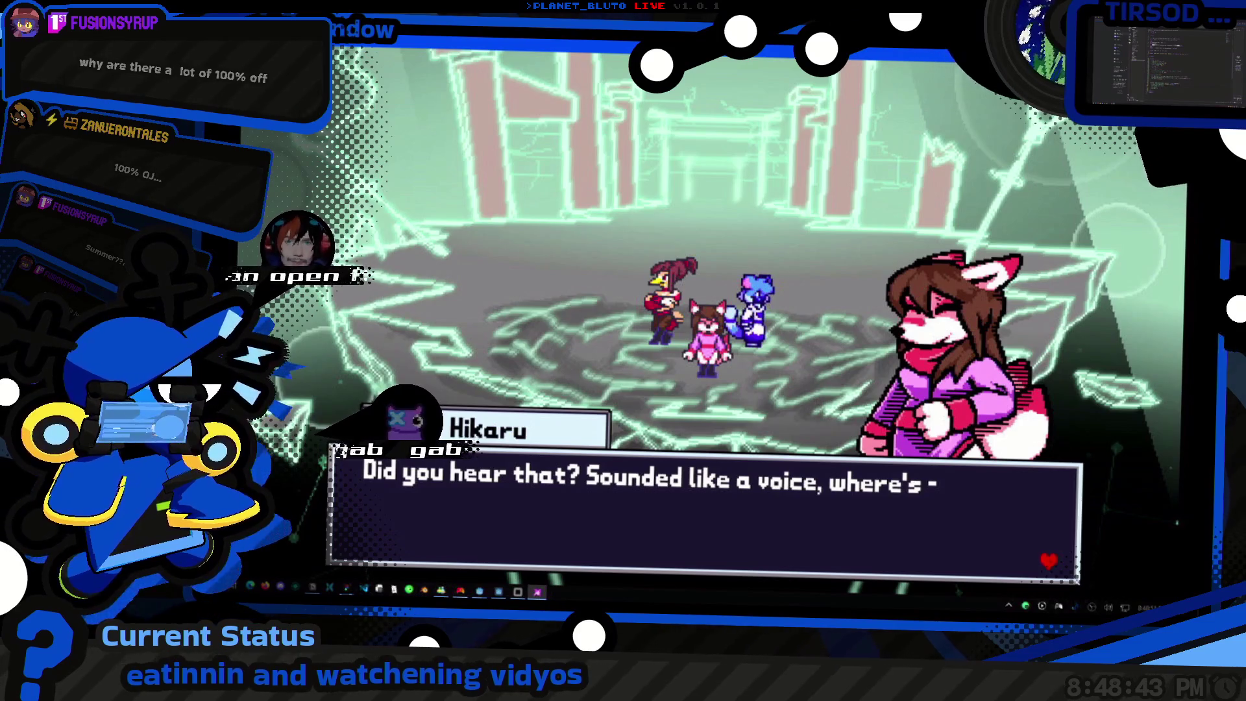
# Advance past Hikaru's and Regina's lines through Sai's run of dialogue
pyautogui.press('z')
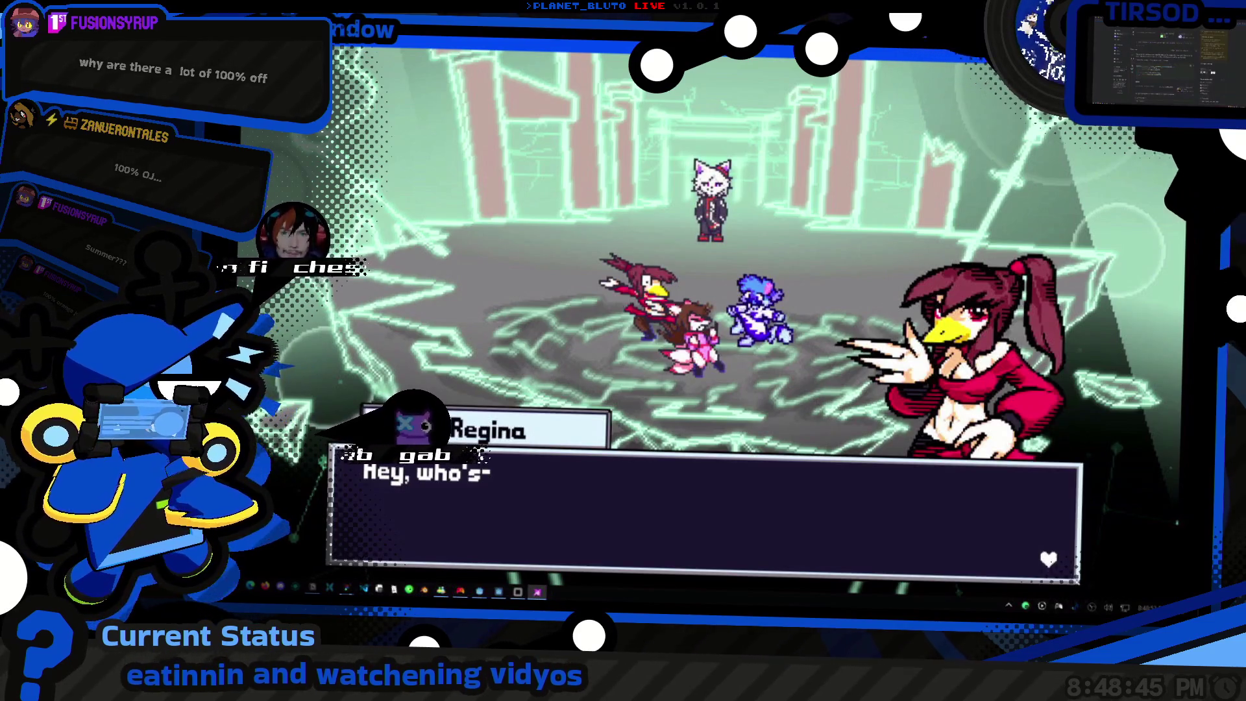
pyautogui.press('z')
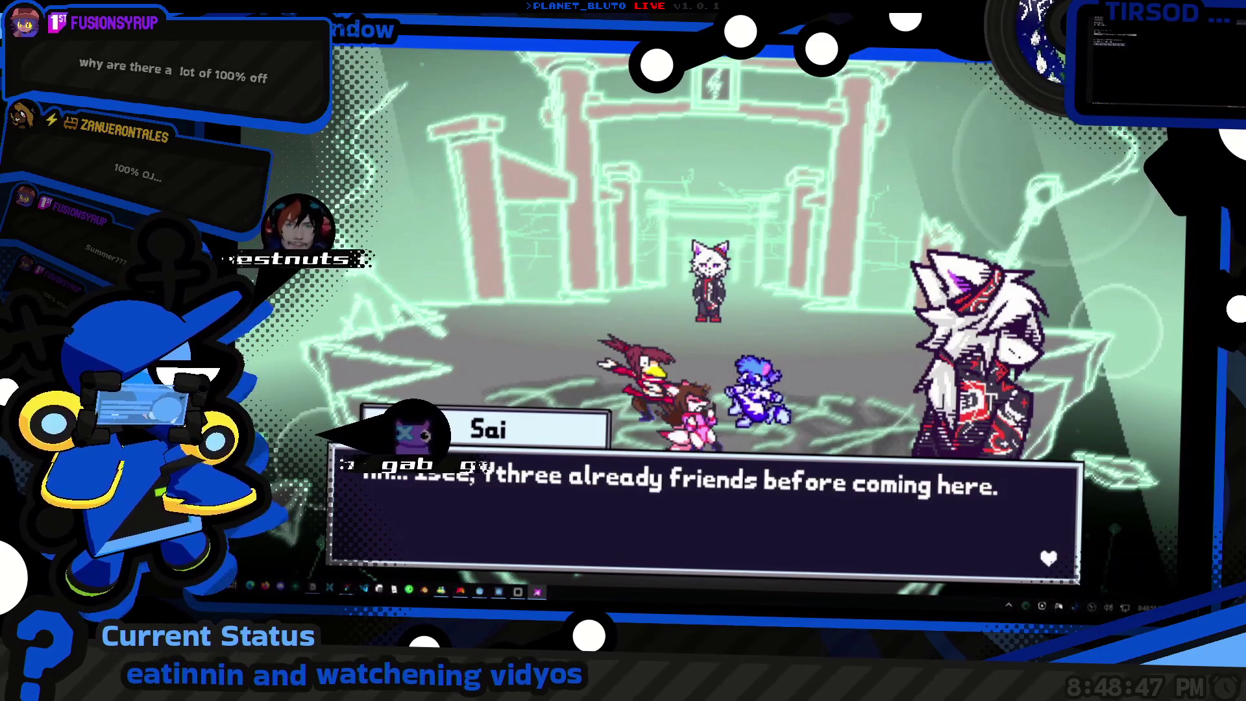
pyautogui.press('z')
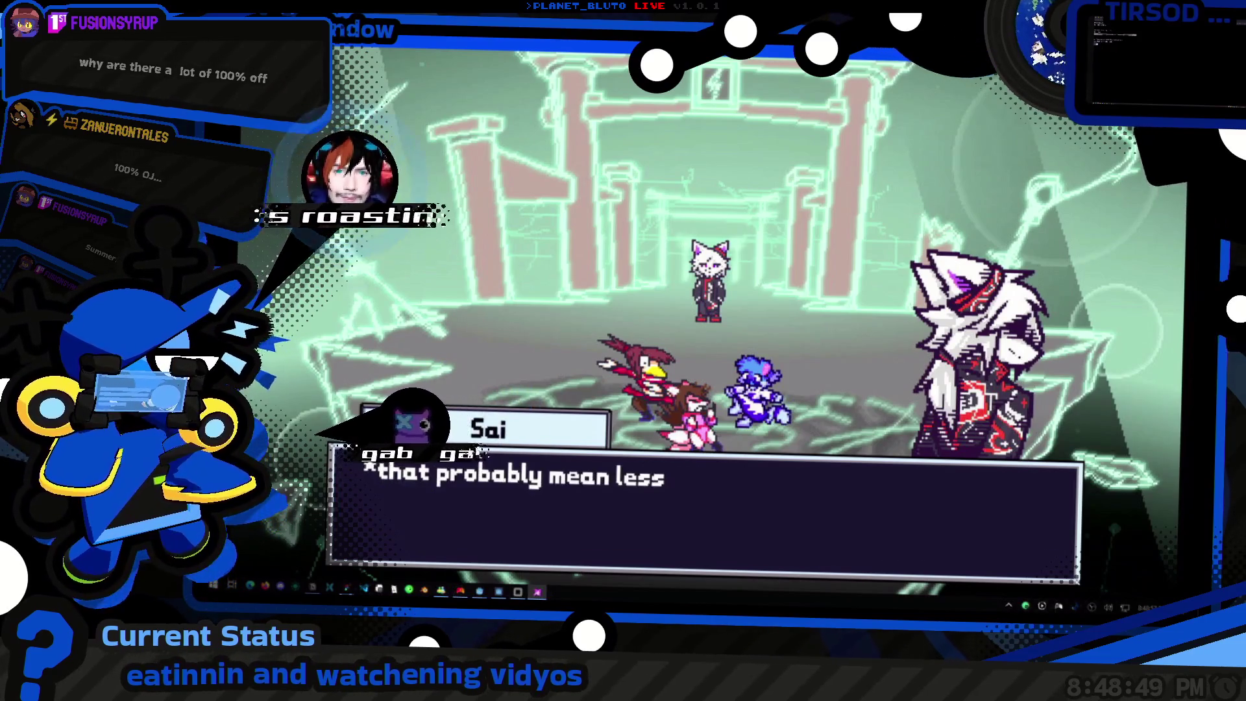
pyautogui.press('z')
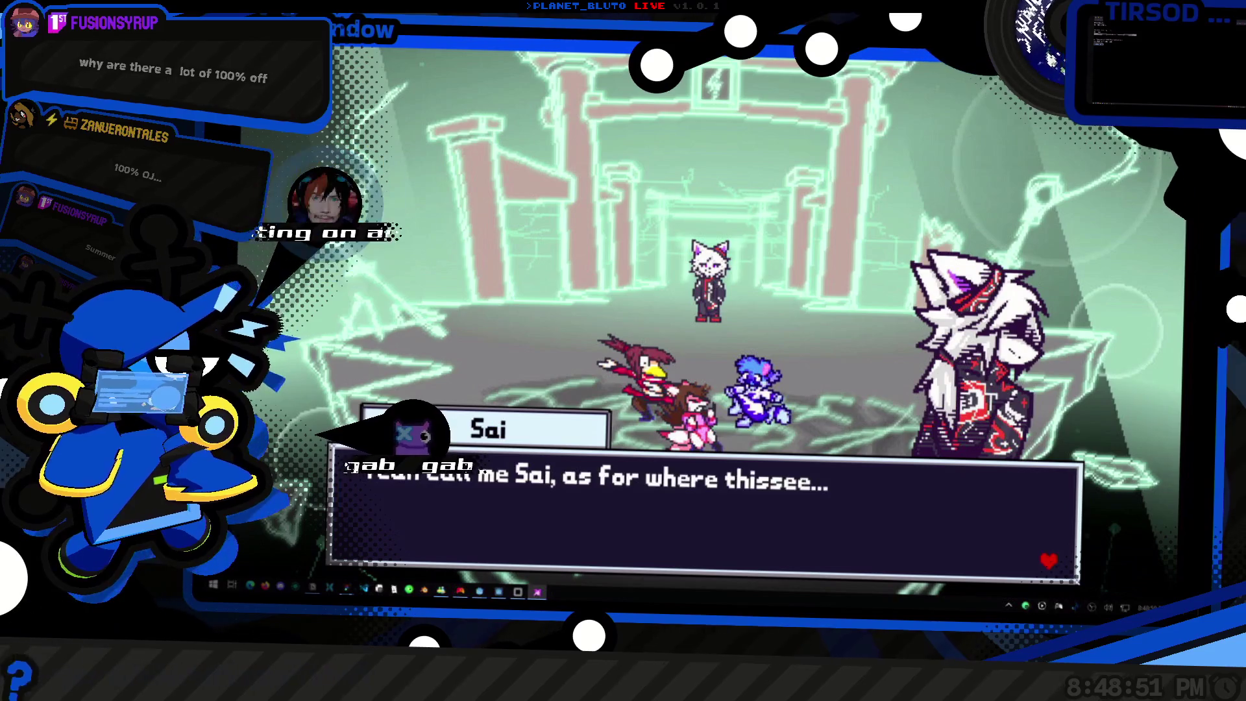
pyautogui.press('z')
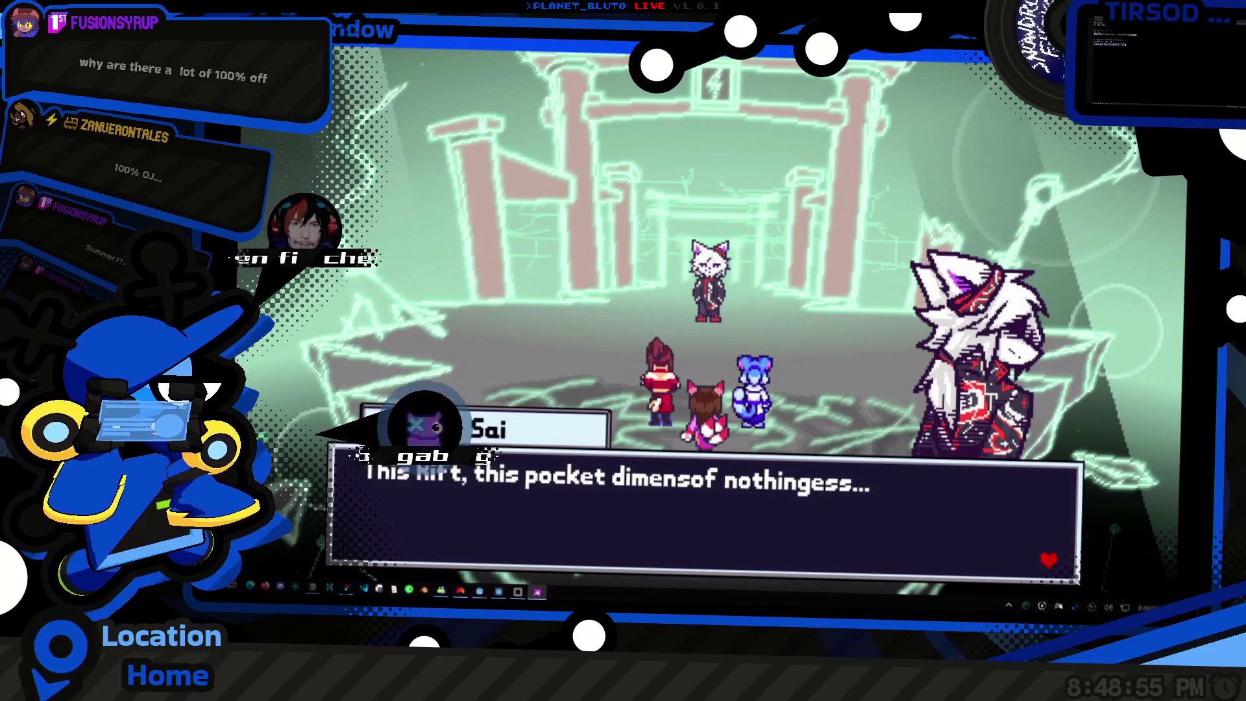
pyautogui.press('z')
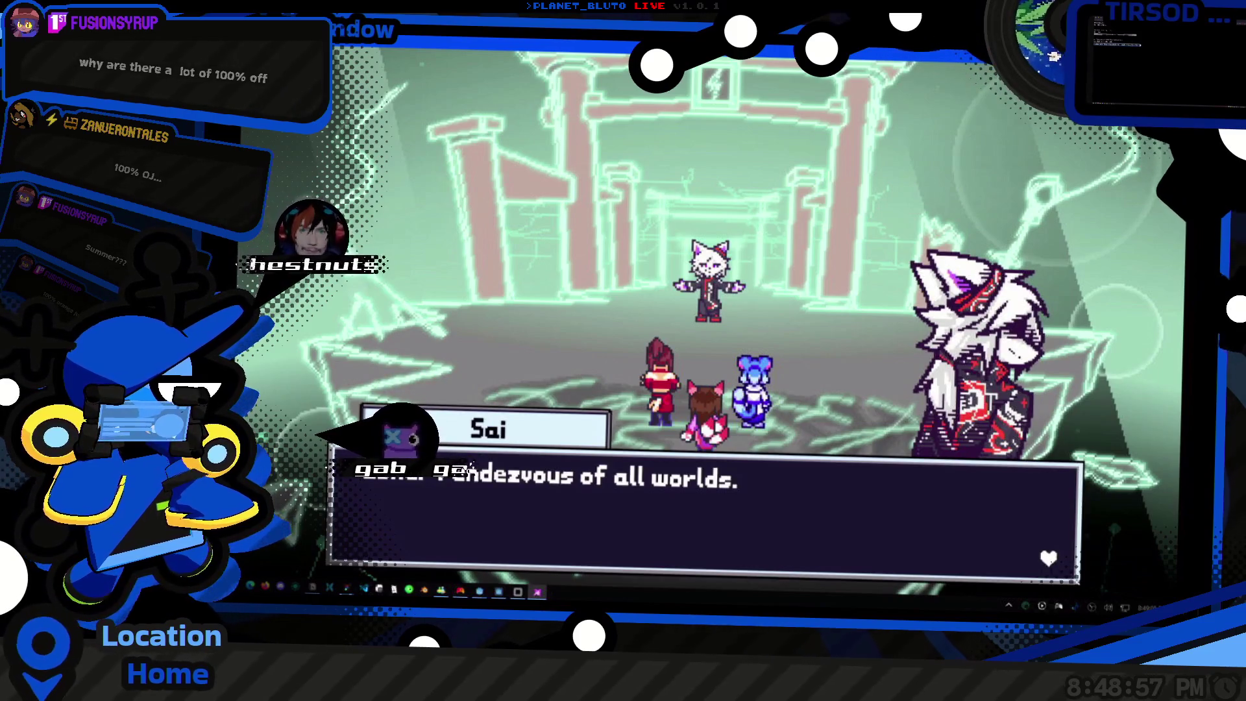
pyautogui.press('z')
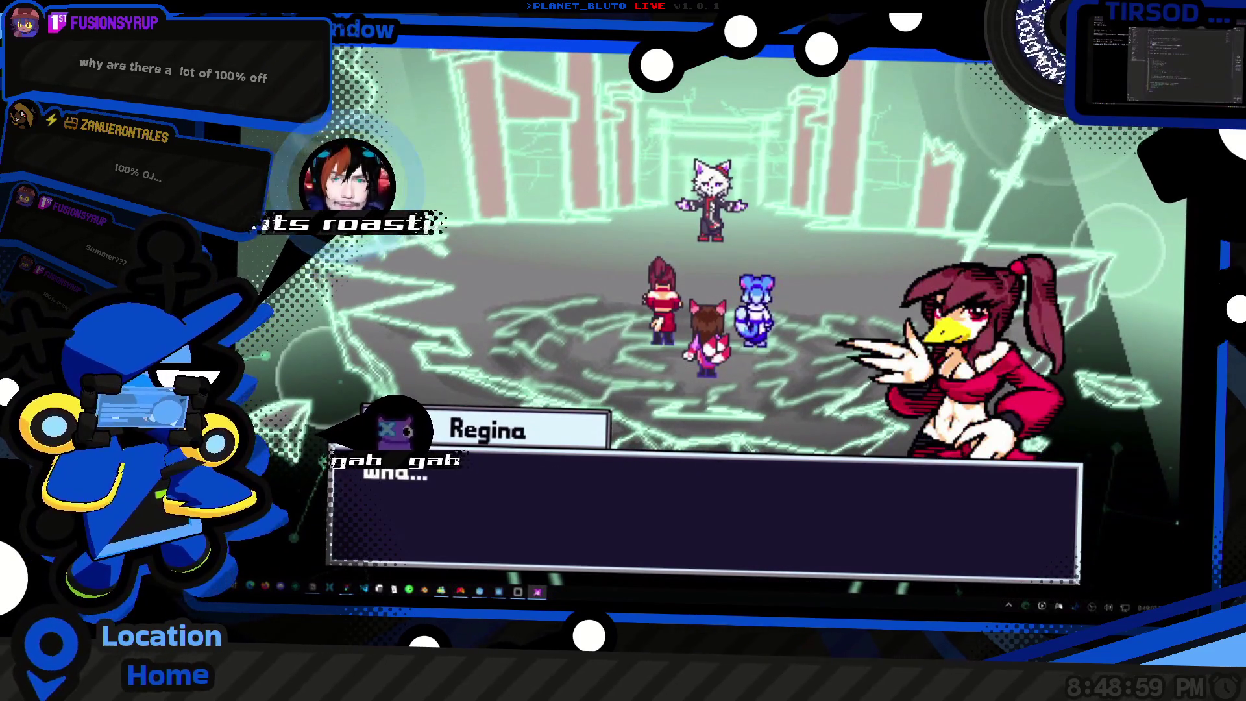
# Continue through Regina's, Mudkid's and Sai's final lines to reach the temple hall
pyautogui.press('z')
pyautogui.press('z')
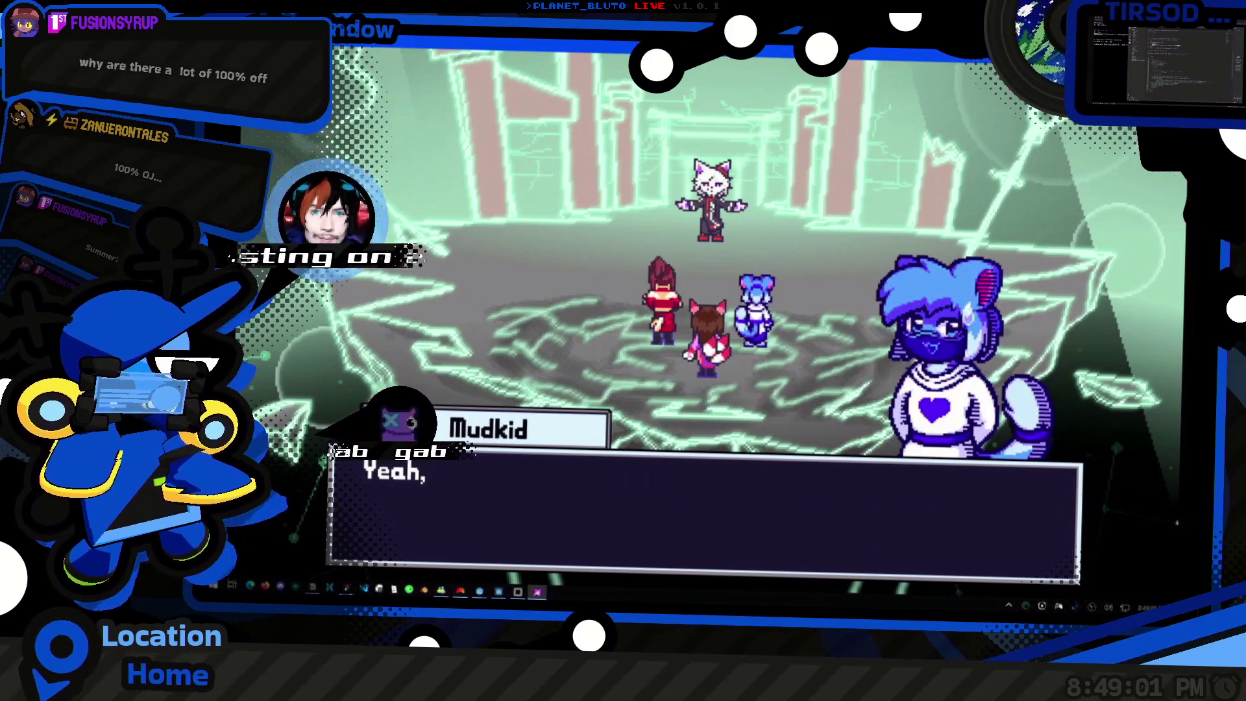
pyautogui.press('z')
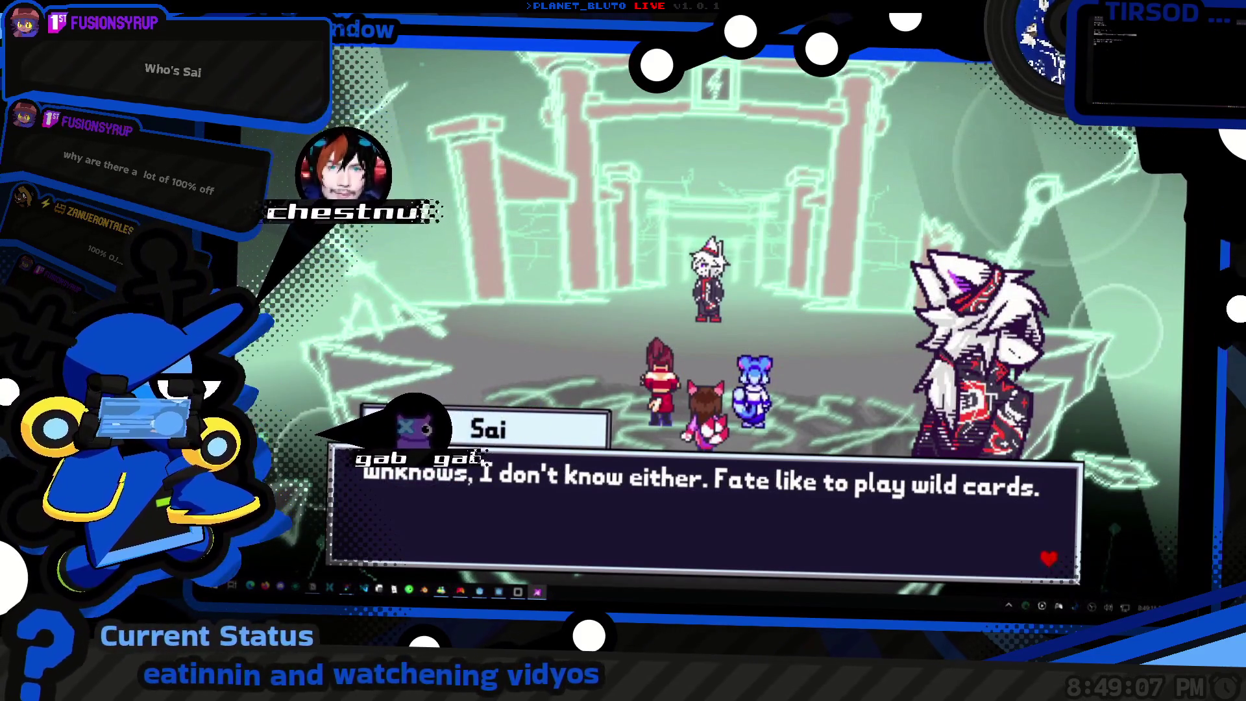
pyautogui.press('z')
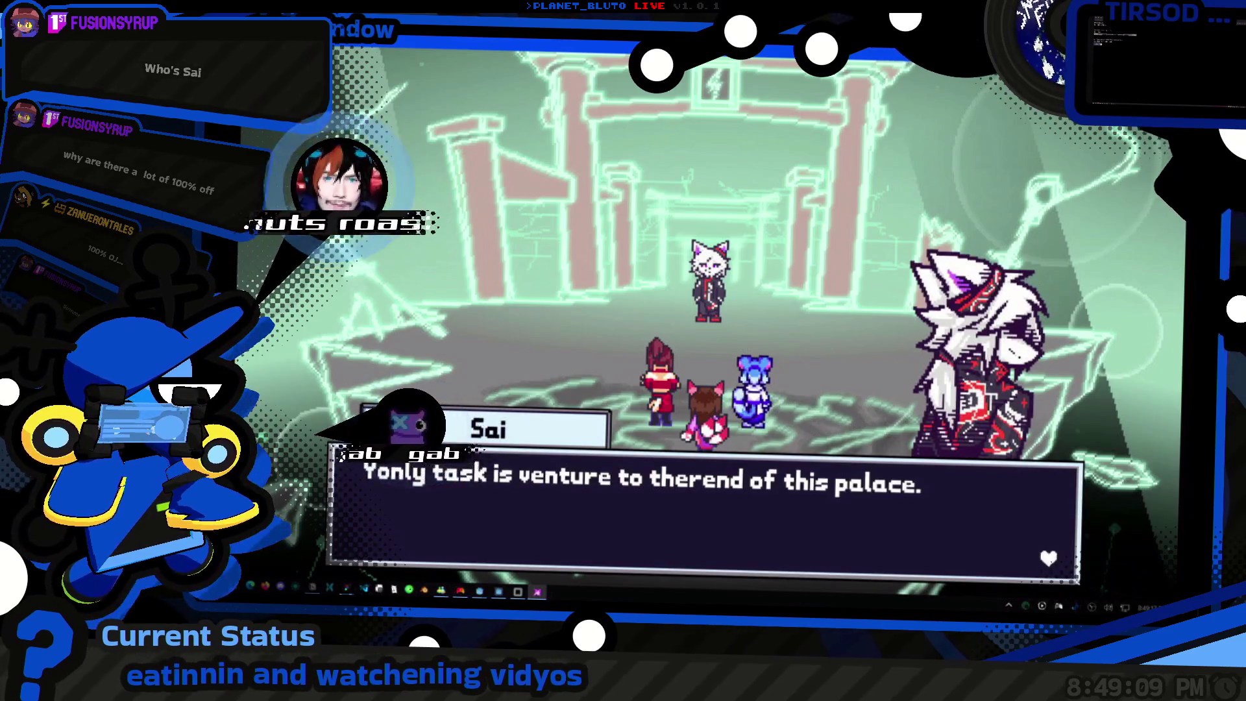
pyautogui.press('z')
pyautogui.press('z')
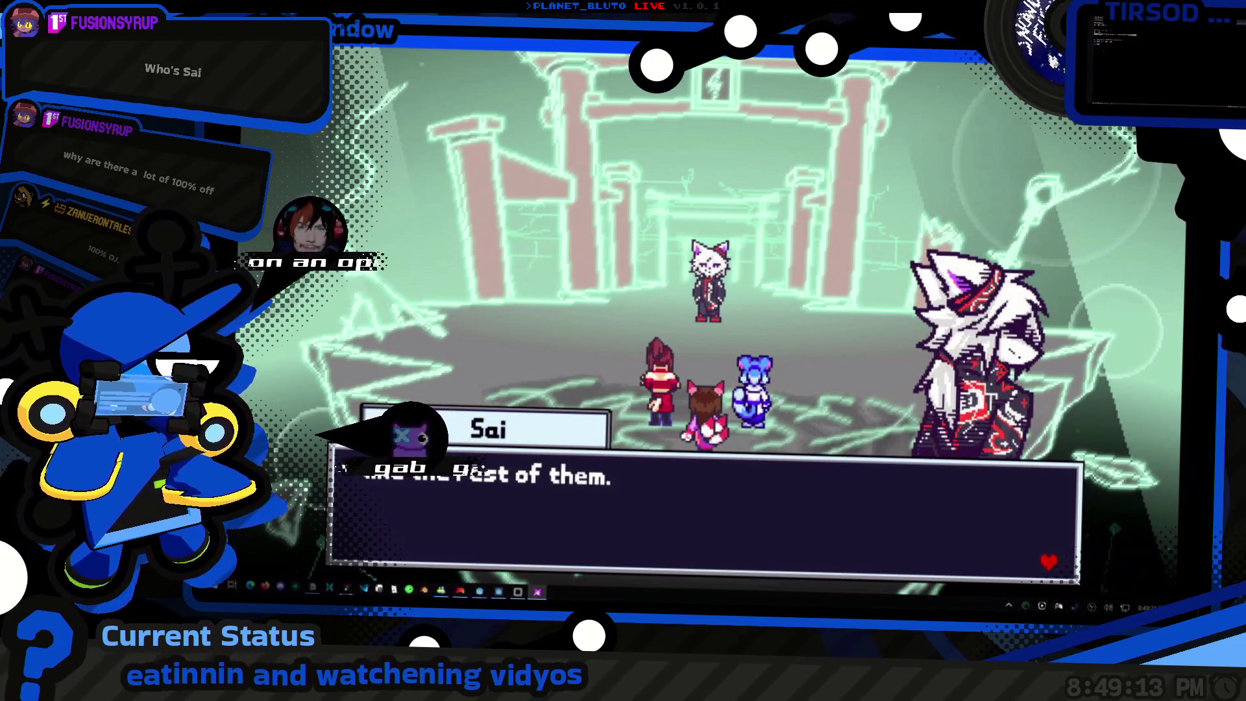
pyautogui.press('z')
pyautogui.press('z')
pyautogui.press('z')
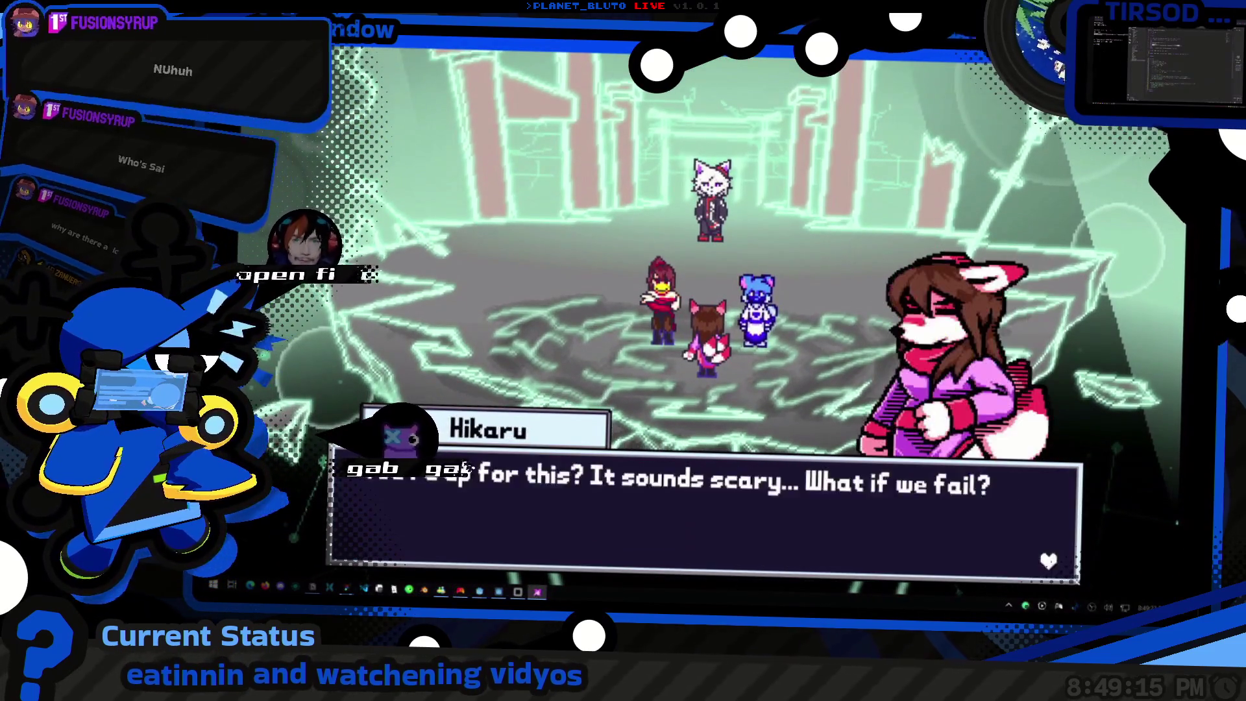
pyautogui.press('z')
pyautogui.press('z')
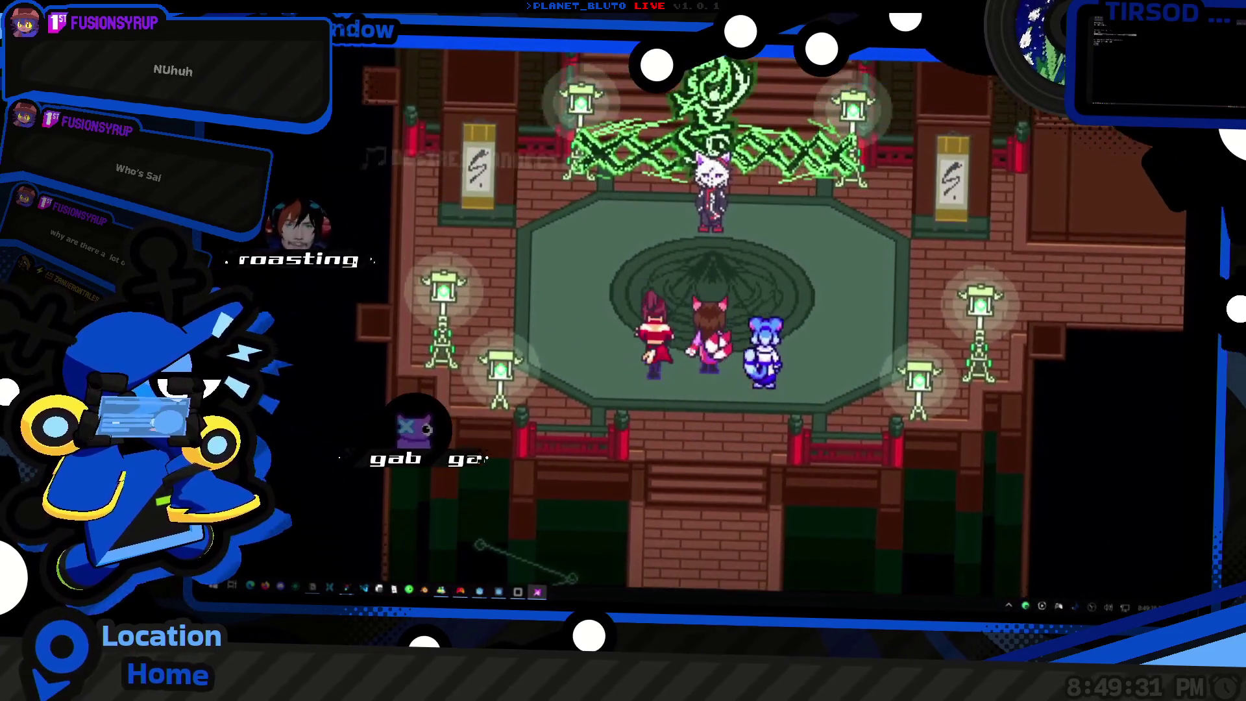
# Finish the party's dialogue and walk right, then up through the torii gate
pyautogui.press('Return')
pyautogui.press('Return')
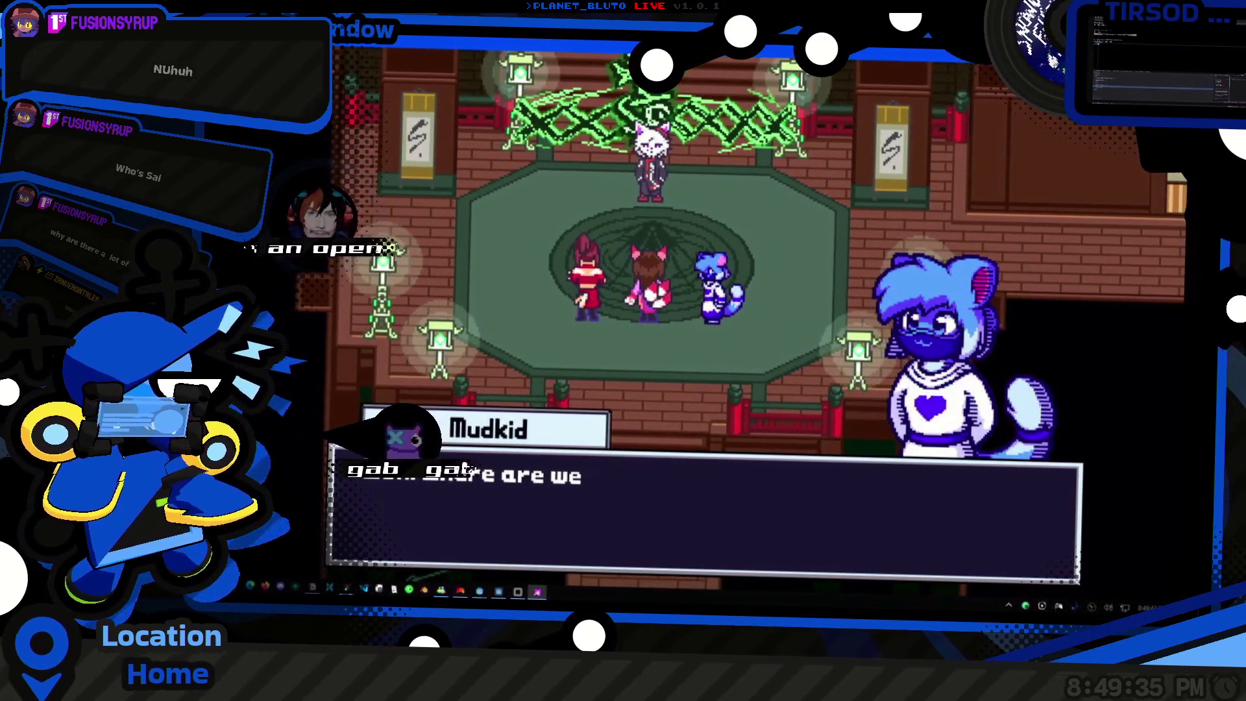
pyautogui.press('Return')
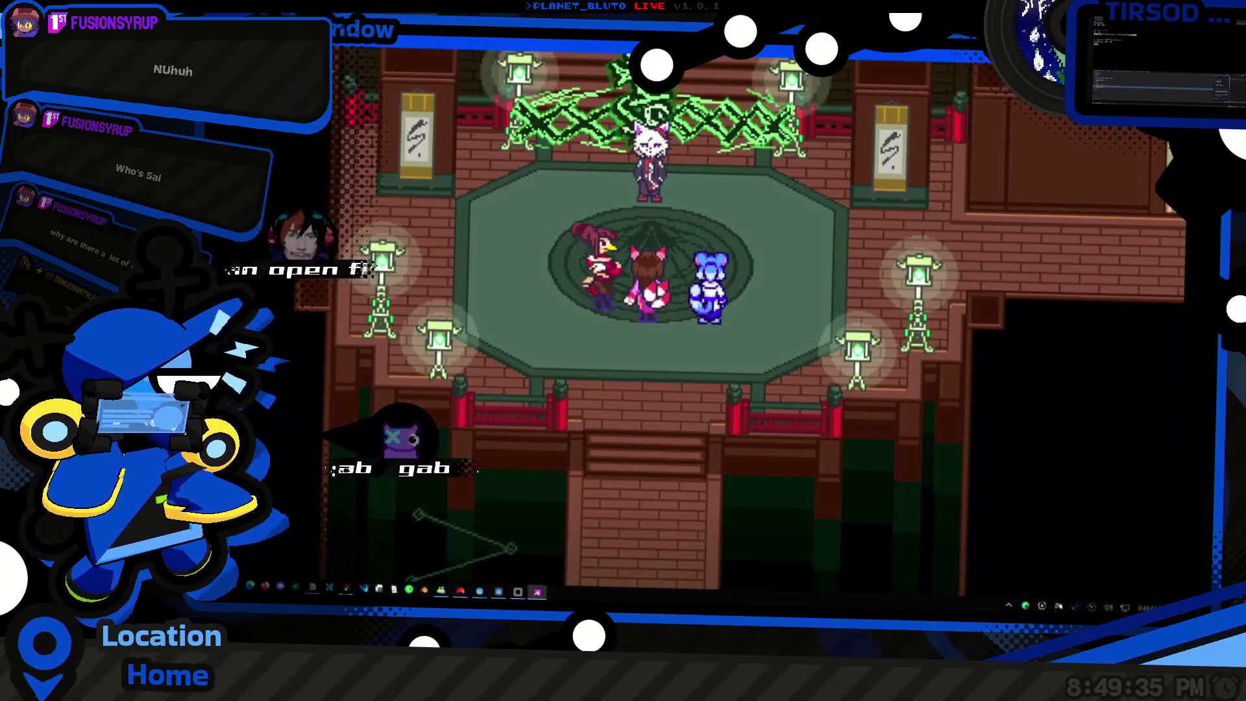
pyautogui.press('Return')
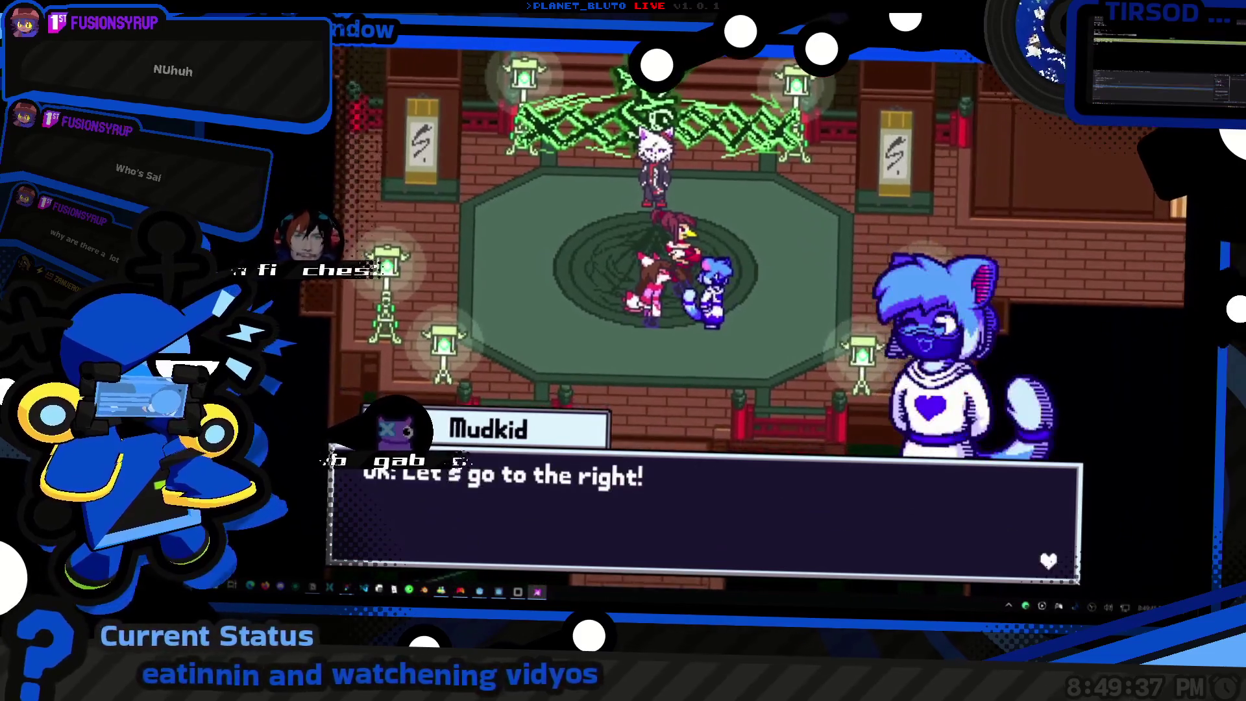
pyautogui.press('Return')
pyautogui.press('Return')
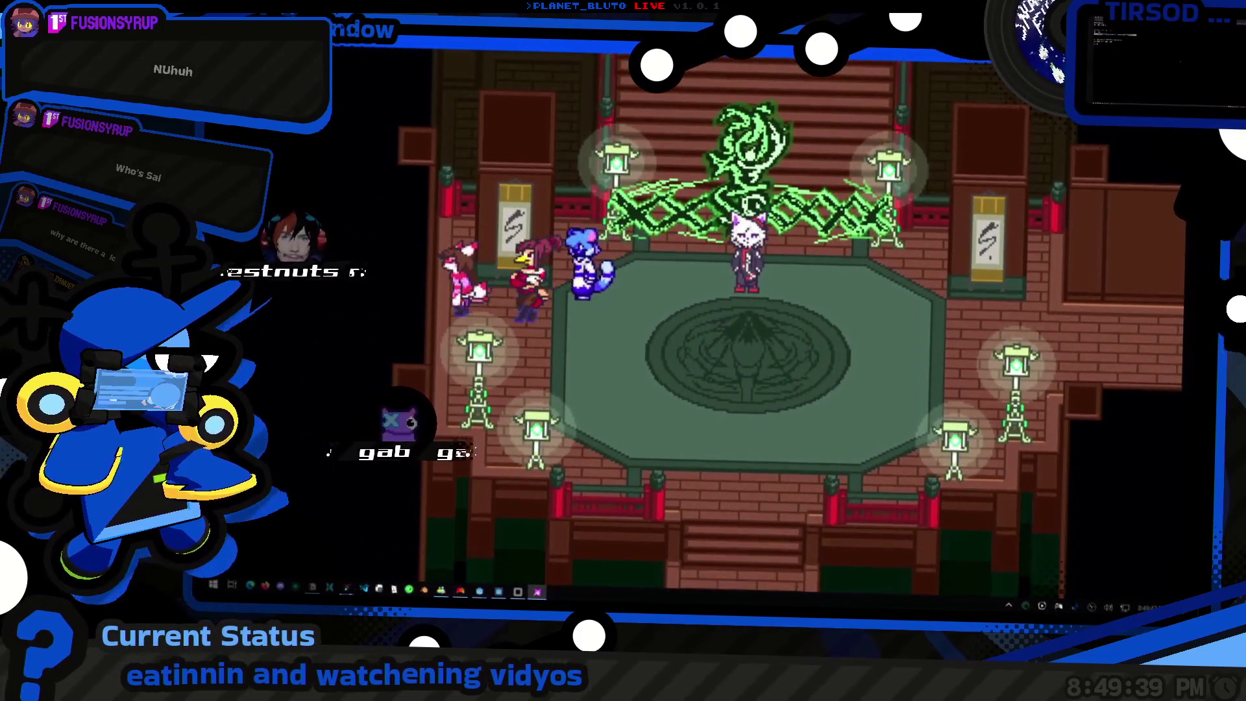
pyautogui.press('Right')
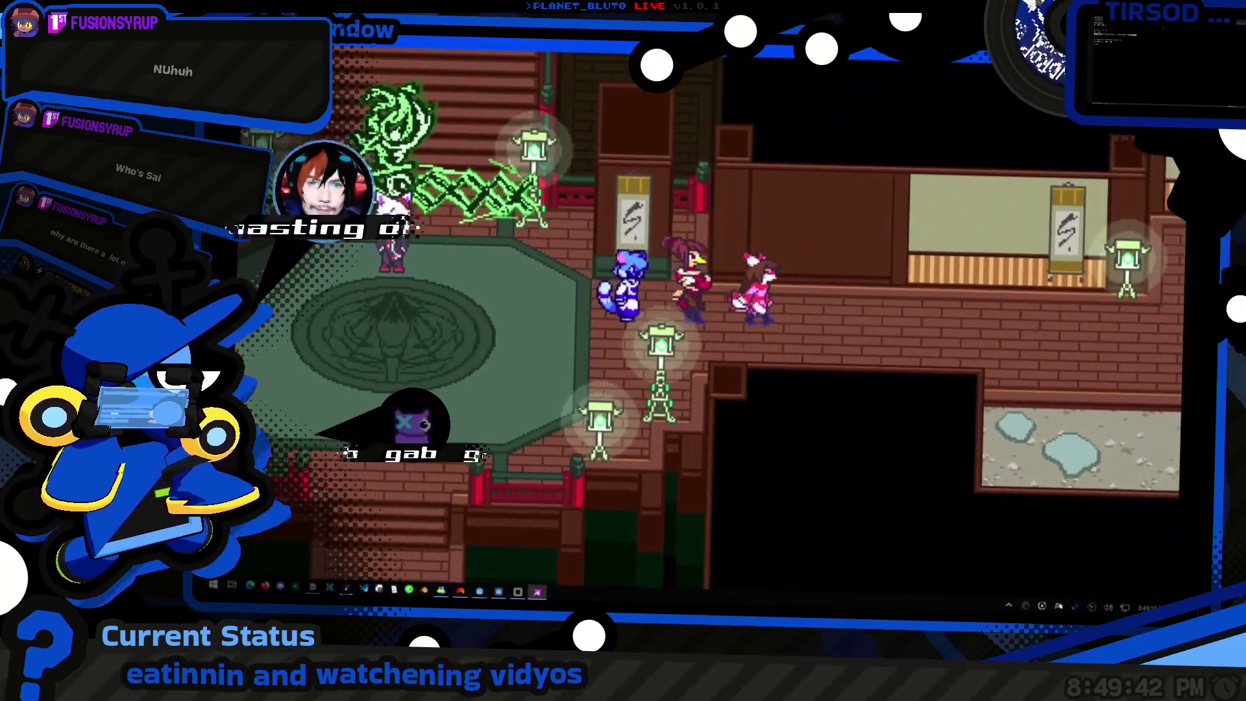
pyautogui.press('Right')
pyautogui.press('Up')
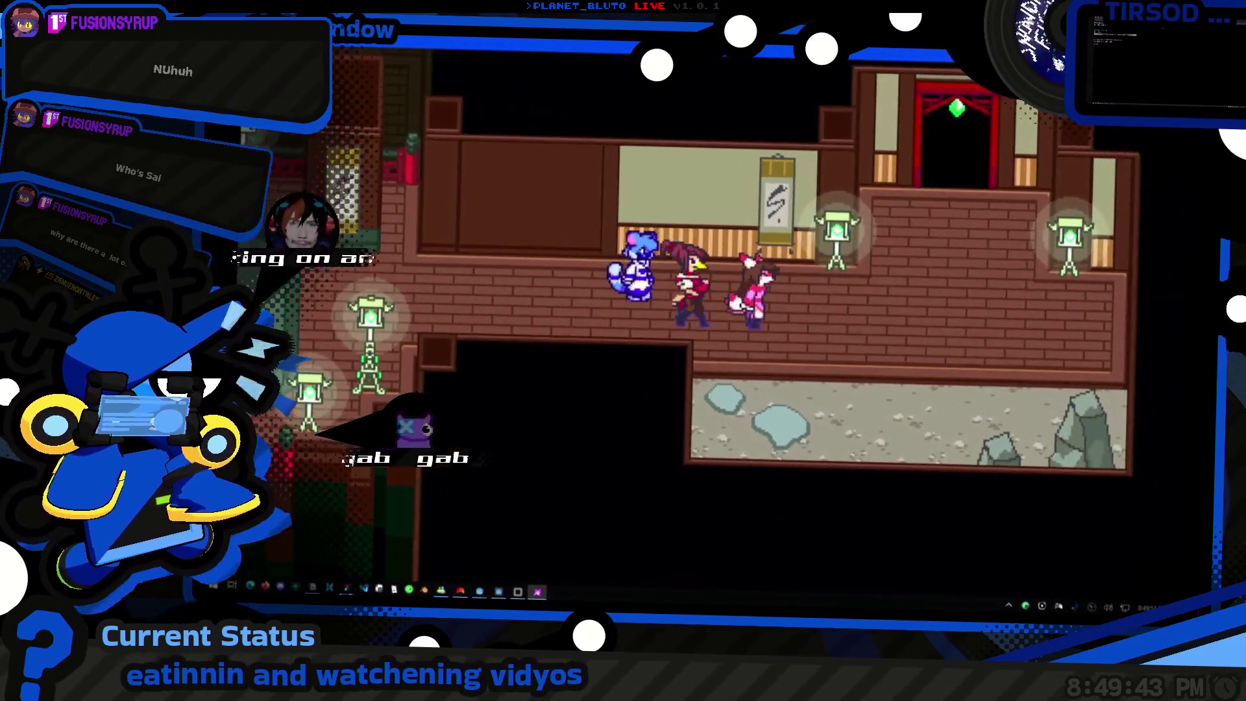
pyautogui.press('Up')
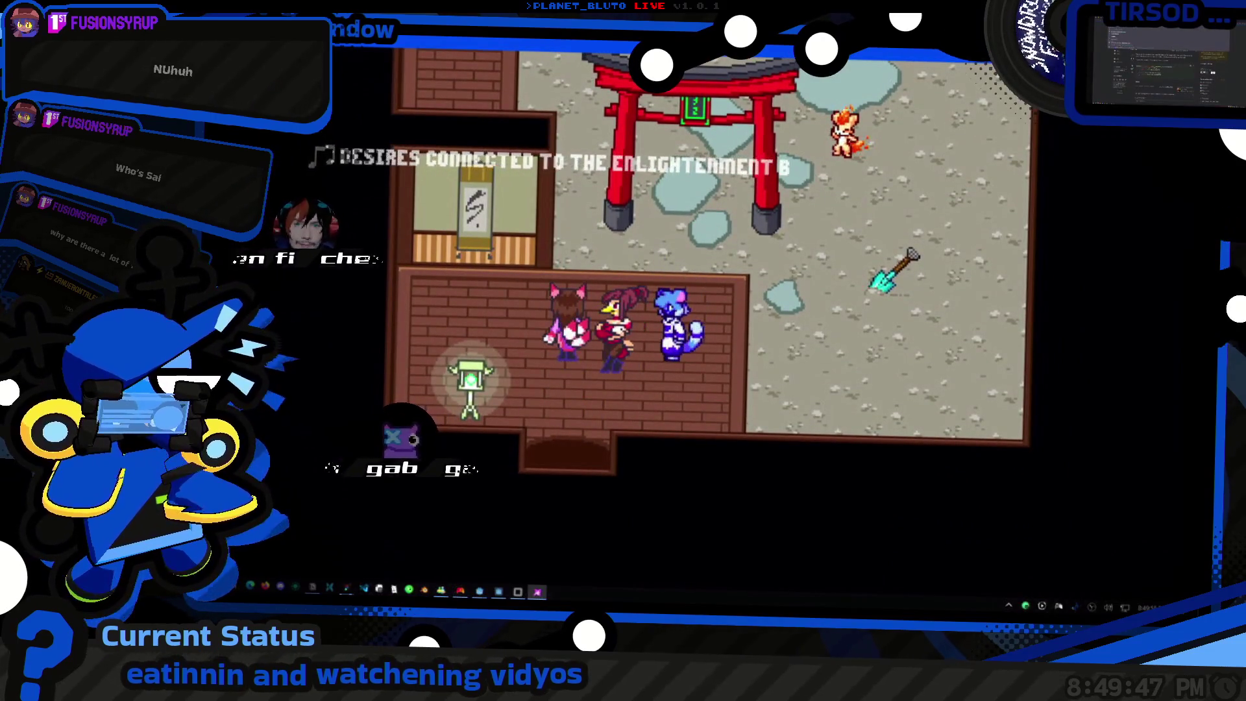
pyautogui.press('Up')
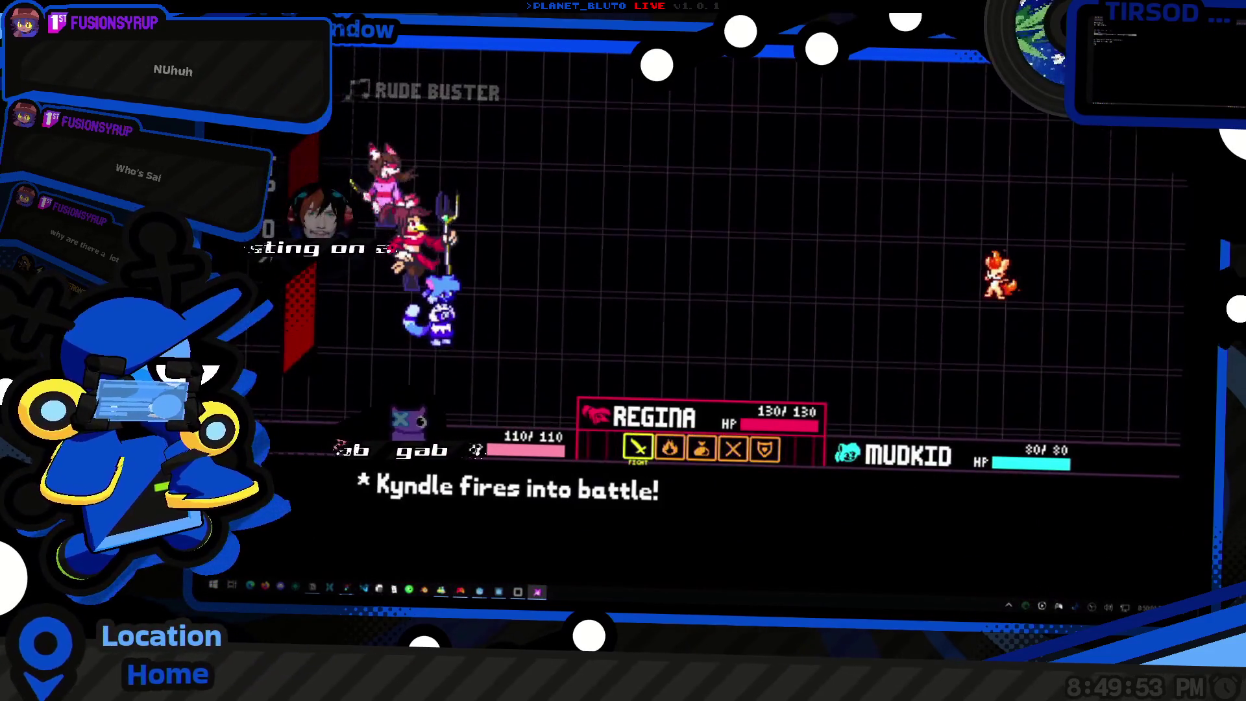
# Skip the battle intro and set Regina's and Hikaru's actions against Kyndle
pyautogui.press('z')
pyautogui.press('z')
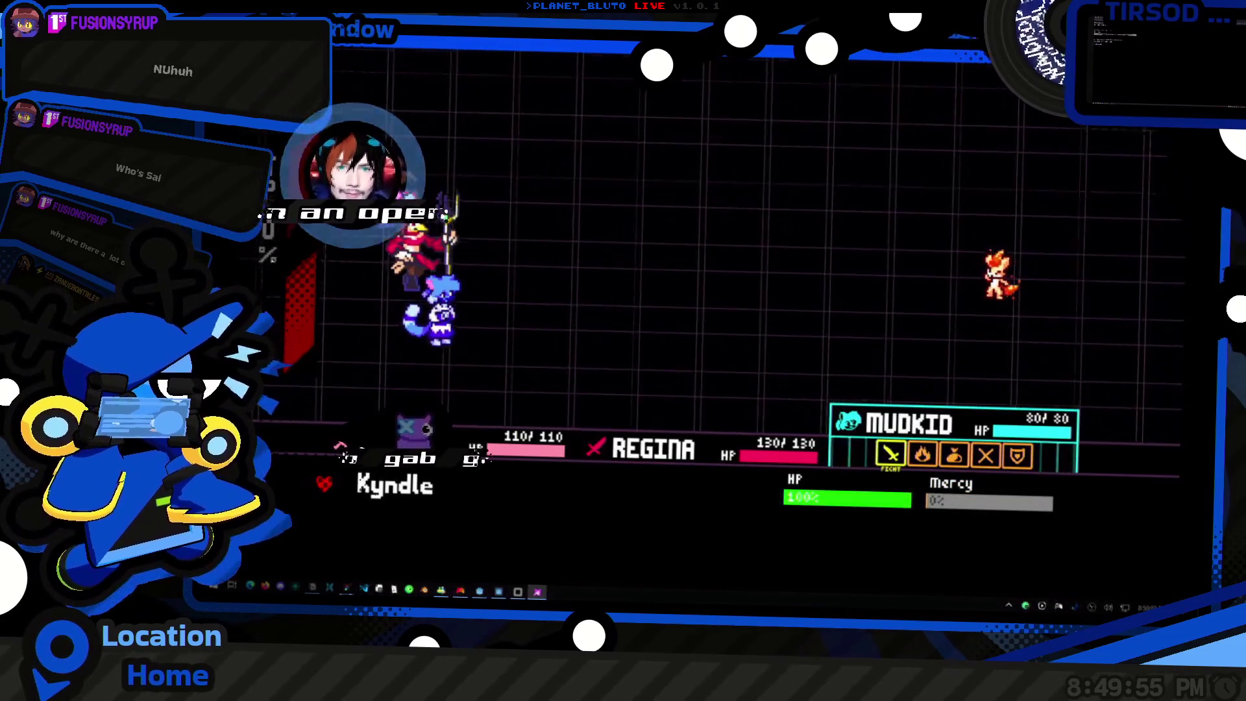
pyautogui.press('z')
pyautogui.press('z')
pyautogui.press('z')
pyautogui.press('z')
pyautogui.press('z')
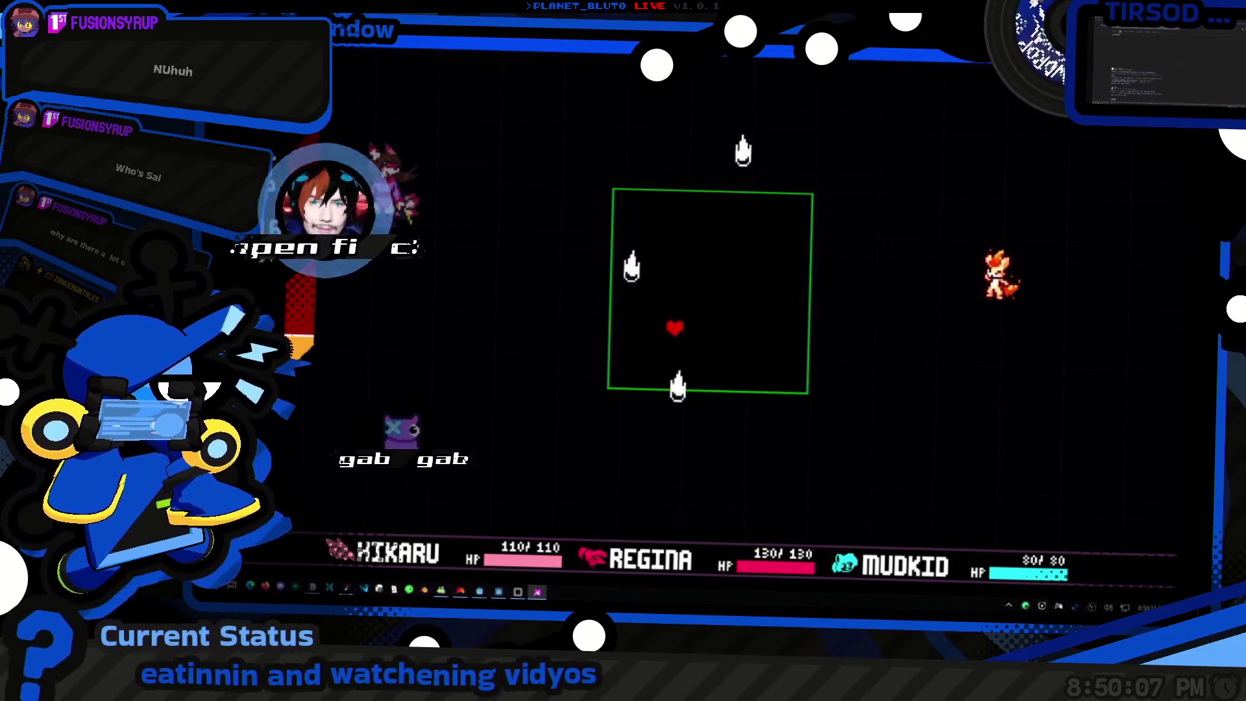
pyautogui.press('z')
pyautogui.press('z')
pyautogui.press('z')
pyautogui.press('z')
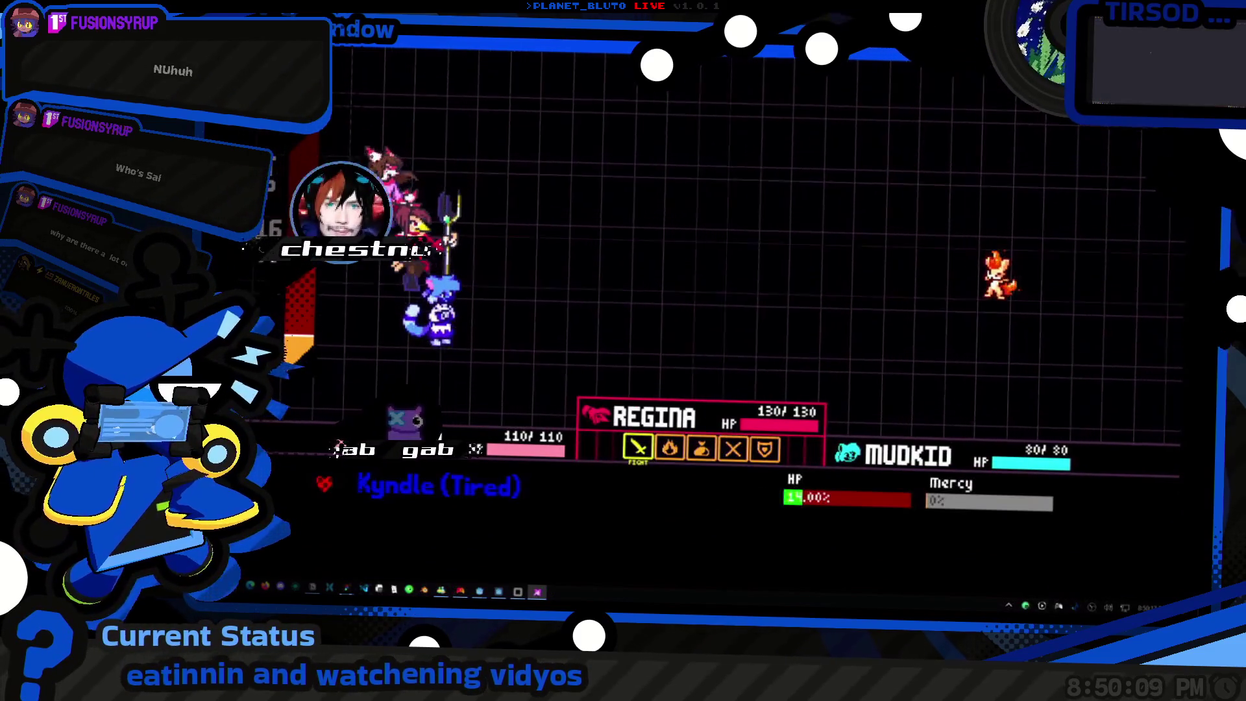
pyautogui.press('x')
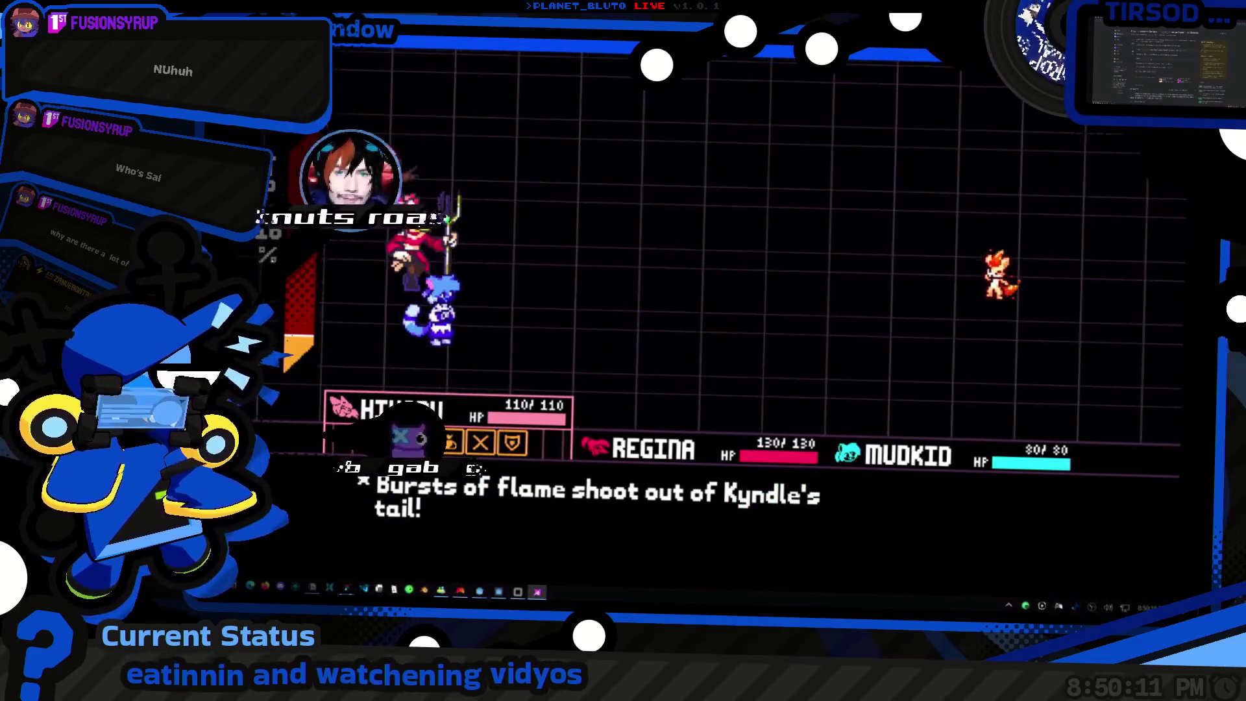
pyautogui.press('z')
pyautogui.press('Right')
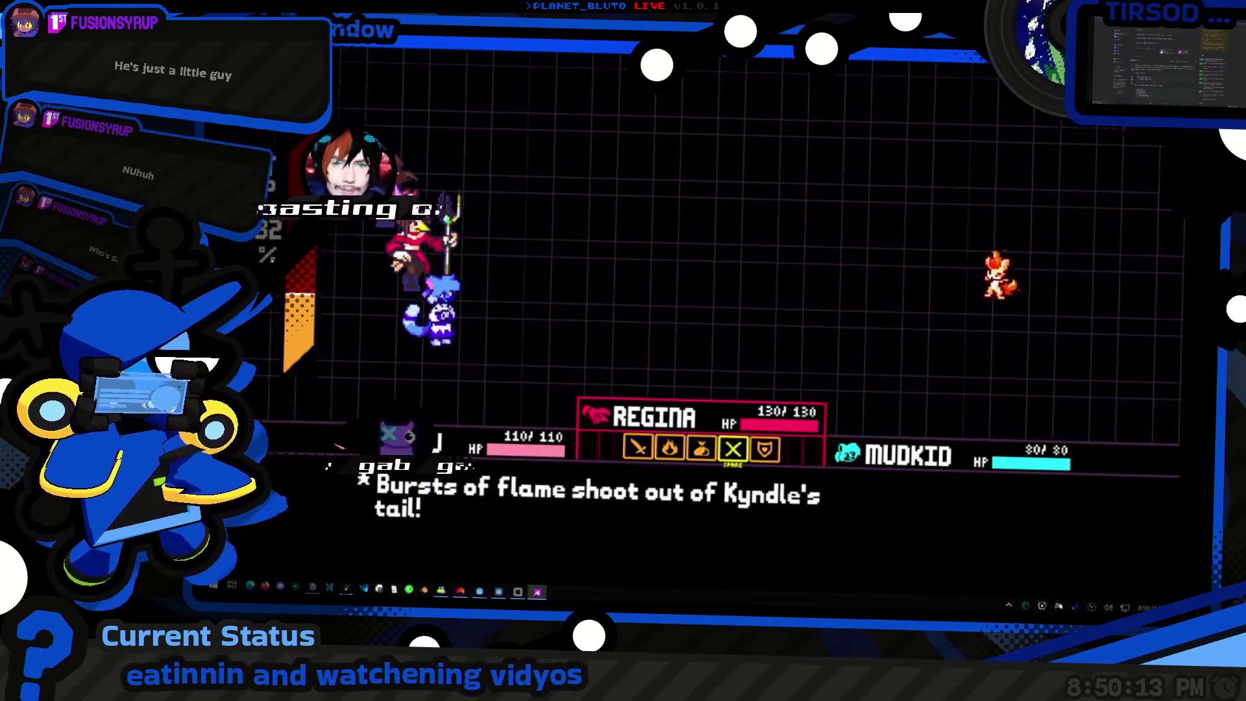
pyautogui.press('z')
# Have Mudkid cast Magic > Pacify on the tired Kyndle to win the battle
pyautogui.press('z')
pyautogui.press('Down')
pyautogui.press('Up')
pyautogui.press('z')
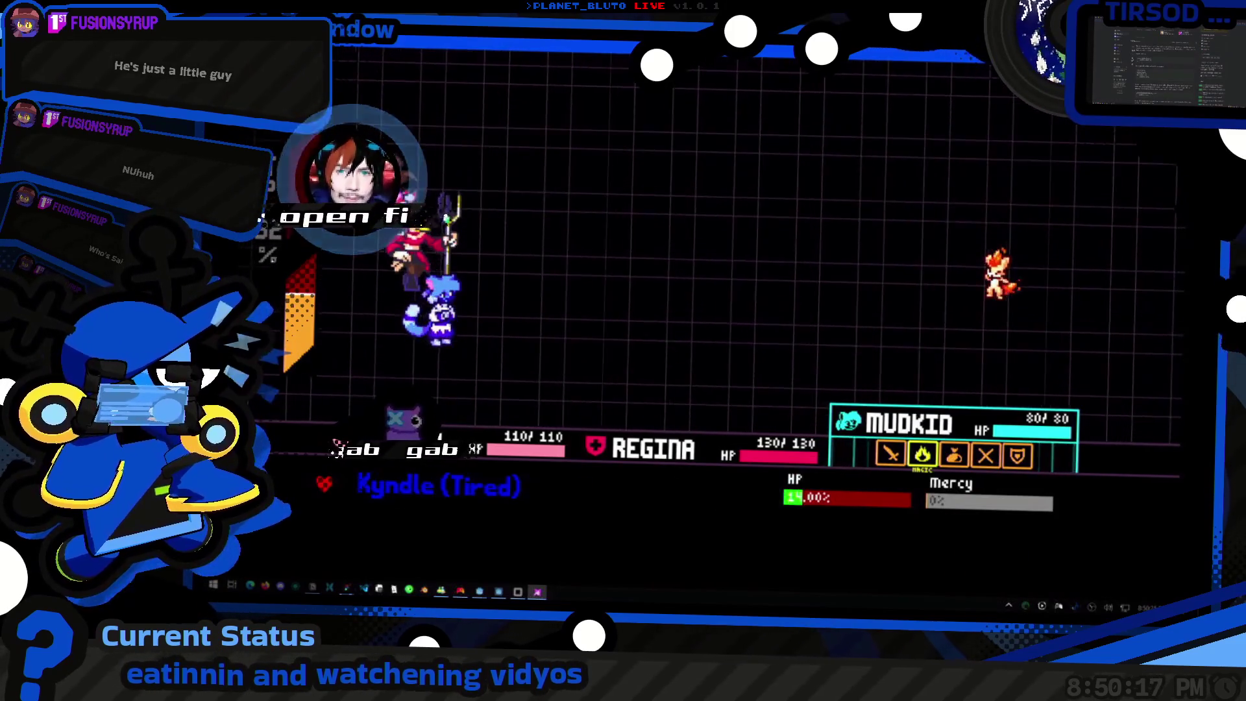
pyautogui.press('z')
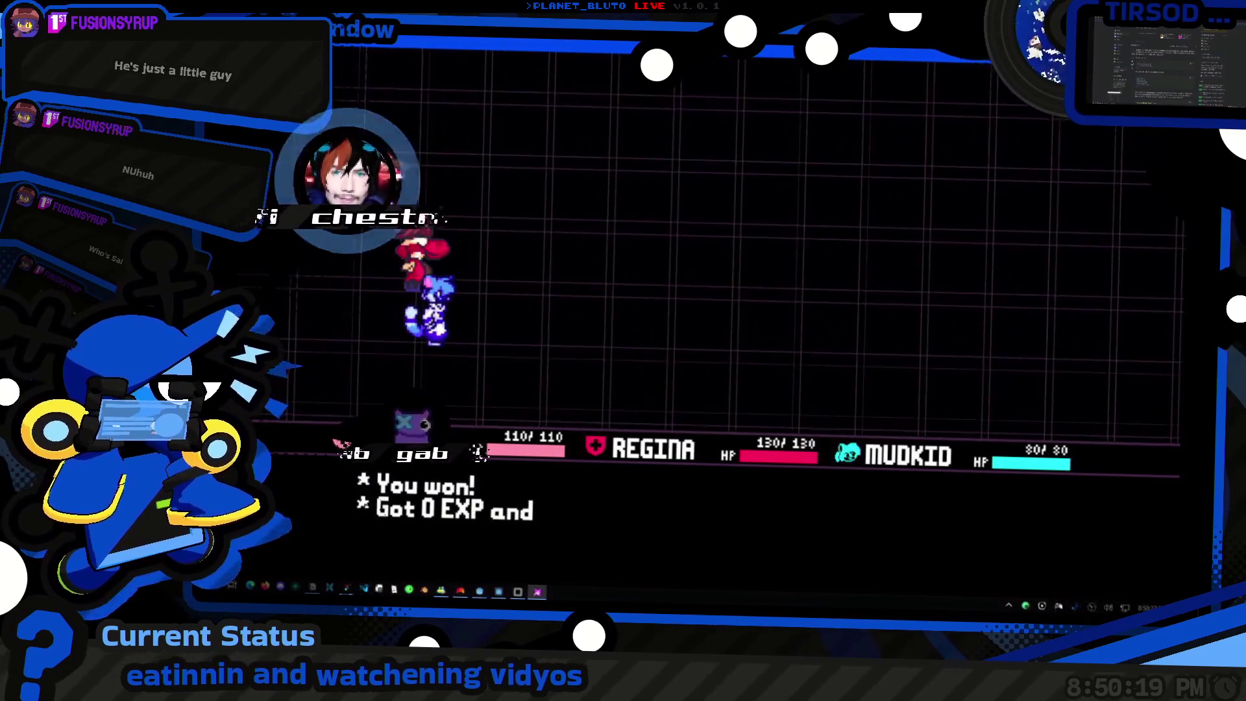
pyautogui.press('Right')
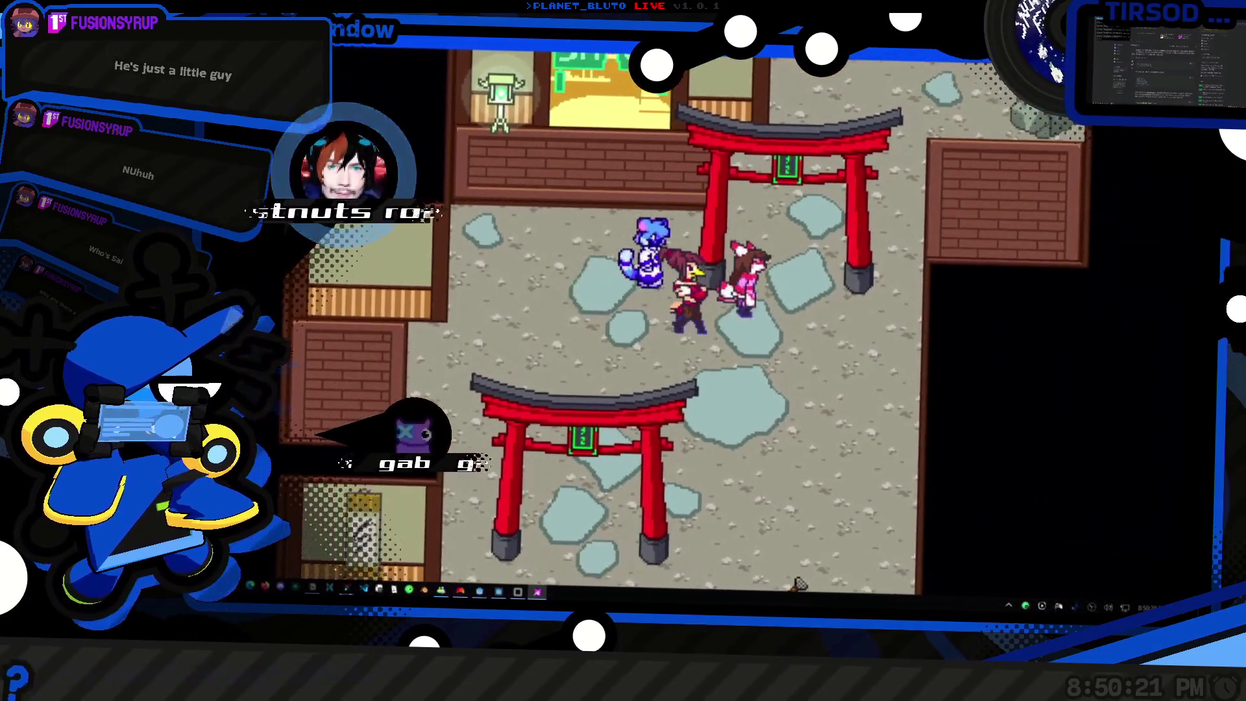
# Enter the shop through the gate and choose Buy from its options
pyautogui.press('Up')
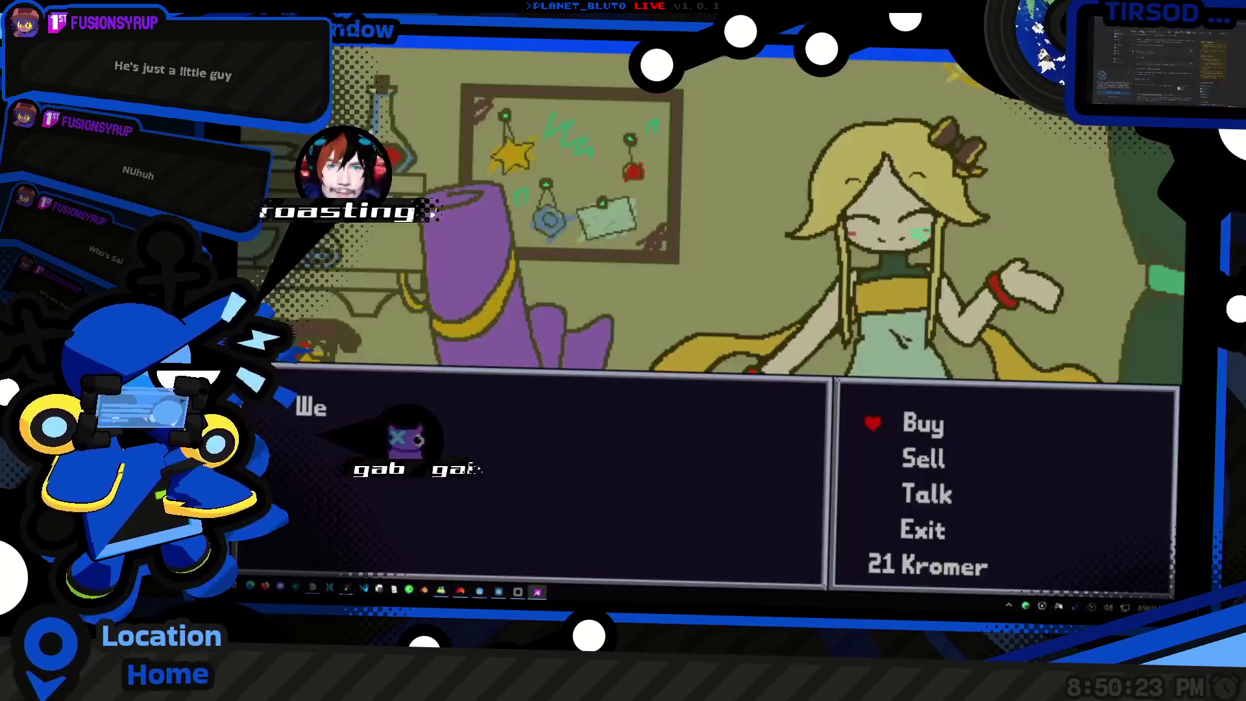
pyautogui.press('Down')
pyautogui.press('Up')
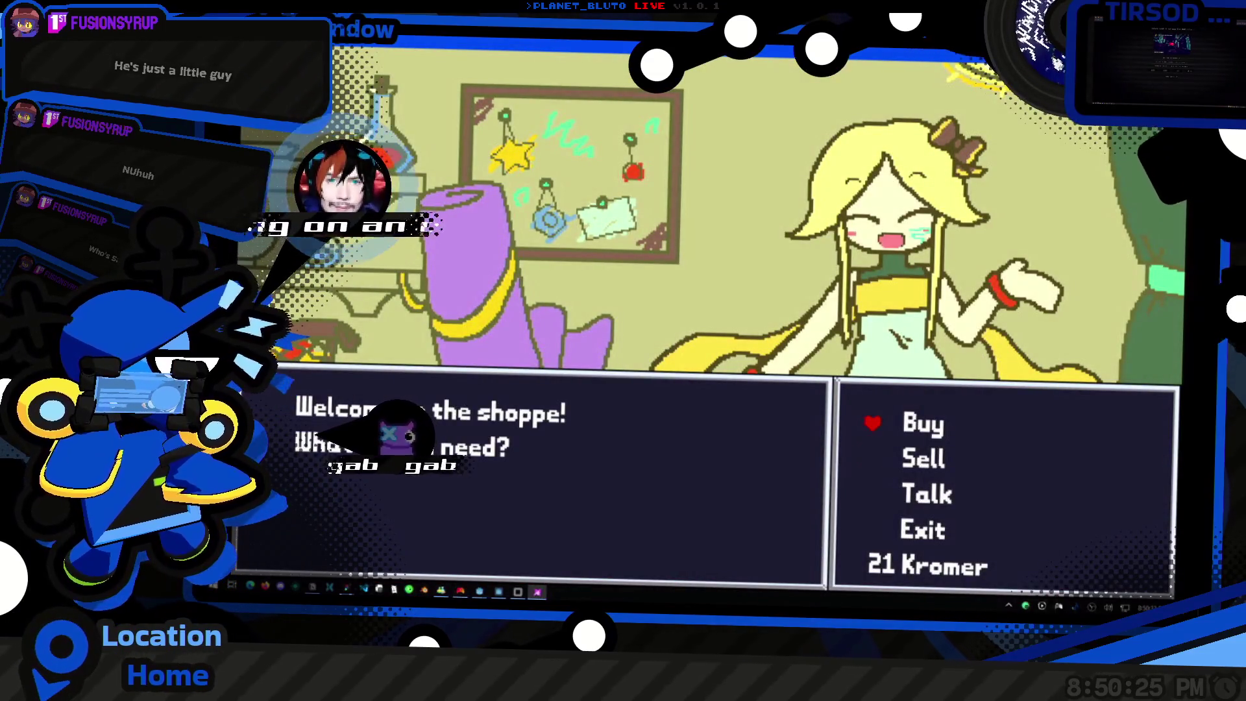
pyautogui.press('Down')
pyautogui.press('Down')
pyautogui.press('Up')
pyautogui.press('Up')
pyautogui.press('Down')
pyautogui.press('Up')
pyautogui.press('Up')
pyautogui.press('Down')
pyautogui.press('Up')
pyautogui.press('Up')
pyautogui.press('Up')
pyautogui.press('Up')
pyautogui.press('z')
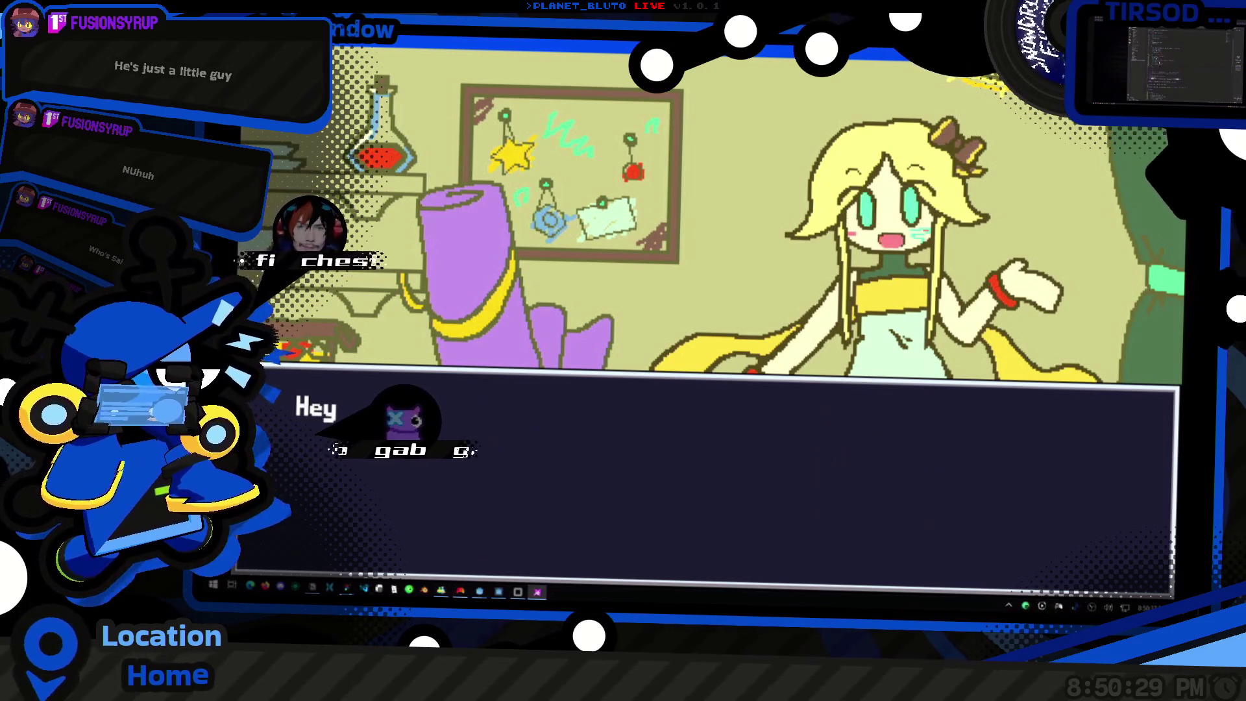
# Answer Yes to skip the shop tutorial, then browse the items for sale
pyautogui.press('z')
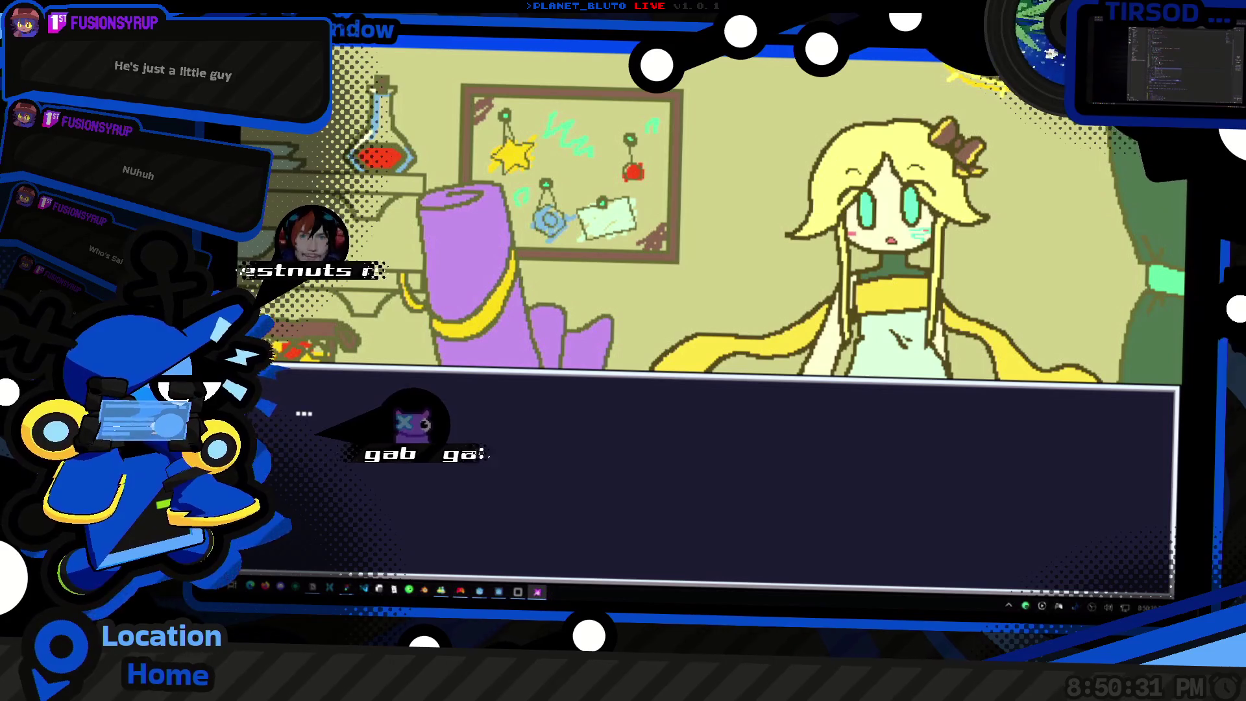
pyautogui.press('x')
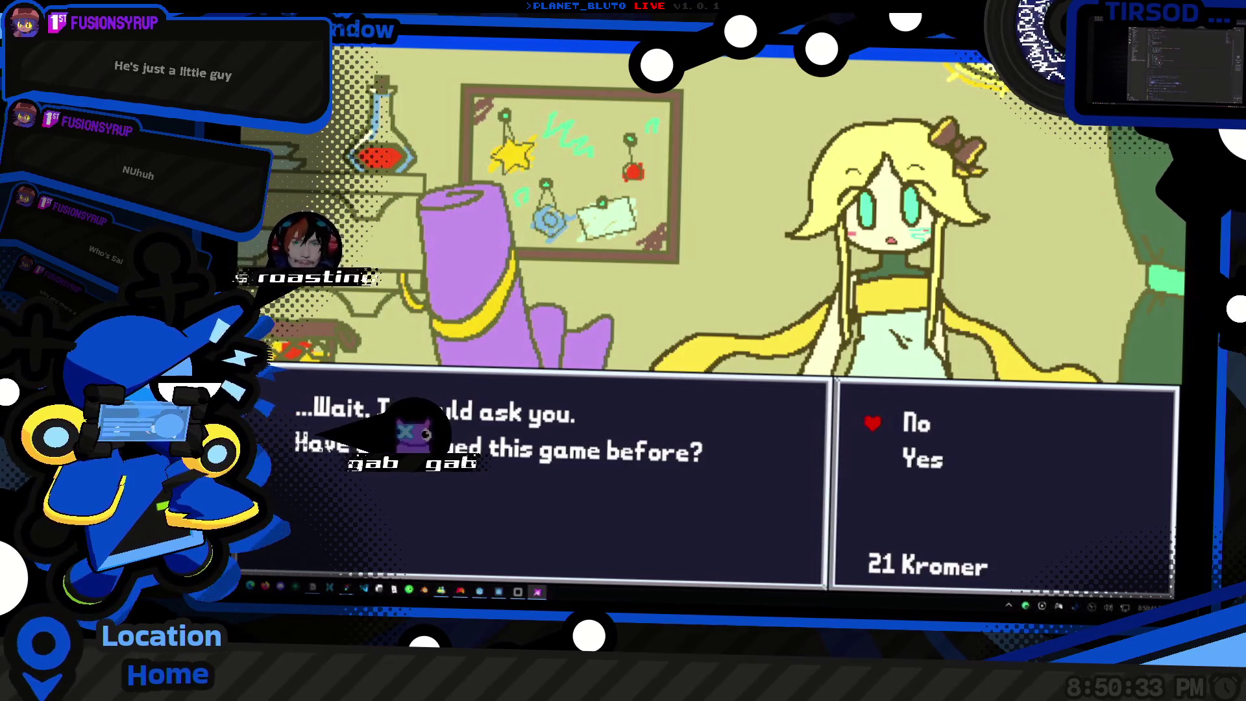
pyautogui.press('Down')
pyautogui.press('z')
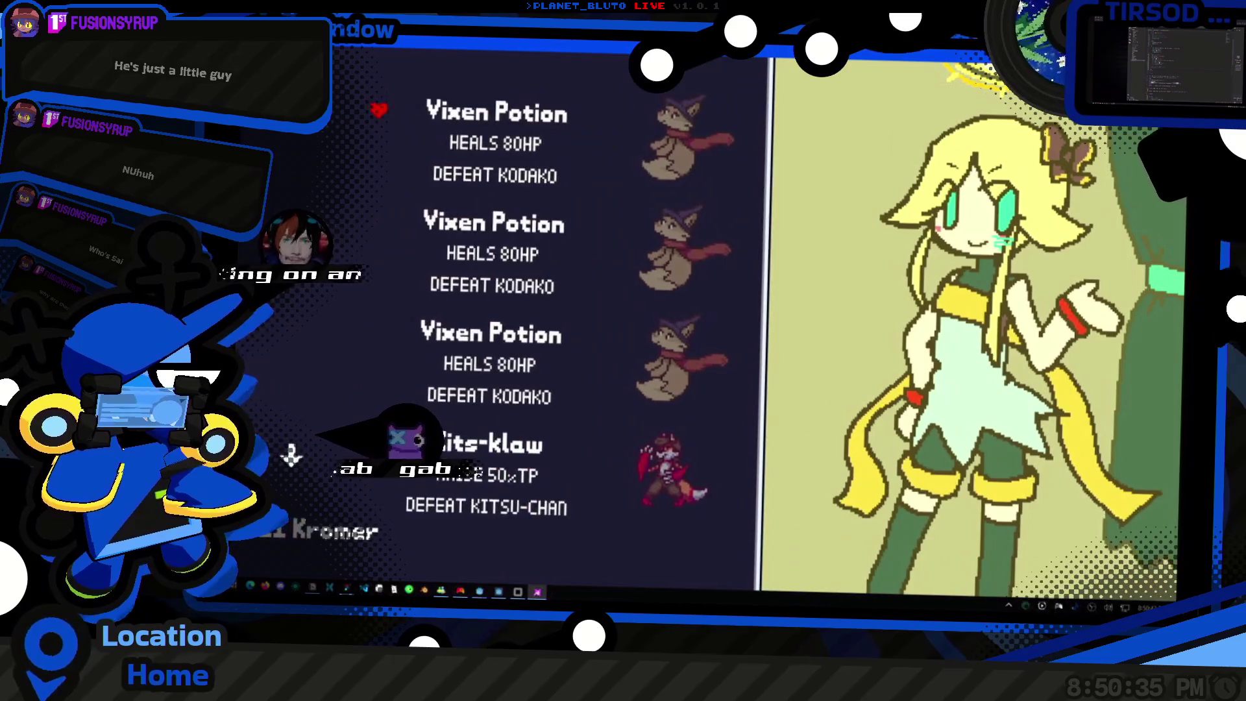
pyautogui.press('Down')
pyautogui.press('Down')
pyautogui.press('Down')
pyautogui.press('Down')
pyautogui.press('Down')
pyautogui.press('Down')
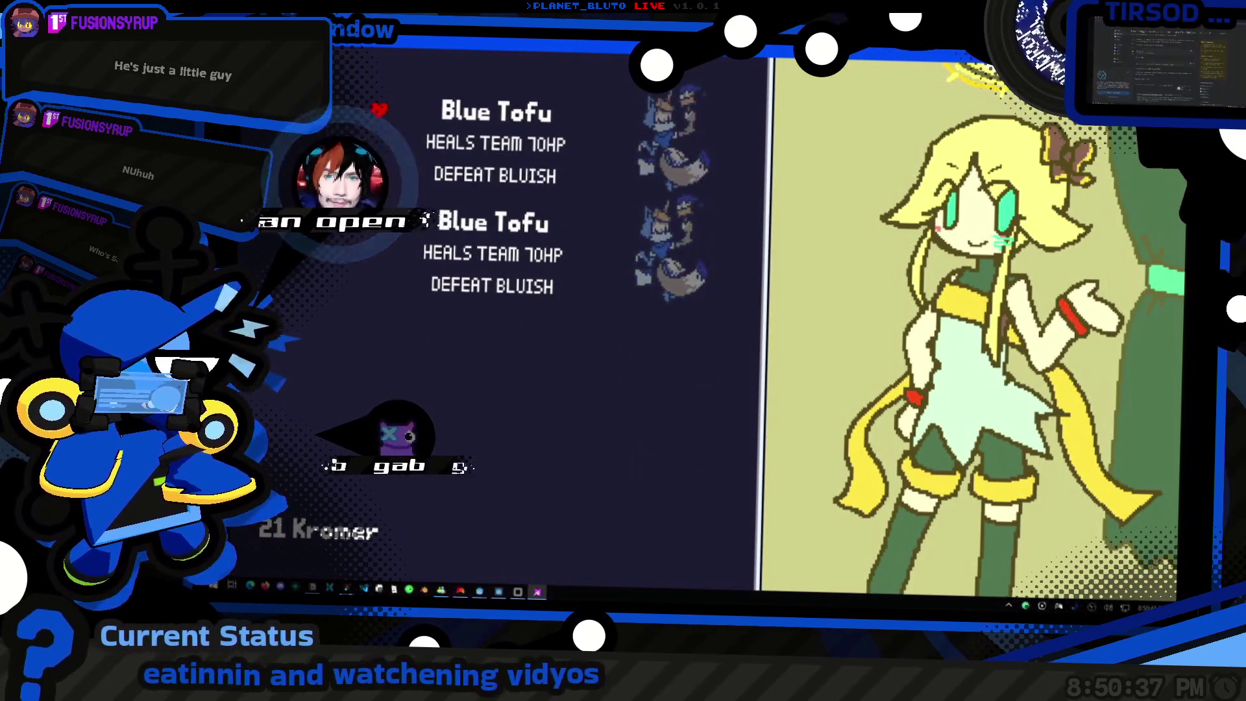
pyautogui.press('Up')
pyautogui.press('Up')
pyautogui.press('Up')
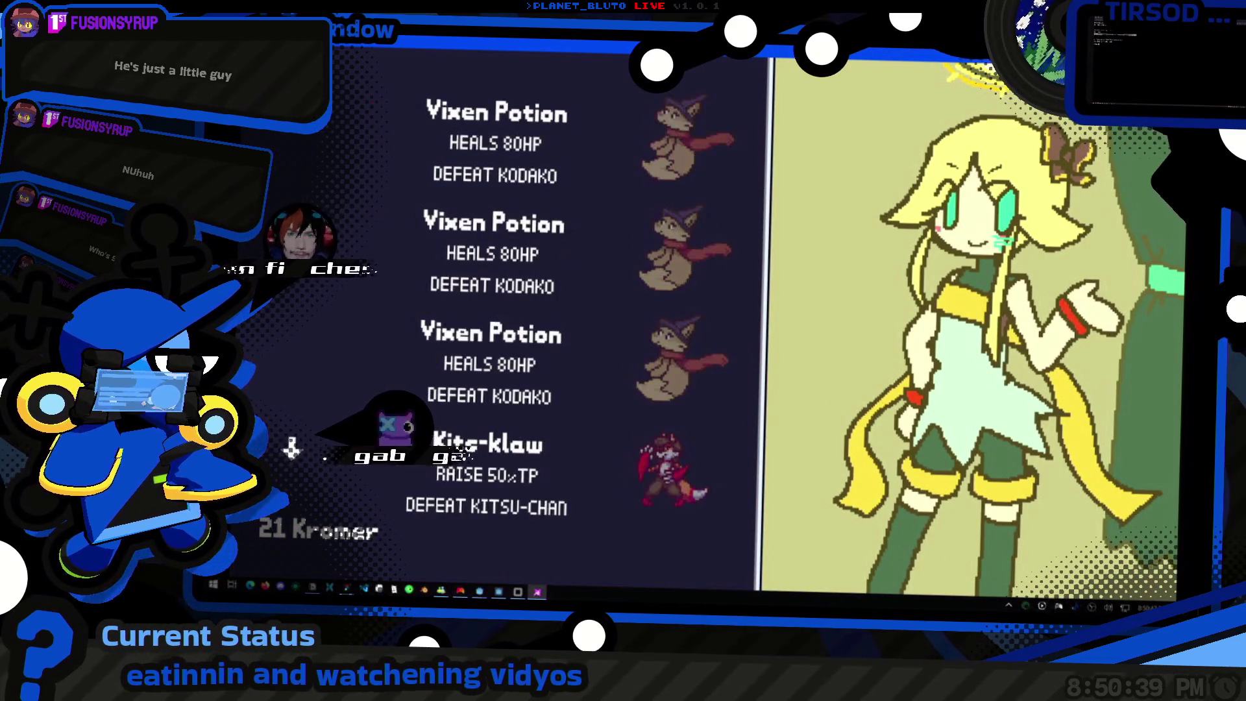
pyautogui.press('Down')
pyautogui.press('Down')
pyautogui.press('Down')
pyautogui.press('Up')
pyautogui.press('Up')
pyautogui.press('Up')
# Exit the shop and advance the farewell dialogue to receive the Flip Phone
pyautogui.press('x')
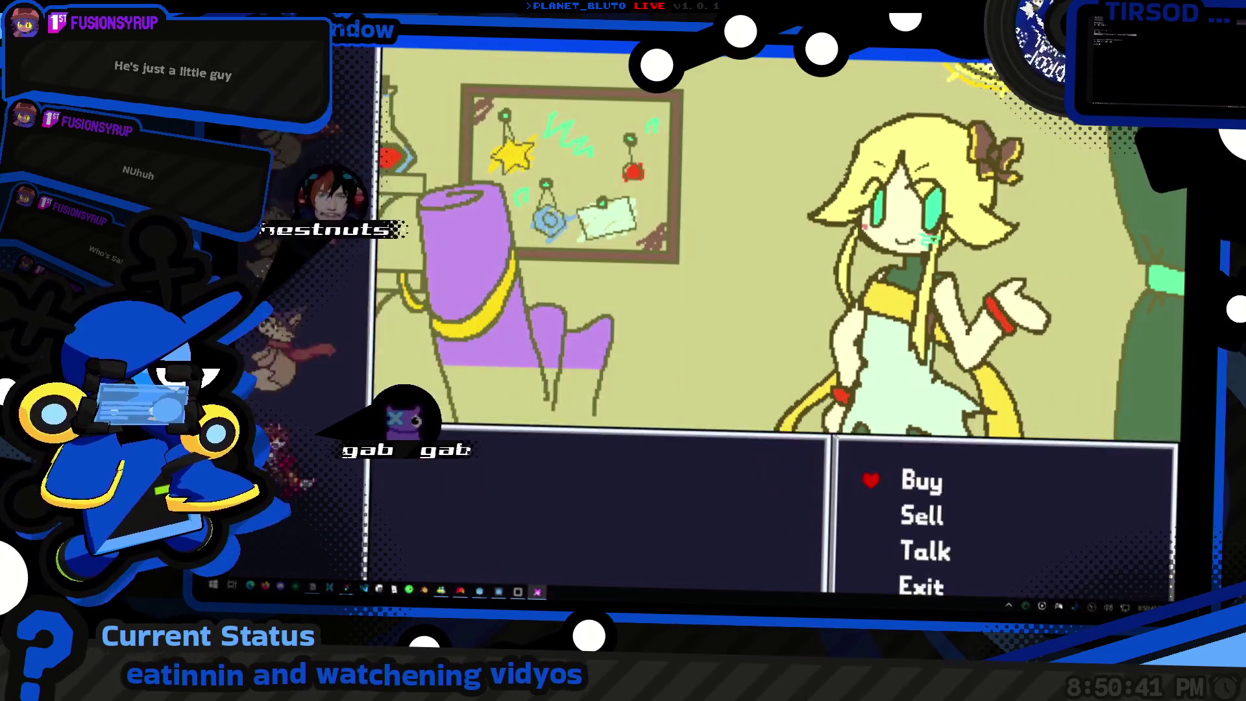
pyautogui.press('Down')
pyautogui.press('Down')
pyautogui.press('Down')
pyautogui.press('z')
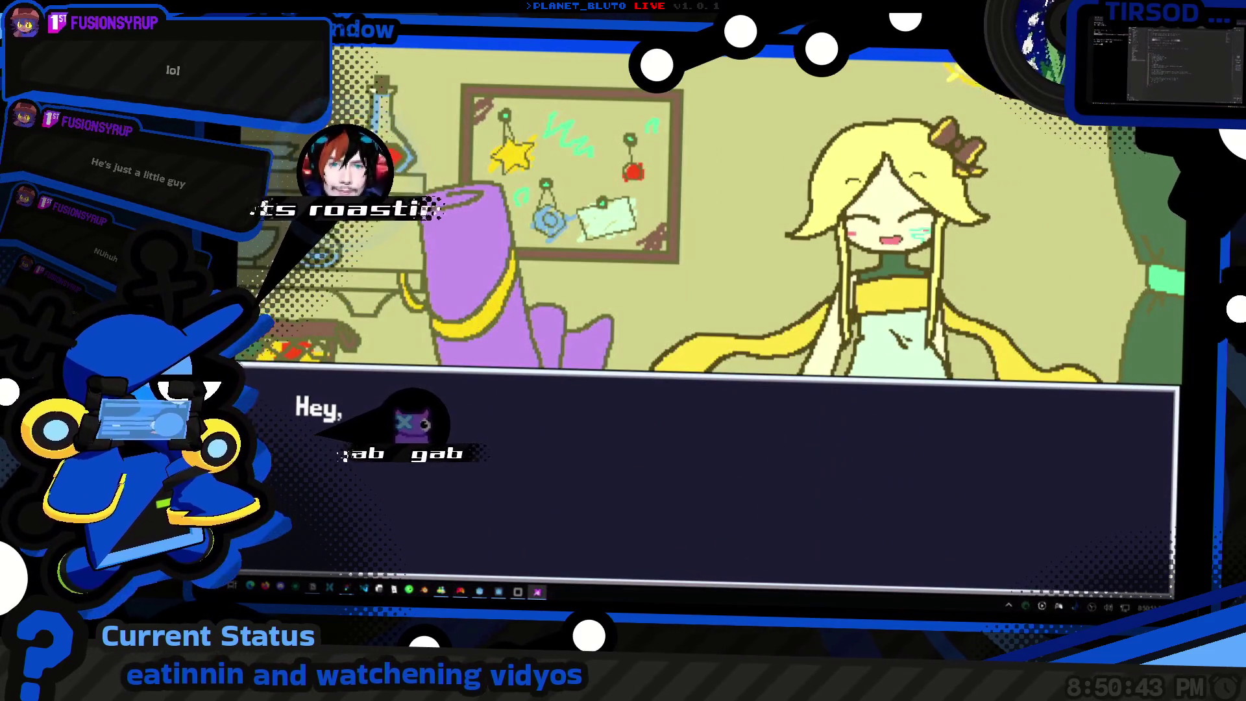
pyautogui.press('z')
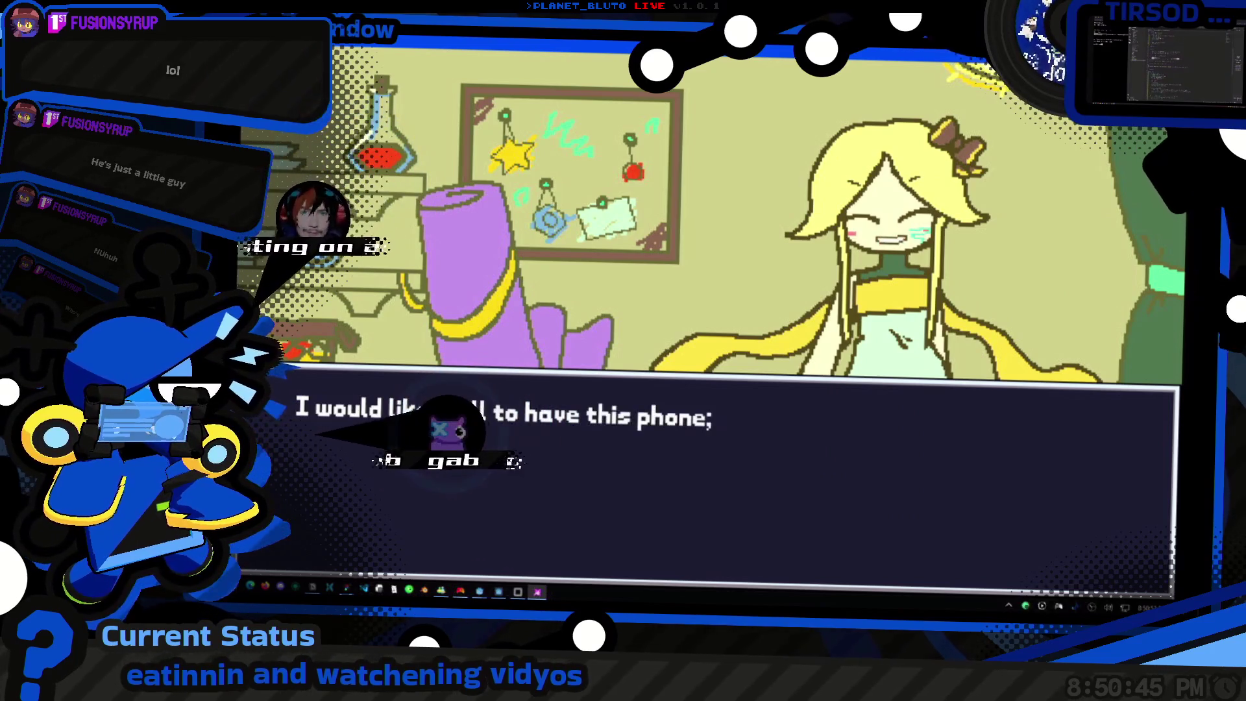
pyautogui.press('z')
pyautogui.press('z')
pyautogui.press('z')
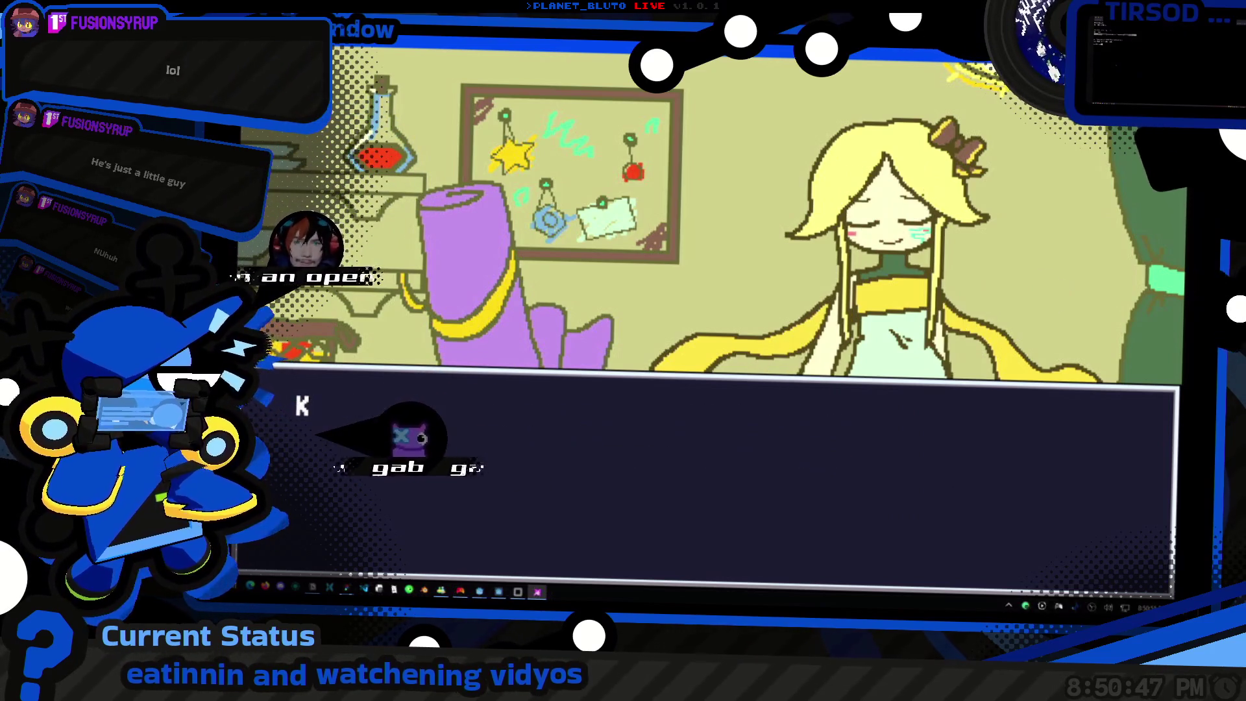
pyautogui.press('x')
pyautogui.press('z')
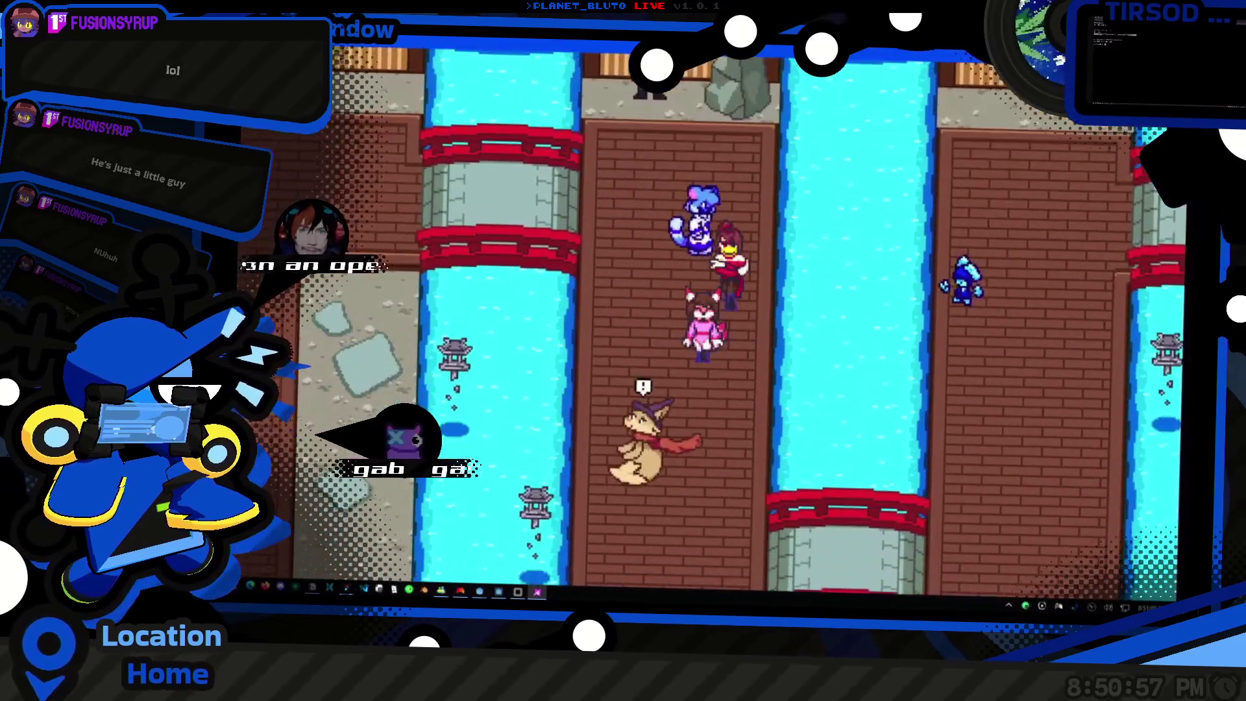
# Have Hikaru, Regina and Mudkid all choose Fight against Kodako
pyautogui.press('z')
pyautogui.press('z')
pyautogui.press('z')
pyautogui.press('z')
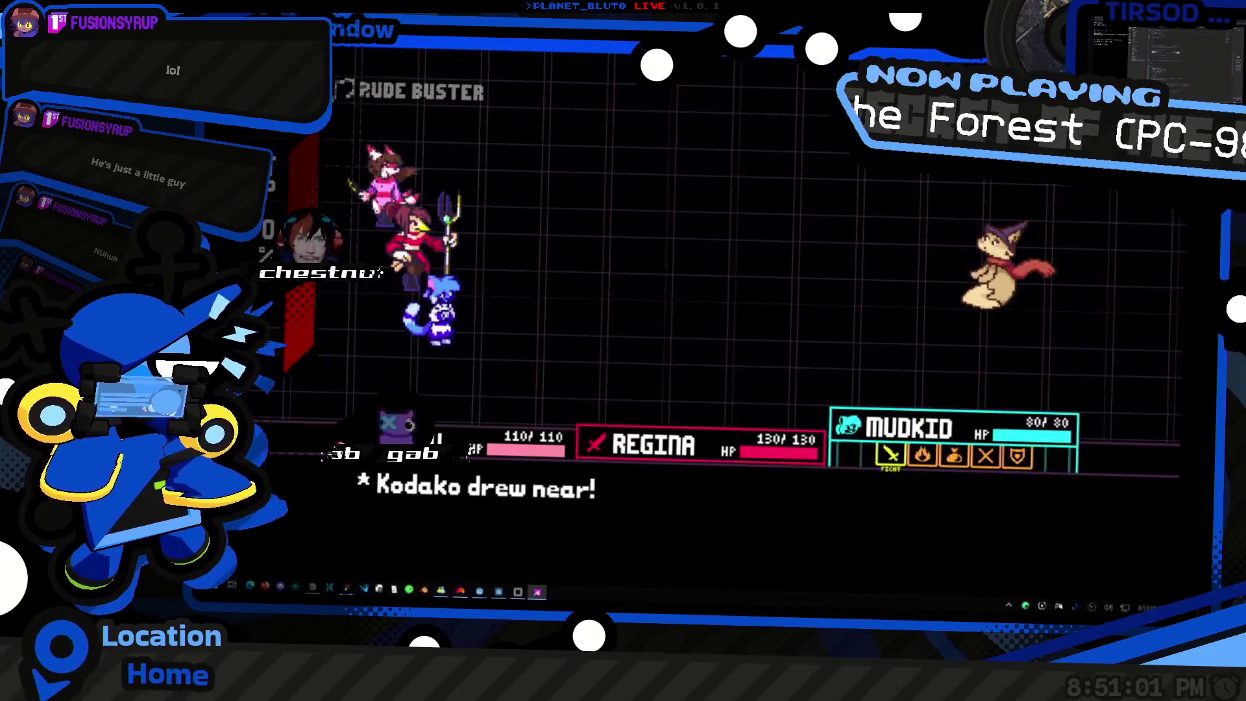
pyautogui.press('z')
pyautogui.press('z')
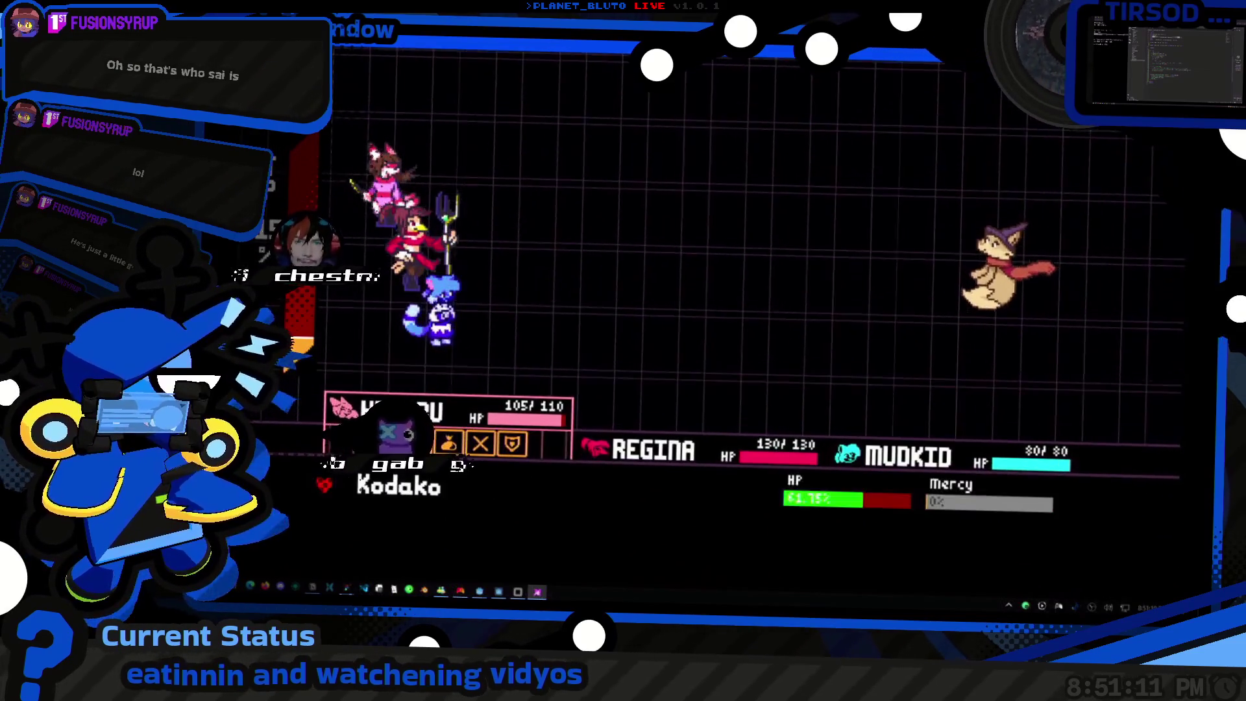
pyautogui.press('z')
pyautogui.press('z')
pyautogui.press('z')
pyautogui.press('z')
pyautogui.press('z')
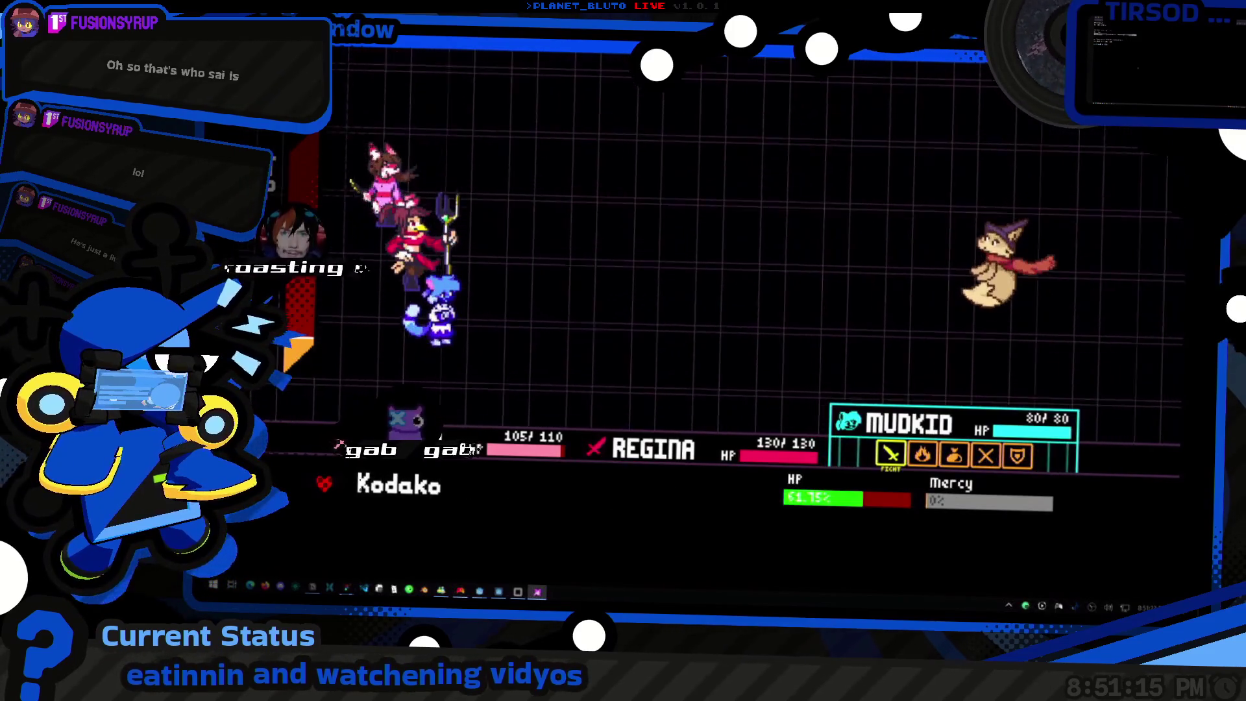
pyautogui.press('z')
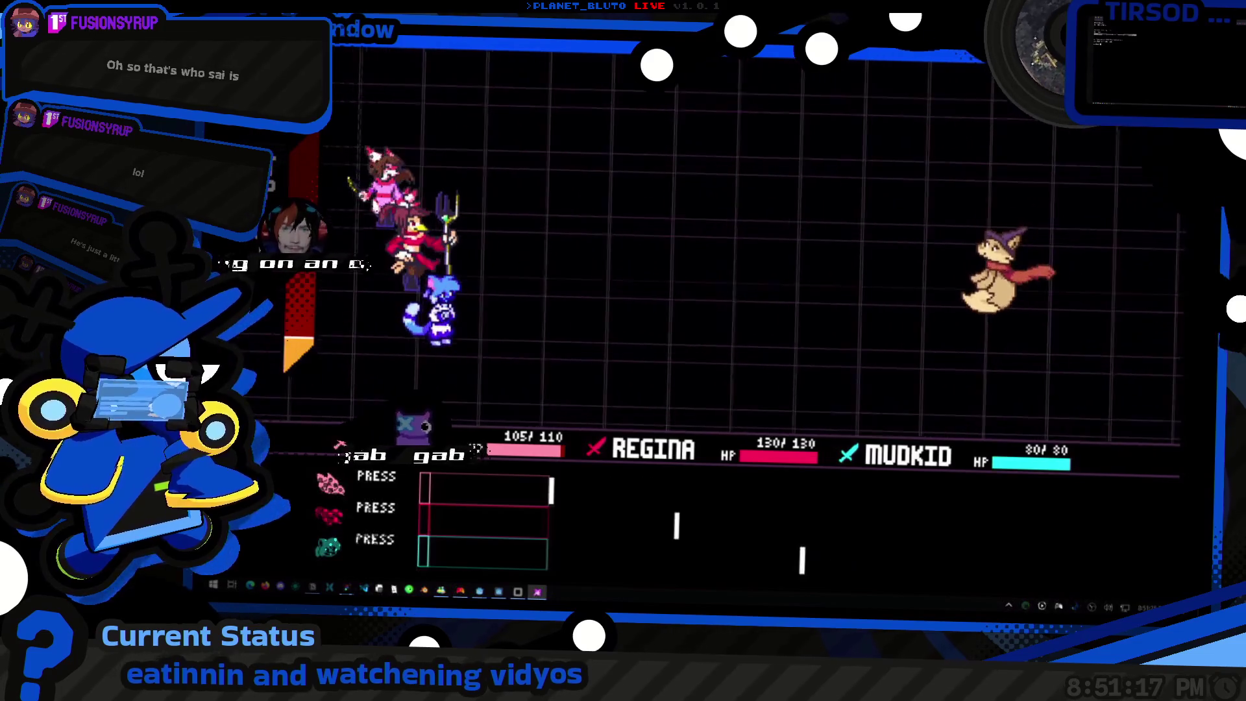
pyautogui.press('z')
pyautogui.press('z')
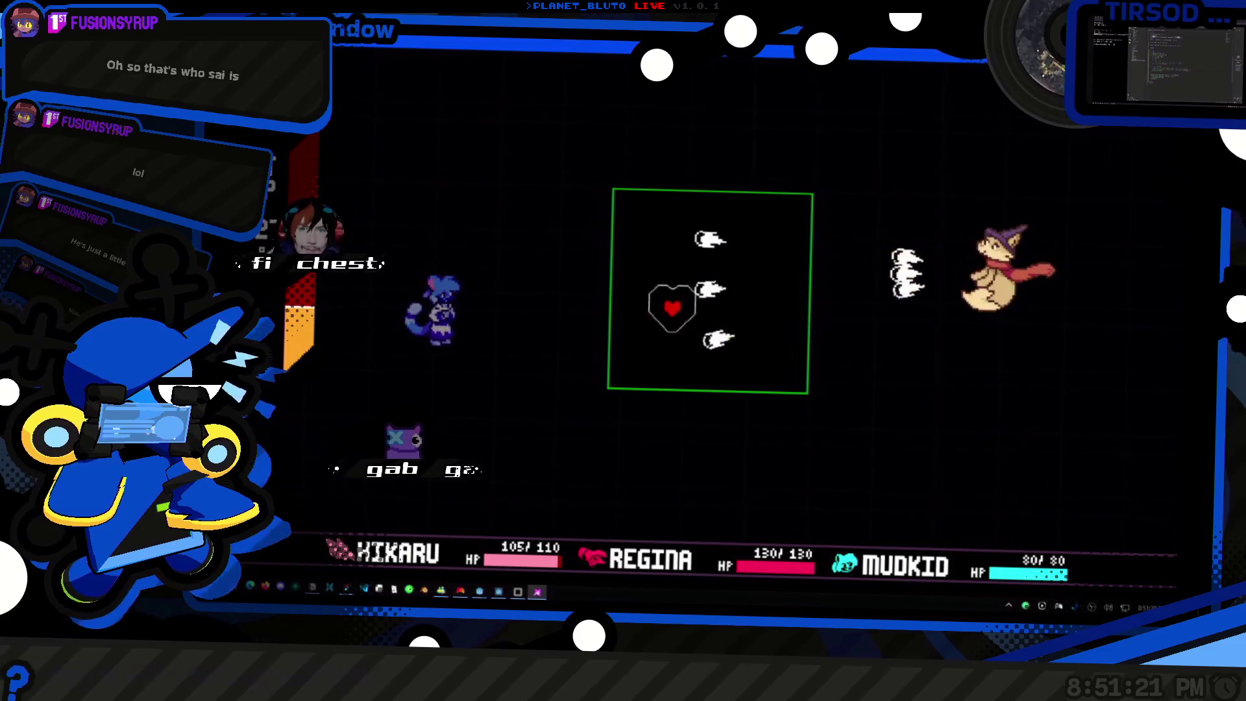
# Dodge Kodako's bullets, check its HP and Mercy, and pass the turn to Regina
pyautogui.press('Up')
pyautogui.press('Right')
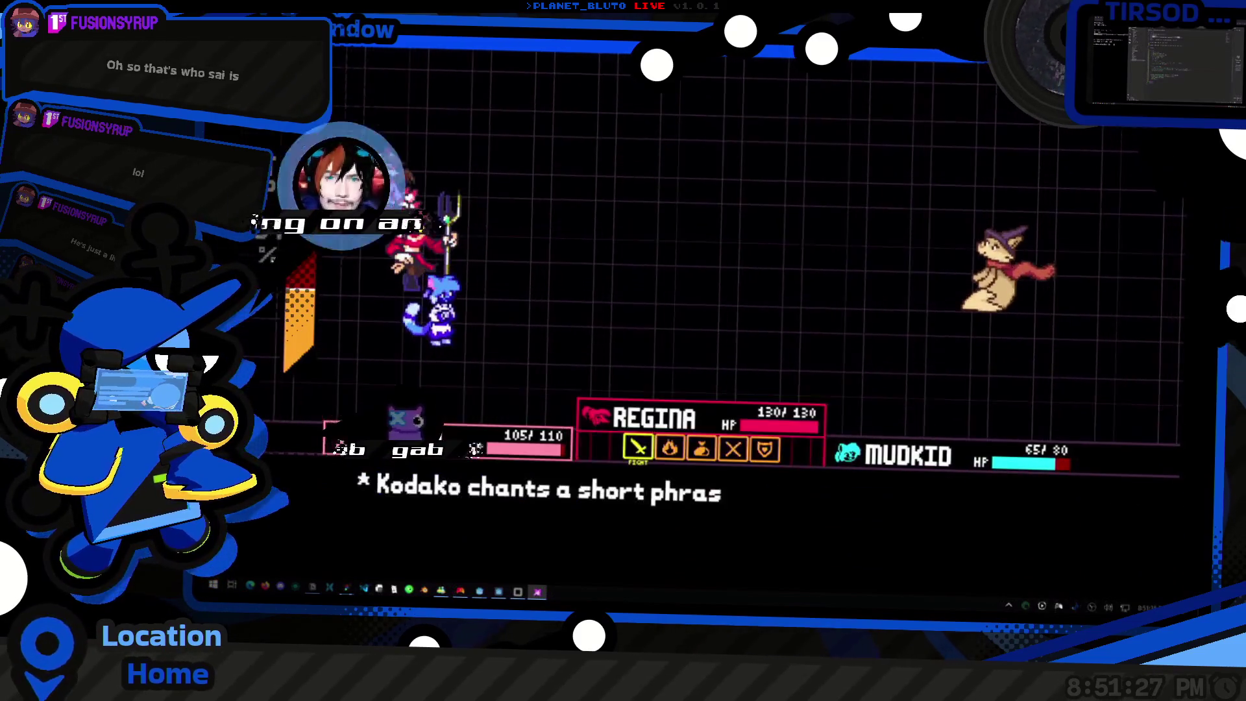
pyautogui.press('z')
pyautogui.press('x')
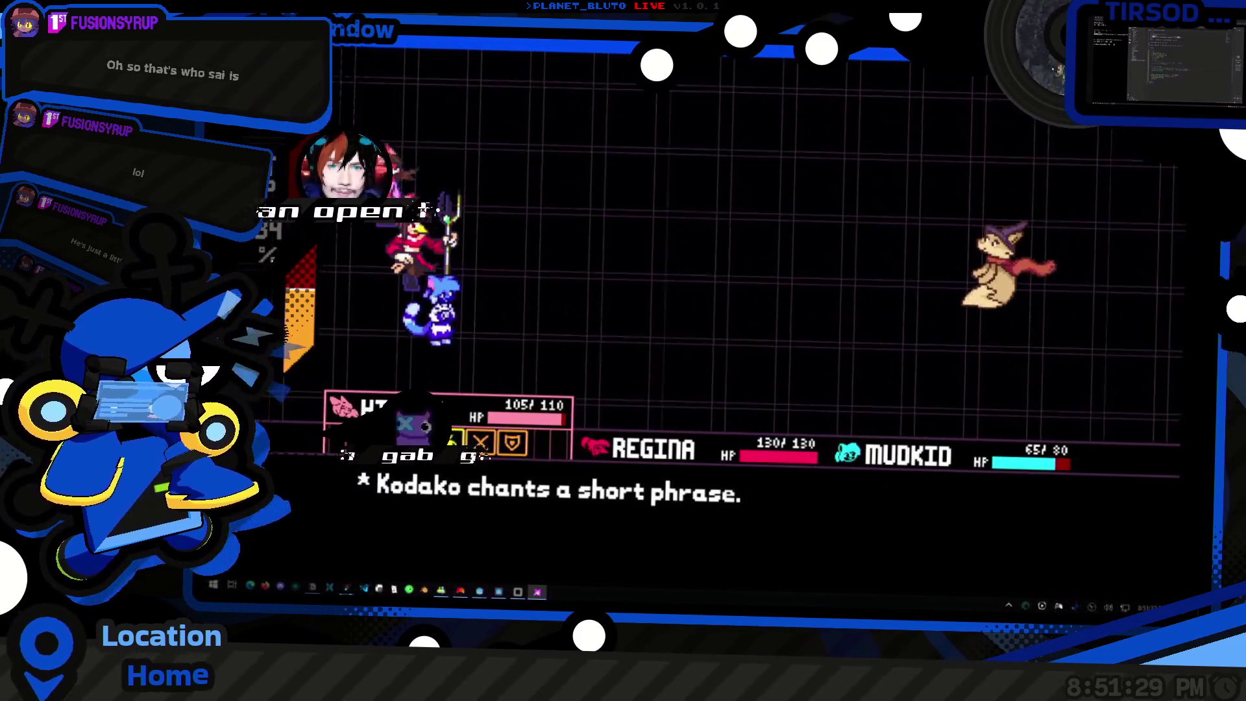
pyautogui.press('z')
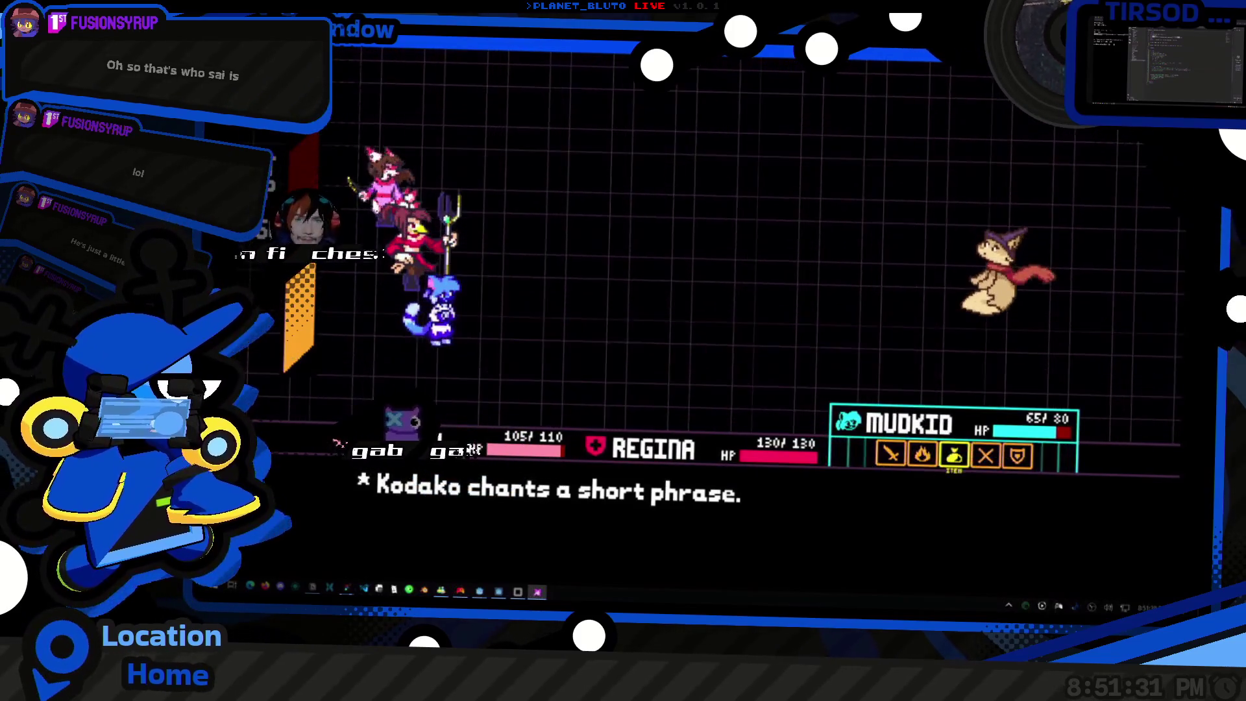
# Cast Mudkid's Pacify on Kodako to spare it, then walk right onto the lower bridge
pyautogui.press('Left')
pyautogui.press('z')
pyautogui.press('Up')
pyautogui.press('Right')
pyautogui.press('Left')
pyautogui.press('z')
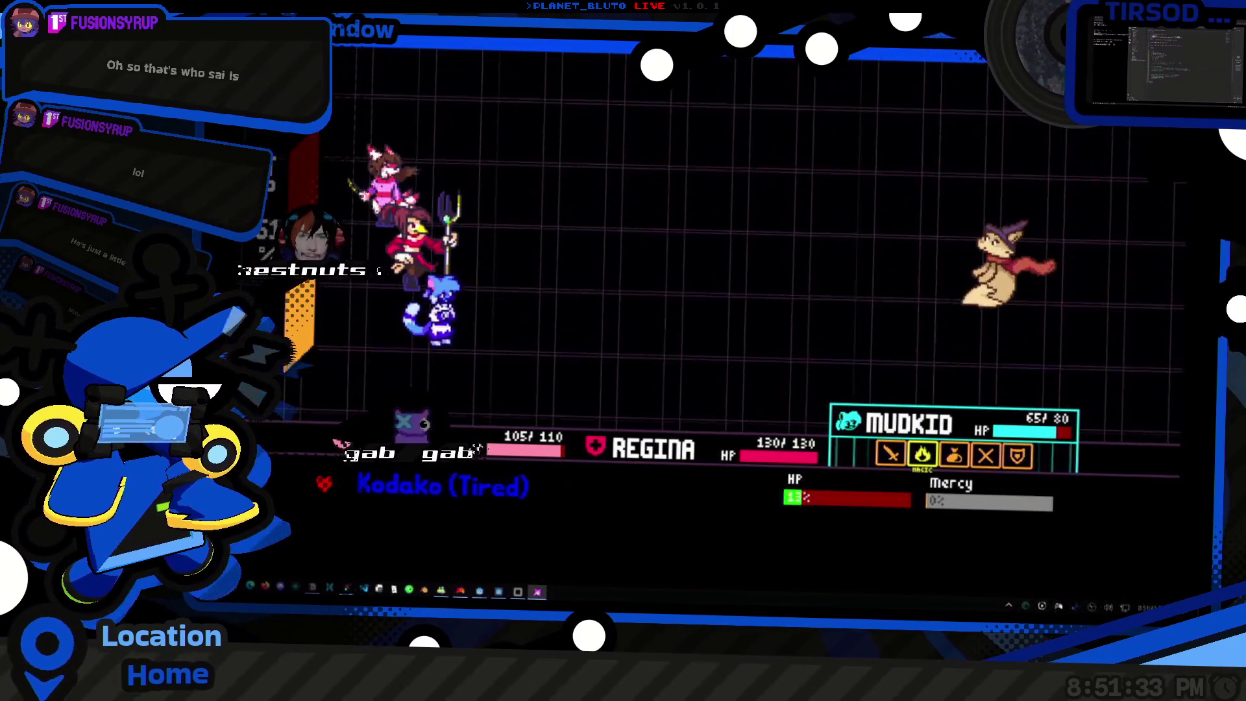
pyautogui.press('z')
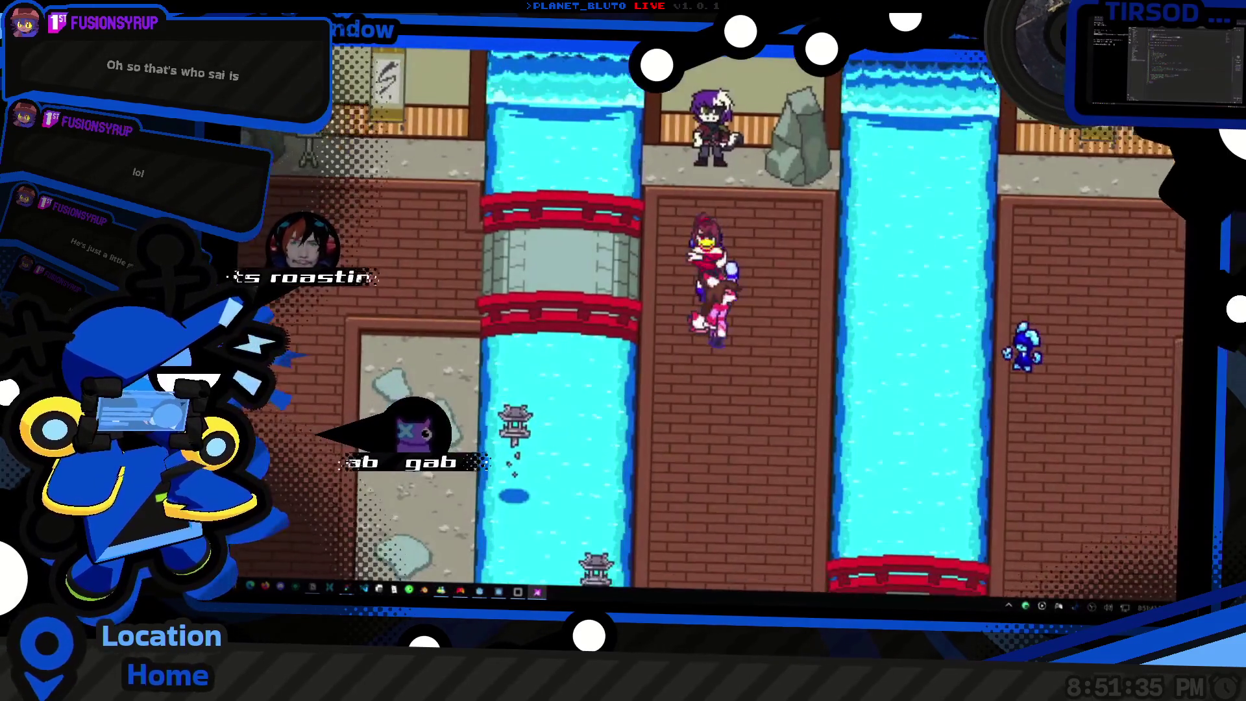
pyautogui.press('Down')
pyautogui.press('Right')
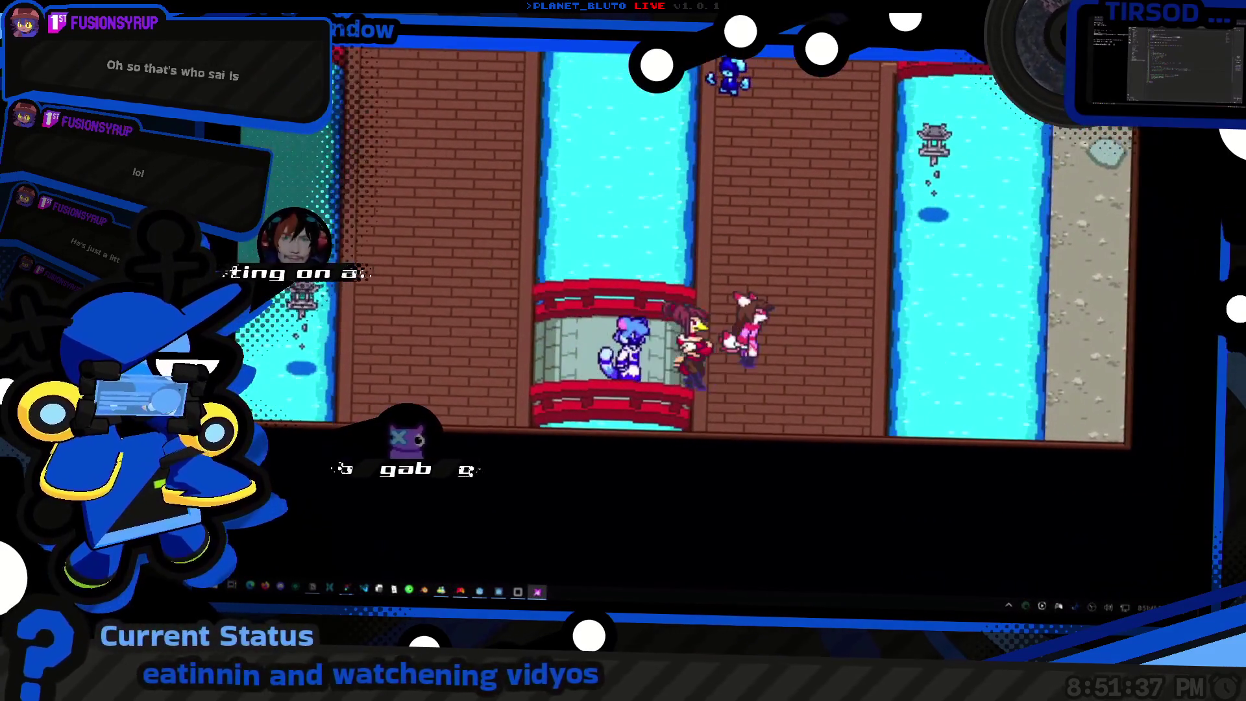
# Walk up onto the upper bridge and have Regina and Mudkid attack Azul
pyautogui.press('Right')
pyautogui.press('Up')
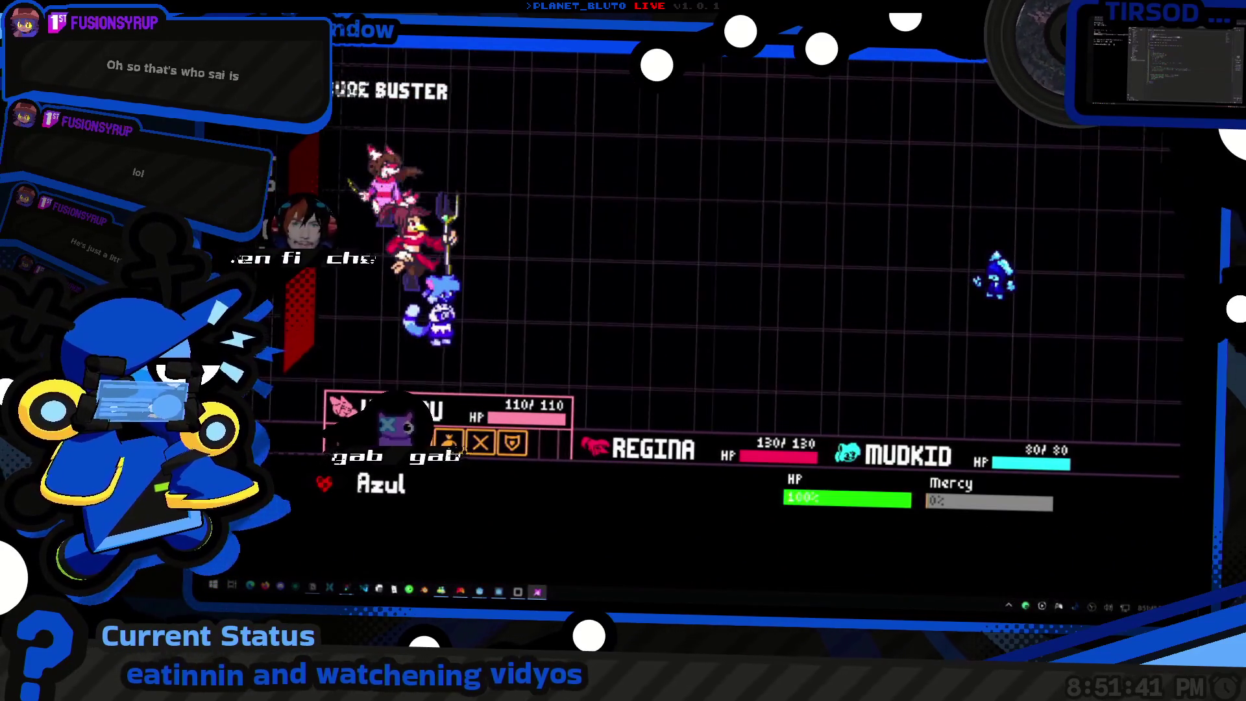
pyautogui.press('z')
pyautogui.press('z')
pyautogui.press('z')
pyautogui.press('z')
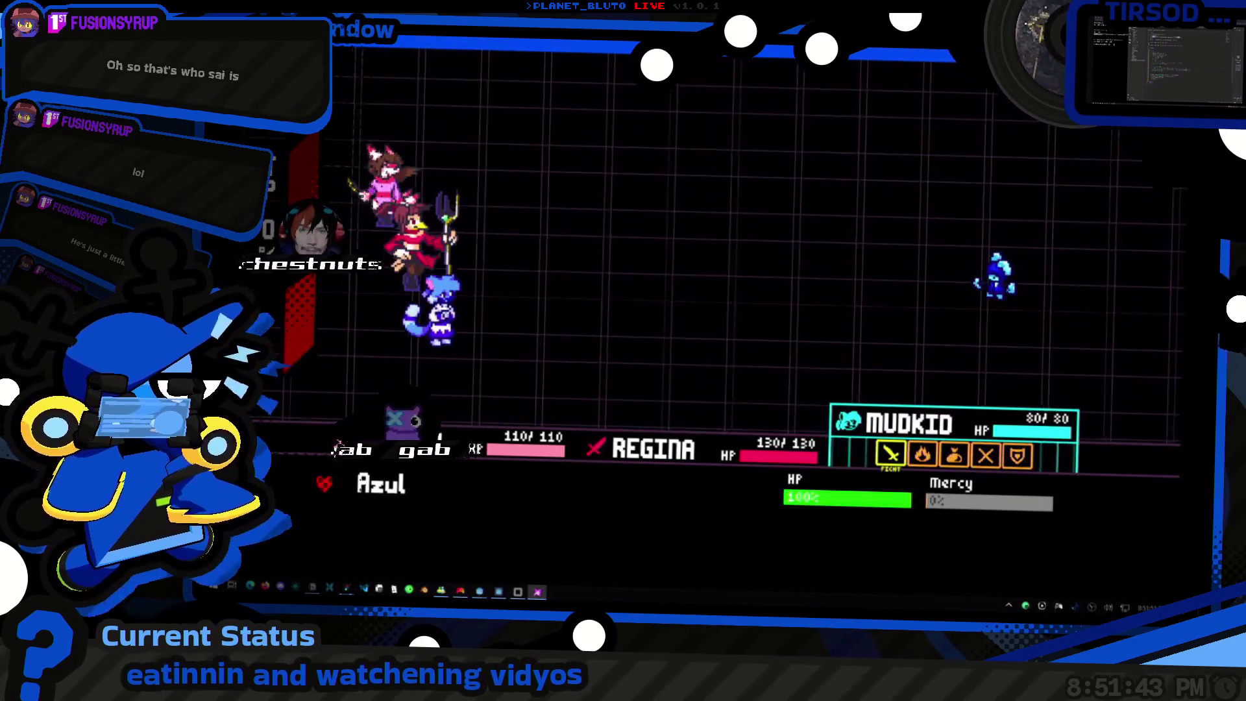
pyautogui.press('z')
pyautogui.press('z')
pyautogui.press('z')
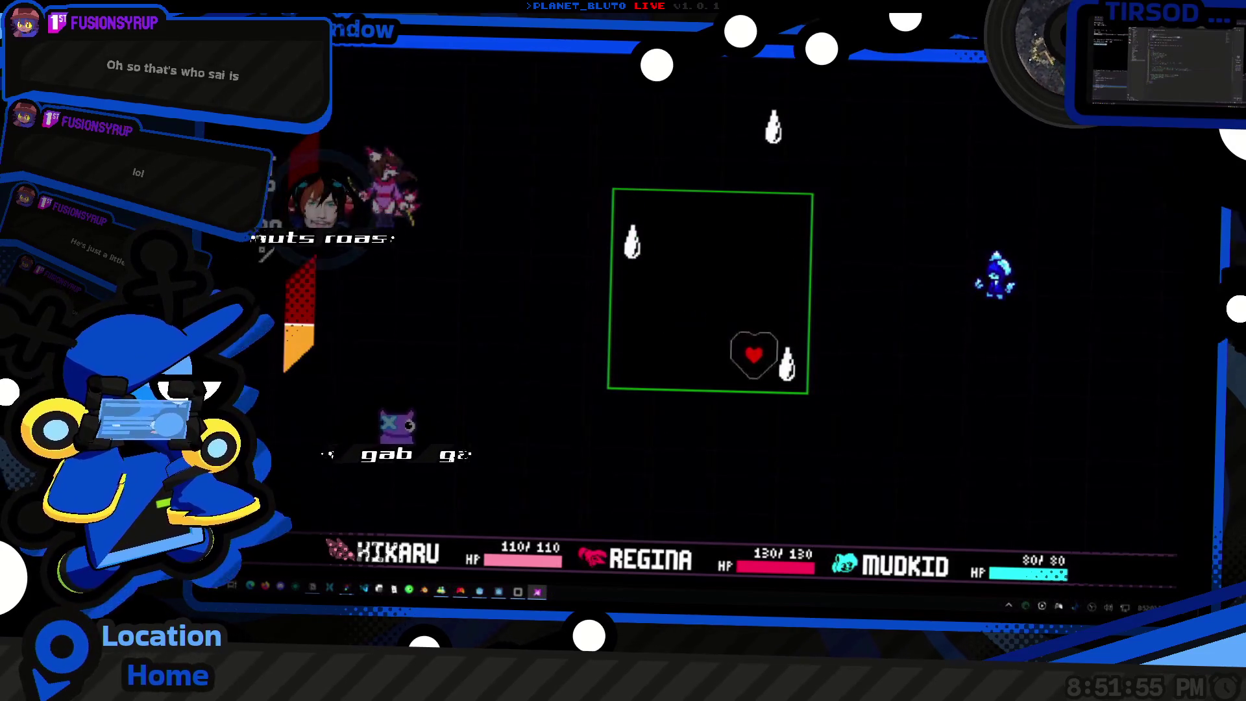
# Check the enemy's Mercy, then have Mudkid cast a spell to win the fight
pyautogui.press('z')
pyautogui.press('x')
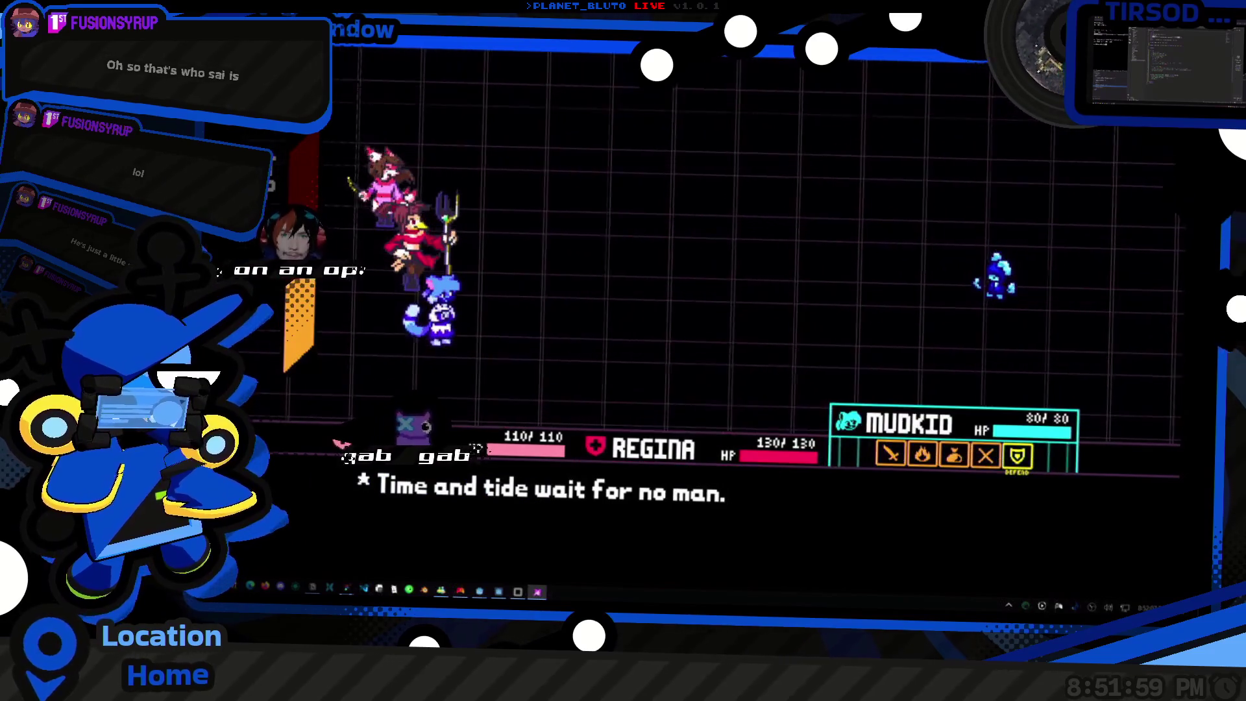
pyautogui.press('z')
pyautogui.press('z')
pyautogui.press('z')
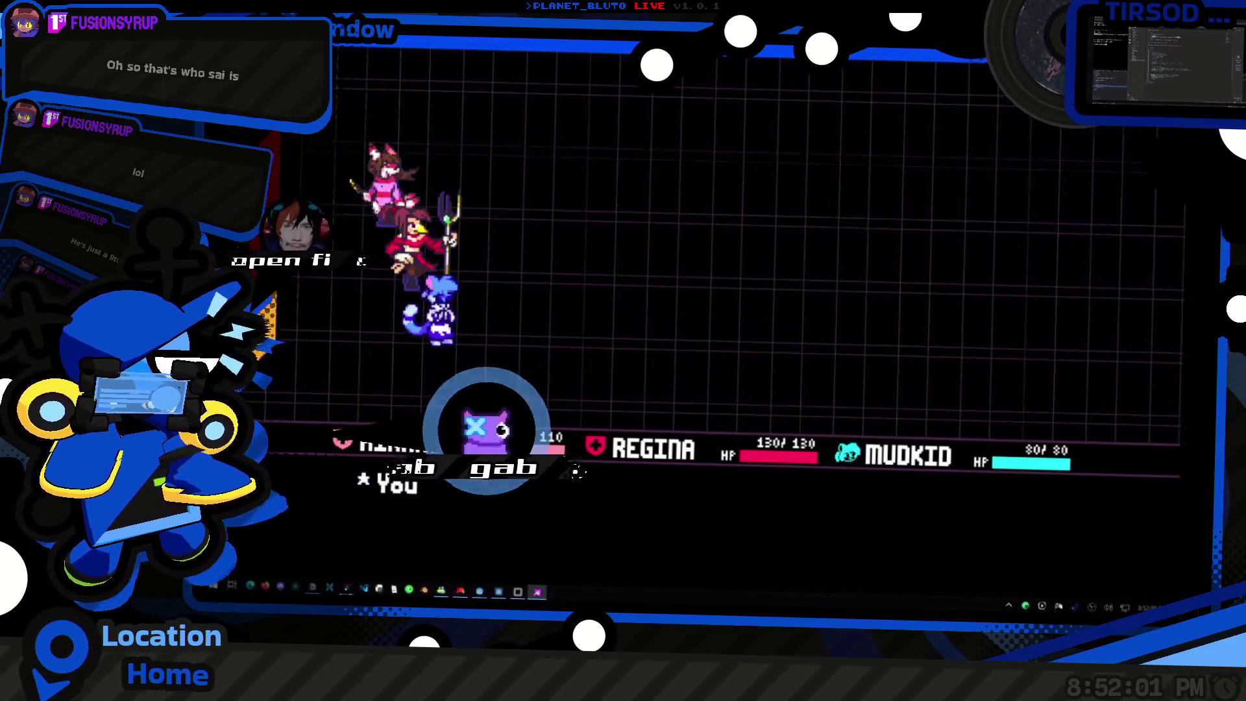
pyautogui.press('z')
# Leave the victory screen and walk across the bridge into the next waterfall area
pyautogui.press('Right')
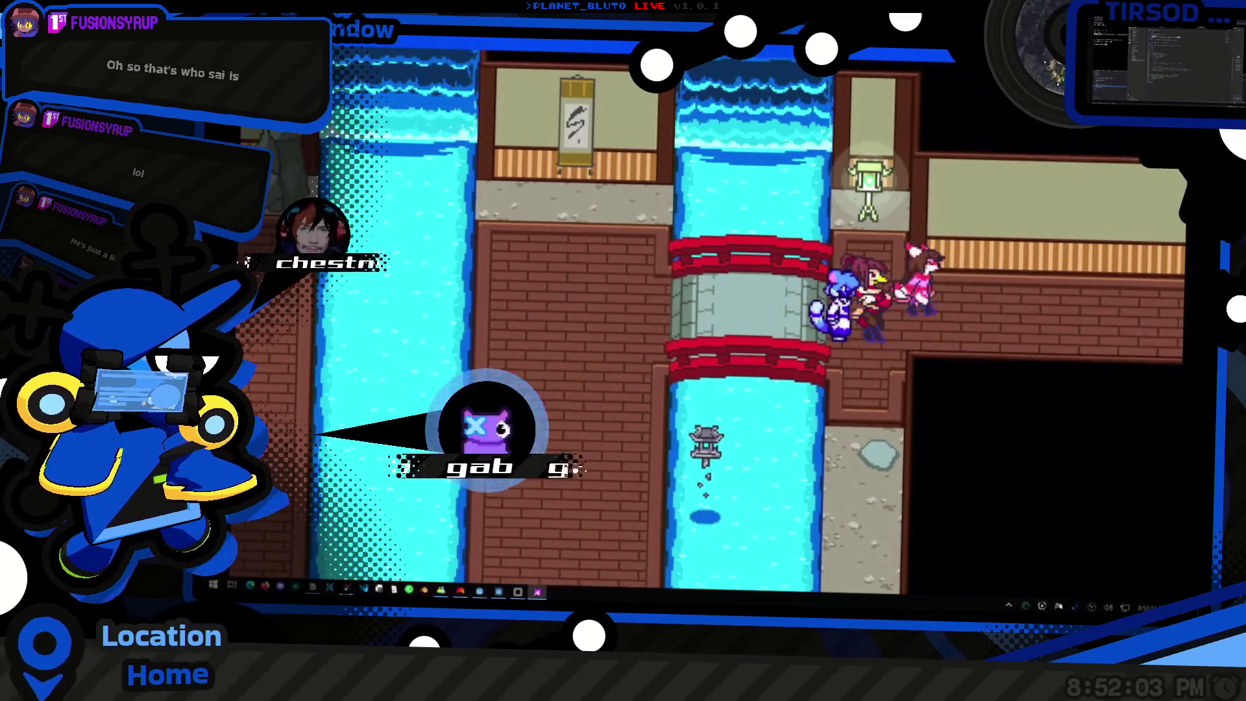
pyautogui.press('Right')
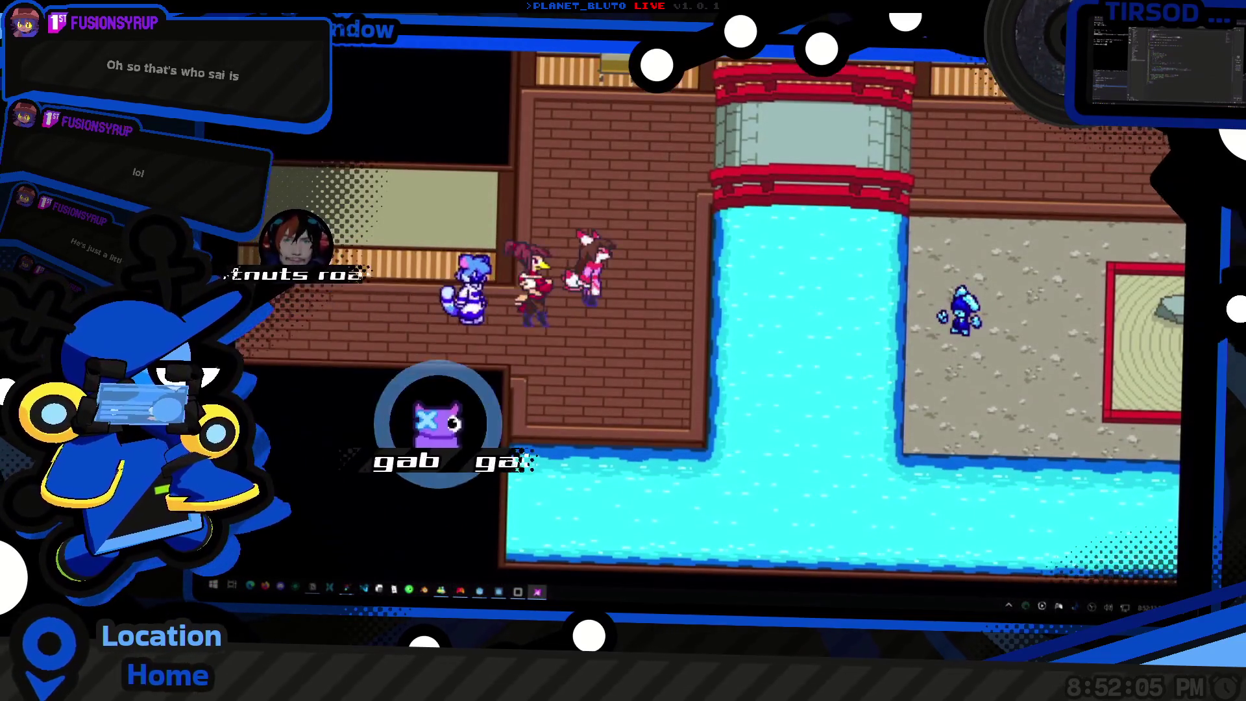
pyautogui.press('Up')
pyautogui.press('Right')
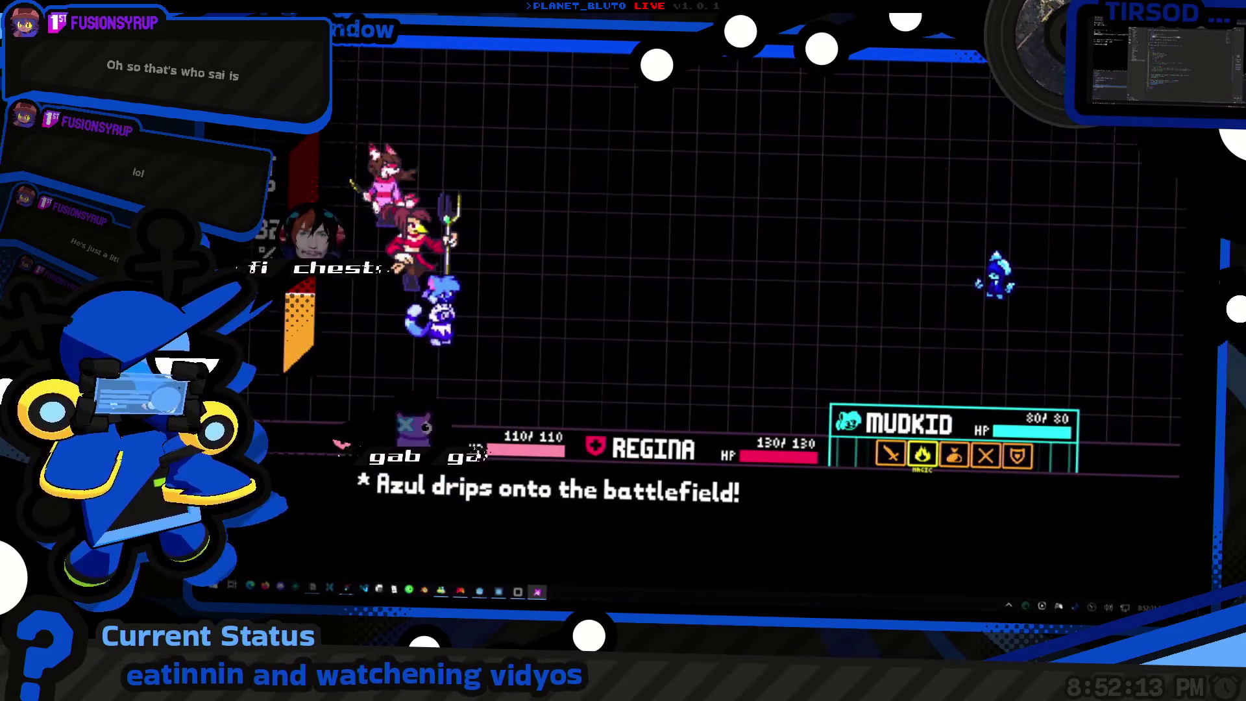
# Look through Mudkid's spells, point at Aqua Beam, then back out of the list
pyautogui.press('z')
pyautogui.press('Down')
pyautogui.press('Up')
pyautogui.press('x')
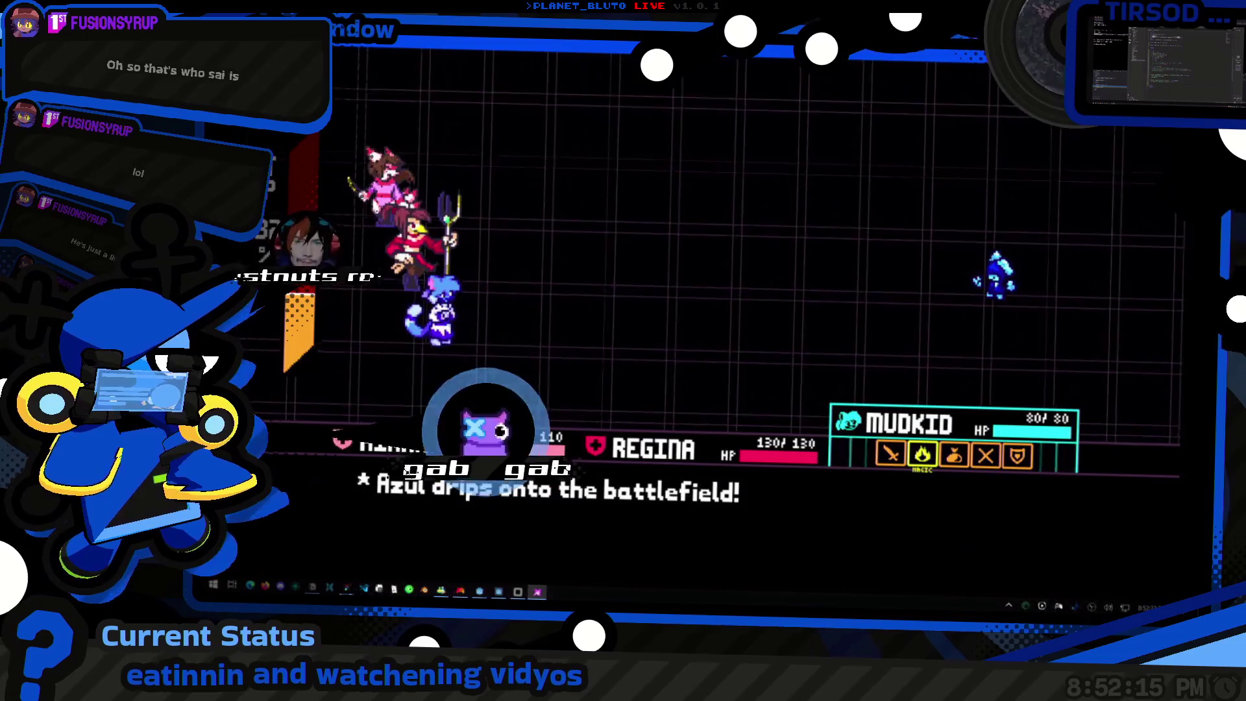
pyautogui.press('z')
pyautogui.press('Down')
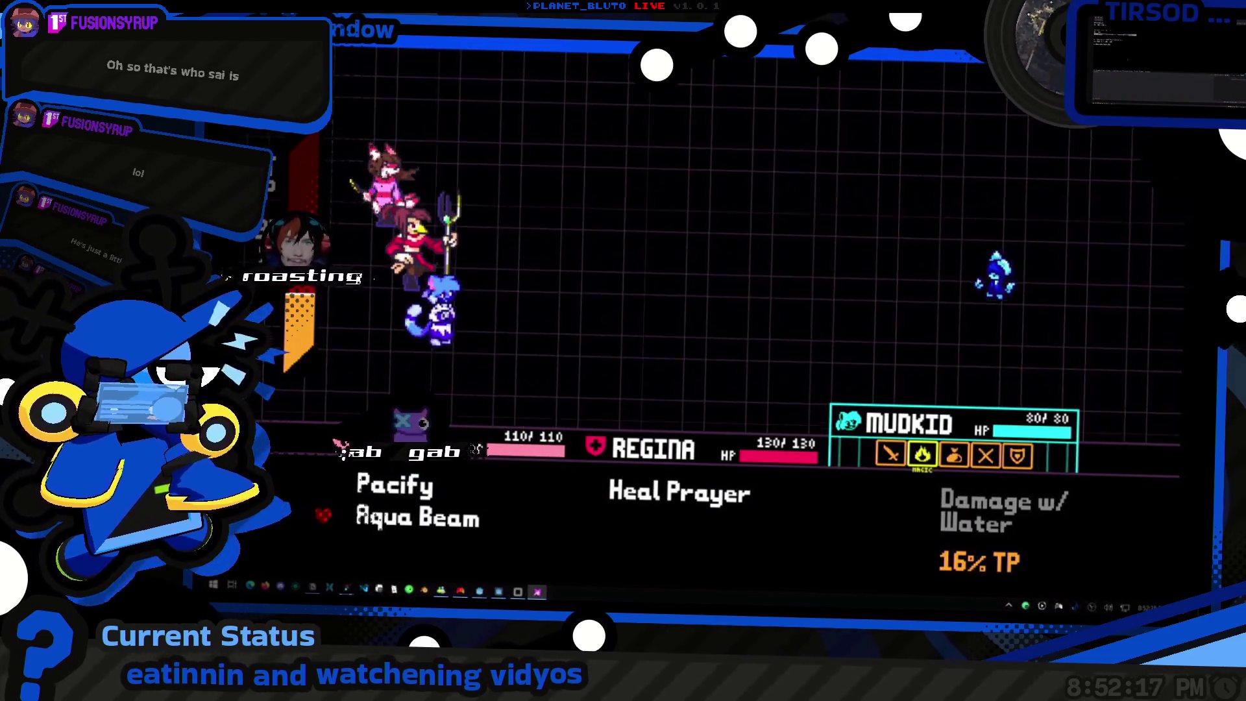
pyautogui.press('Up')
pyautogui.press('x')
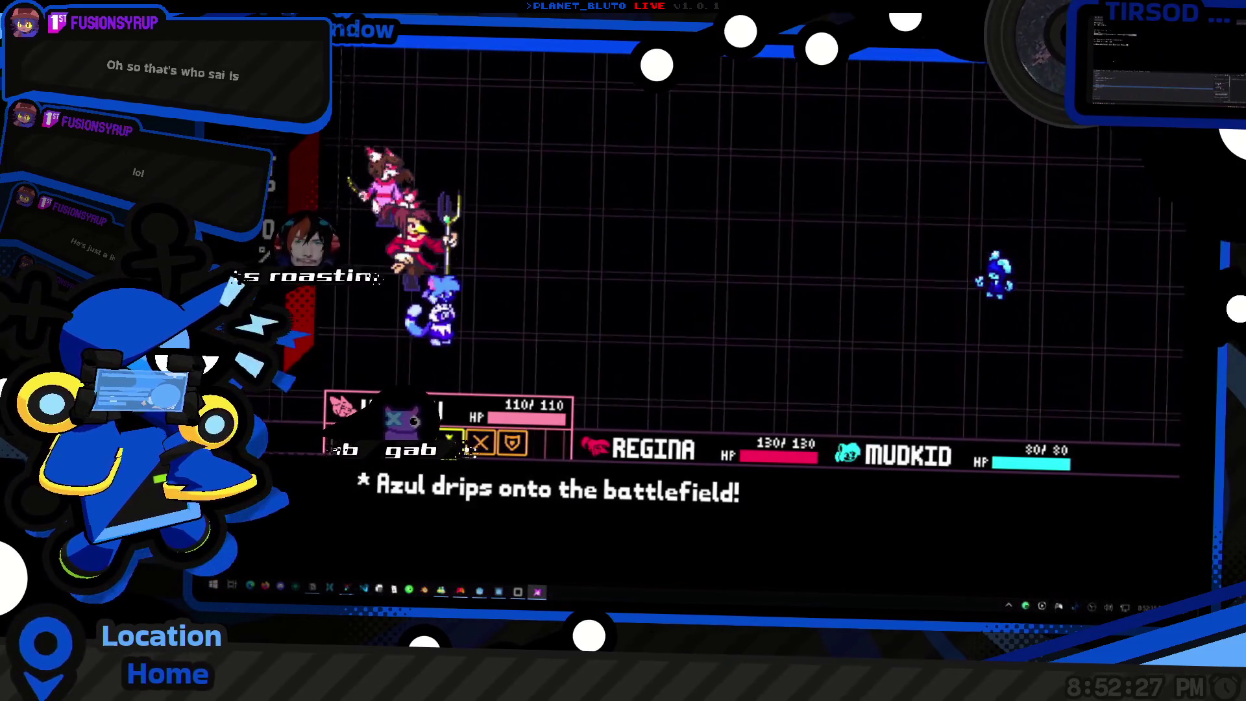
# Lock in the party's actions for the turn and skip to the dodging phase
pyautogui.hotkey('alt', 'Tab')
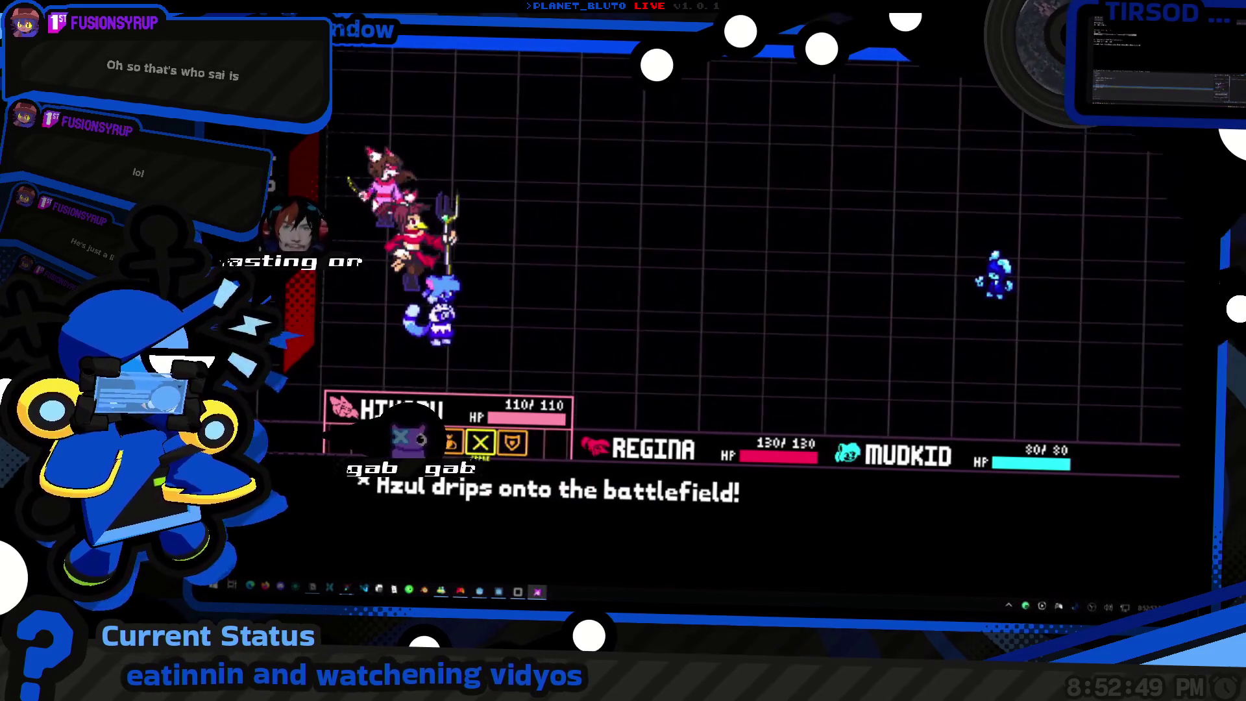
pyautogui.press('z')
pyautogui.press('z')
pyautogui.press('z')
pyautogui.press('z')
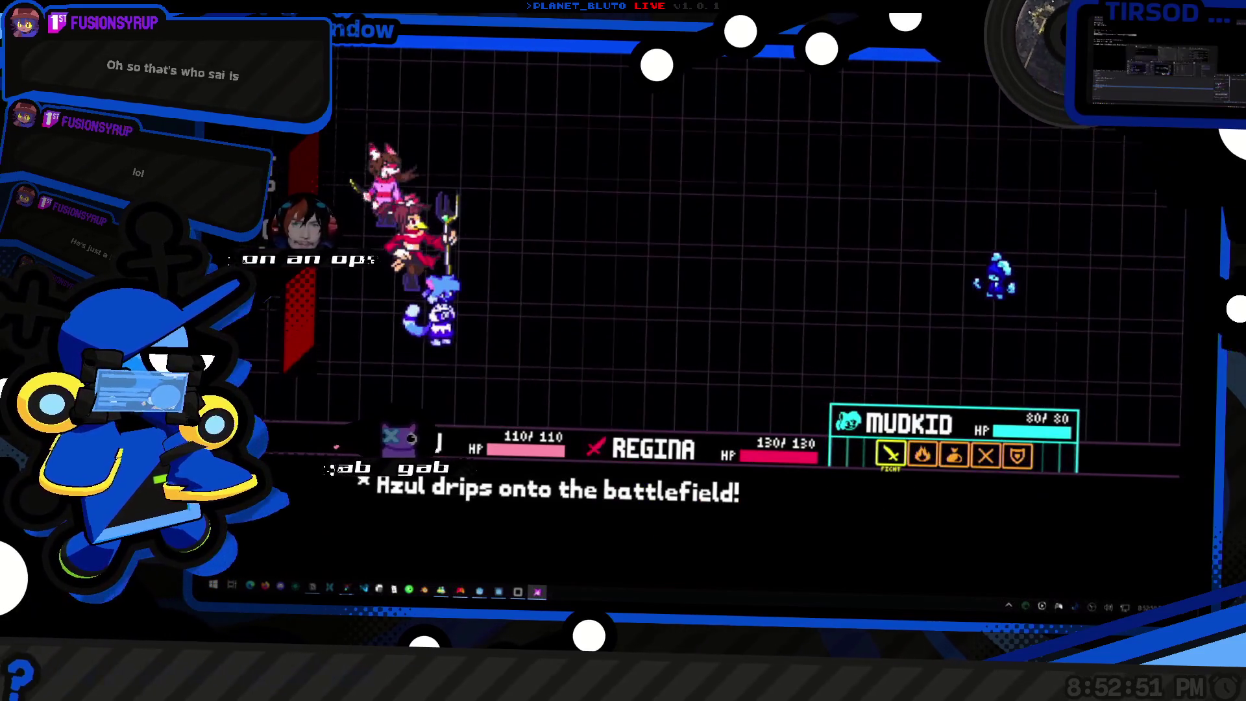
pyautogui.press('Left')
pyautogui.press('z')
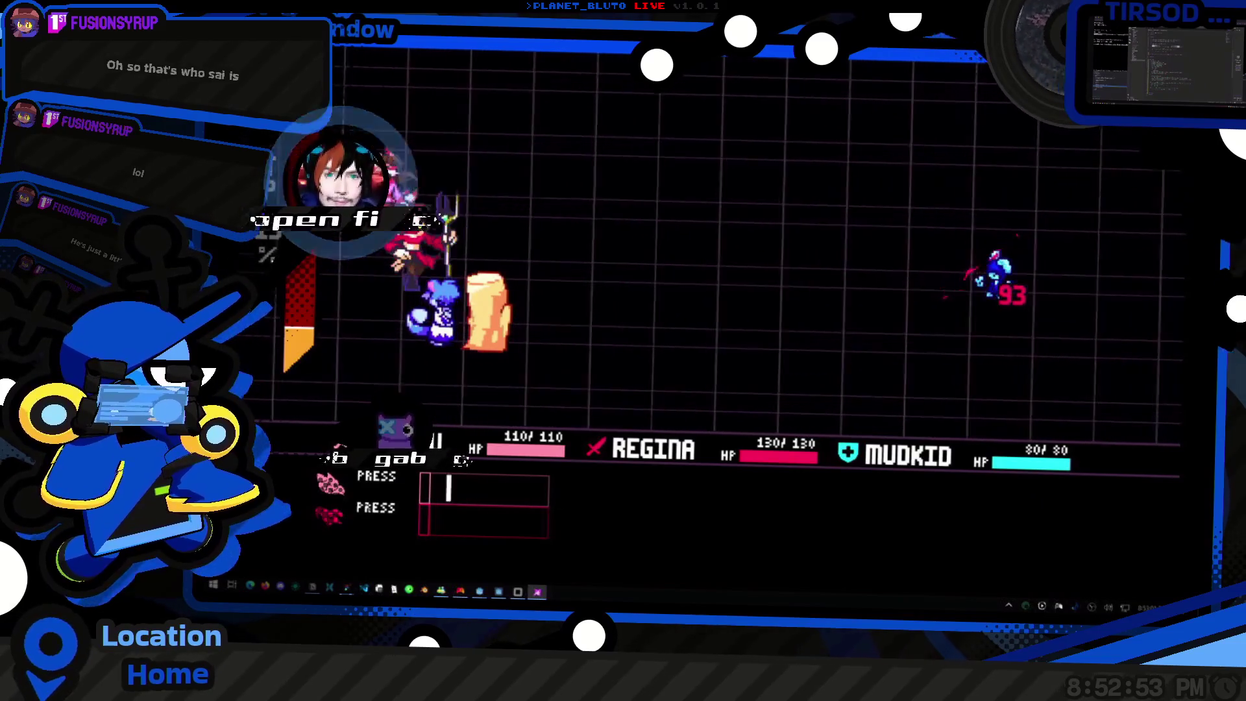
pyautogui.press('z')
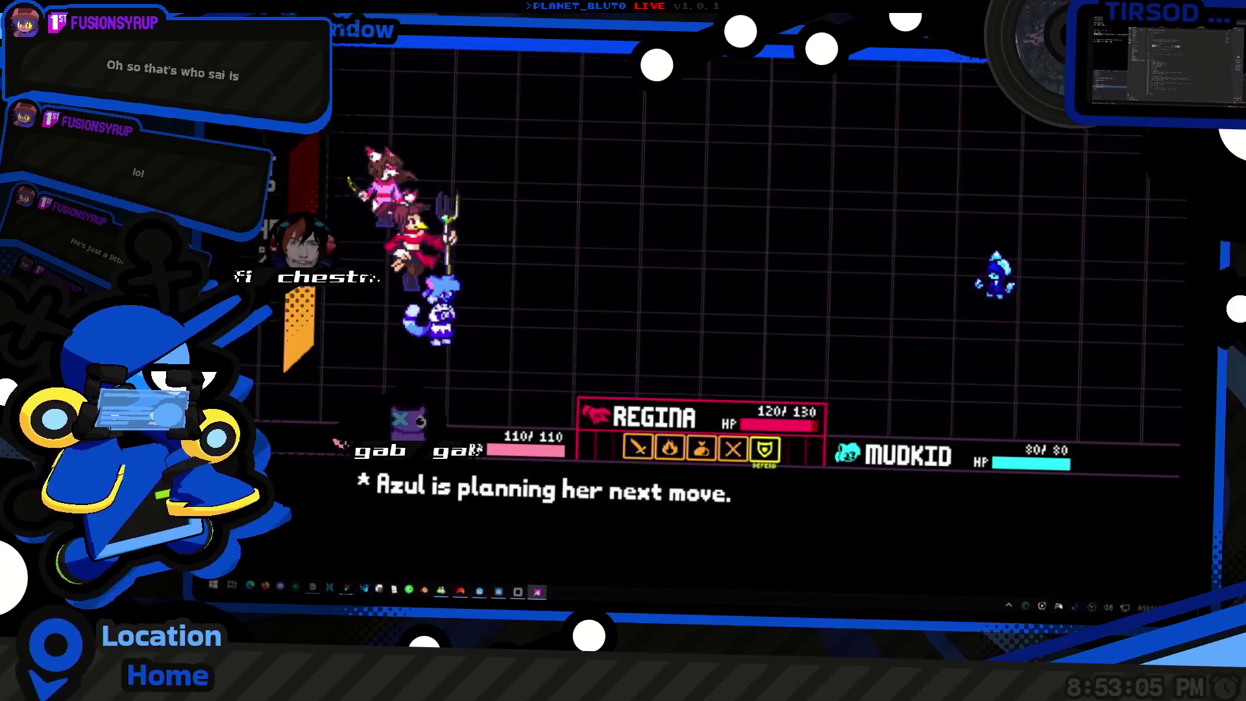
# Look over Mudkid's magic, then settle Regina on Fight and move to Mudkid
pyautogui.press('Right')
pyautogui.press('z')
pyautogui.press('x')
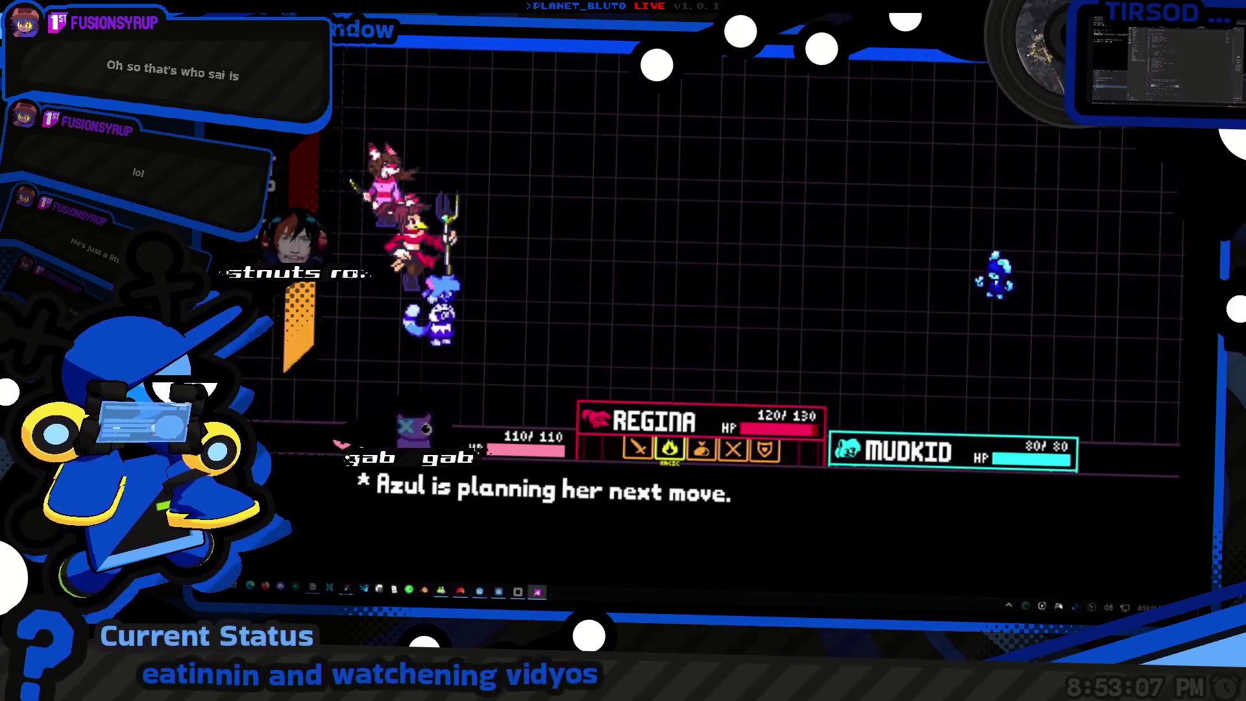
pyautogui.press('z')
pyautogui.press('x')
pyautogui.press('z')
pyautogui.press('x')
pyautogui.press('Left')
pyautogui.press('z')
pyautogui.press('z')
pyautogui.press('z')
pyautogui.press('z')
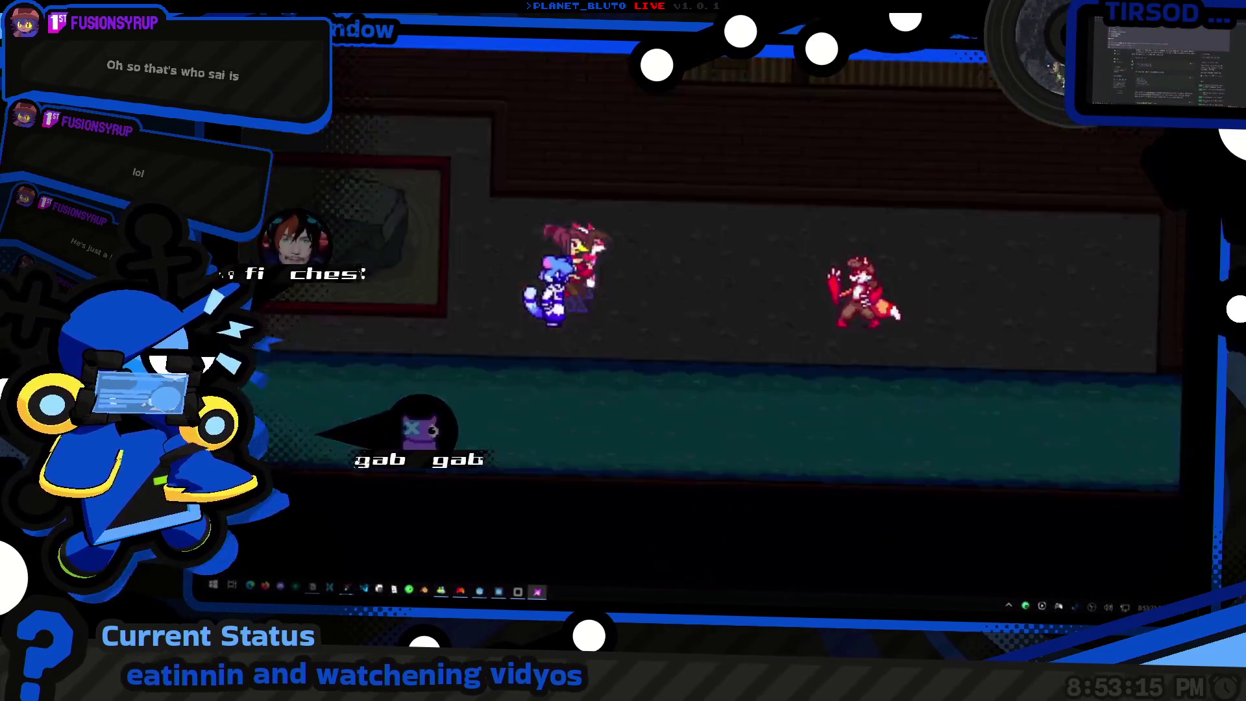
# Set Hikaru and Regina to Fight Kitsu and time their attack bars
pyautogui.press('x')
pyautogui.press('z')
pyautogui.press('z')
pyautogui.press('z')
pyautogui.press('z')
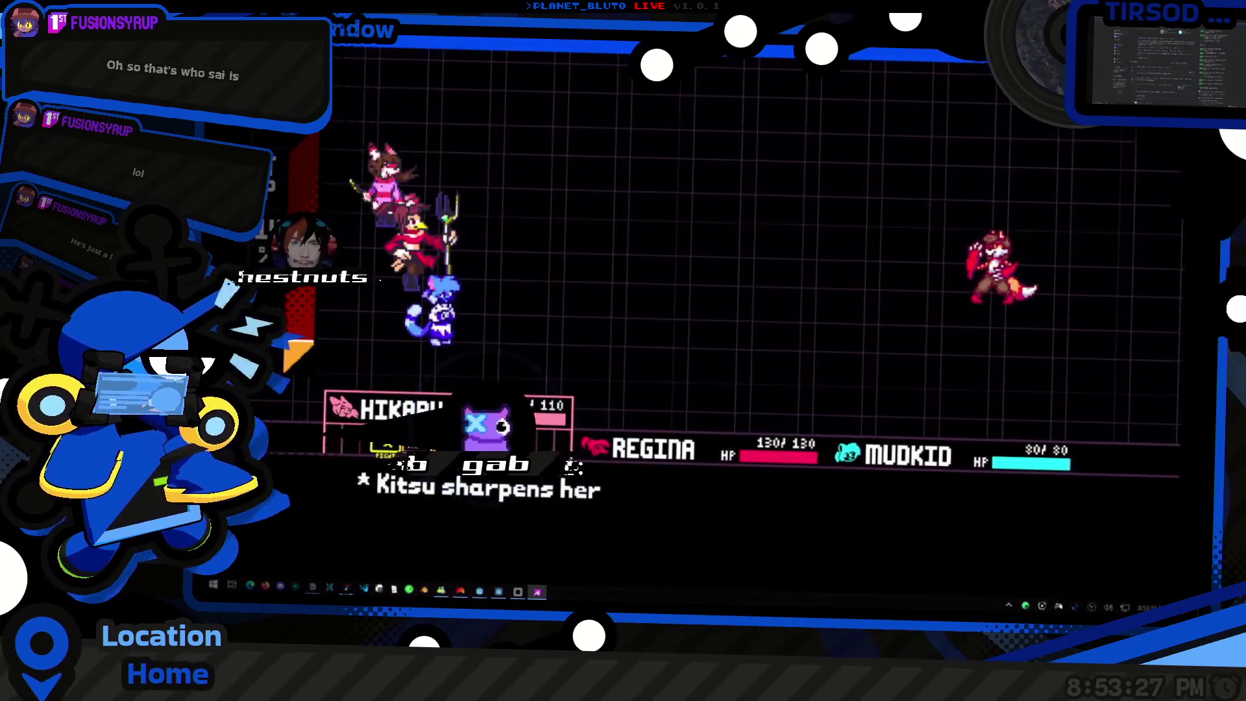
pyautogui.press('Right')
pyautogui.press('z')
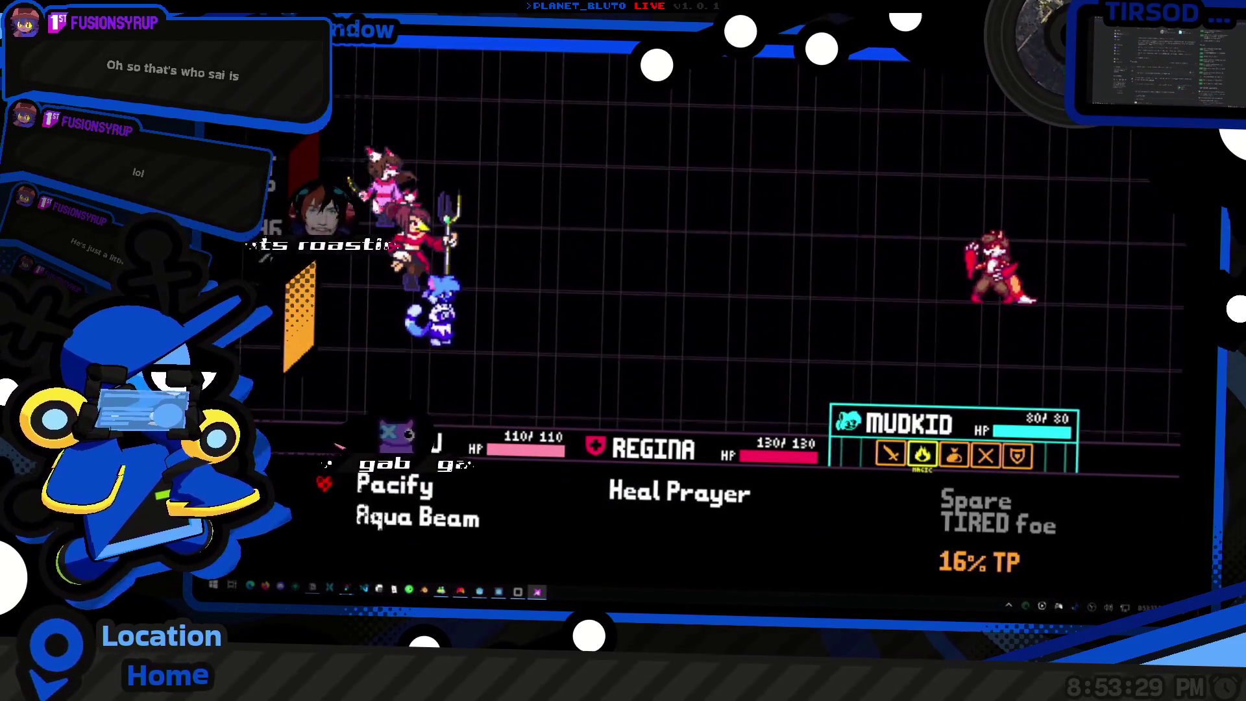
pyautogui.press('z')
pyautogui.press('x')
pyautogui.press('x')
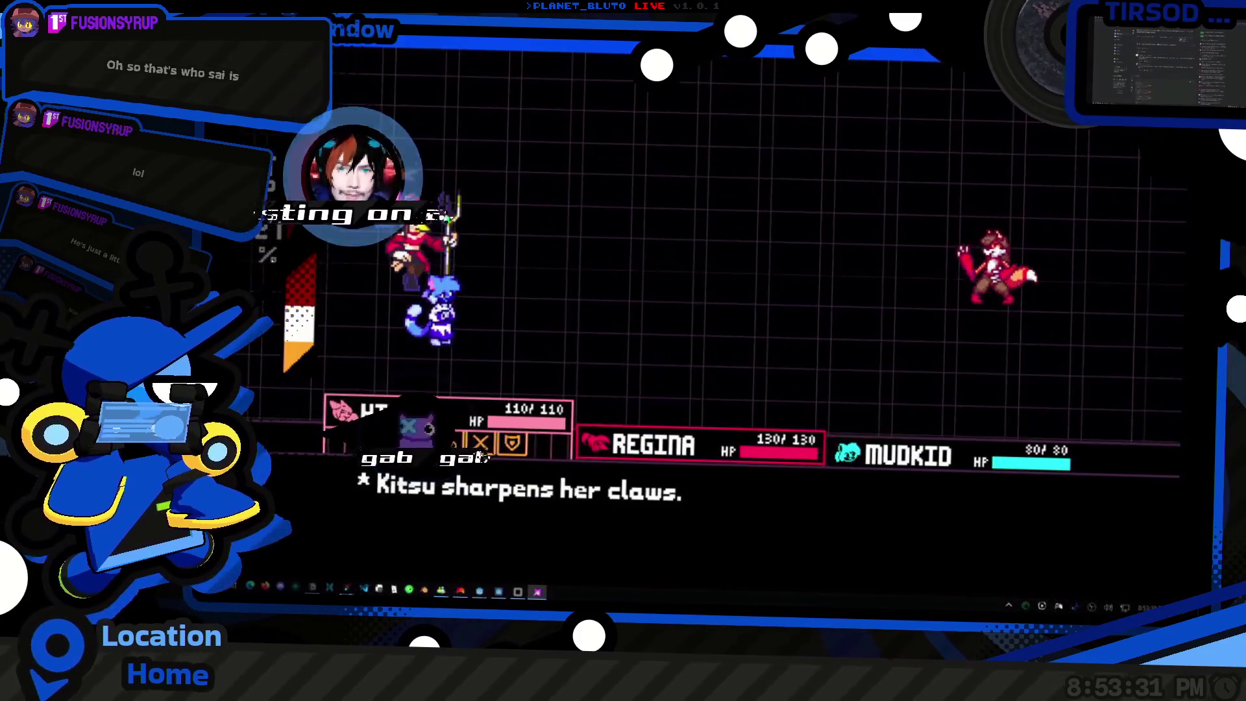
pyautogui.press('z')
pyautogui.press('z')
pyautogui.press('z')
pyautogui.press('z')
pyautogui.press('z')
pyautogui.press('z')
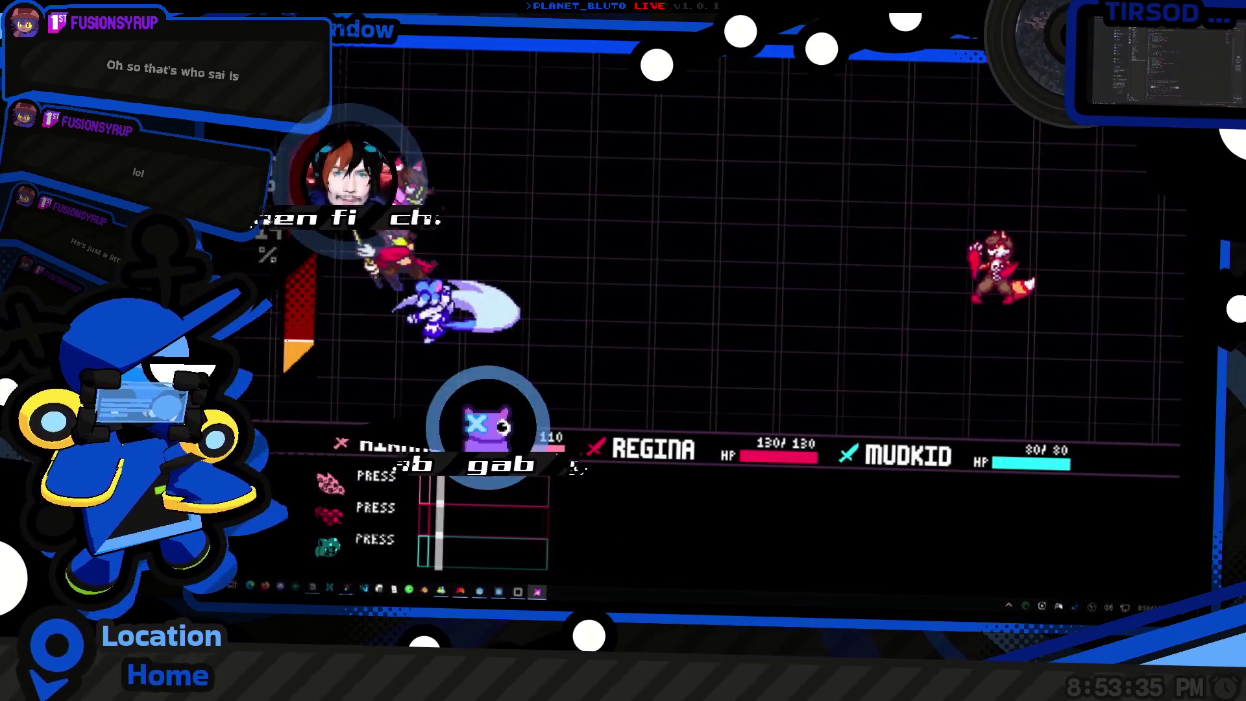
pyautogui.press('z')
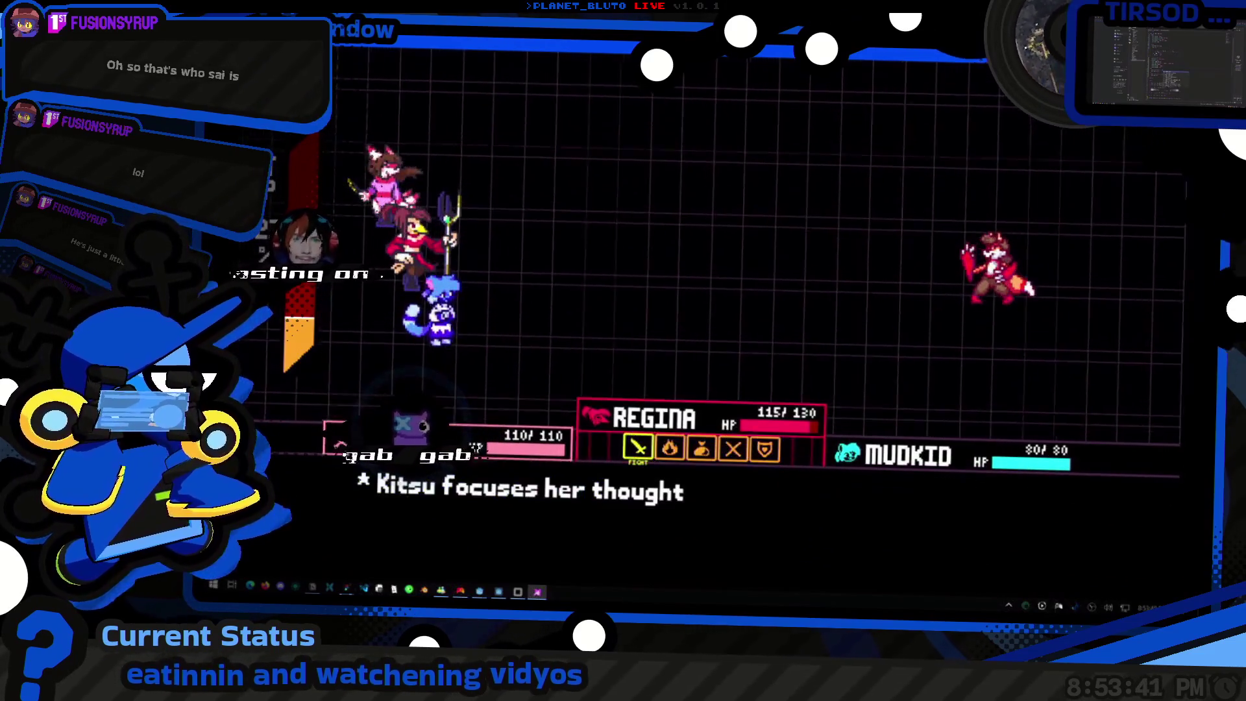
# Have Mudkid cast Magic > Pacify on Kitsu to spare it
pyautogui.press('Left')
pyautogui.press('z')
pyautogui.press('z')
pyautogui.press('Right')
pyautogui.press('z')
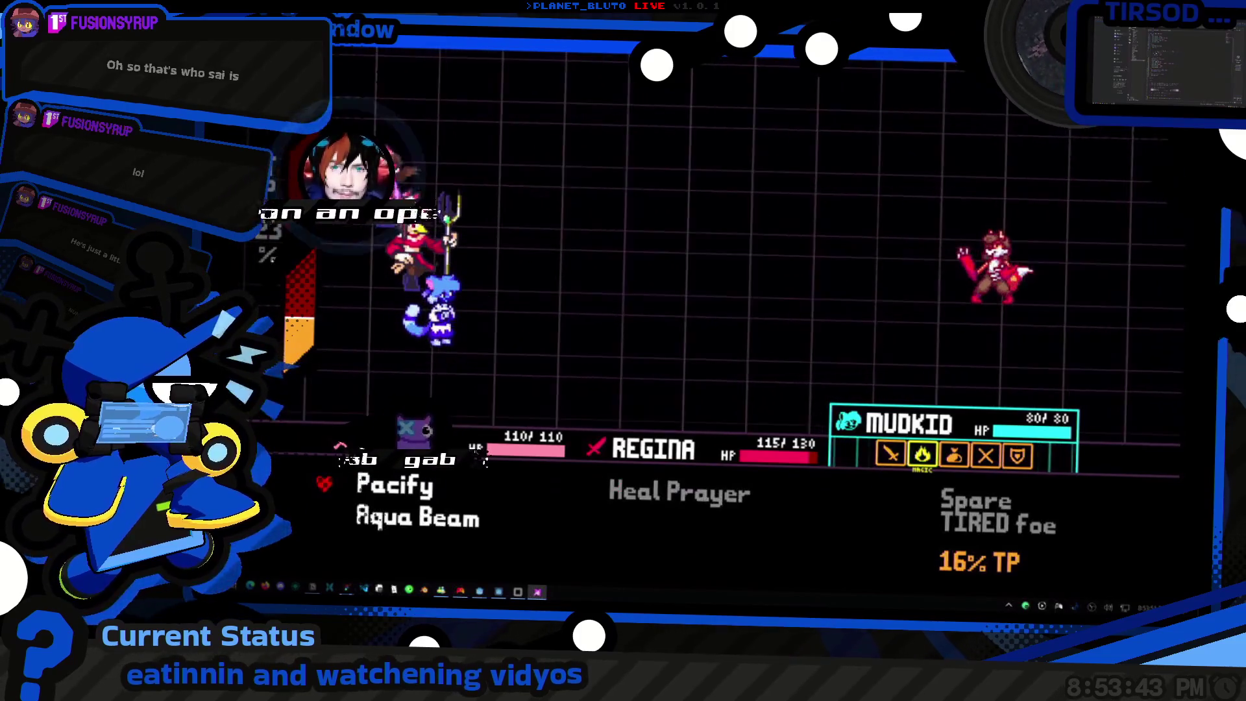
pyautogui.press('z')
pyautogui.press('z')
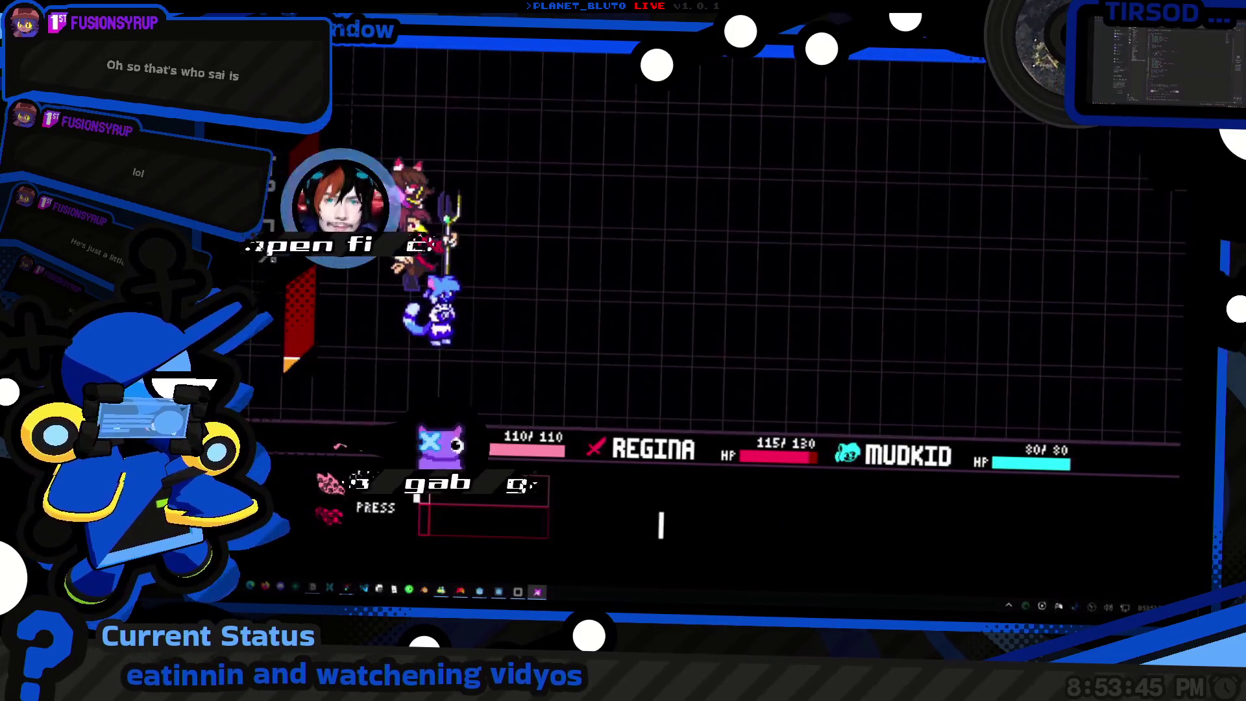
# Leave the victory screen and walk right, then up into the shop
pyautogui.press('z')
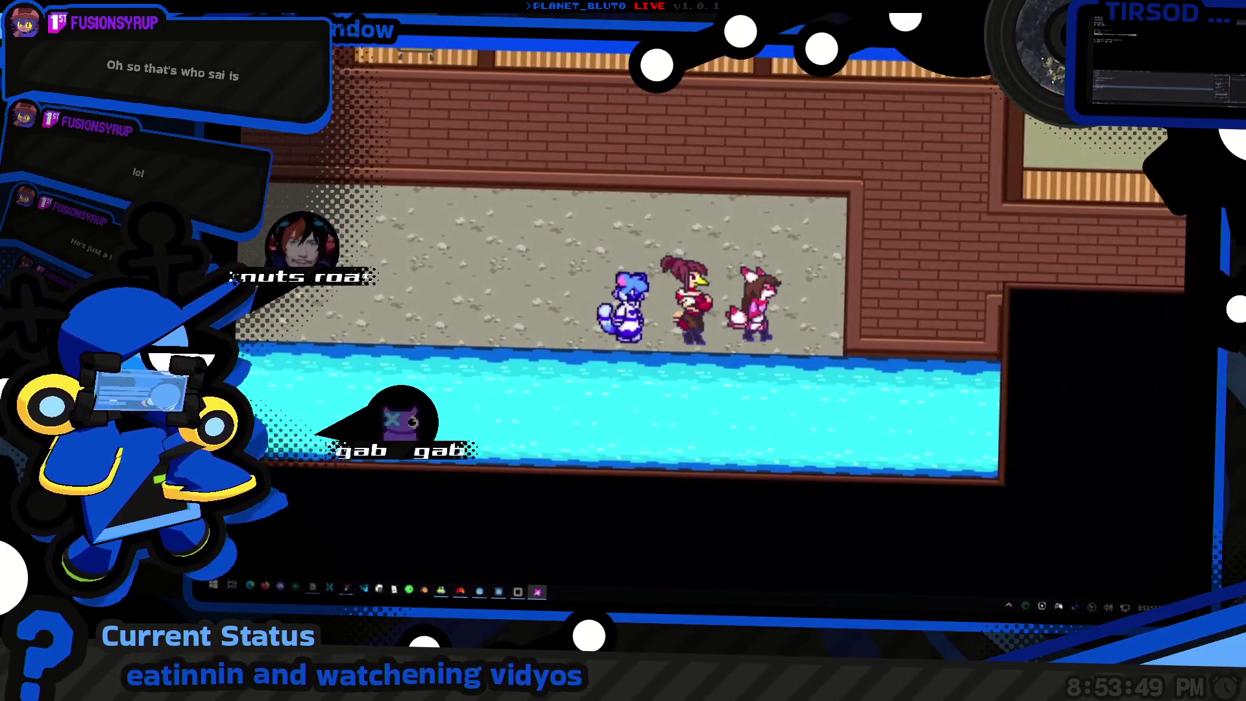
pyautogui.press('Right')
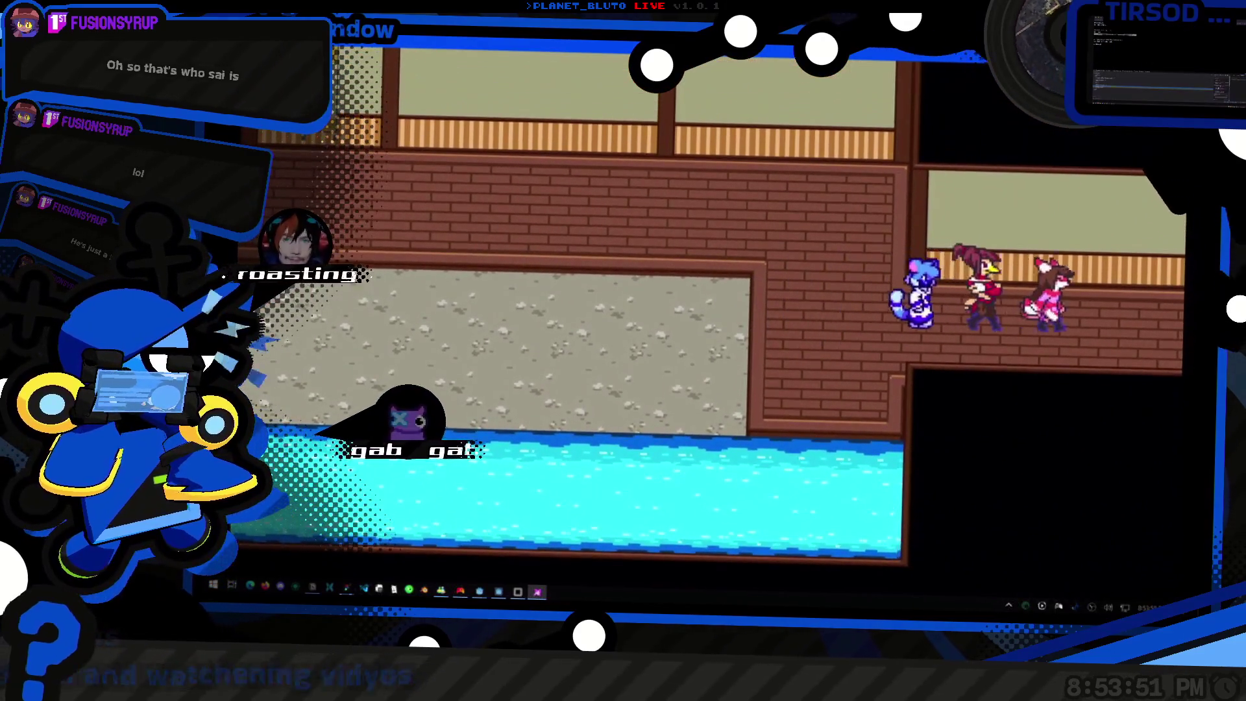
pyautogui.press('Right')
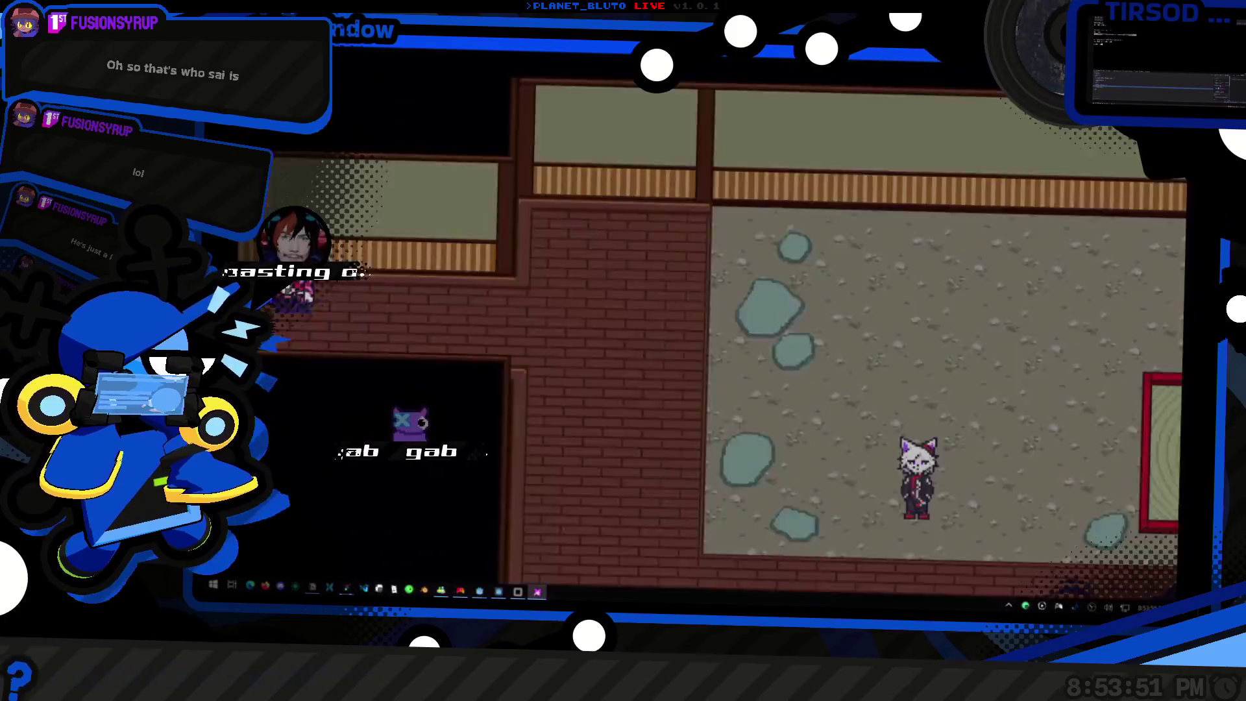
pyautogui.press('Right')
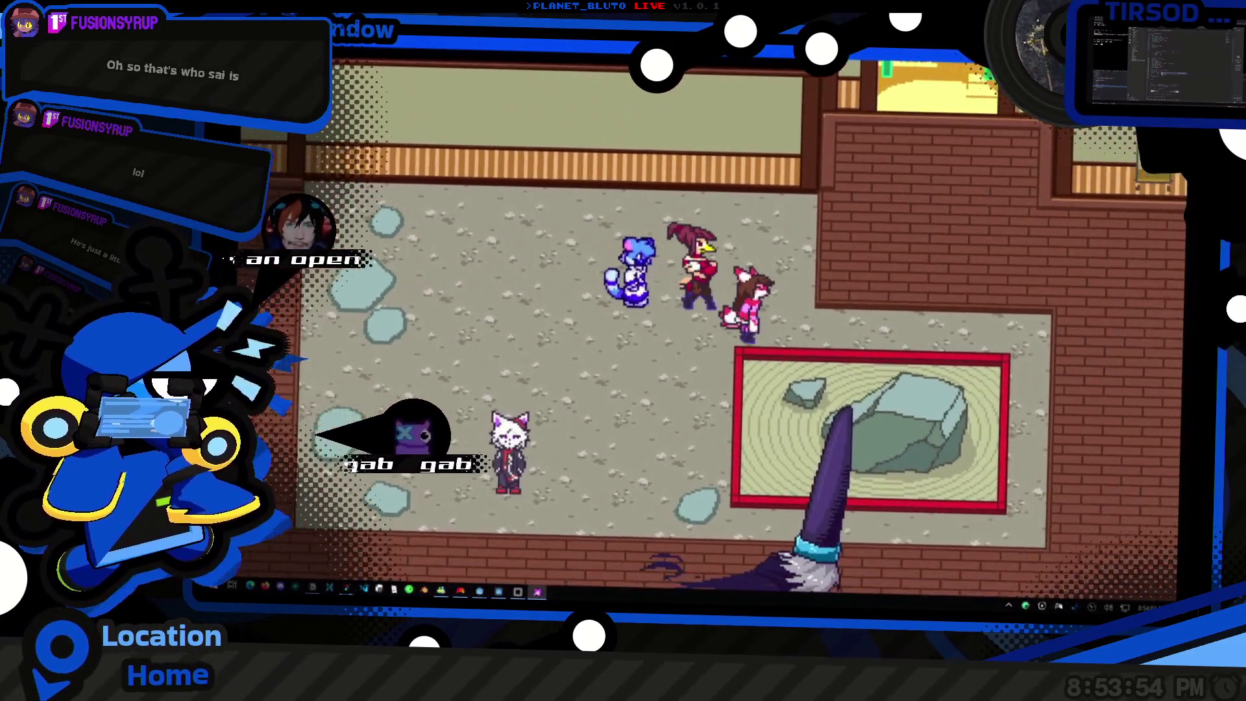
pyautogui.press('Up')
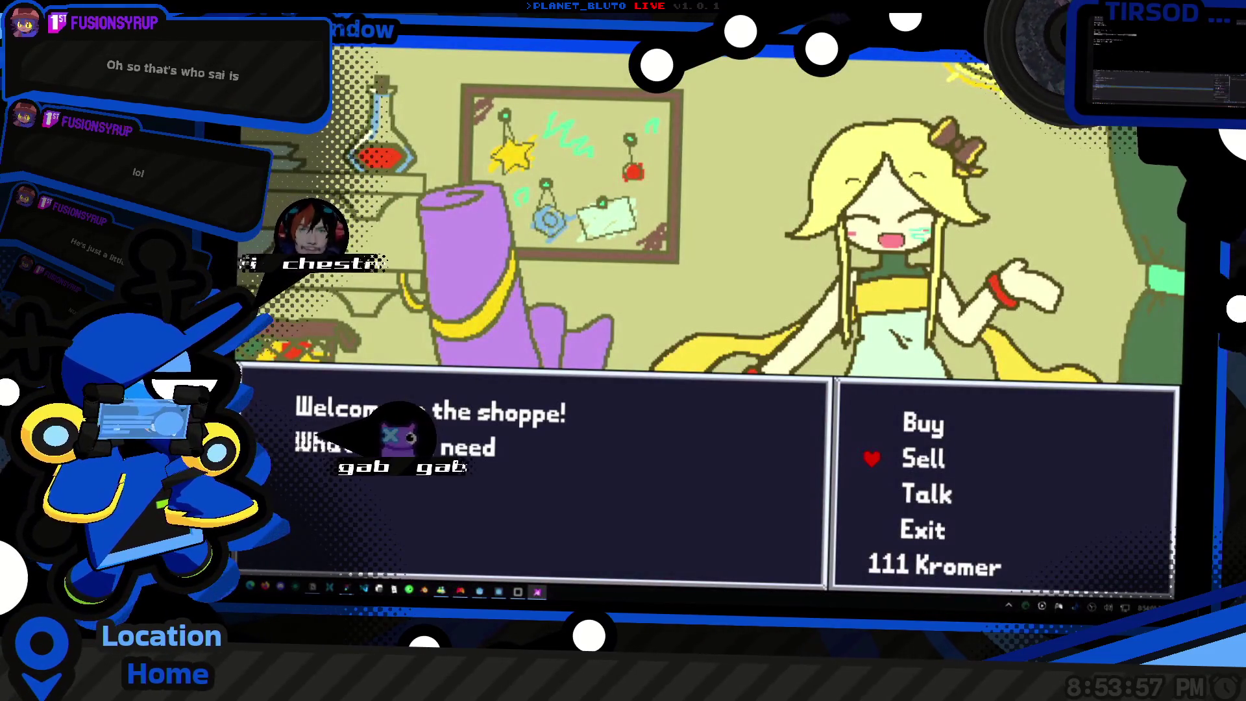
# Choose Buy and scroll down past the Vixen Potions and Kits-klaw to Blue Tofu
pyautogui.press('Down')
pyautogui.press('Down')
pyautogui.press('Up')
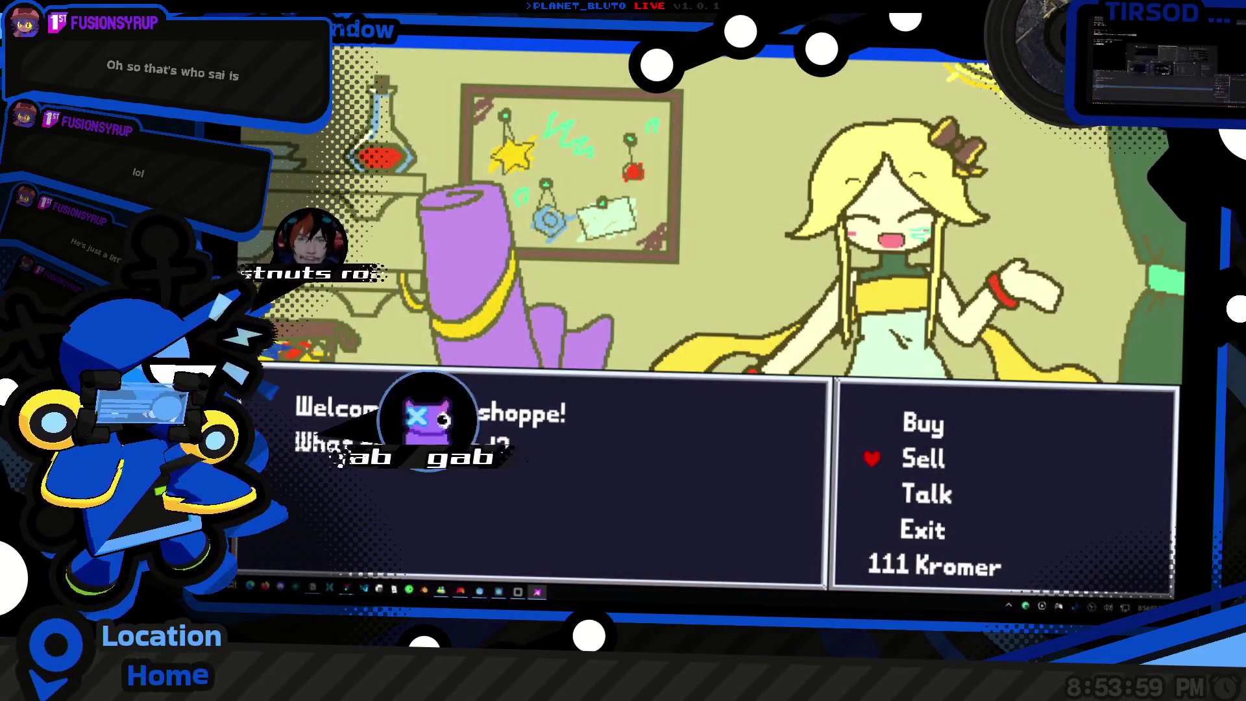
pyautogui.press('Up')
pyautogui.press('z')
pyautogui.press('Down')
pyautogui.press('Down')
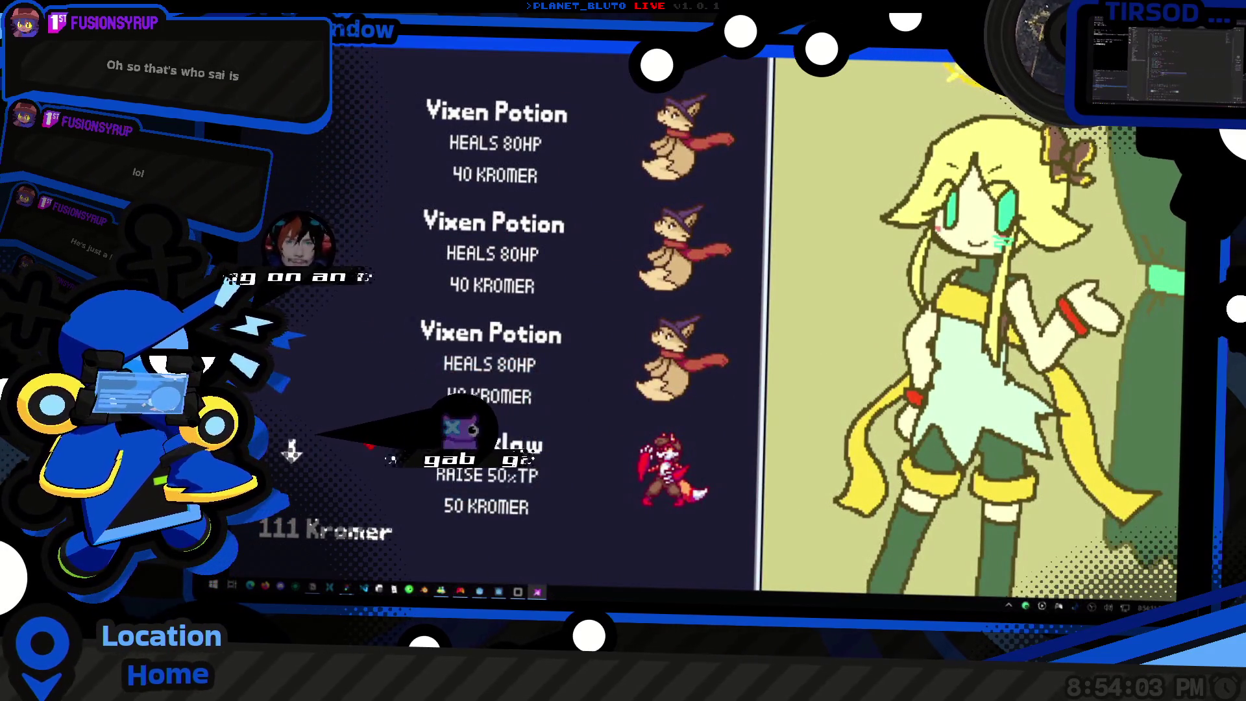
pyautogui.press('Down')
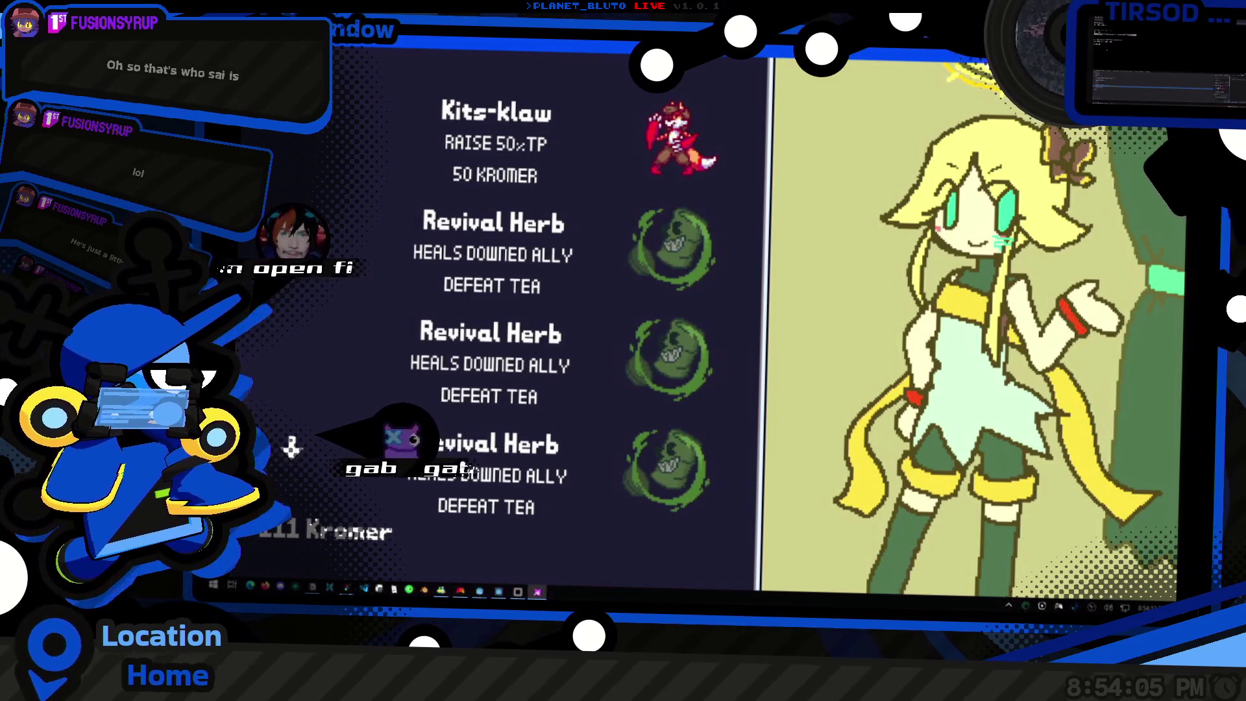
pyautogui.press('Down')
pyautogui.press('Up')
pyautogui.press('Down')
pyautogui.press('Down')
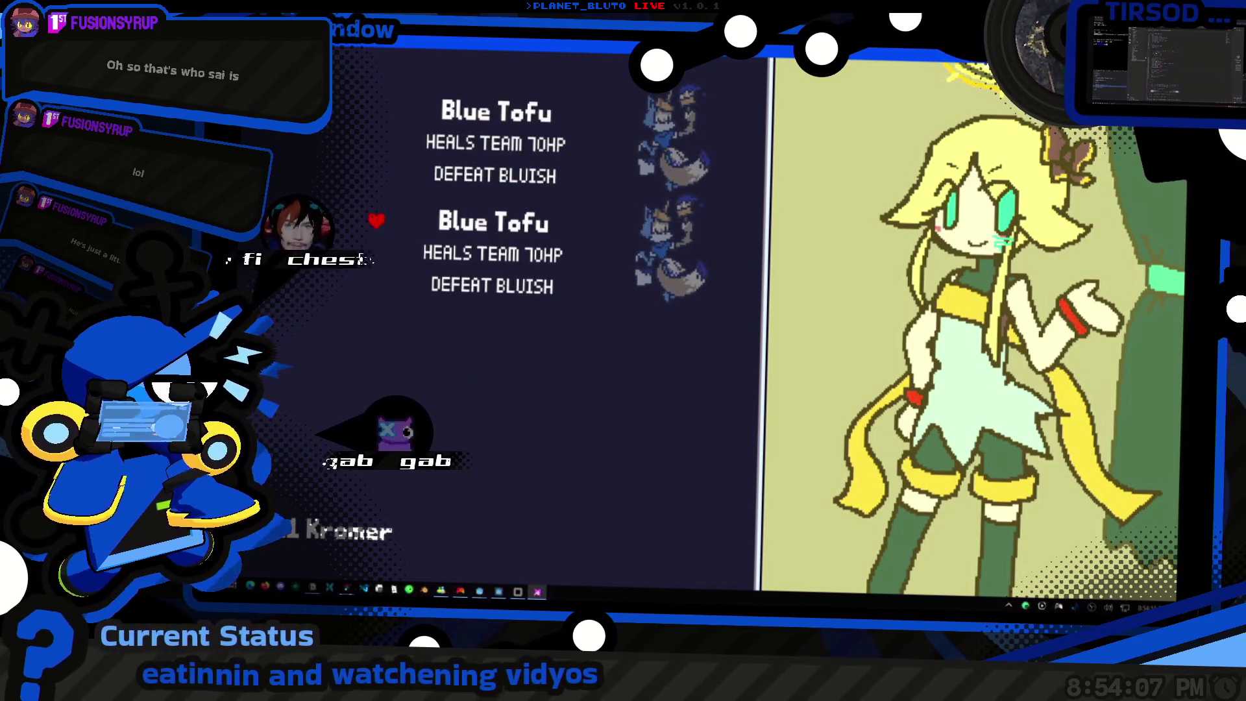
# Scroll back up to Revival Herbs and the Vixen Potions, then leave the buy list unpurchased
pyautogui.press('Up')
pyautogui.press('Up')
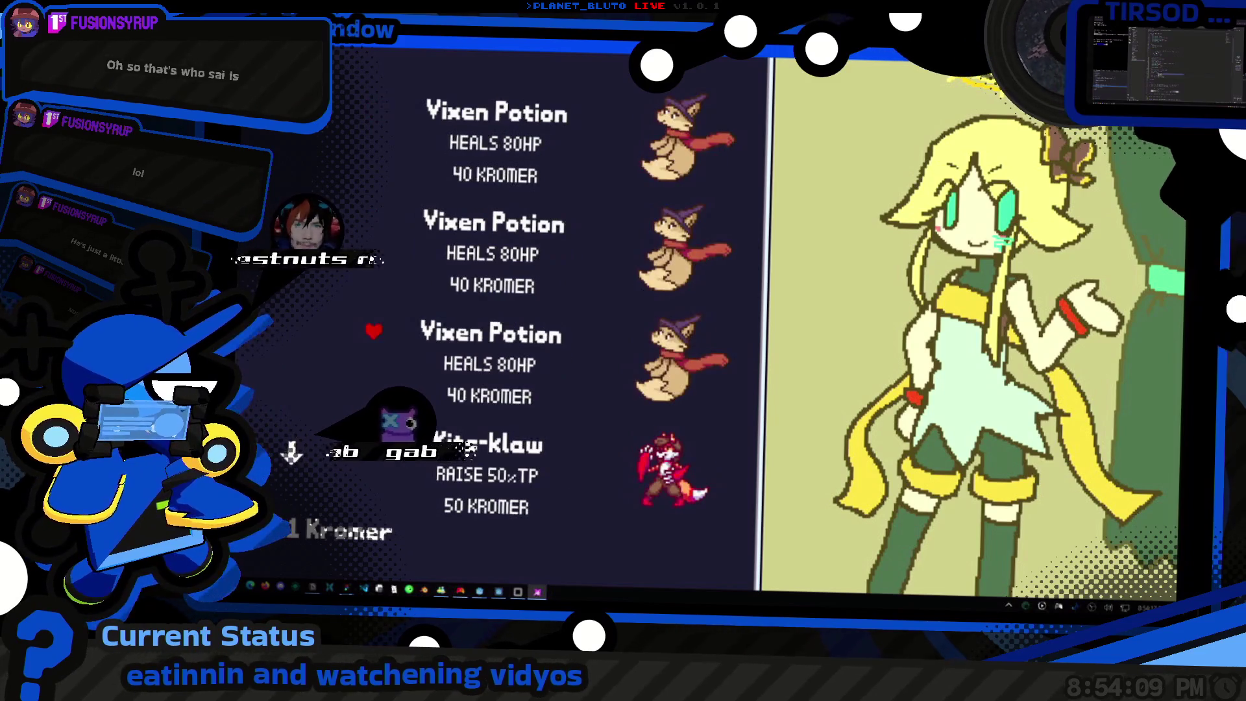
pyautogui.press('Up')
pyautogui.press('Down')
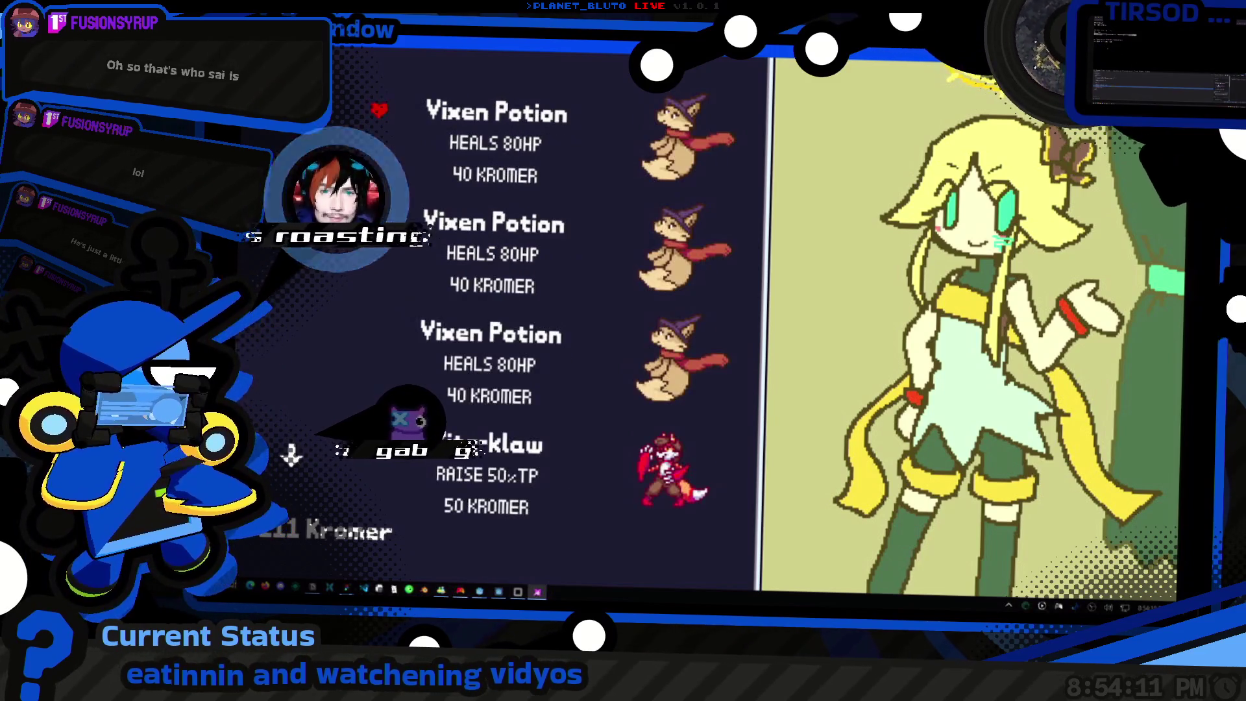
pyautogui.press('Down')
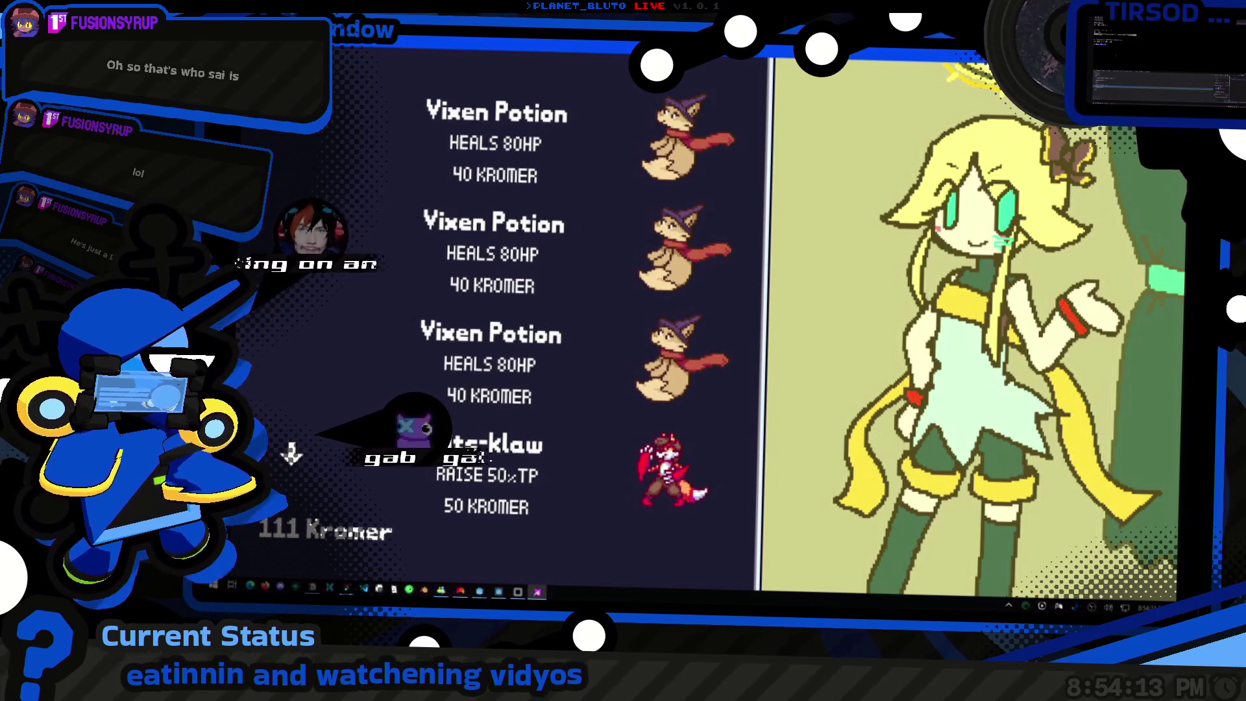
pyautogui.press('x')
pyautogui.press('Down')
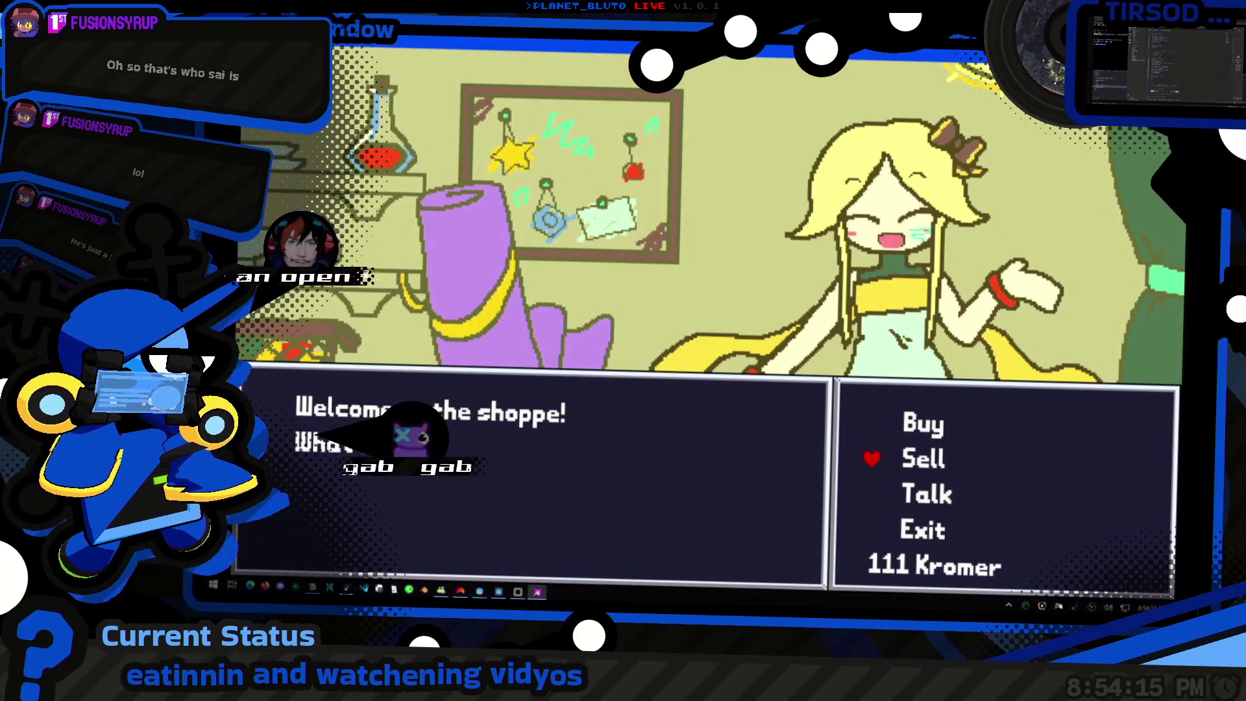
# Leave the shop and return to the overworld
pyautogui.press('z')
pyautogui.press('Down')
pyautogui.press('Escape')
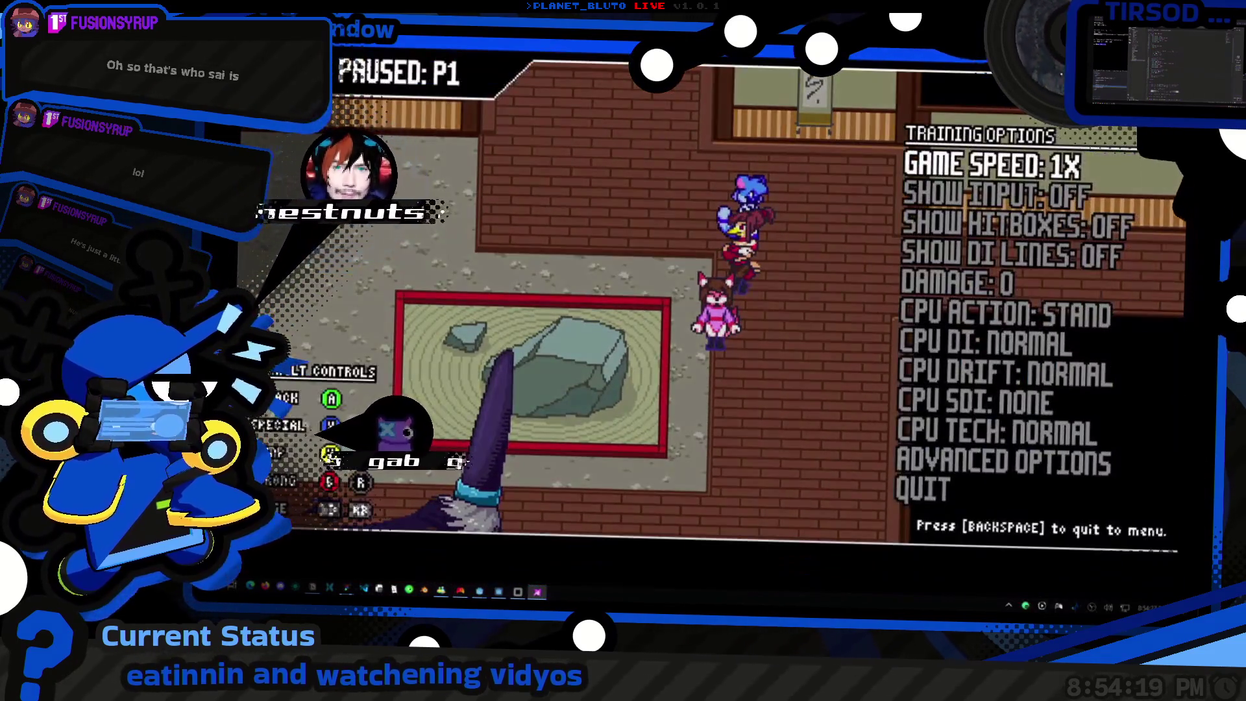
pyautogui.press('Escape')
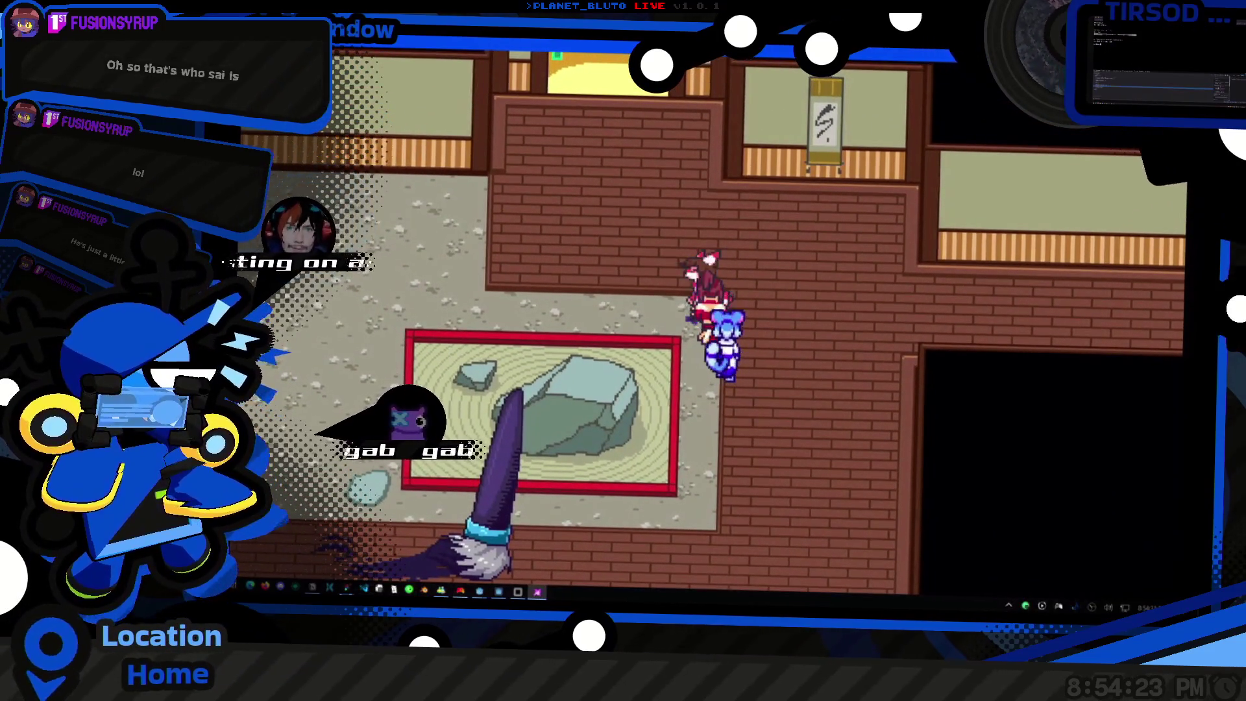
# Open the party menu with C and view Hikaru's Weapons, Spells and Key Items
pyautogui.press('c')
pyautogui.press('Right')
pyautogui.press('Left')
pyautogui.press('Right')
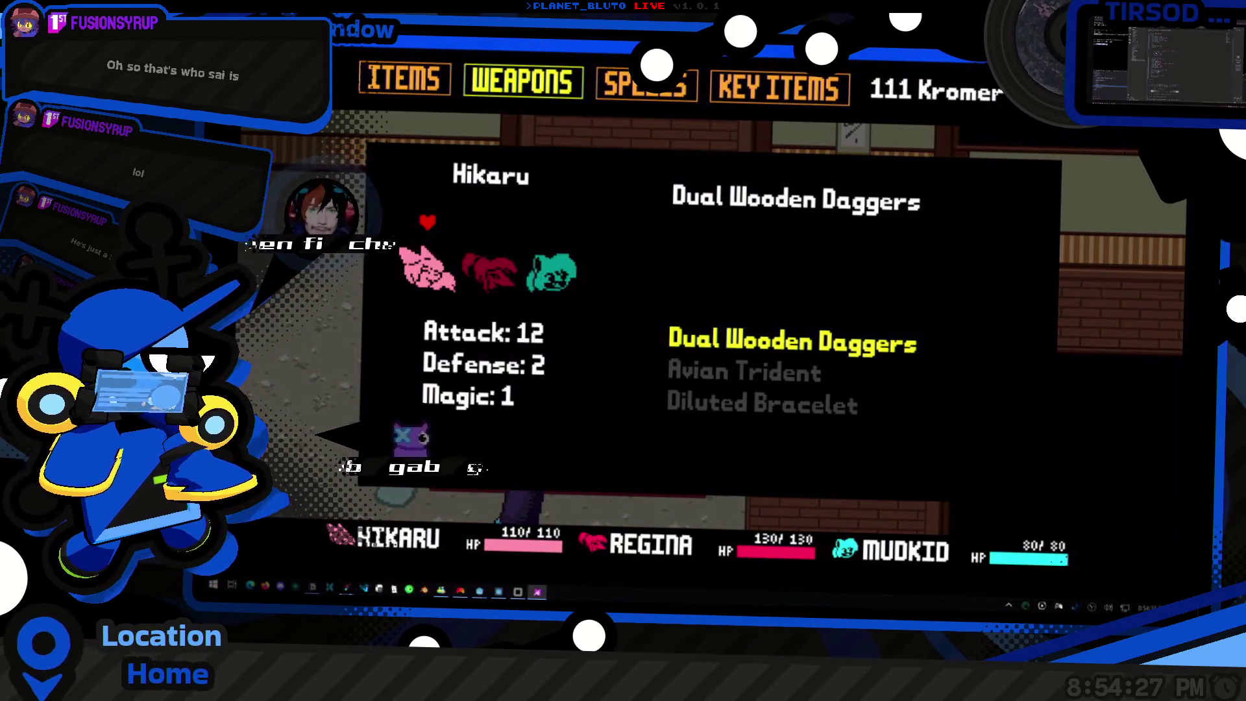
pyautogui.press('Right')
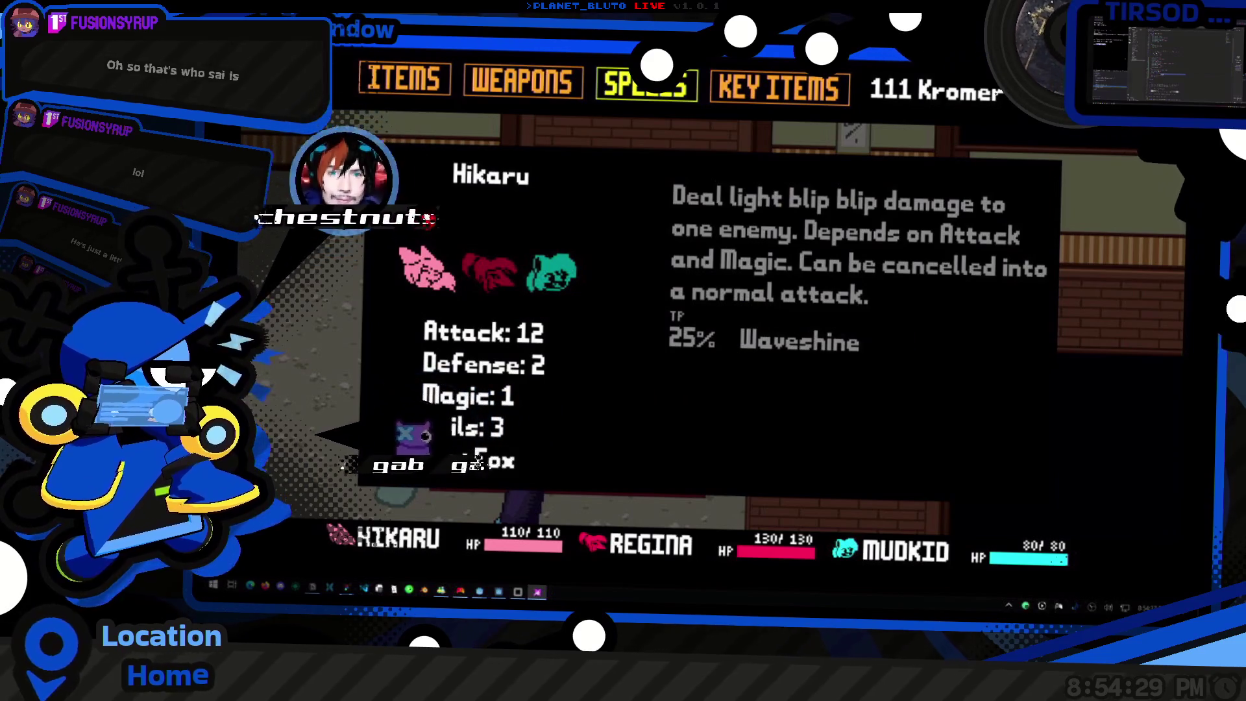
pyautogui.press('Right')
pyautogui.press('x')
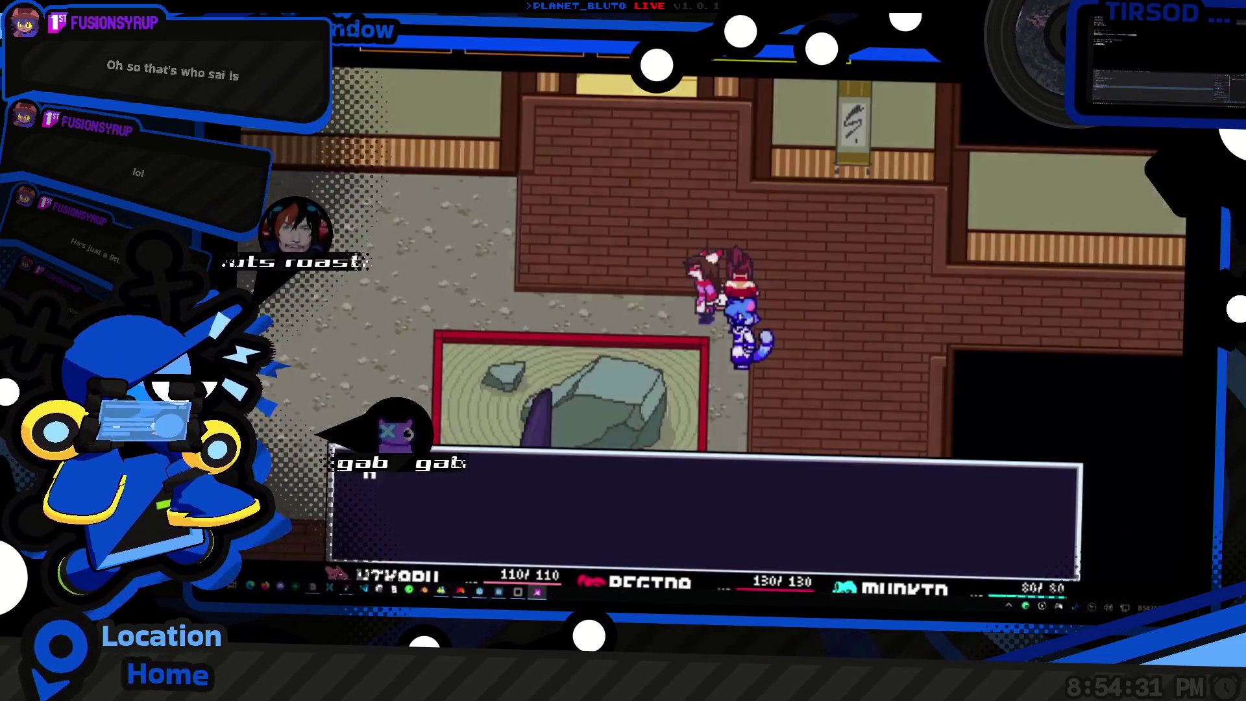
pyautogui.press('z')
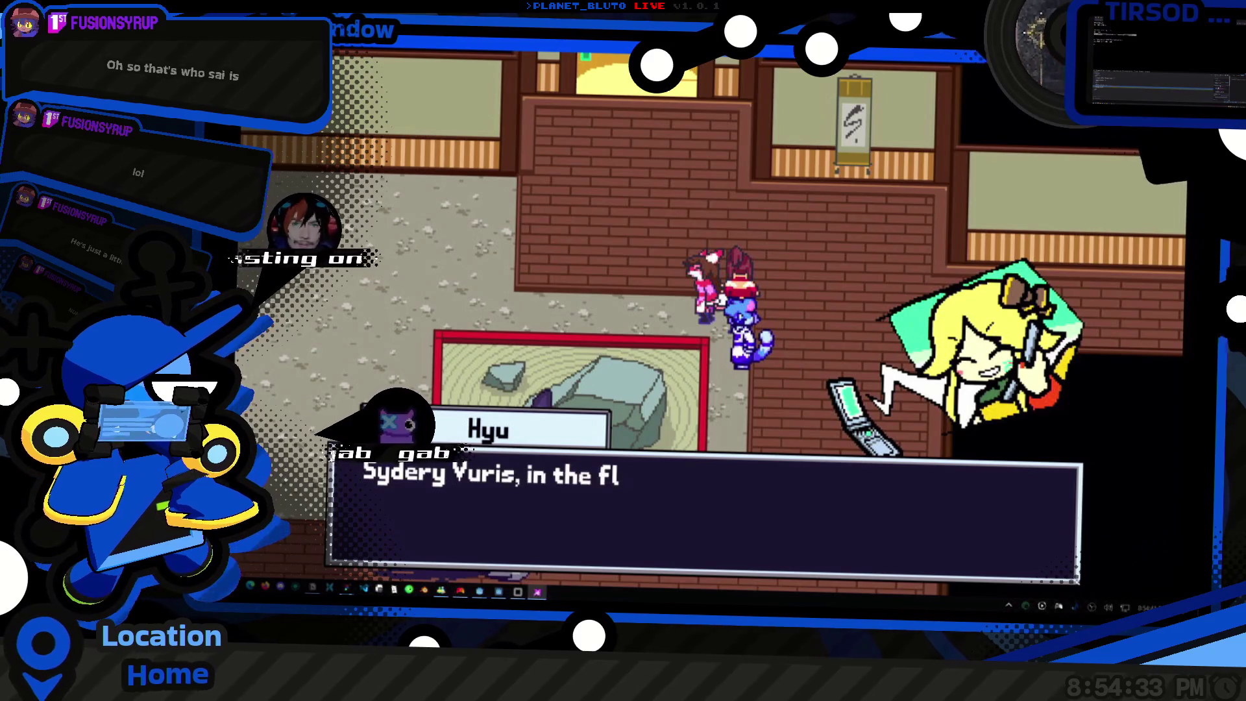
pyautogui.press('z')
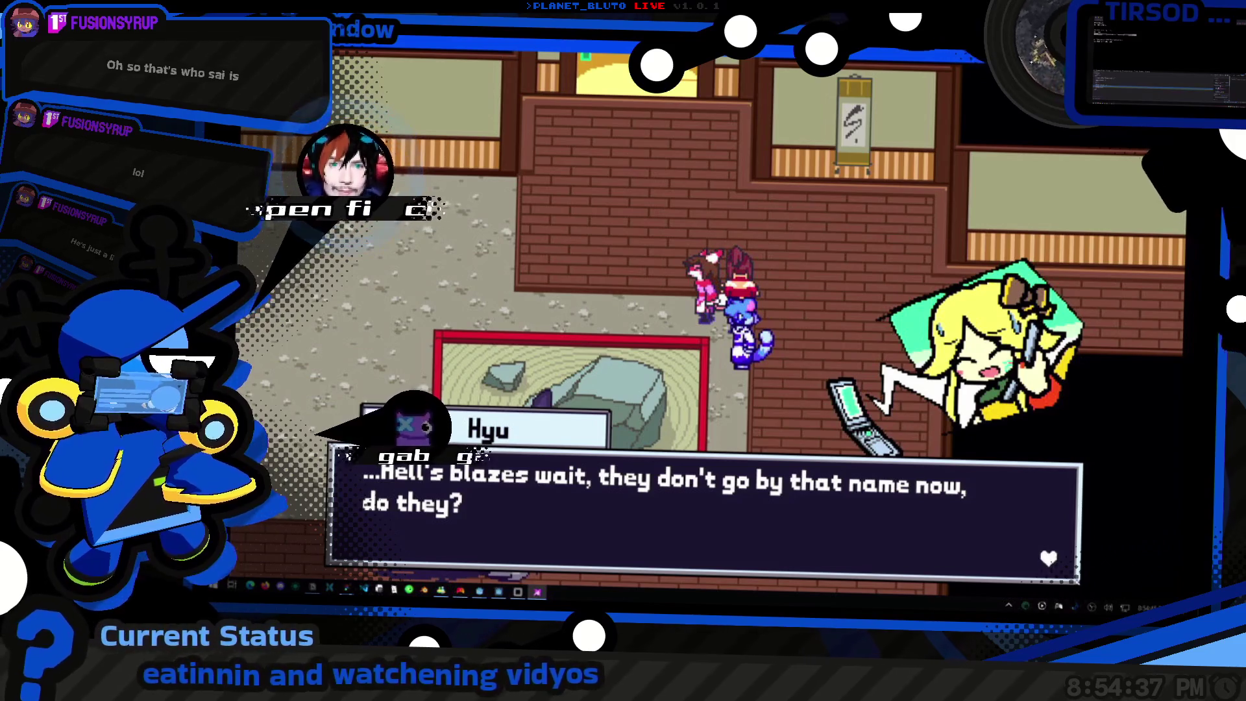
pyautogui.press('z')
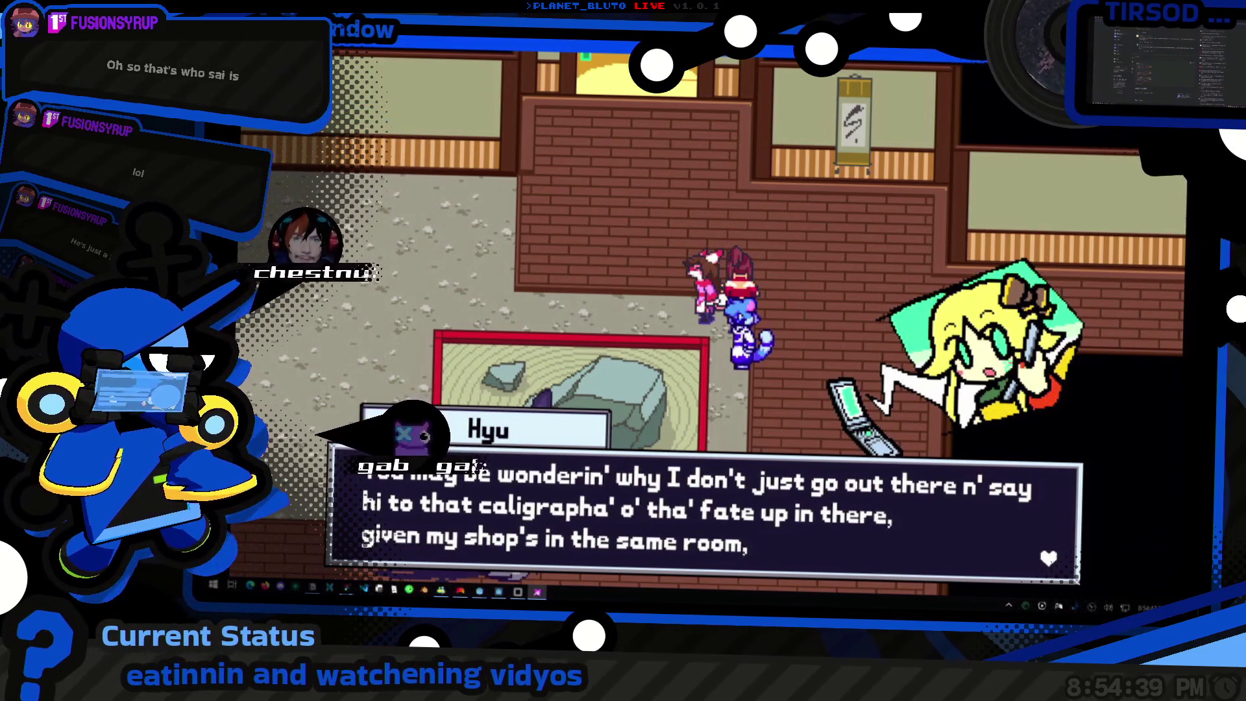
pyautogui.press('z')
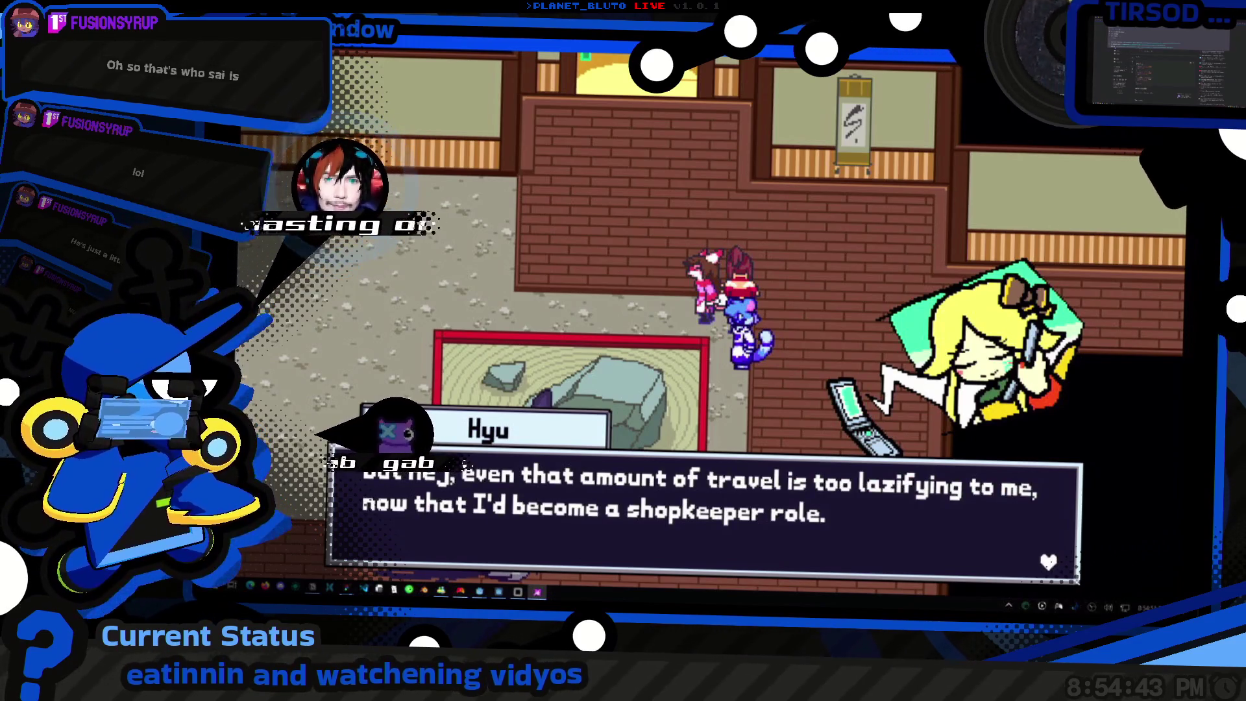
pyautogui.press('z')
pyautogui.press('z')
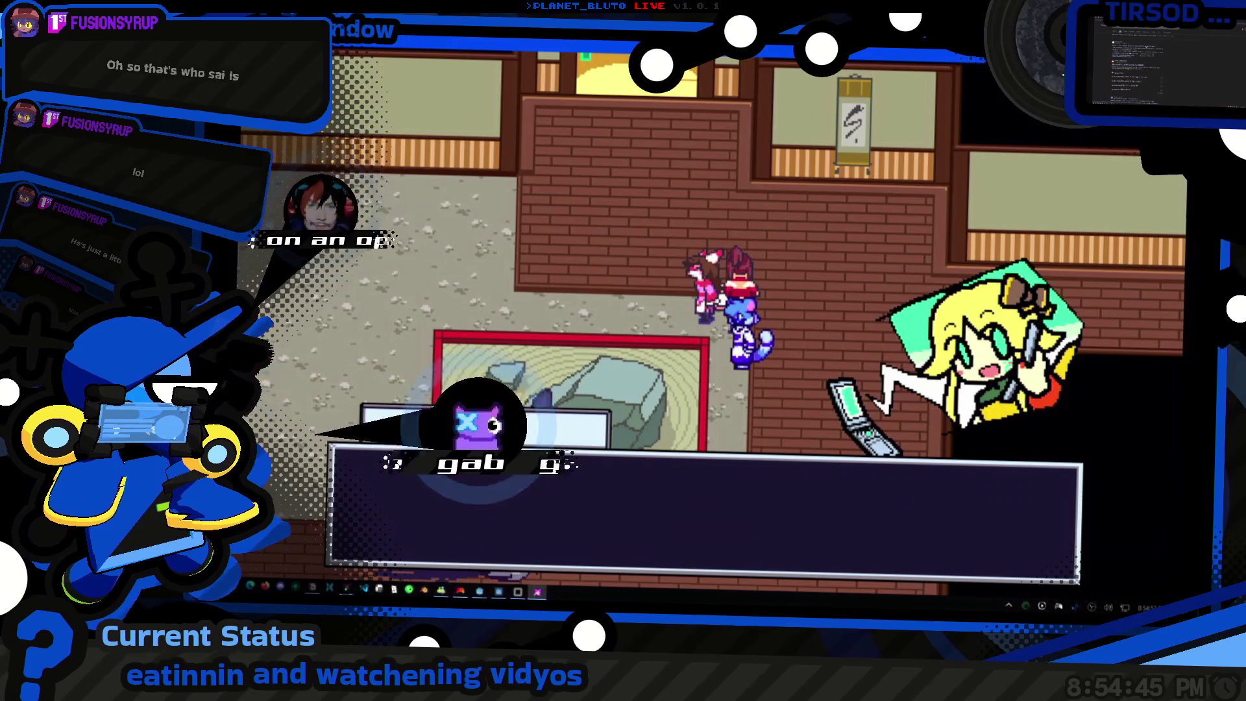
pyautogui.press('z')
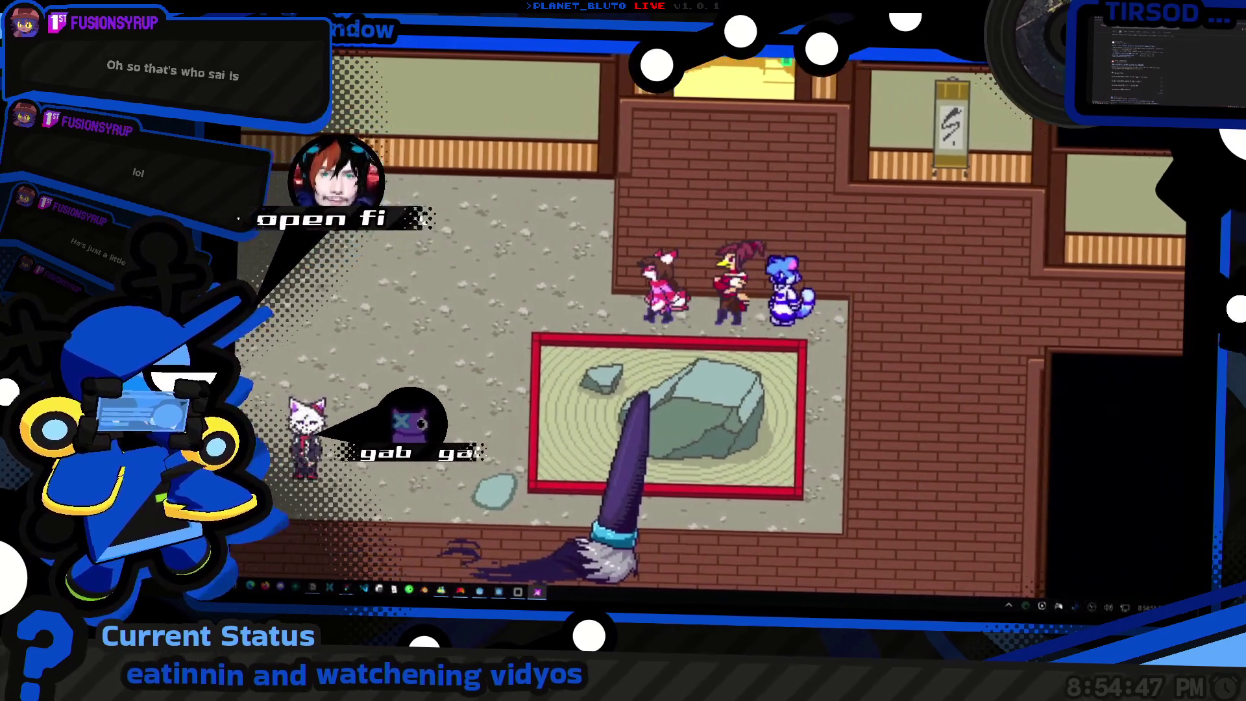
# Walk right into the next area and left along the brick walkway
pyautogui.press('Right')
pyautogui.press('Up')
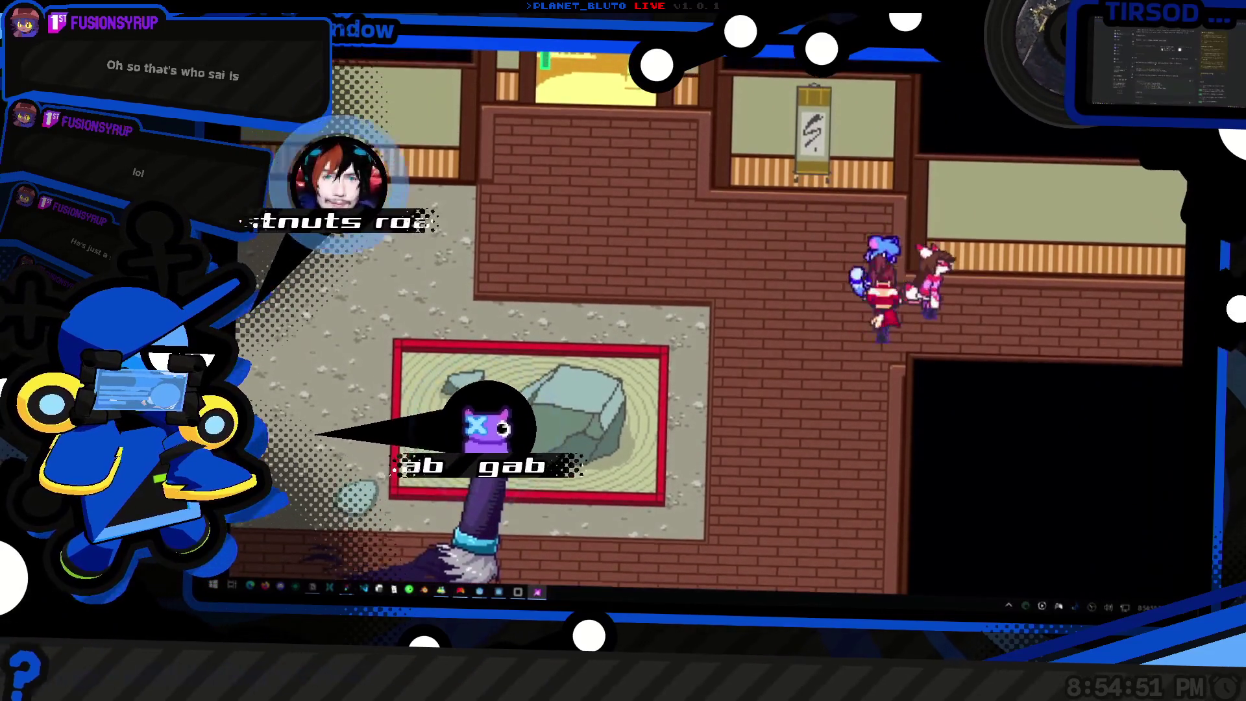
pyautogui.press('Right')
pyautogui.press('Right')
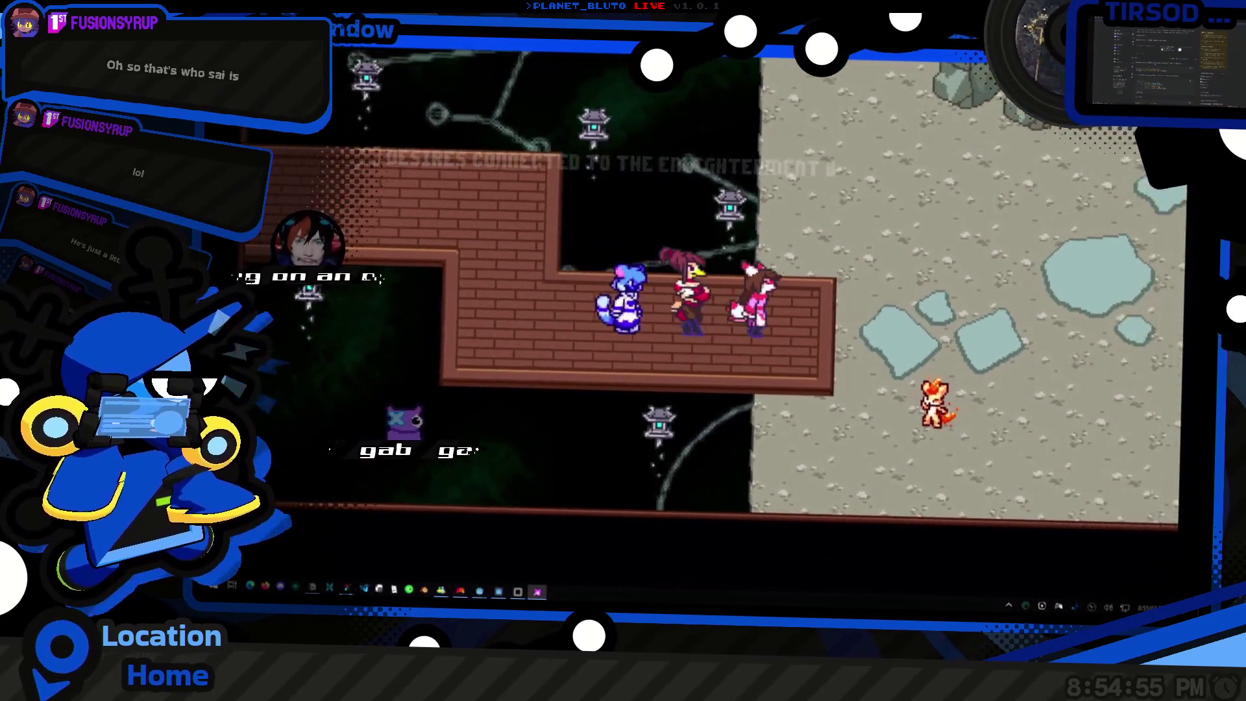
pyautogui.press('Left')
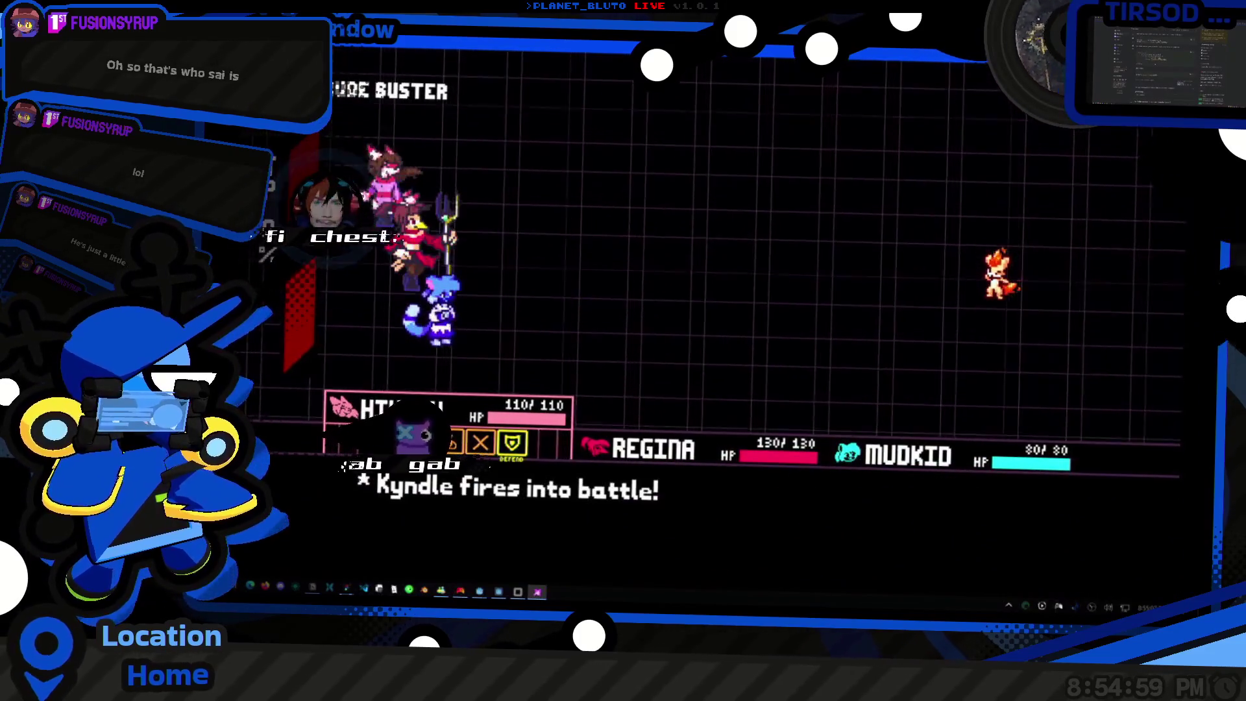
# Set the first party members to Defend in the battle against Kyndle
pyautogui.press('z')
pyautogui.press('z')
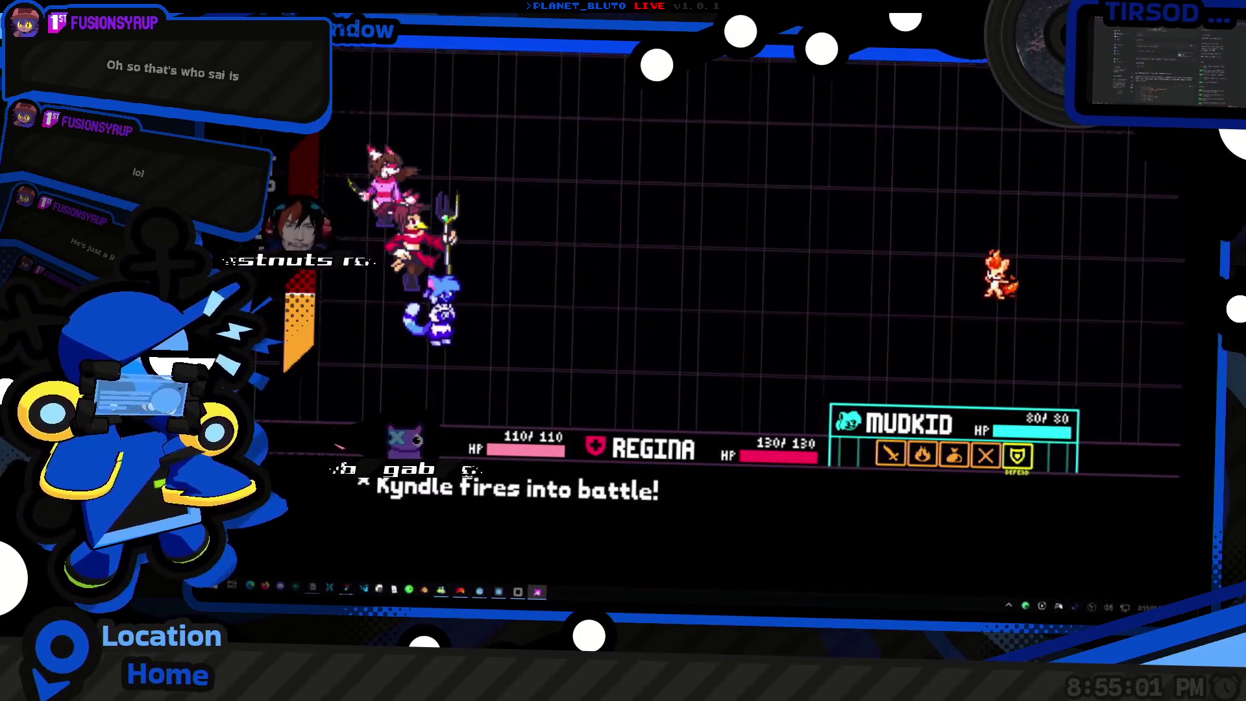
pyautogui.press('z')
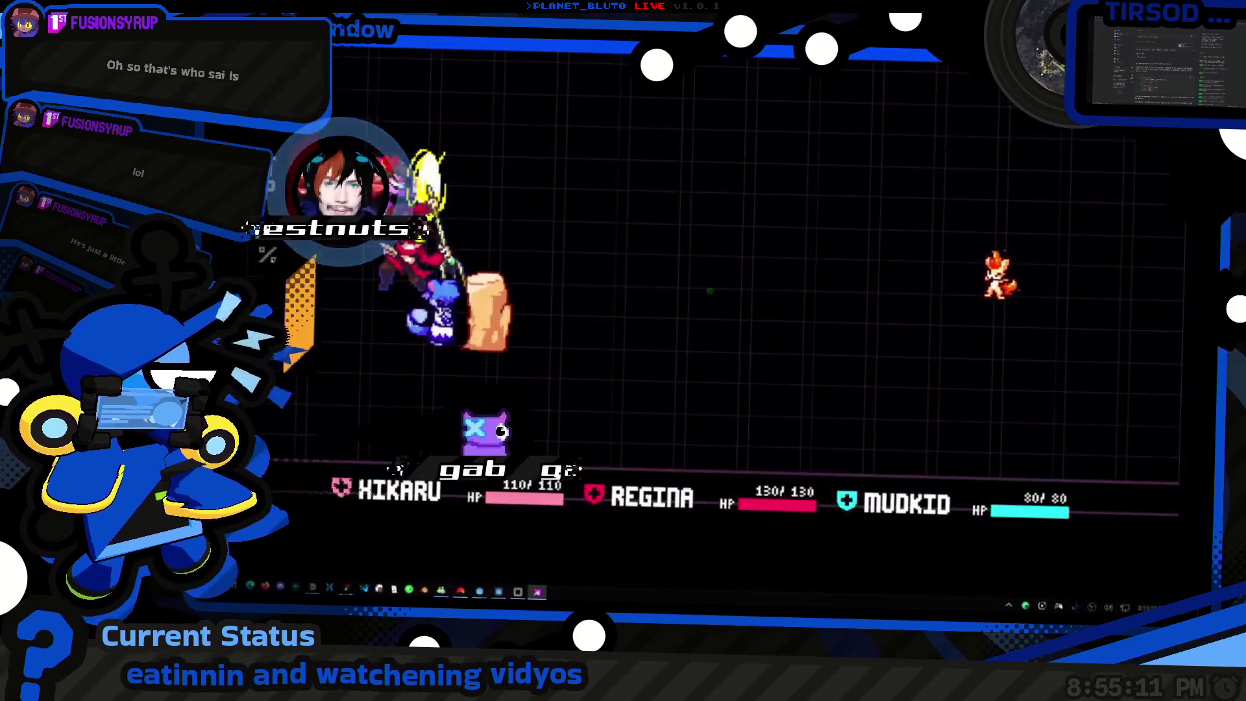
pyautogui.press('Left')
pyautogui.press('z')
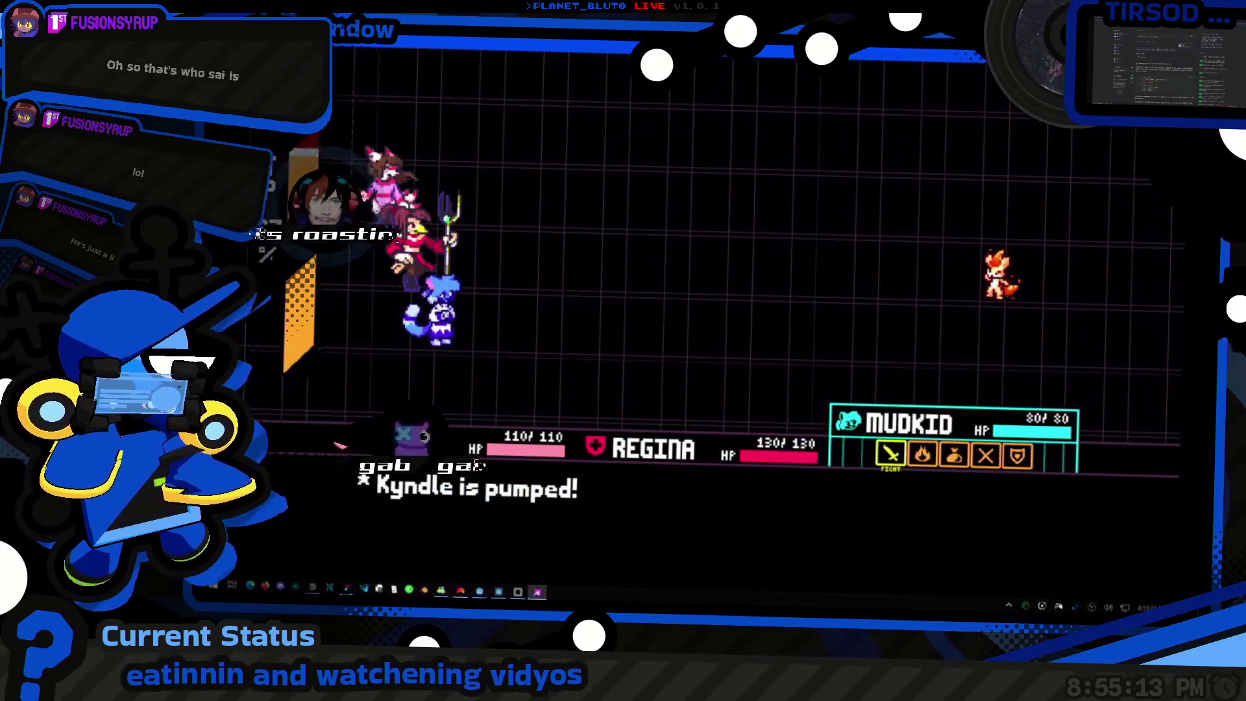
# Try Aqua Beam for Mudkid, then switch to a plain attack on Kyndle
pyautogui.press('Right')
pyautogui.press('z')
pyautogui.press('Down')
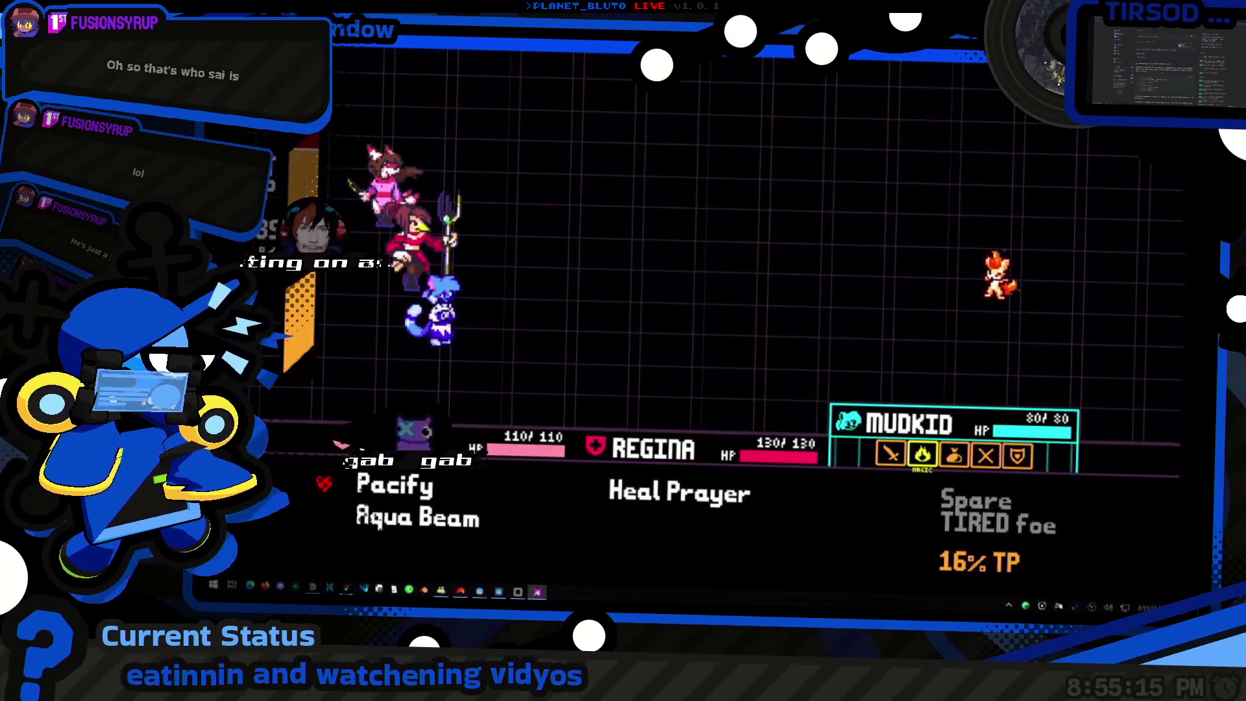
pyautogui.press('z')
pyautogui.press('x')
pyautogui.press('x')
pyautogui.press('Left')
pyautogui.press('z')
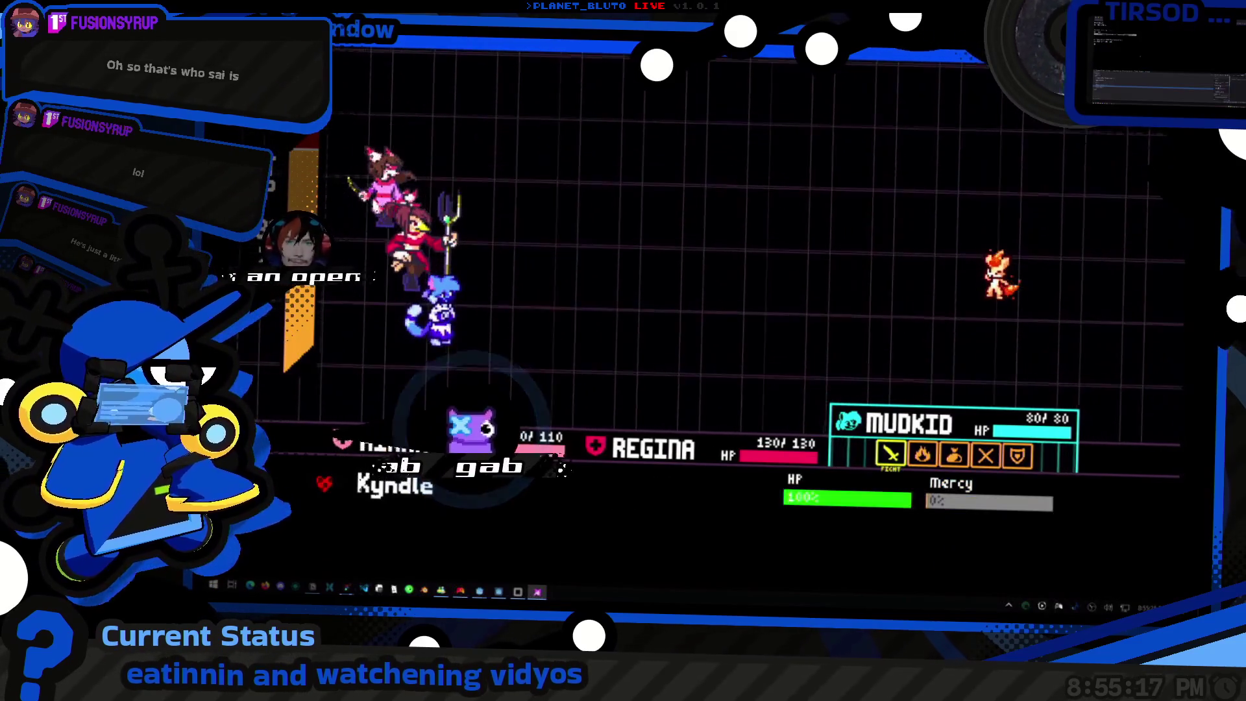
pyautogui.press('z')
pyautogui.press('z')
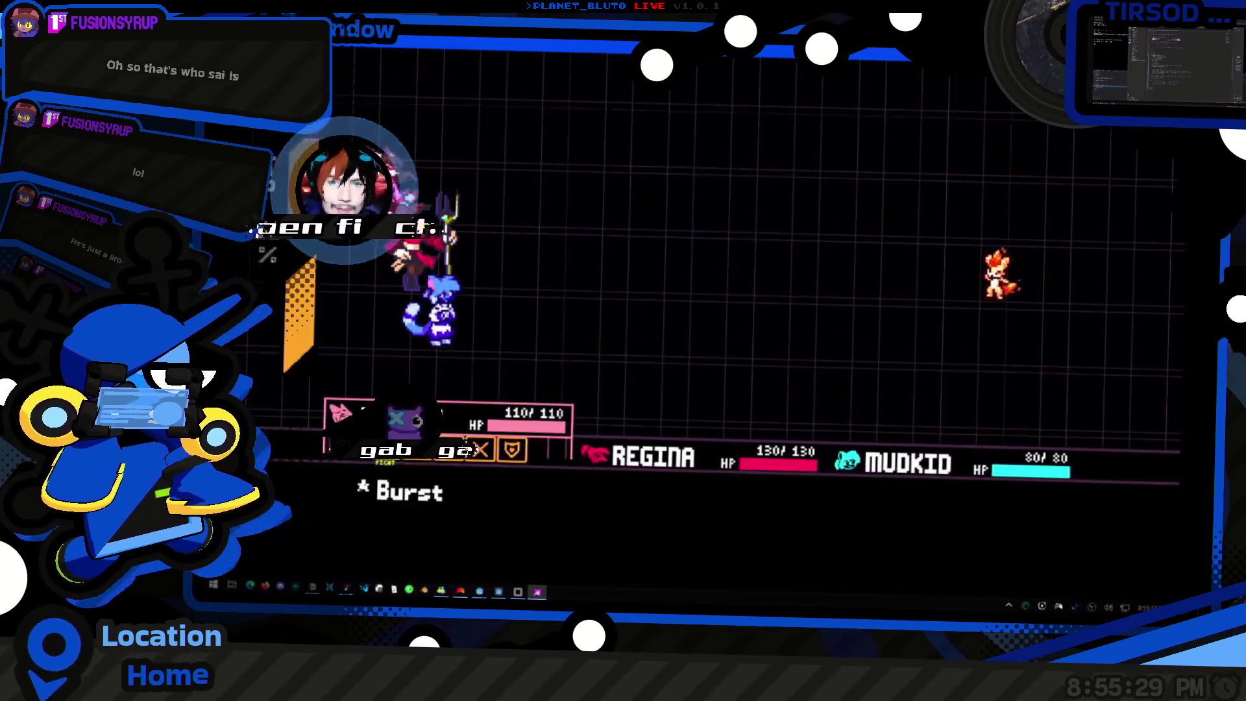
# Cast Mudkid's Aqua Beam on Kyndle and dodge the falling bullets
pyautogui.press('Right')
pyautogui.press('z')
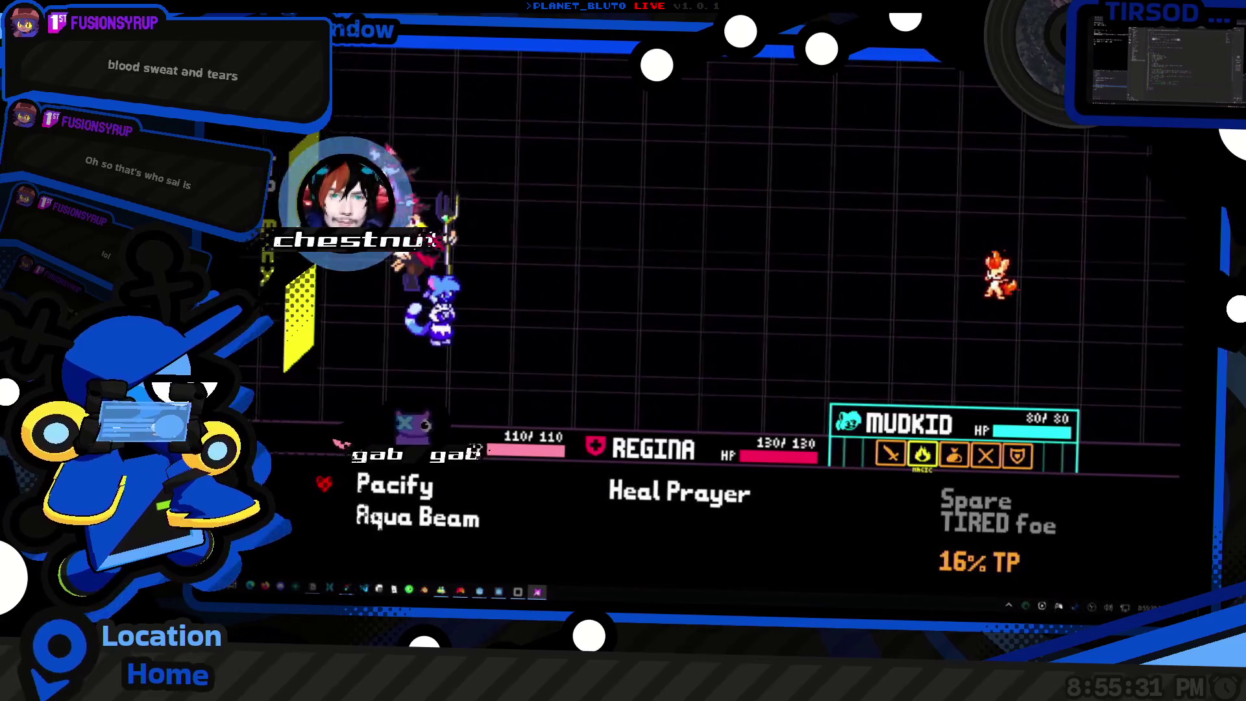
pyautogui.press('z')
pyautogui.press('x')
pyautogui.press('x')
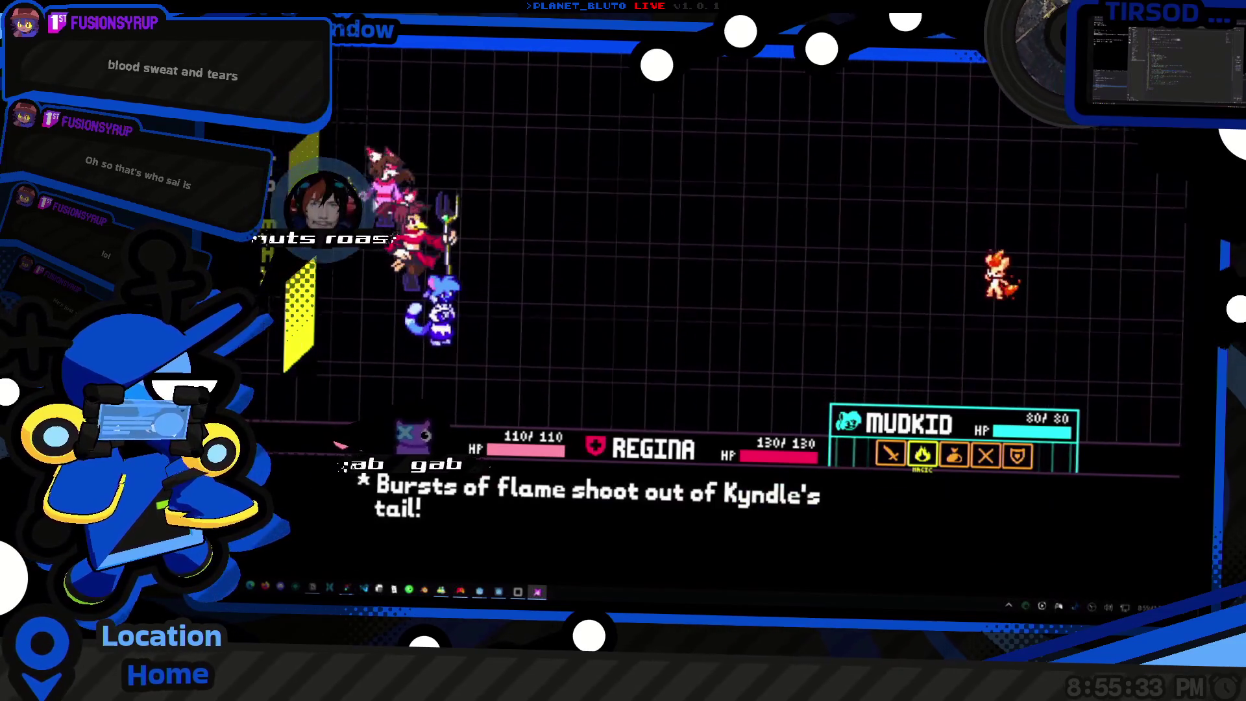
pyautogui.press('z')
pyautogui.press('z')
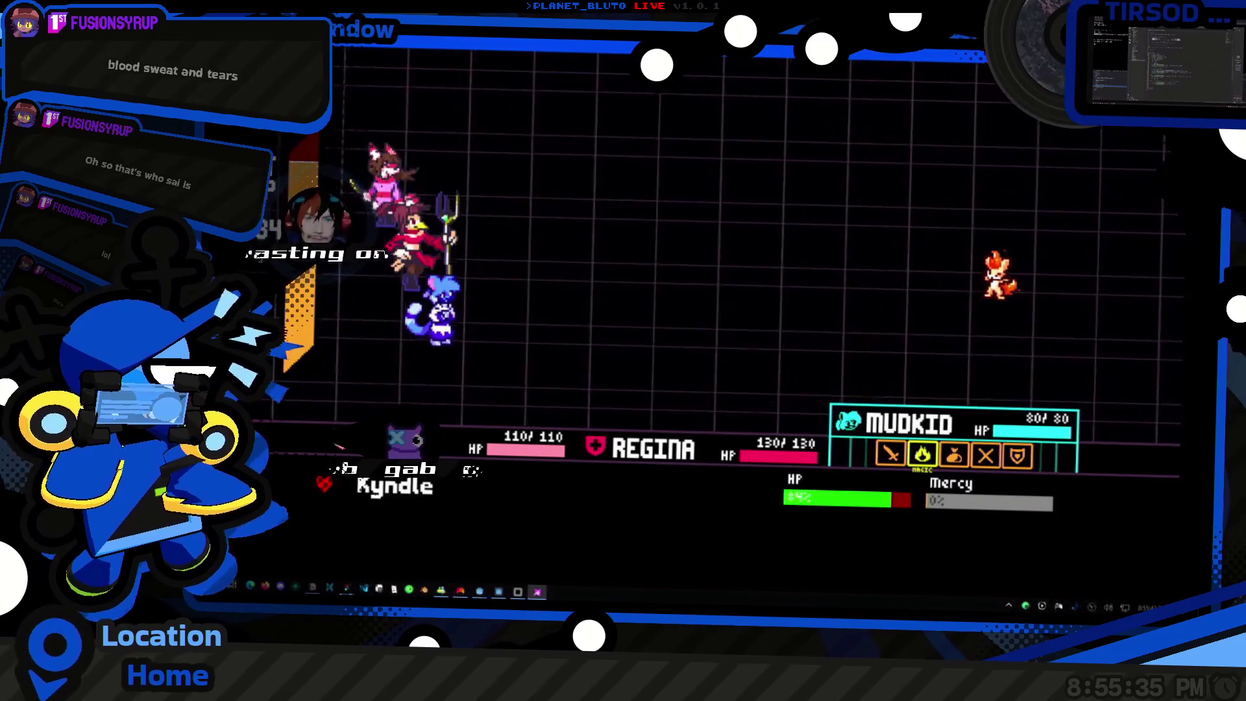
pyautogui.press('z')
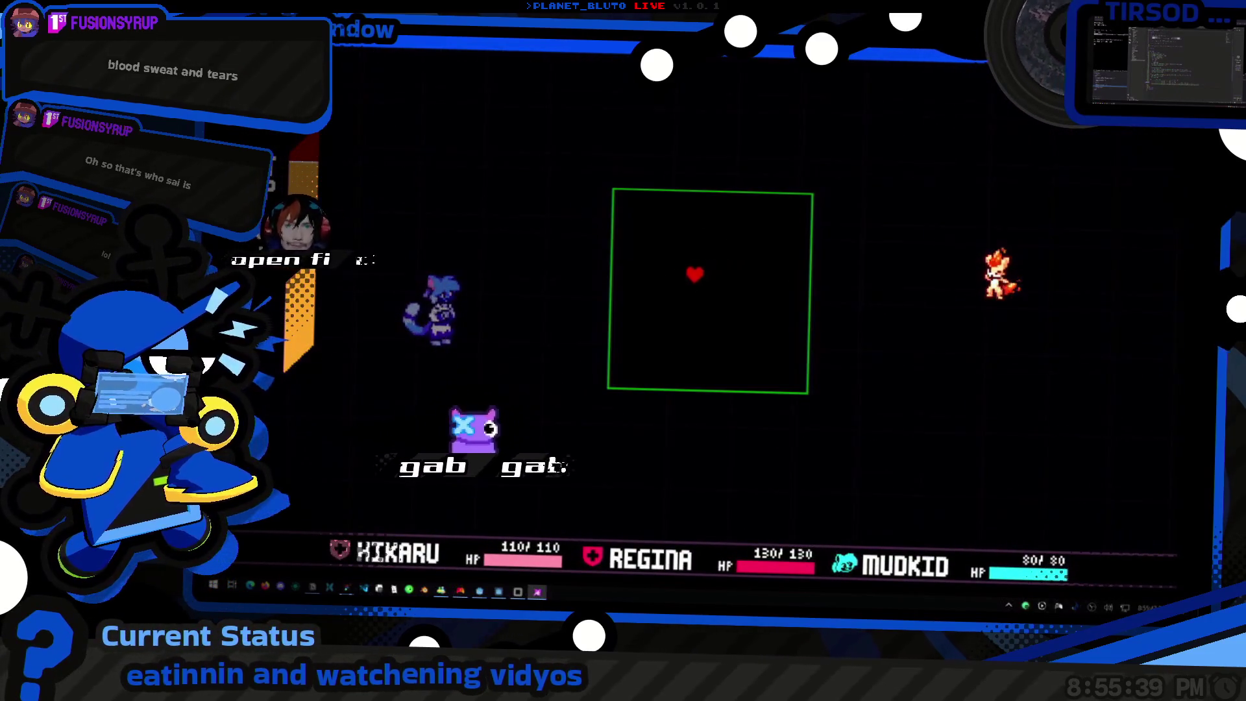
pyautogui.press('Left')
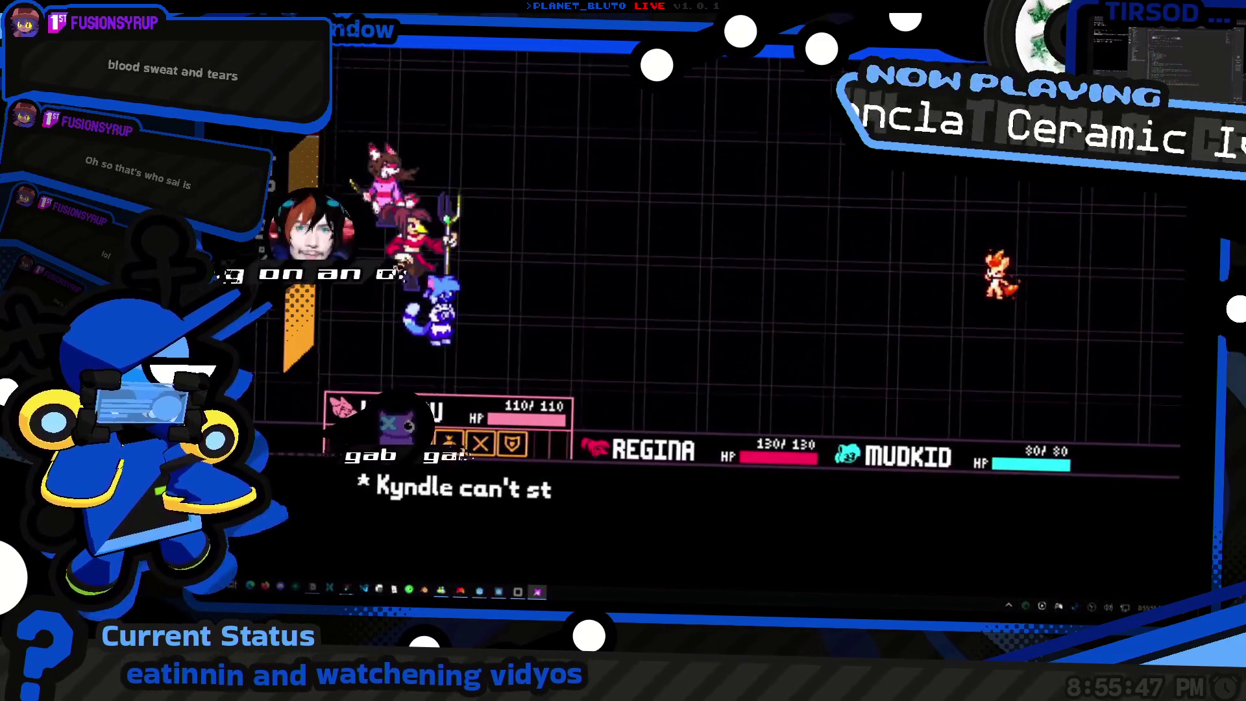
# Cast Pacify to spare Kyndle, then walk along the brick walkway
pyautogui.press('Right')
pyautogui.press('z')
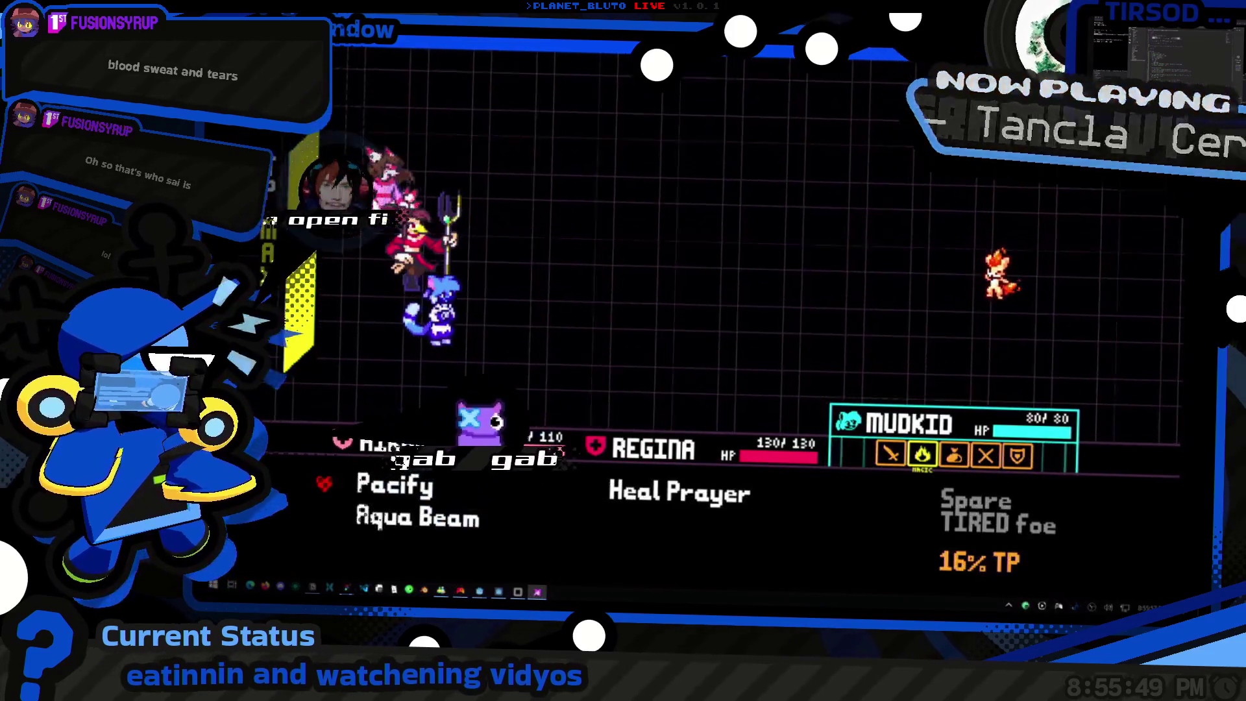
pyautogui.press('z')
pyautogui.press('z')
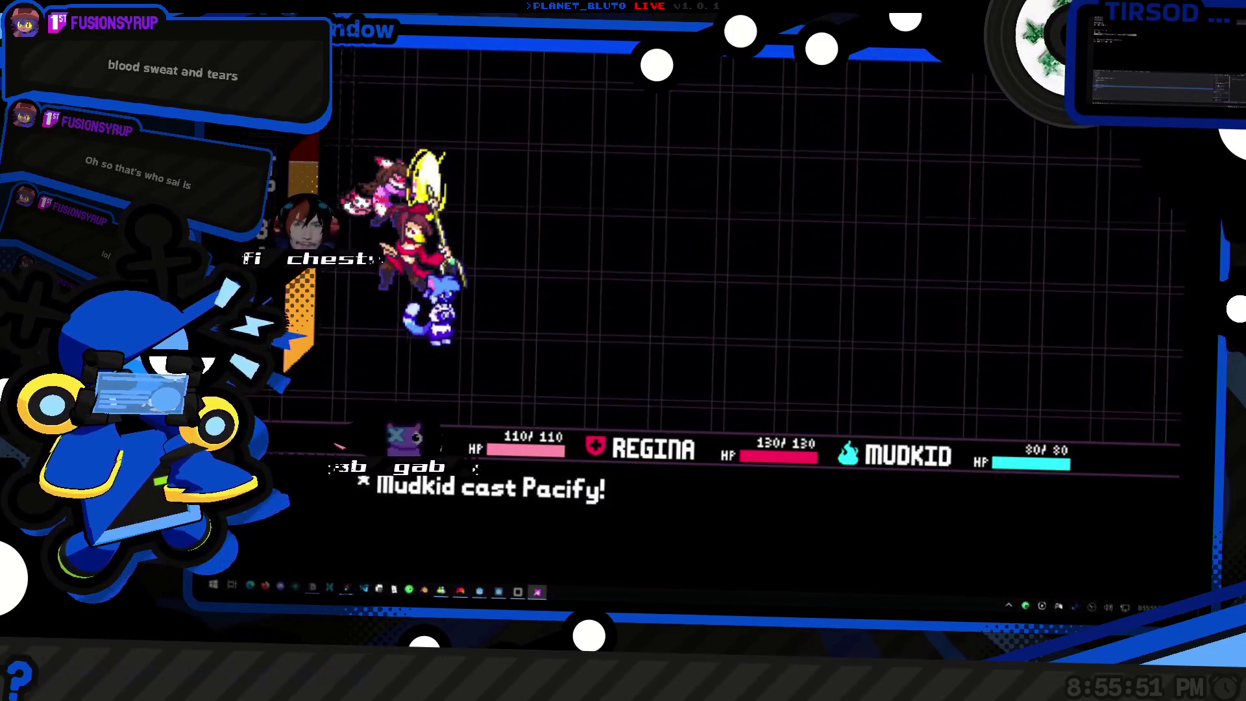
pyautogui.press('Right')
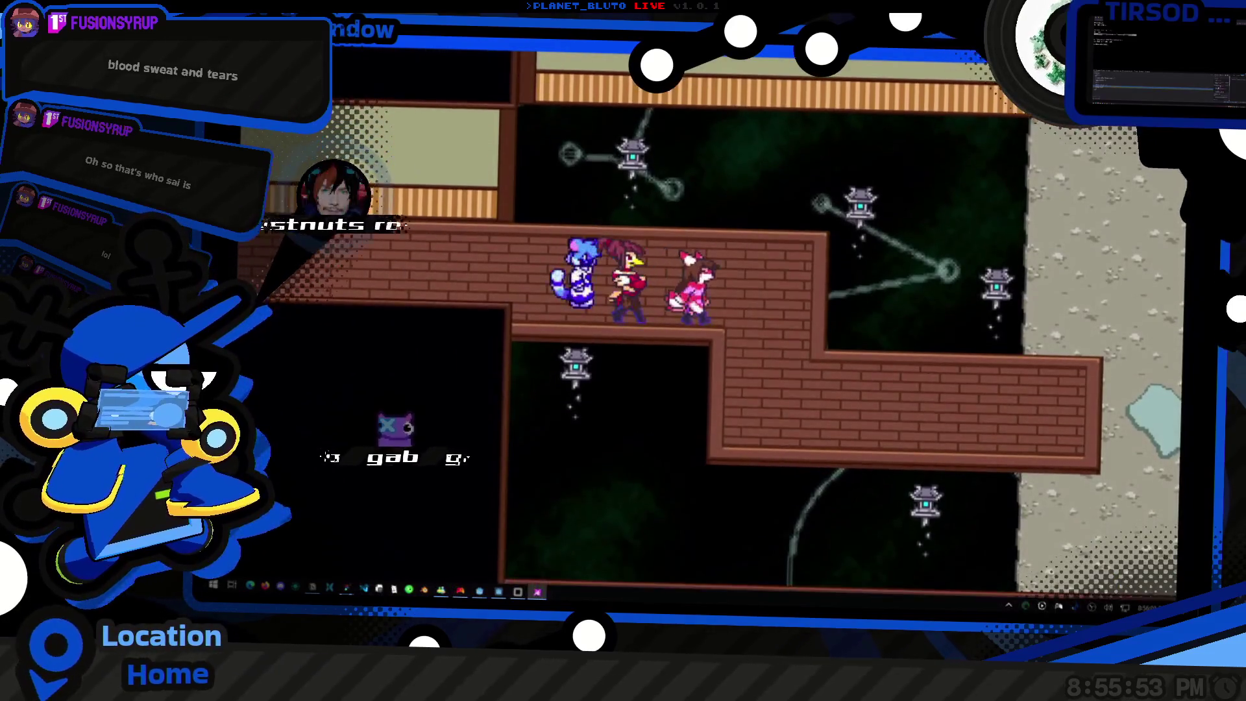
# Walk right onto the stone courtyard and north through the red torii gate to A-NS
pyautogui.press('Right')
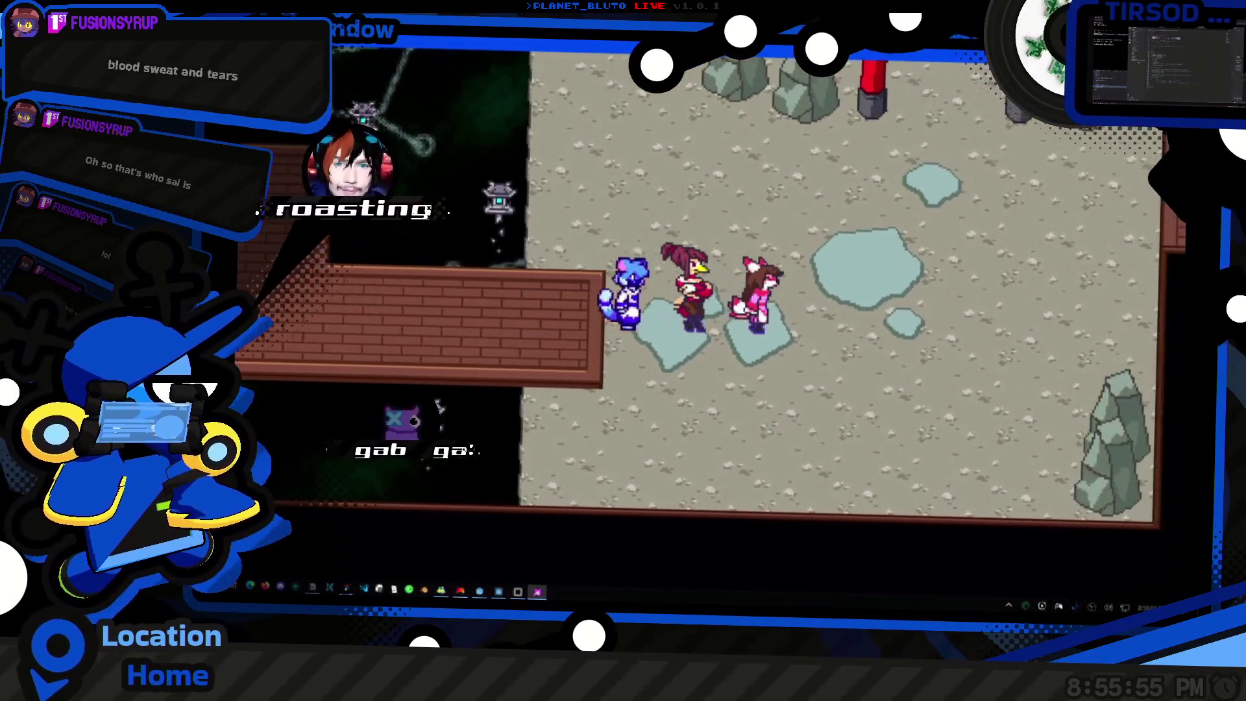
pyautogui.press('Up')
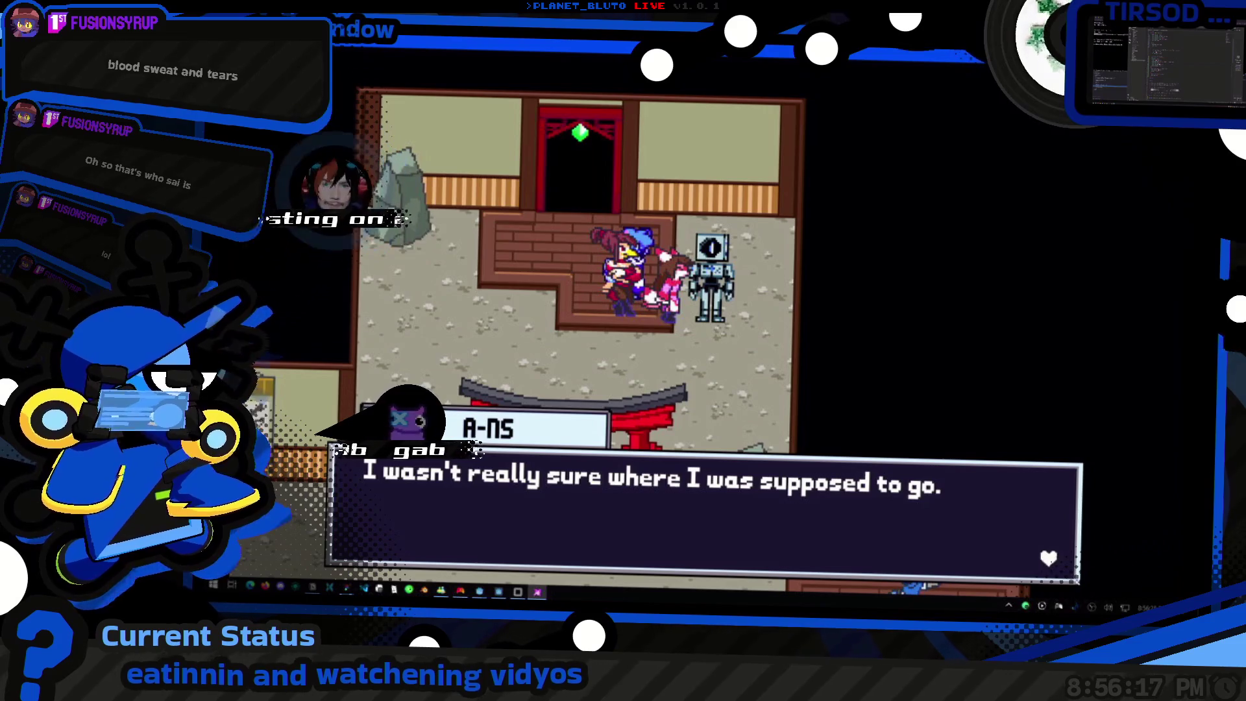
# Advance through A-NS's three dialogue lines until the conversation closes
pyautogui.press('z')
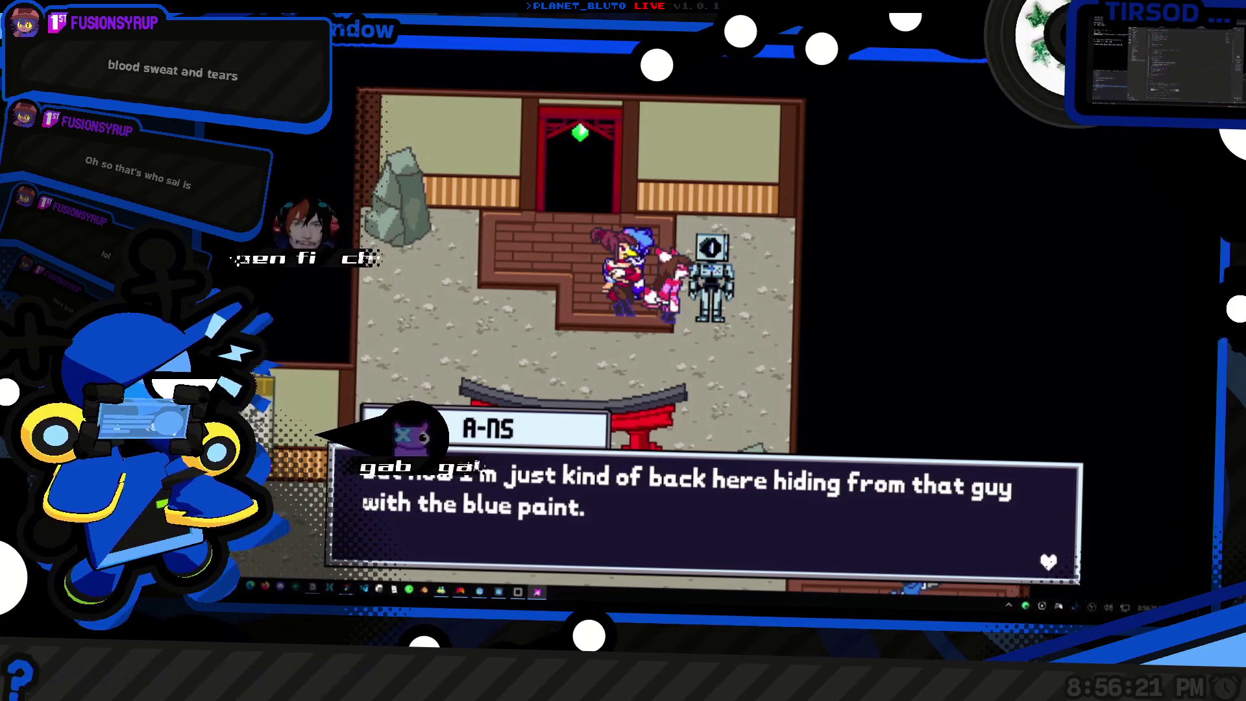
pyautogui.press('z')
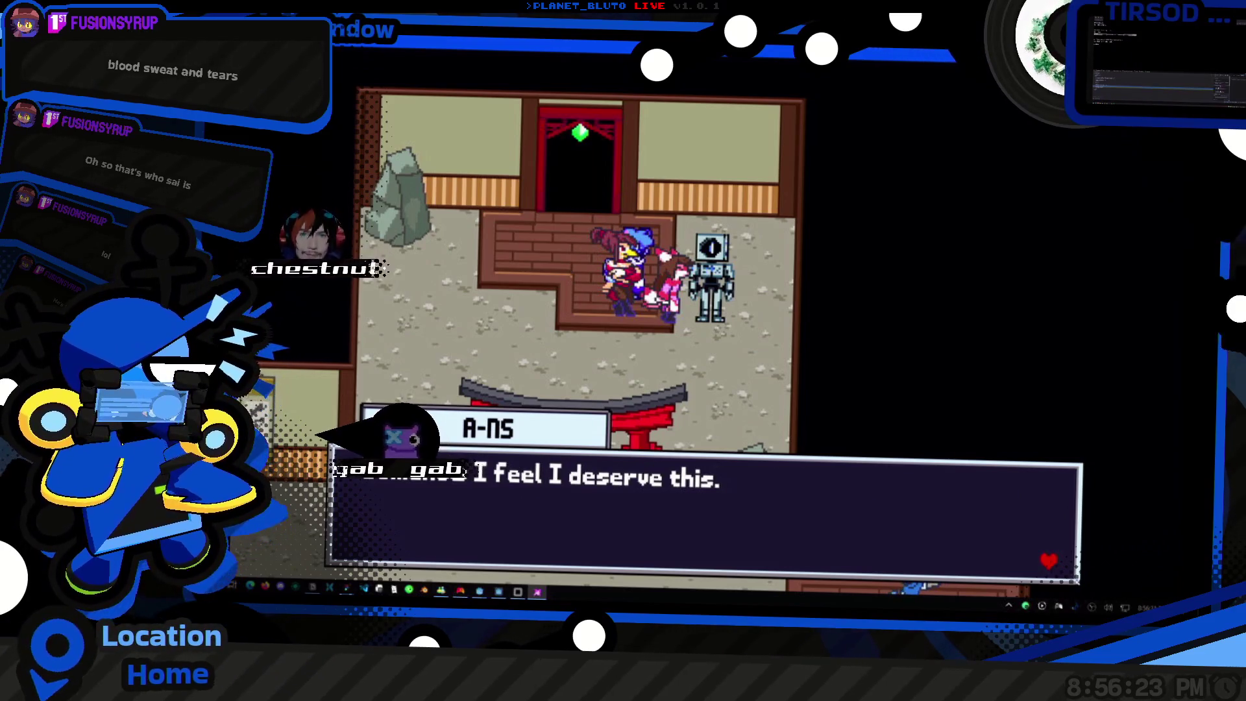
pyautogui.press('z')
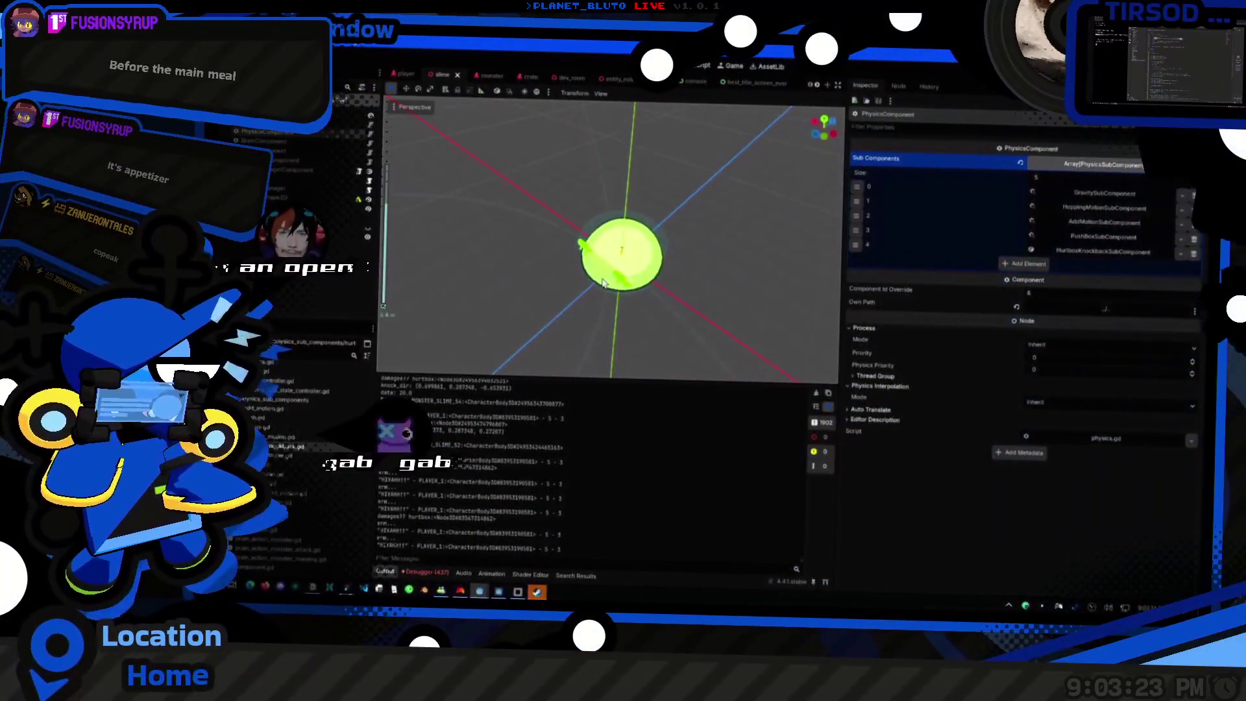
# Create a new script named face.gd in the components folder
pyautogui.scroll(5, 602, 282)
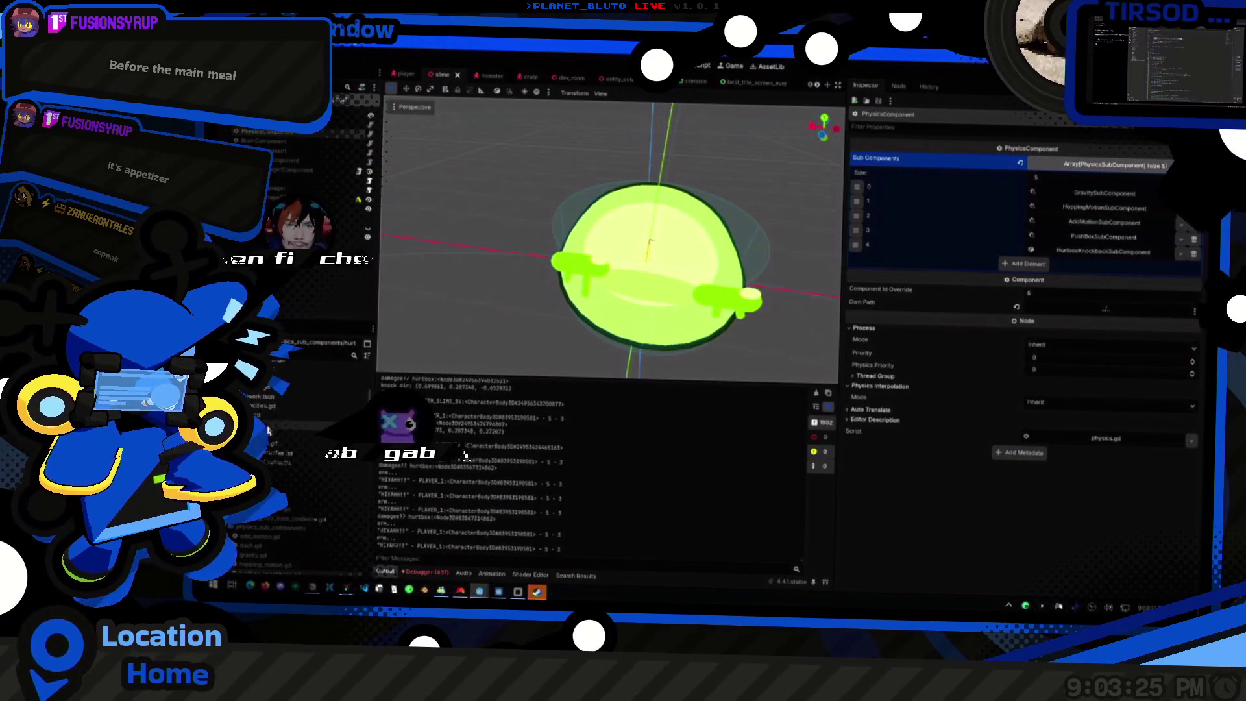
pyautogui.rightClick(275, 440)
pyautogui.click(430, 460)
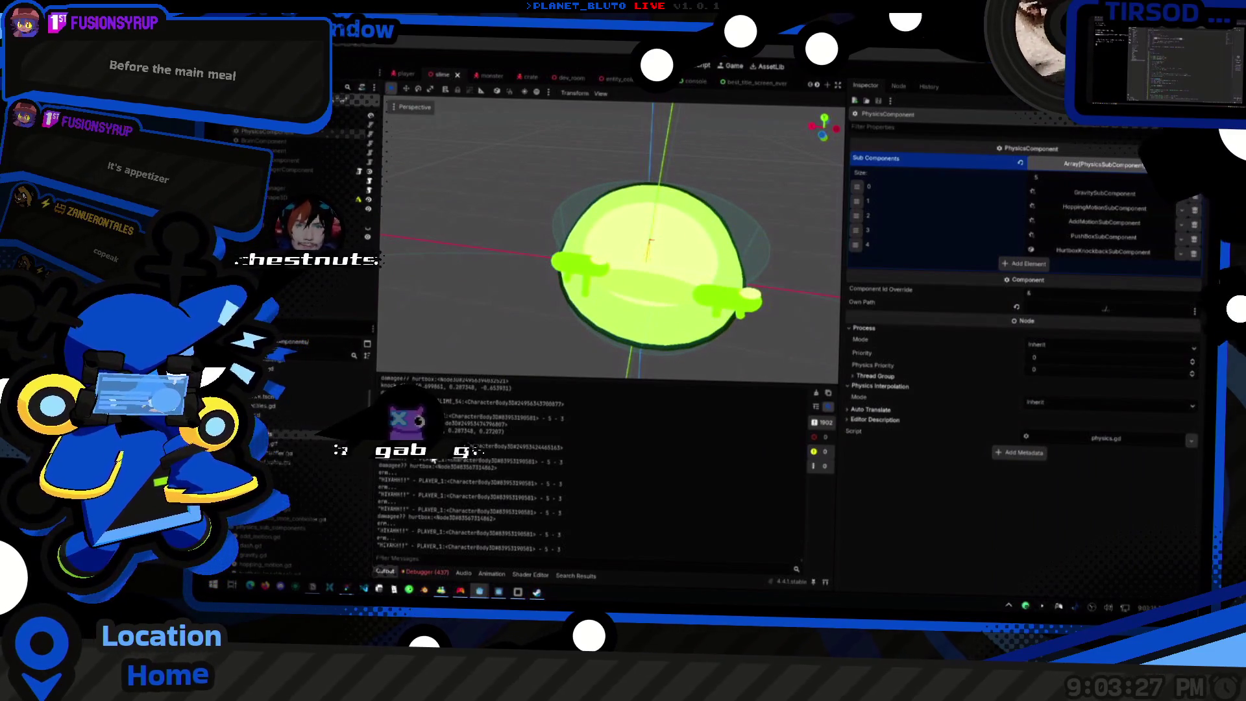
pyautogui.press('Return')
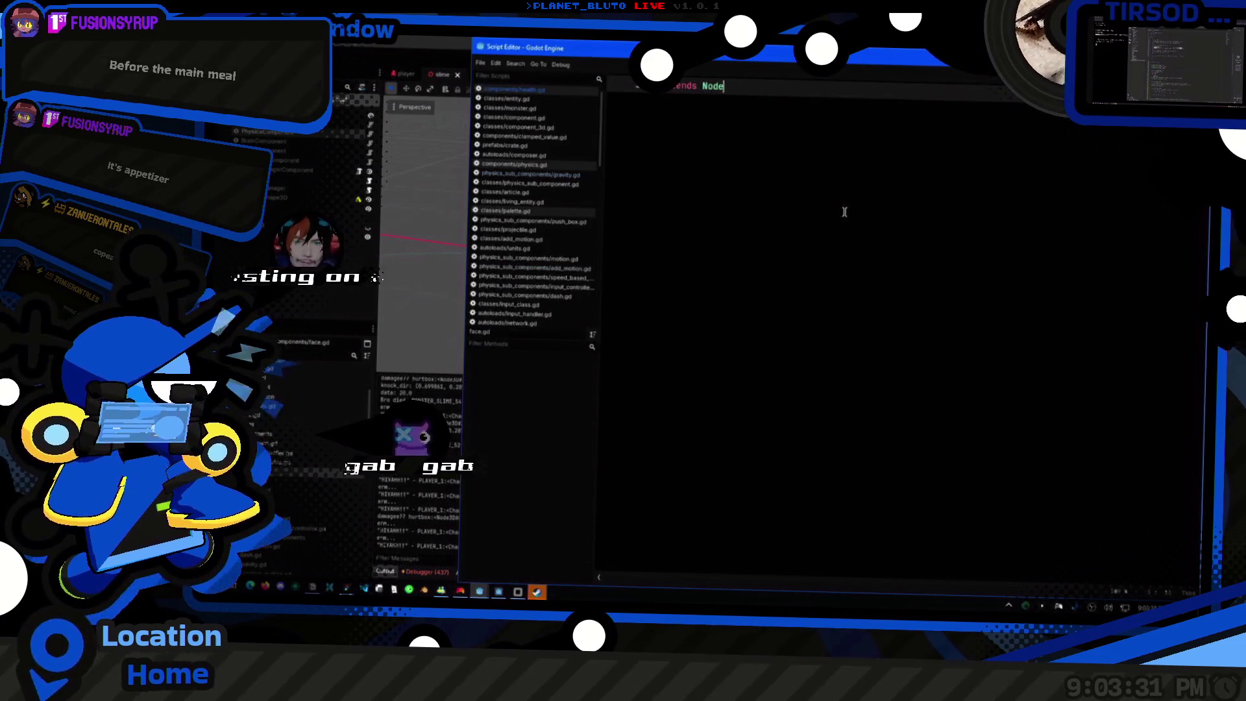
# Make face.gd extend Component and declare class_name FaceComponent
pyautogui.write('ent')
pyautogui.press('Return')
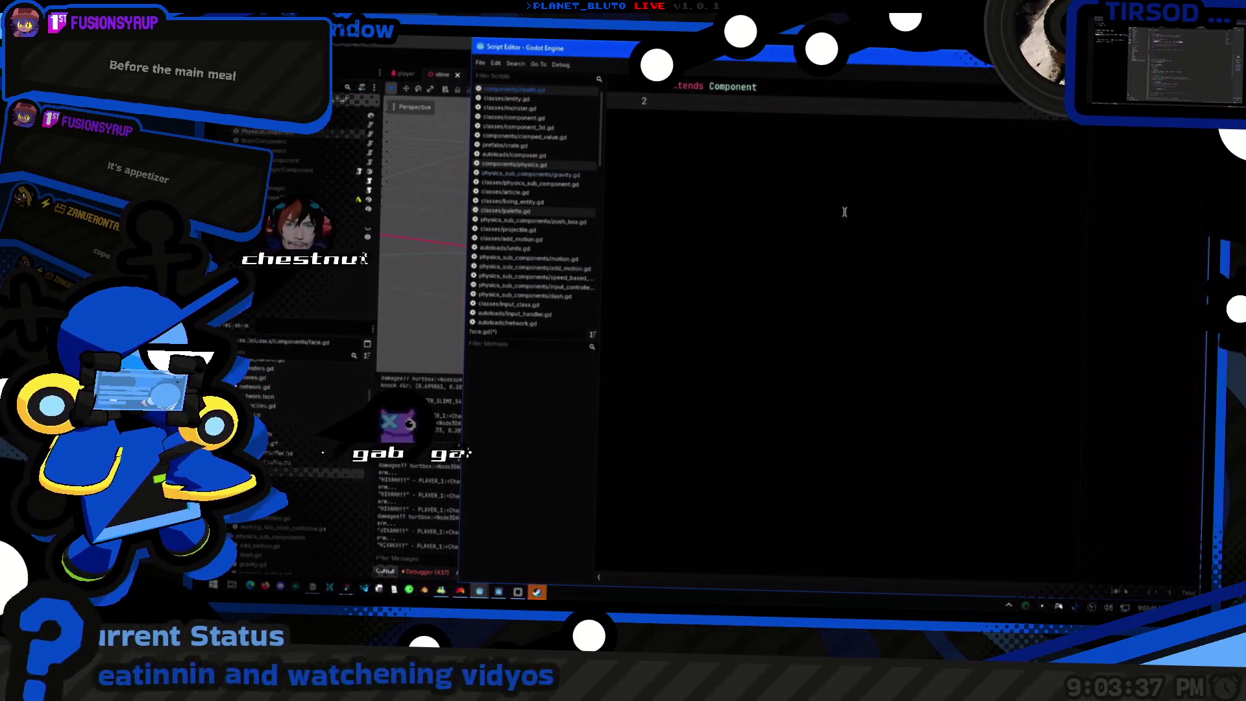
pyautogui.write('lass_name FaceComponent')
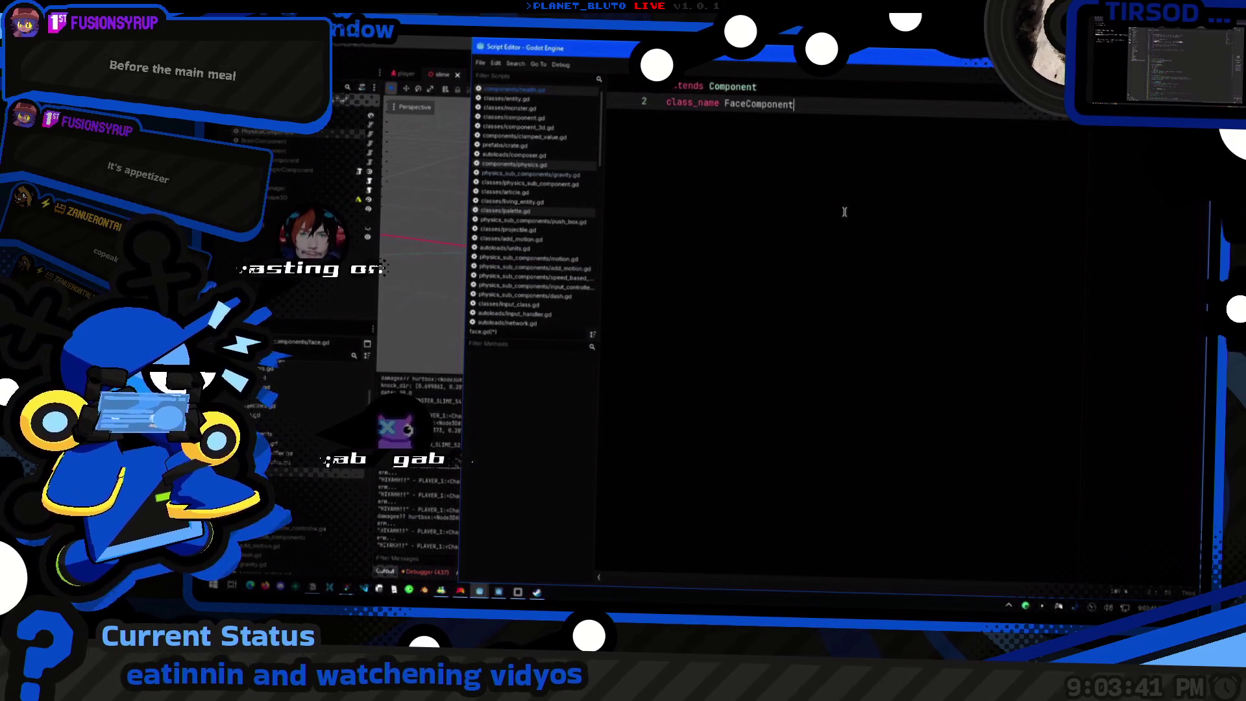
pyautogui.press('super+Tab')
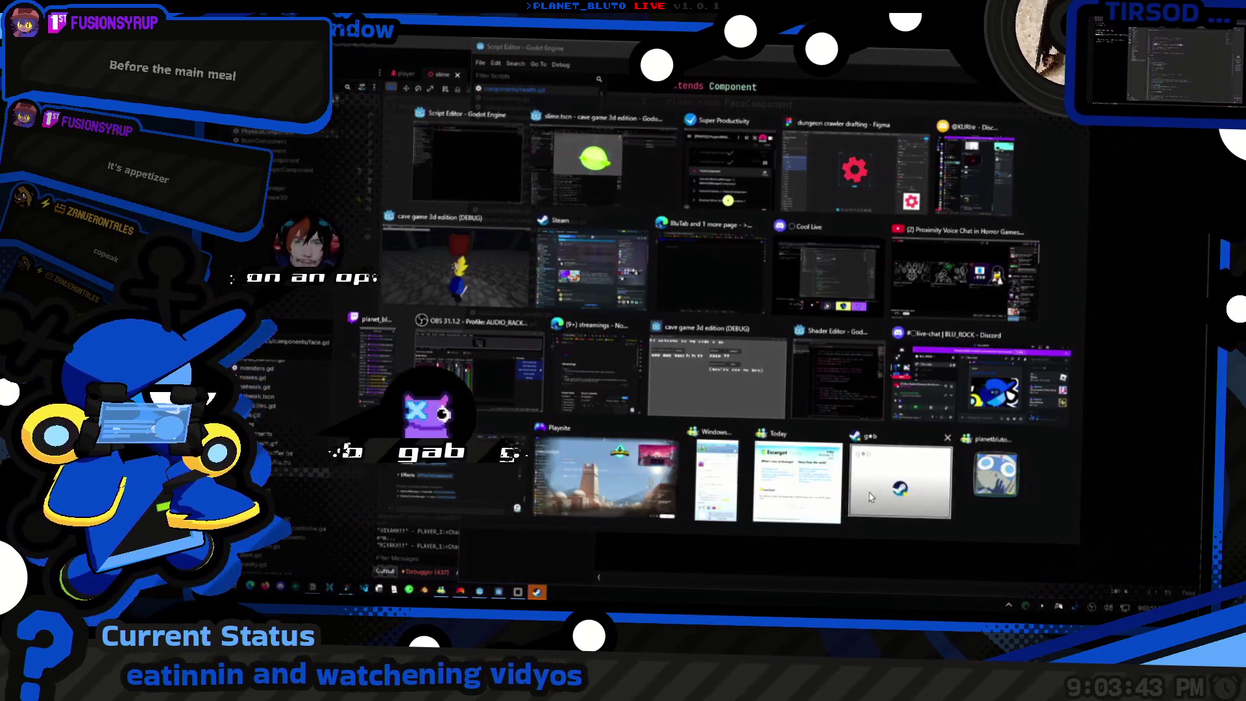
# Send an animated sticker in the friend's Steam chat, then return to Godot
pyautogui.click(577, 311)
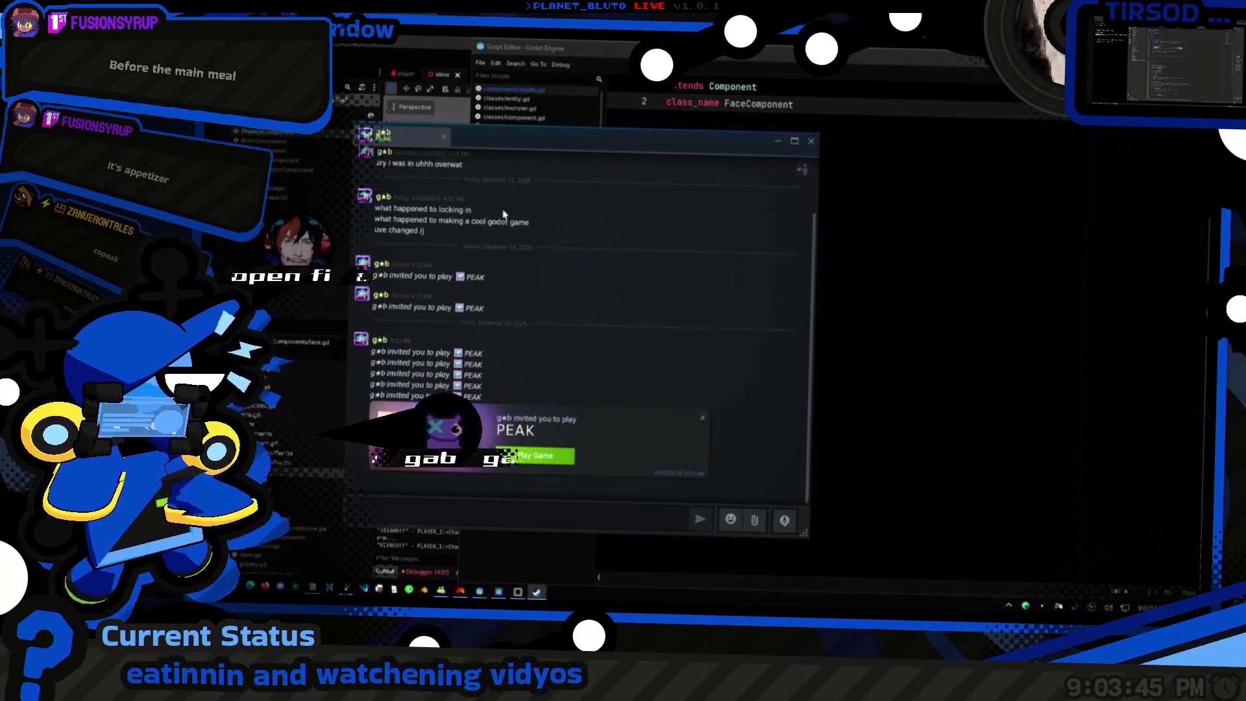
pyautogui.moveTo(525, 143); pyautogui.dragTo(626, 111)
pyautogui.click(832, 487)
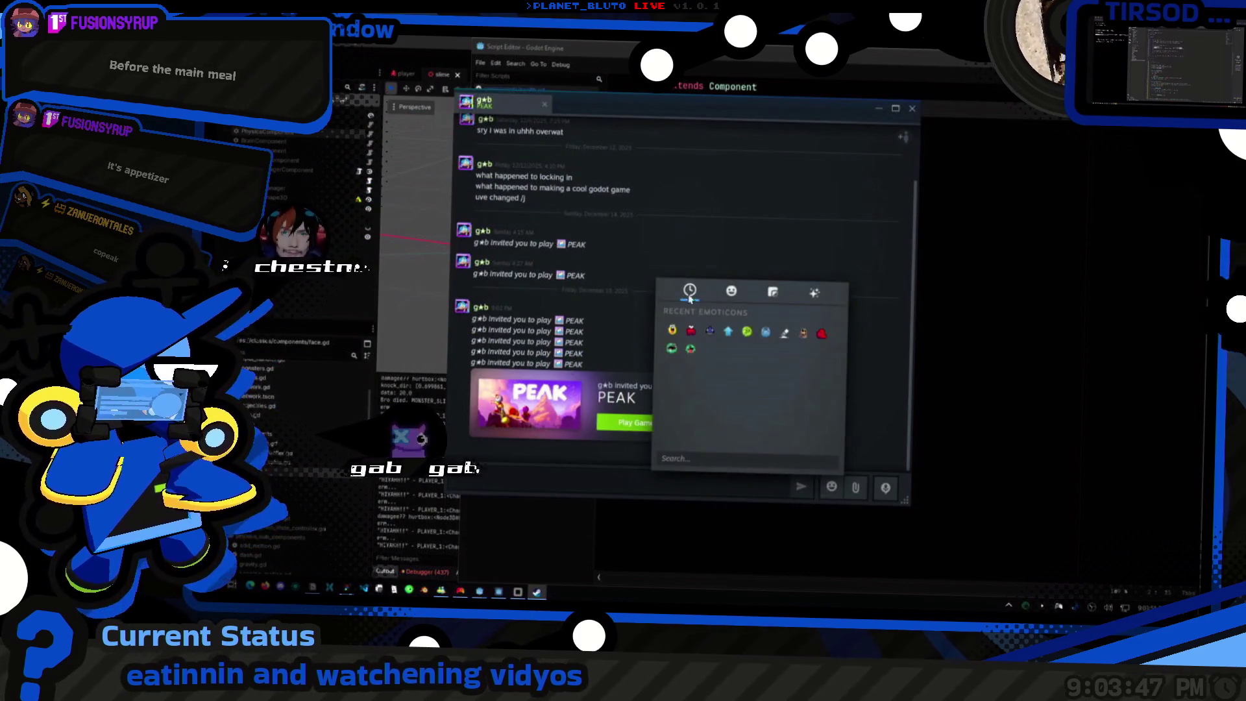
pyautogui.click(774, 294)
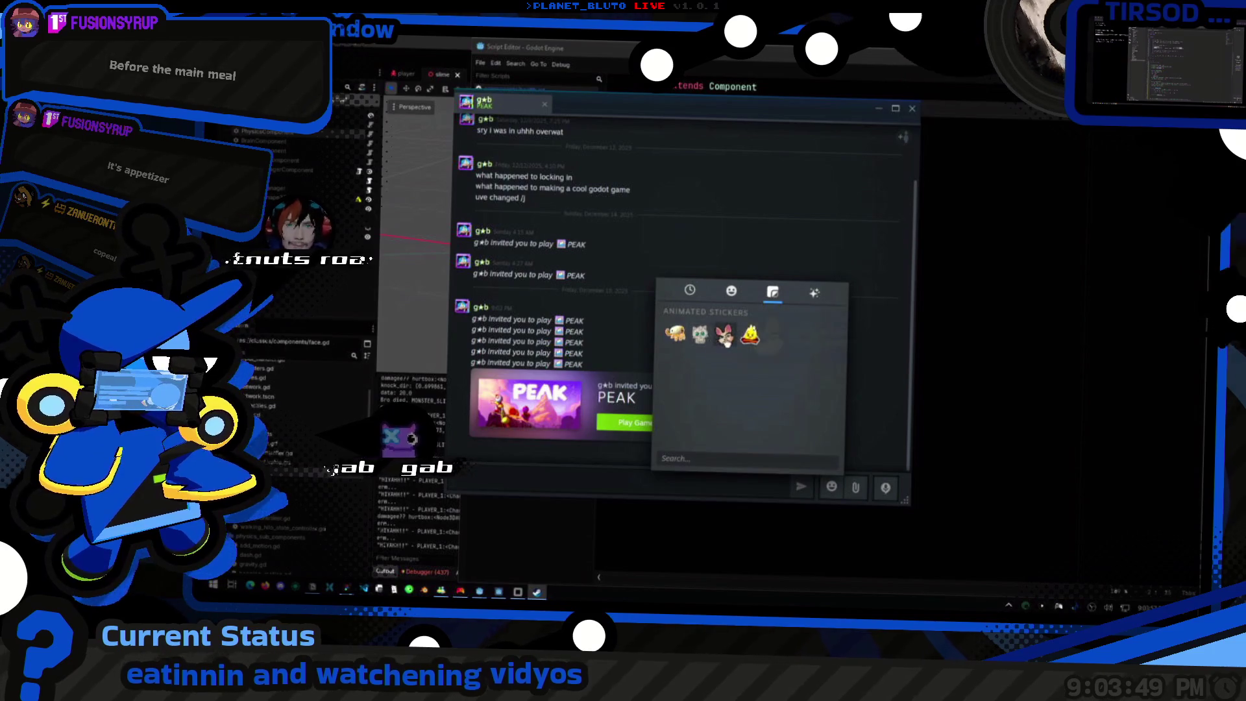
pyautogui.click(725, 336)
pyautogui.click(980, 181)
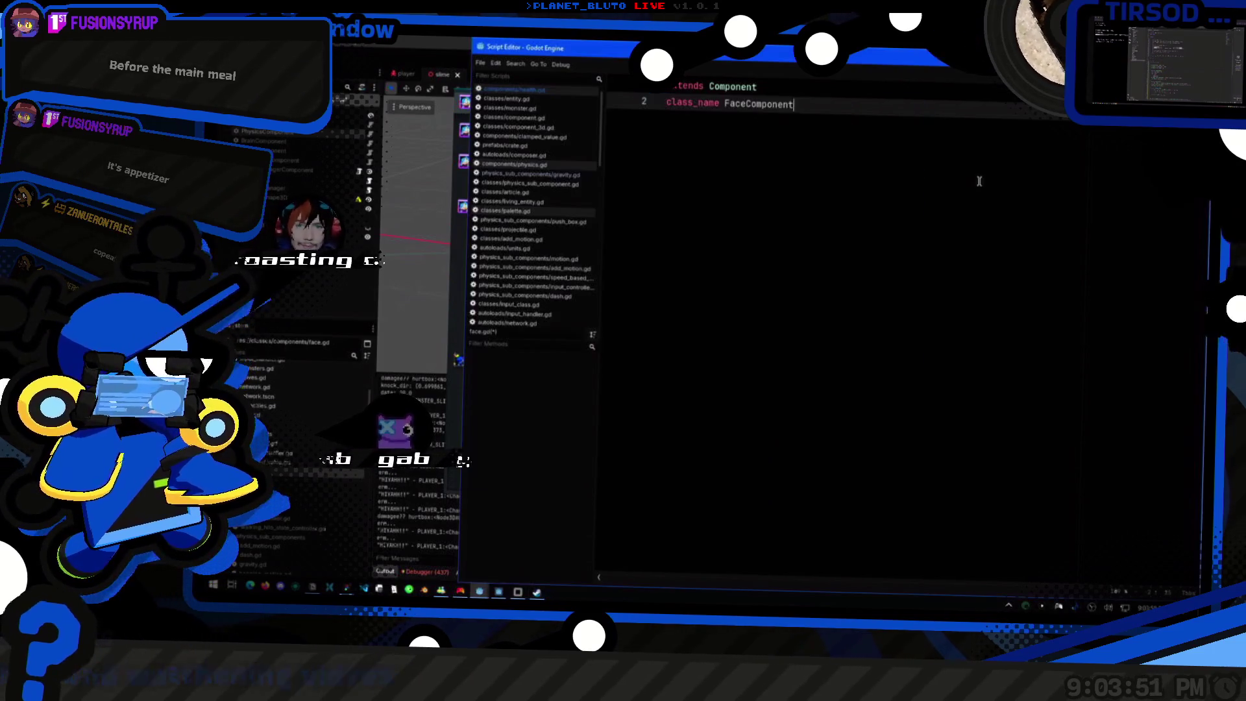
# Add func _init() -> void: to face.gd, setting componentId = "face"
pyautogui.press('Return')
pyautogui.press('Return')
pyautogui.write('func _ini')
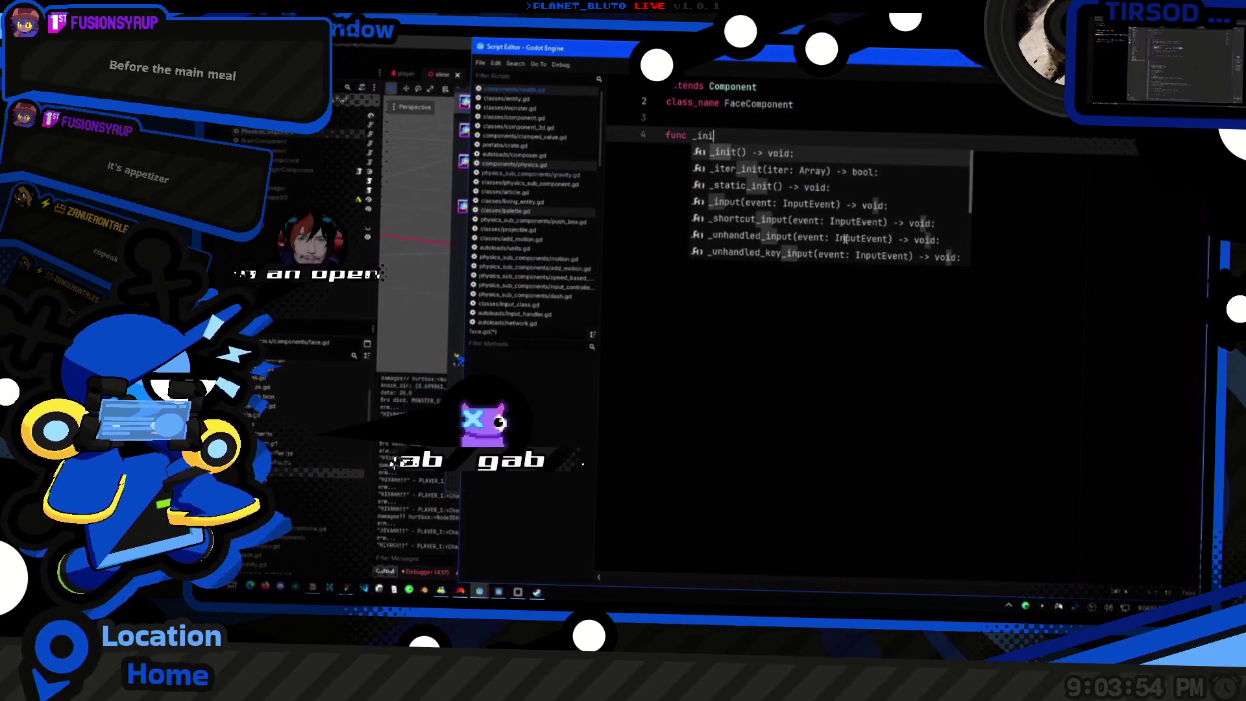
pyautogui.press('Return')
pyautogui.write('s')
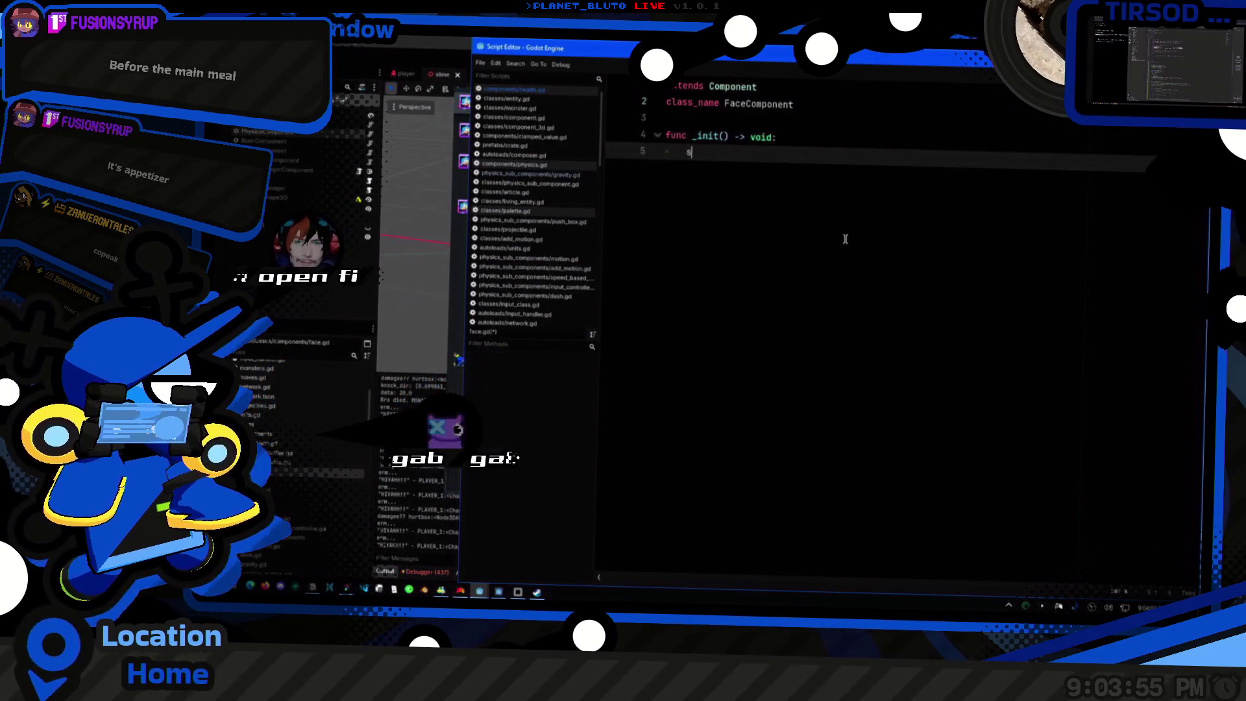
pyautogui.write('onentId = "face')
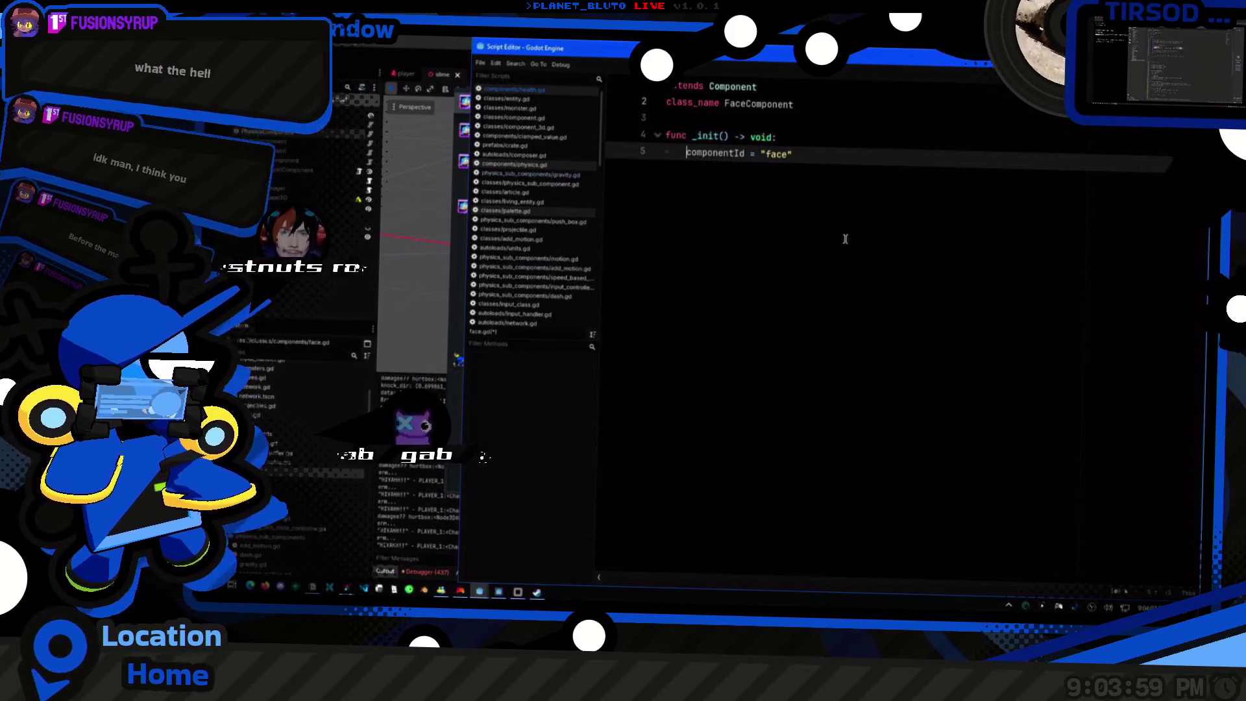
pyautogui.click(846, 238)
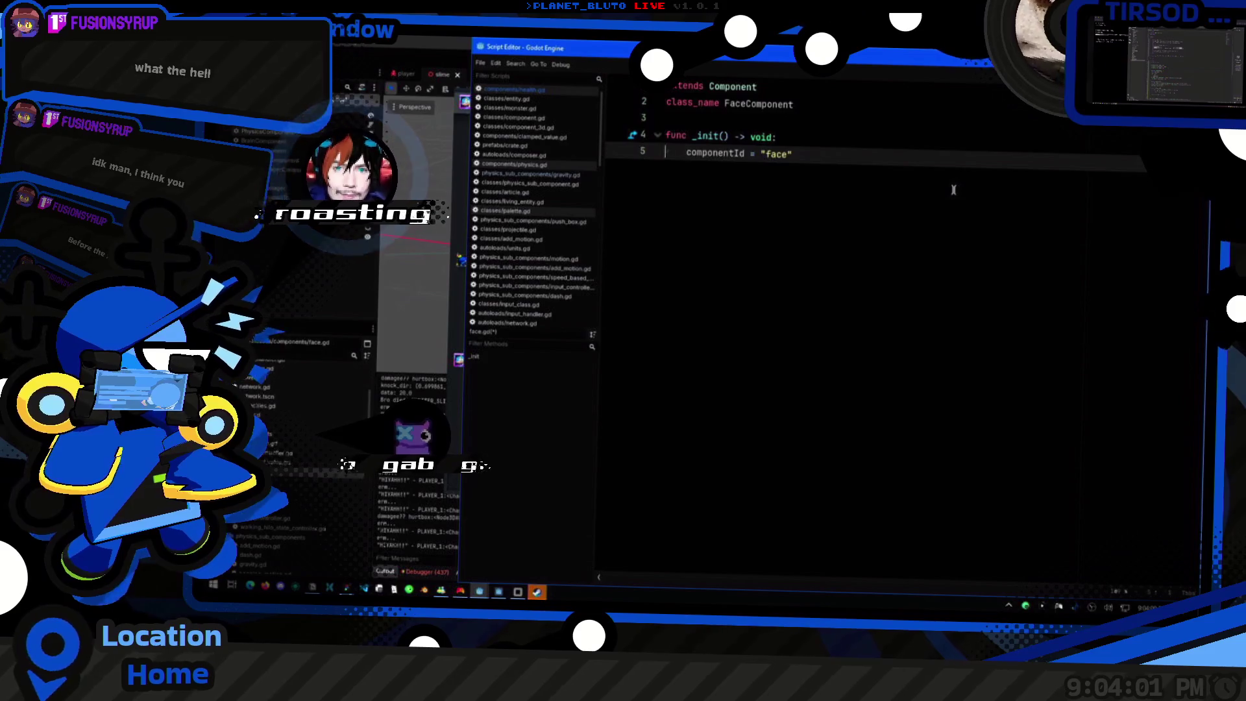
pyautogui.press('Up')
pyautogui.press('Home')
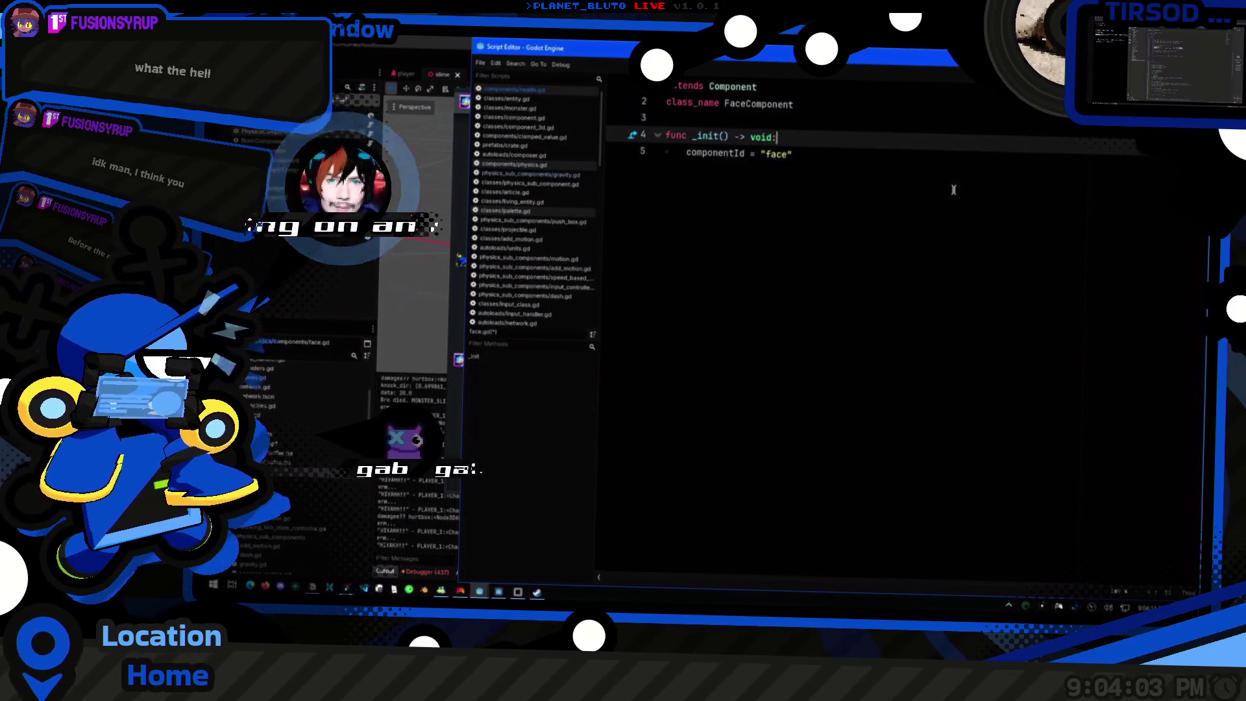
pyautogui.press('Down')
pyautogui.press('Home')
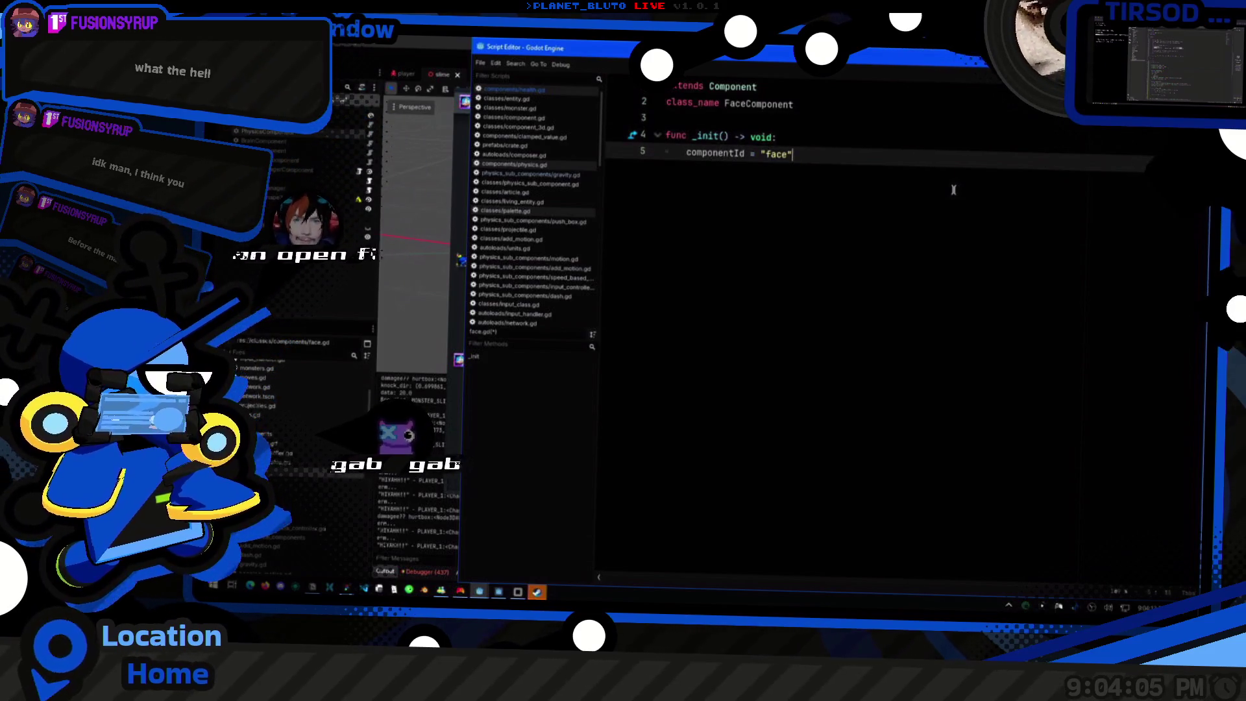
# Adjust the blank lines around the _init function, then bring up the main Godot editor
pyautogui.press('Return')
pyautogui.press('Return')
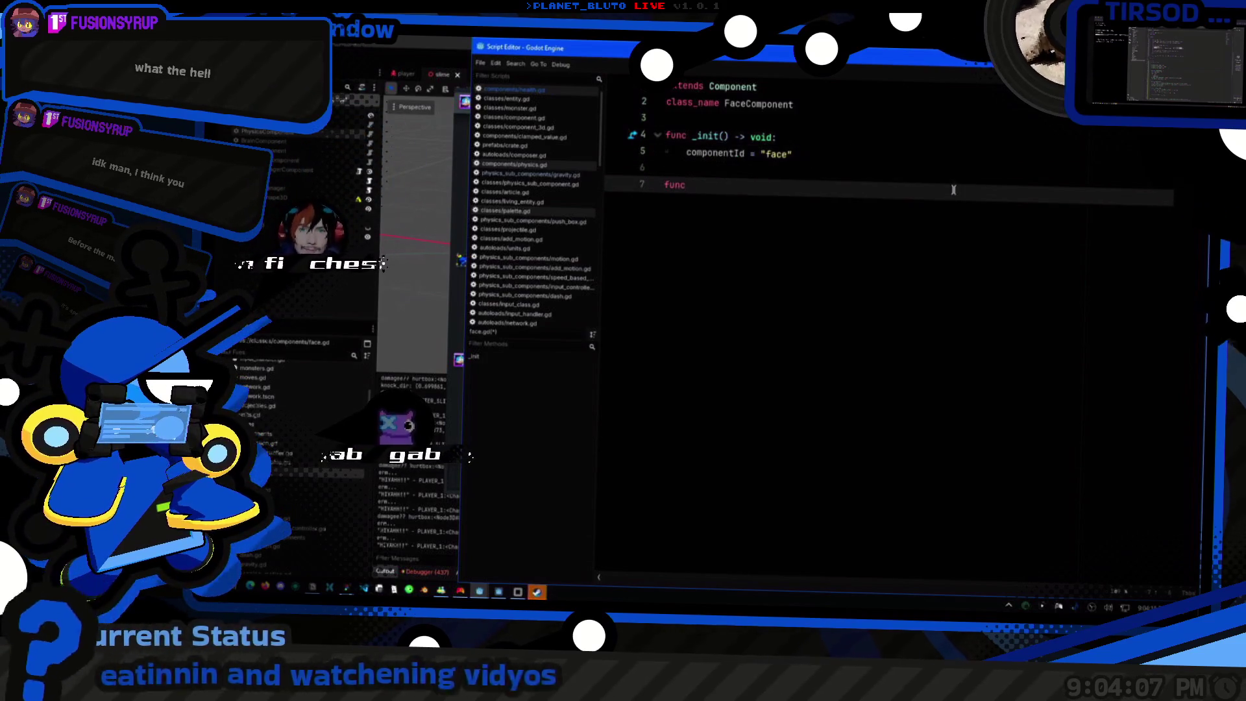
pyautogui.write('_')
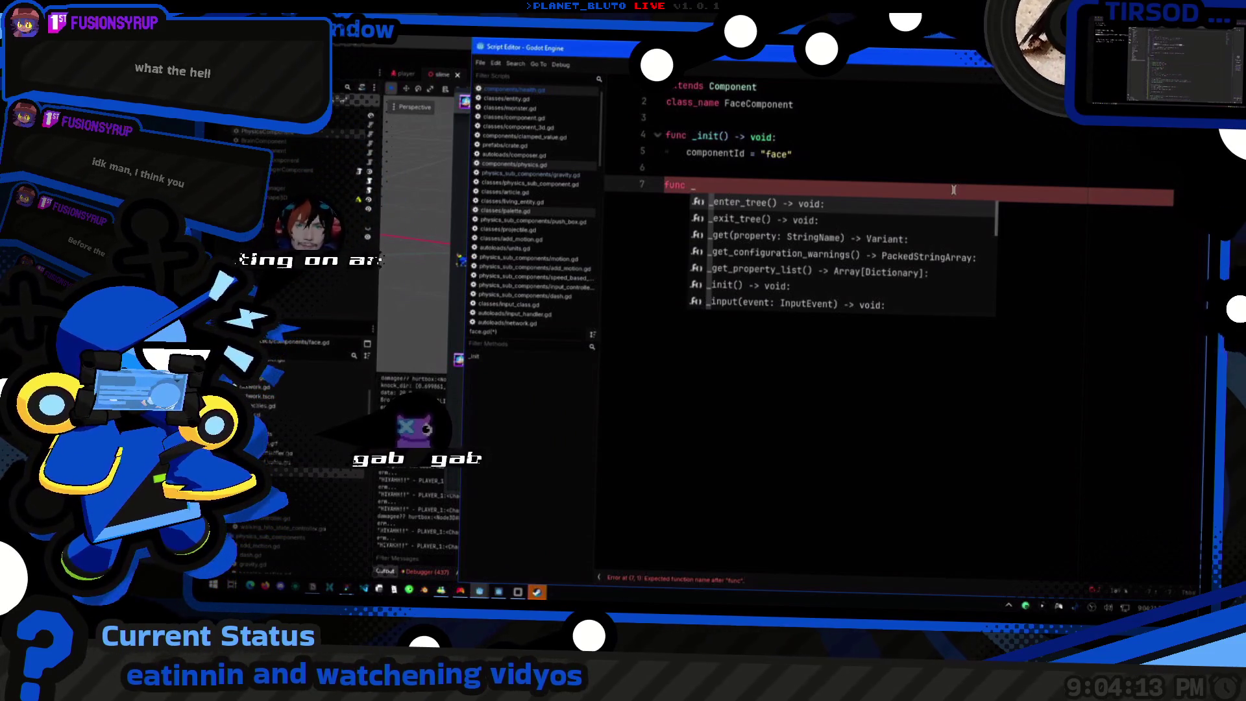
pyautogui.press('Escape')
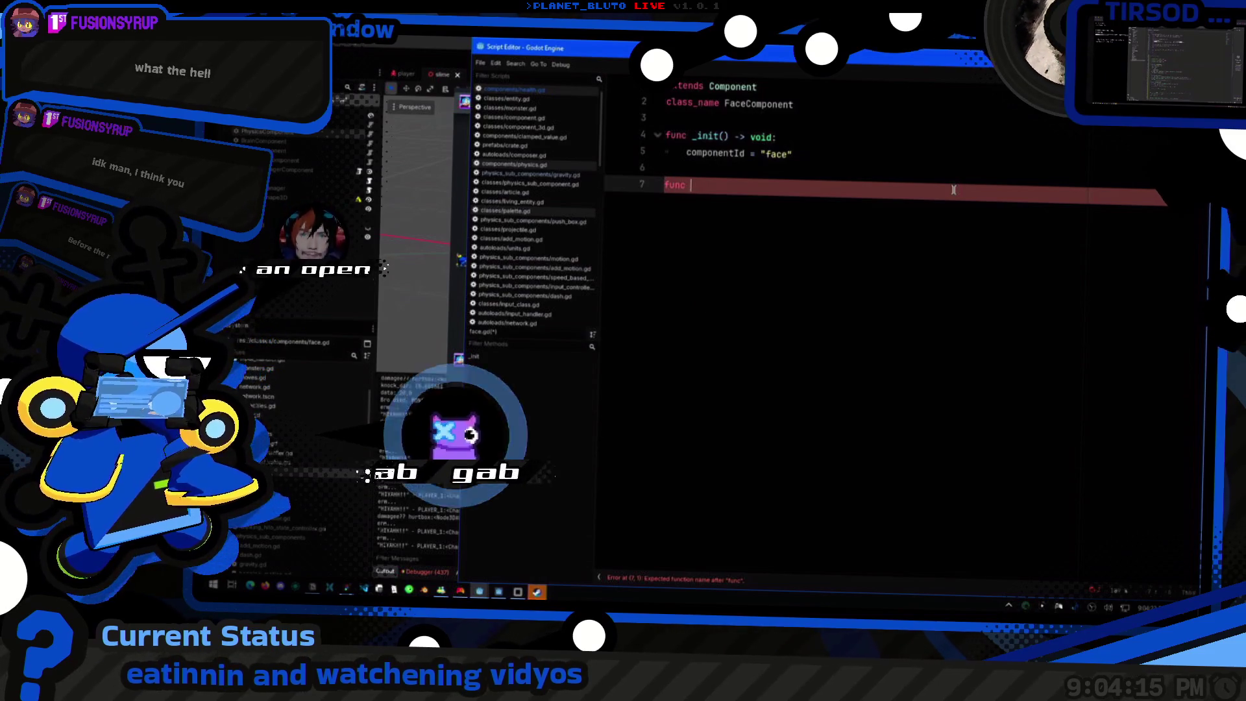
pyautogui.press('BackSpace')
pyautogui.press('BackSpace')
pyautogui.press('BackSpace')
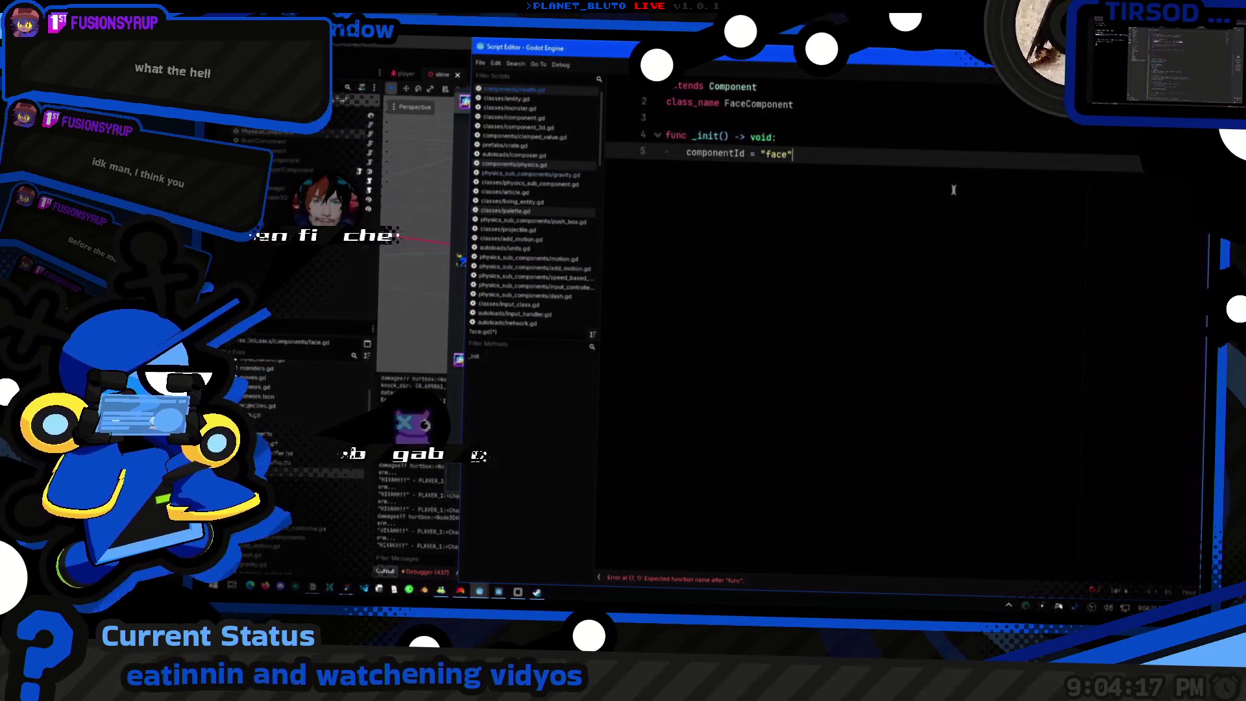
pyautogui.hotkey('alt', 'Tab')
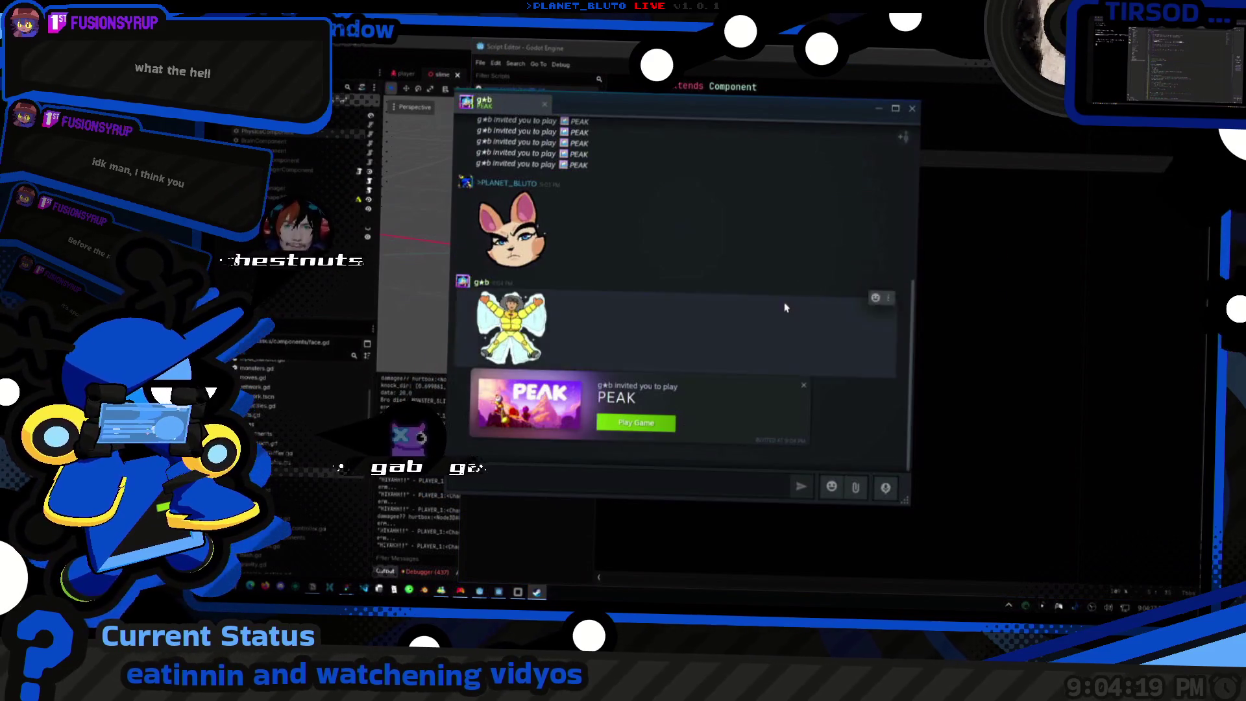
pyautogui.hotkey('alt', 'Tab')
pyautogui.click(810, 142)
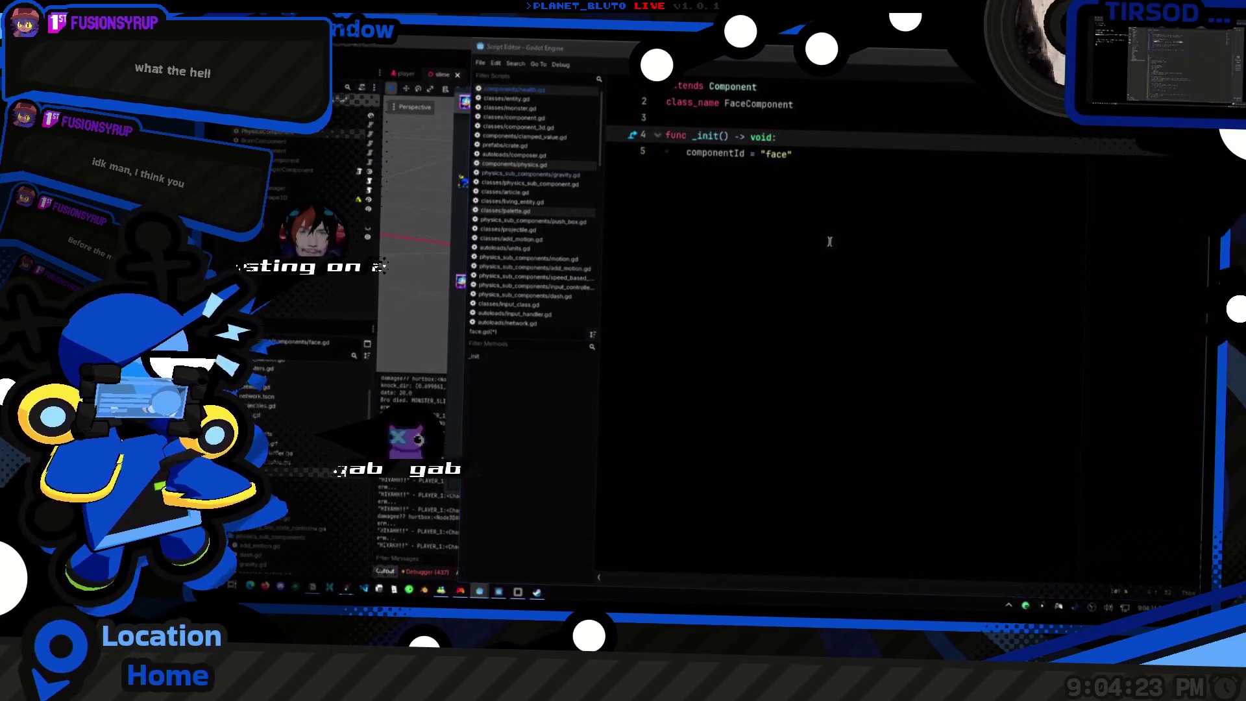
pyautogui.hotkey('alt', 'Tab')
pyautogui.click(903, 174)
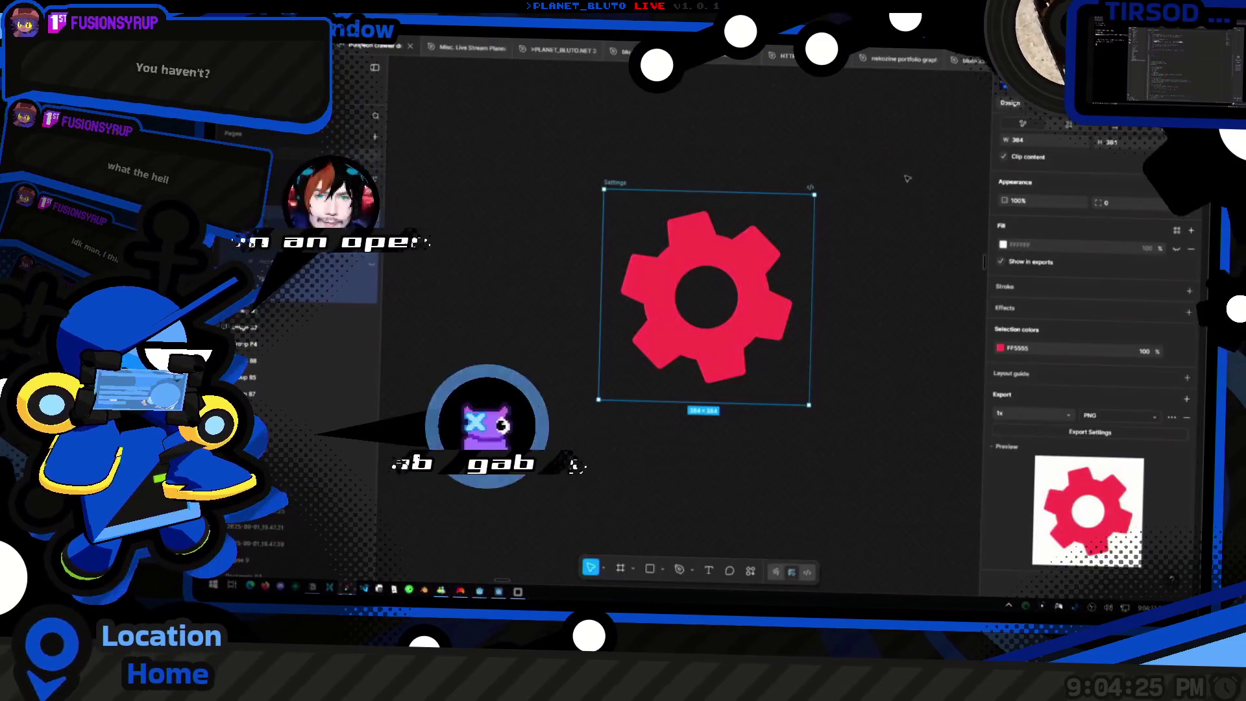
pyautogui.hotkey('alt', 'Tab')
pyautogui.press('Return')
pyautogui.press('Return')
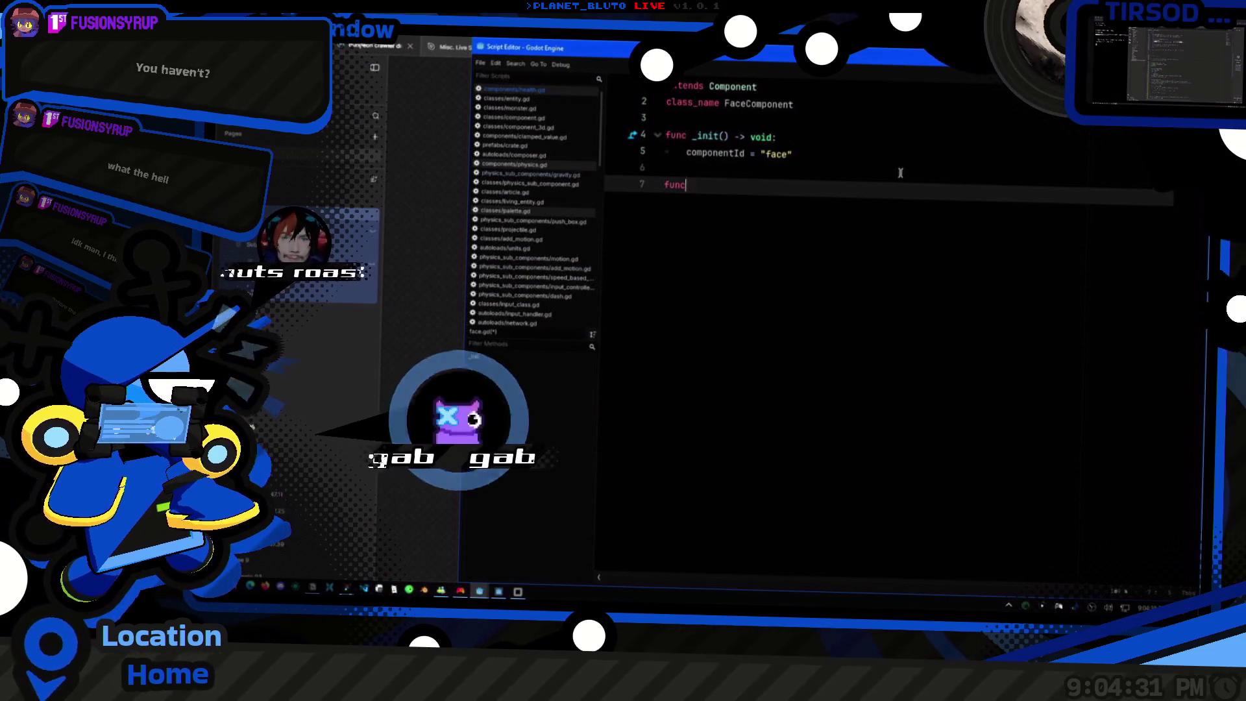
pyautogui.hotkey('alt', 'Tab')
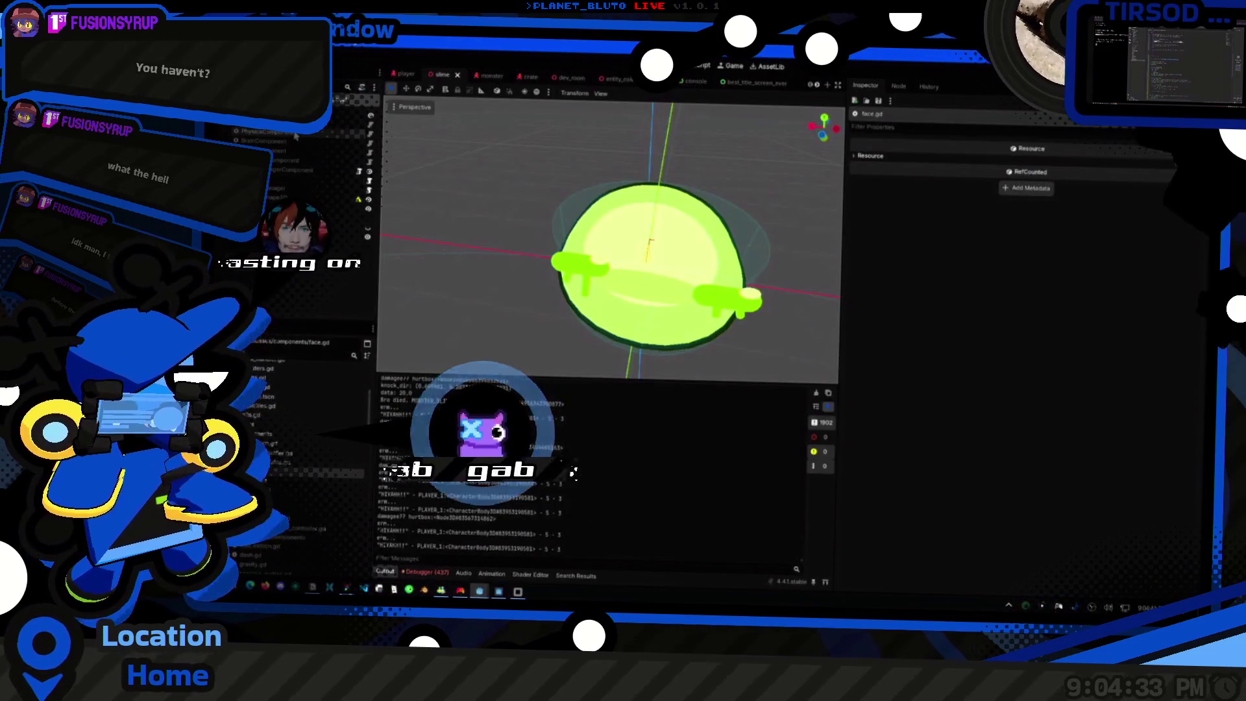
# Inspect the slime's HealthComponent and PhysicsComponent, then bring face.gd back to the front
pyautogui.click(295, 135)
pyautogui.click(332, 164)
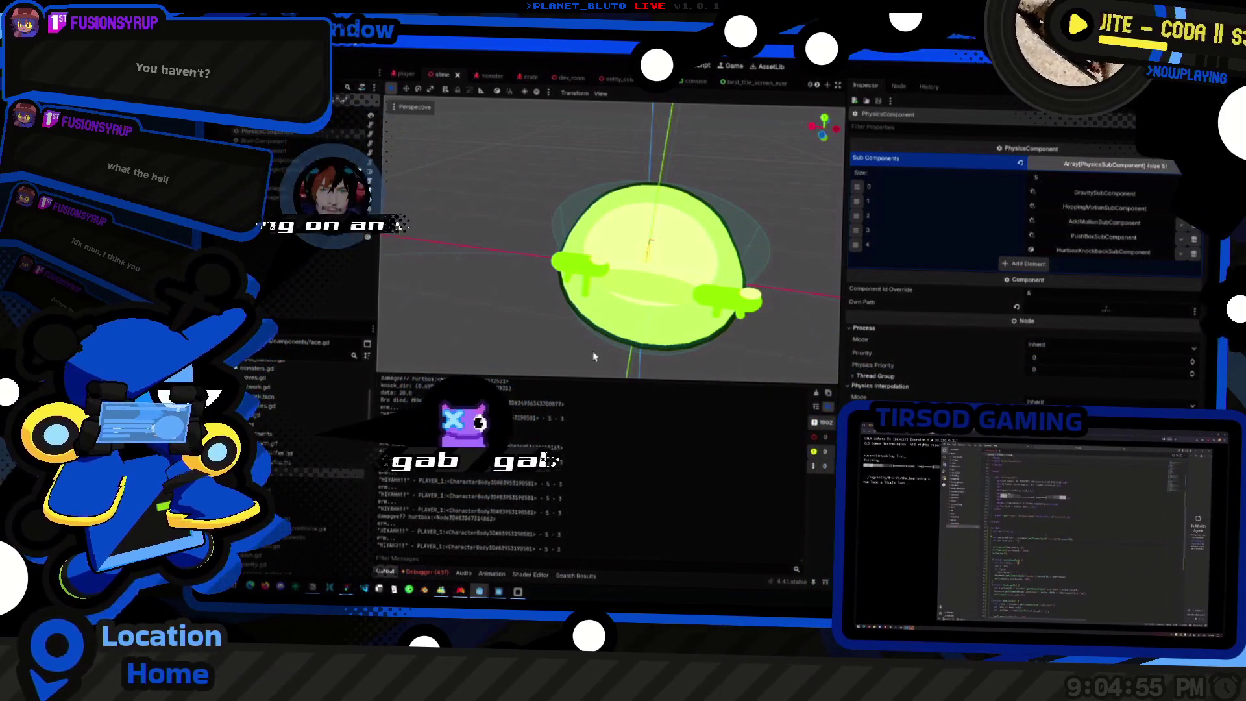
pyautogui.hotkey('alt', 'Tab')
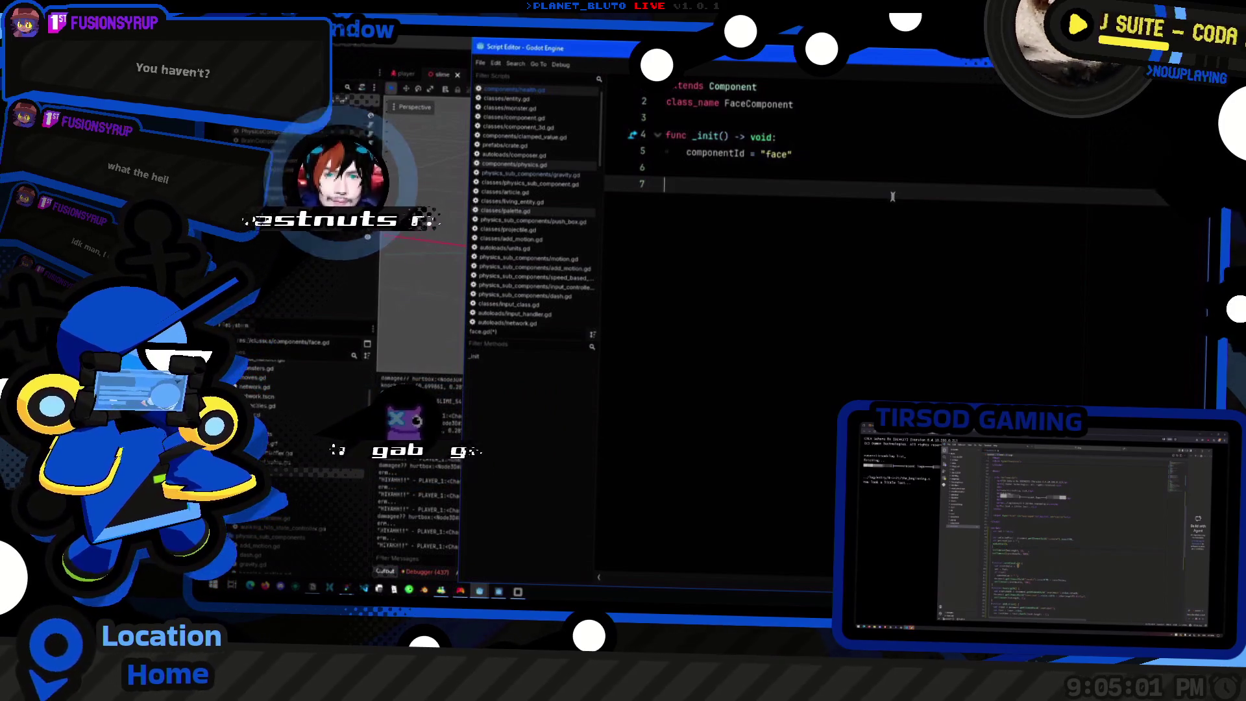
# Delete the empty line 7 in face.gd and orbit the 3D view around the slime
pyautogui.press('BackSpace')
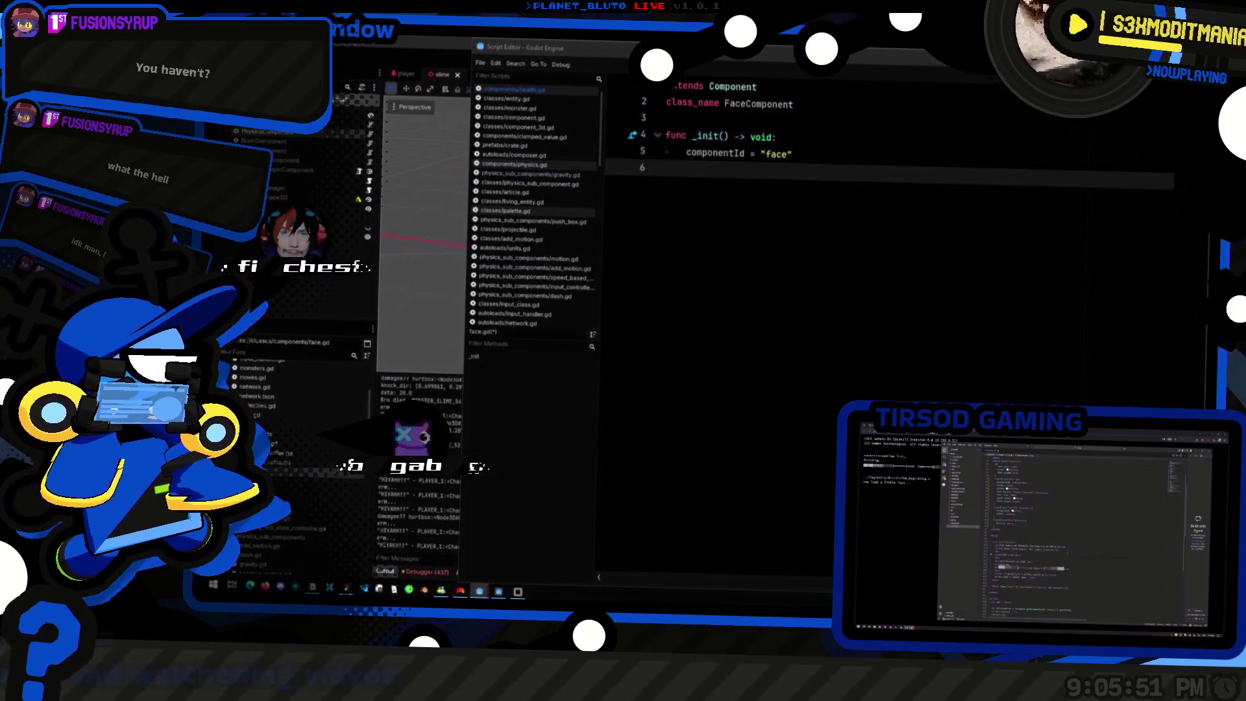
pyautogui.click(905, 191)
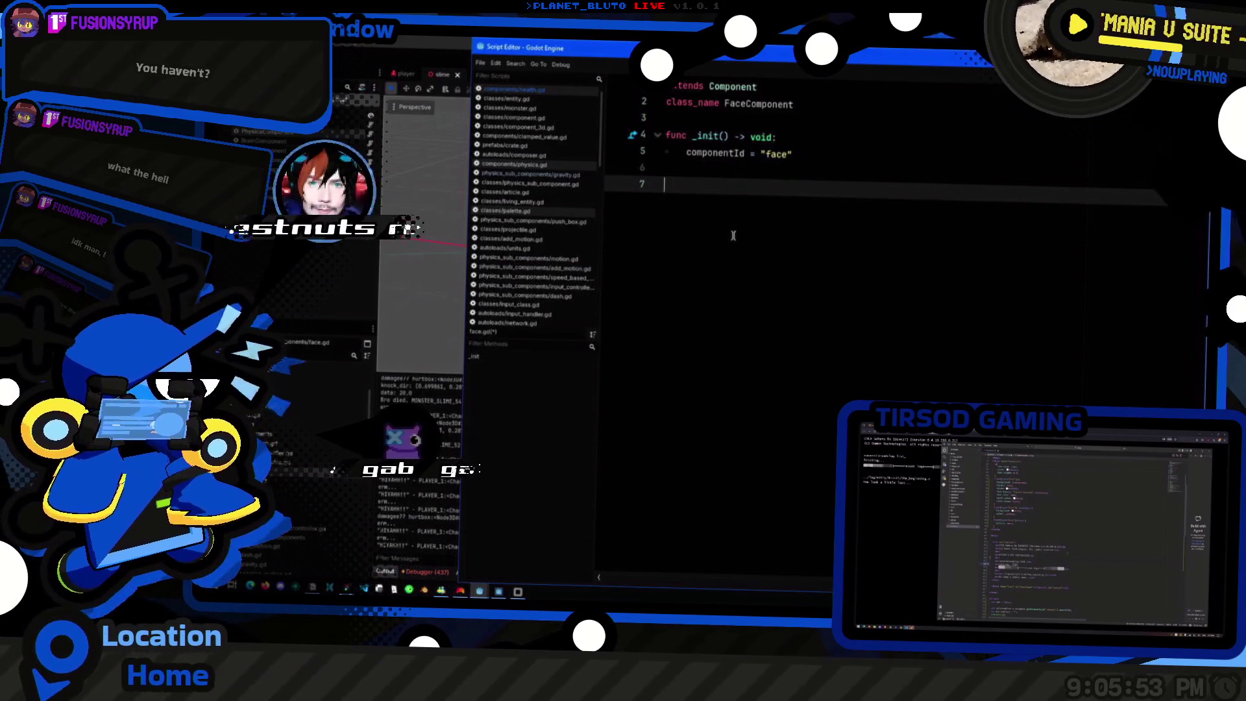
pyautogui.click(479, 592)
pyautogui.moveTo(578, 269); pyautogui.dragTo(770, 276)
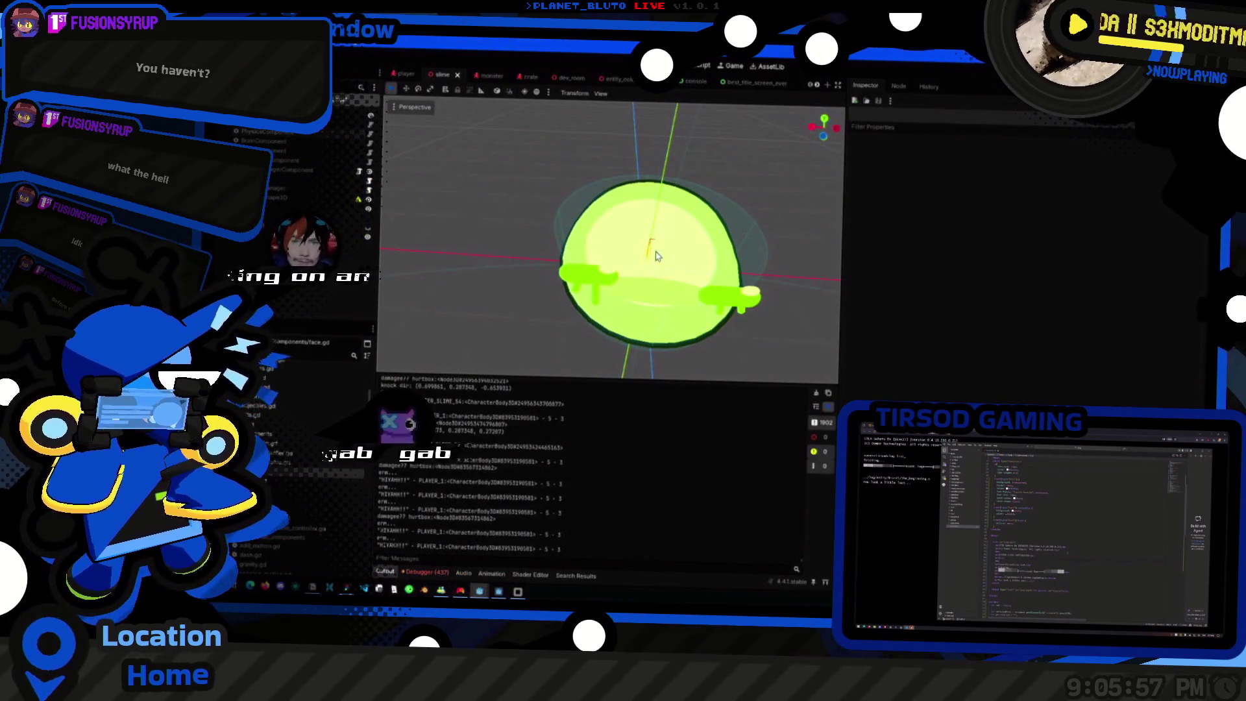
# Open face.gd from the Script tab and insert a blank line 4 above func _init
pyautogui.scroll(-5, 657, 255)
pyautogui.scroll(3, 657, 256)
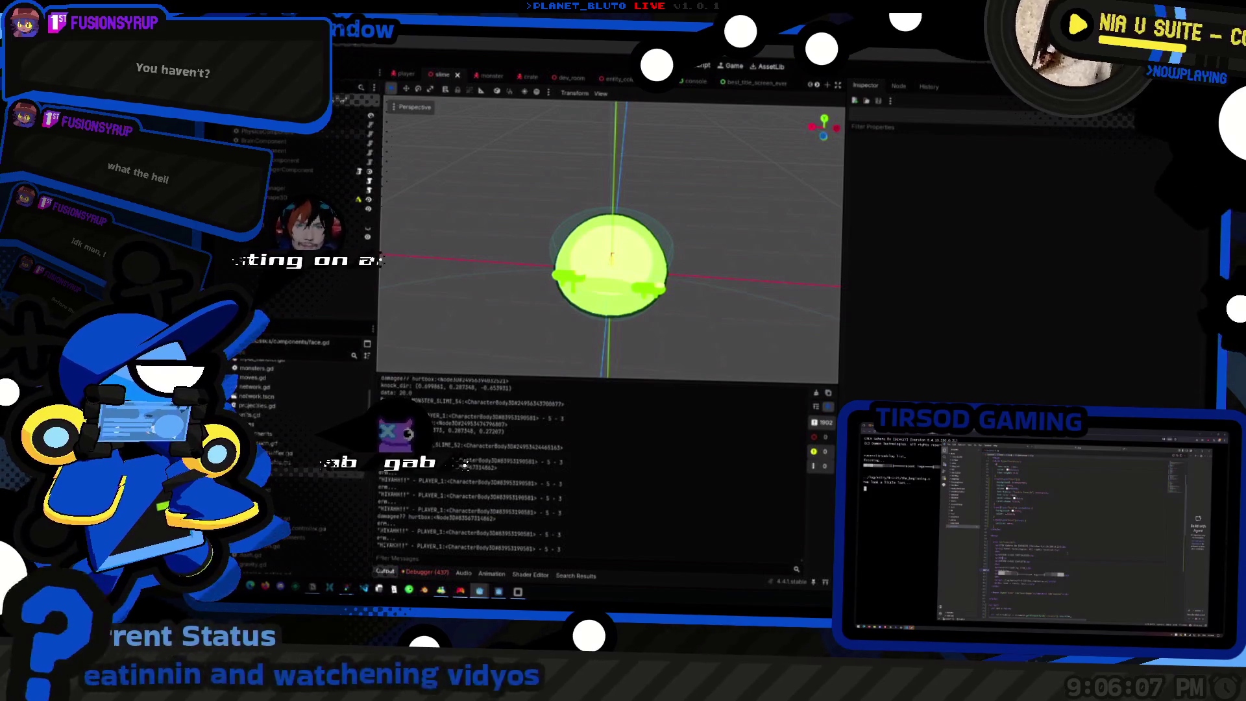
pyautogui.scroll(3, 522, 204)
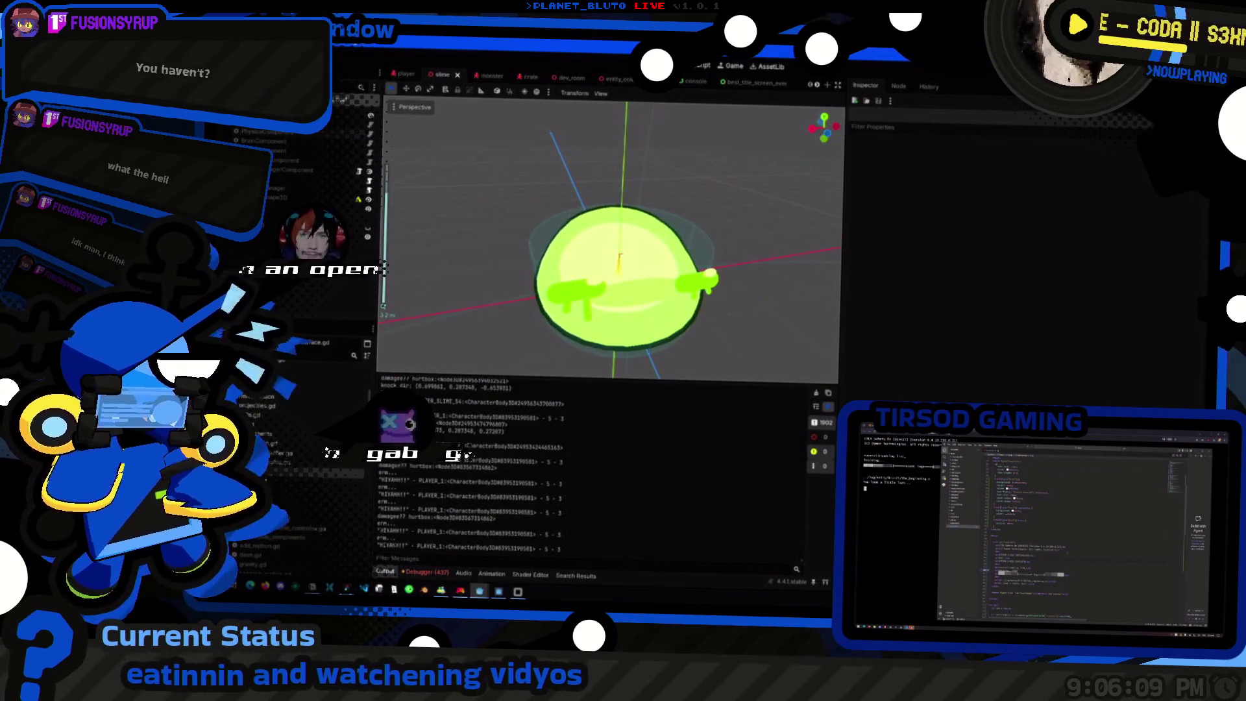
pyautogui.click(702, 67)
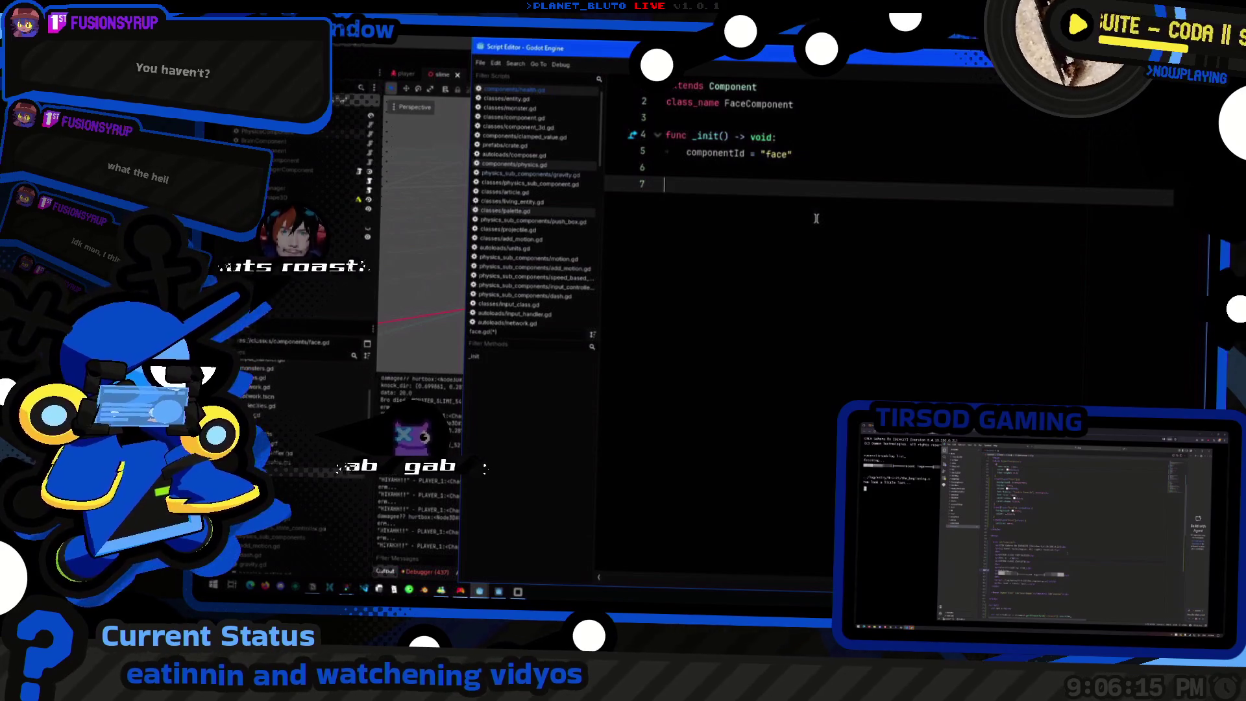
pyautogui.press('Up')
pyautogui.press('Up')
pyautogui.press('Up')
pyautogui.press('Return')
pyautogui.press('Return')
pyautogui.press('Up')
pyautogui.press('Up')
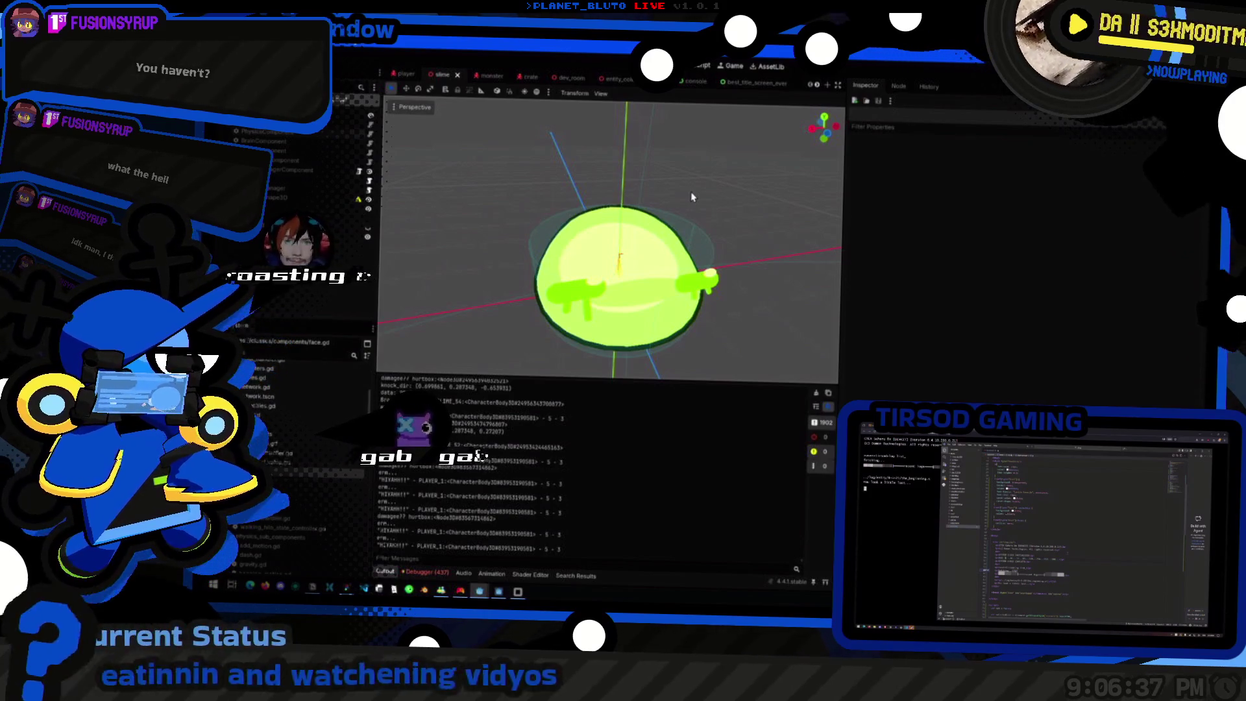
pyautogui.hotkey('alt', 'Tab')
pyautogui.write('ar')
pyautogui.hotkey('alt', 'Tab')
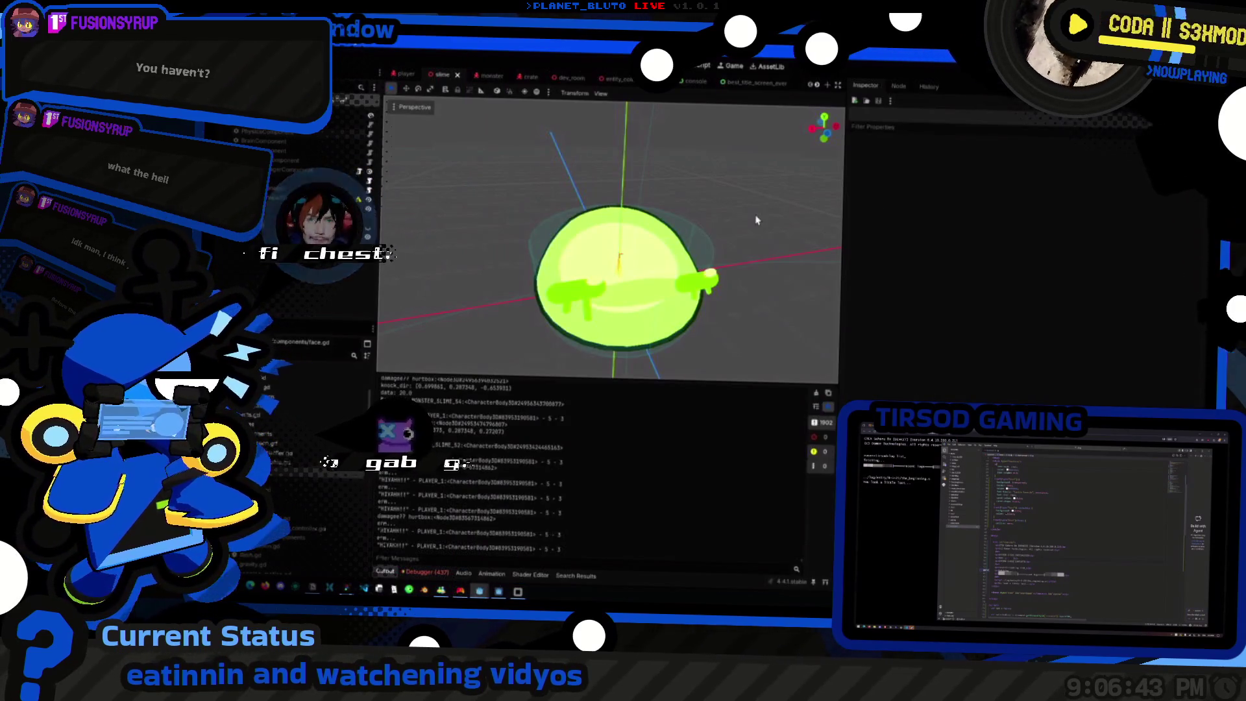
pyautogui.hotkey('alt', 'Tab')
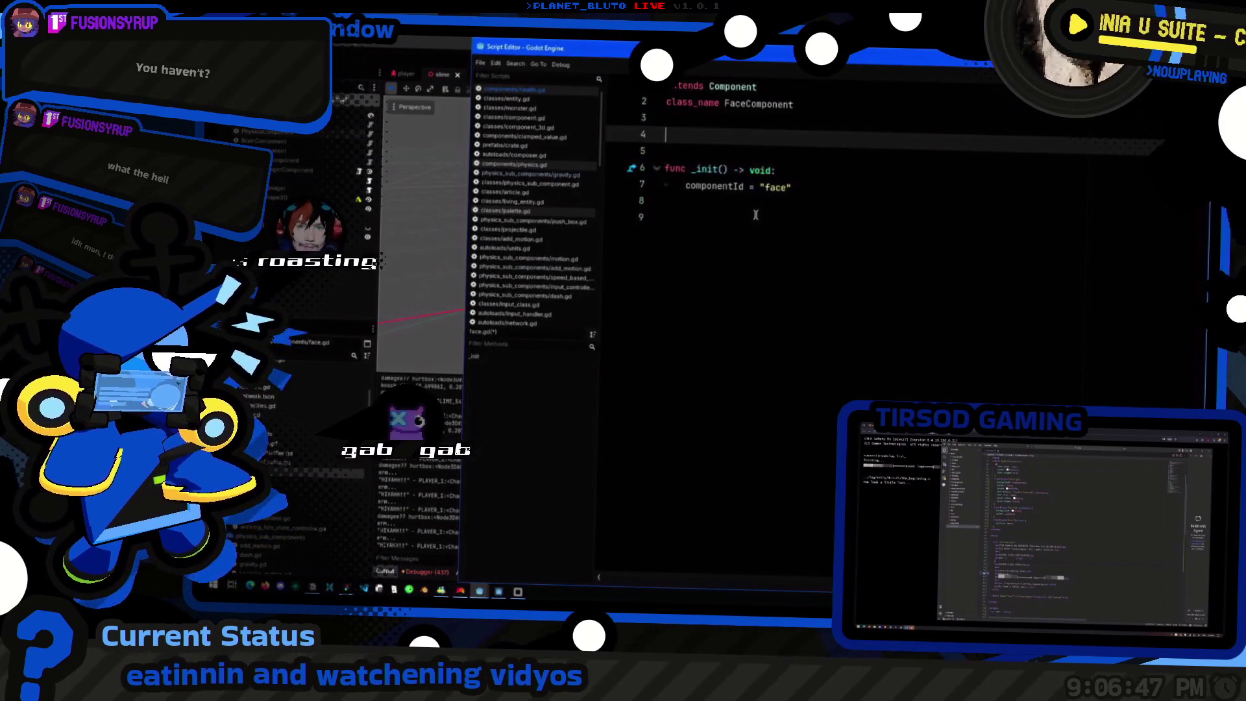
# Declare var faces = Dictionary on line 4 of face.gd
pyautogui.write('var faces = D')
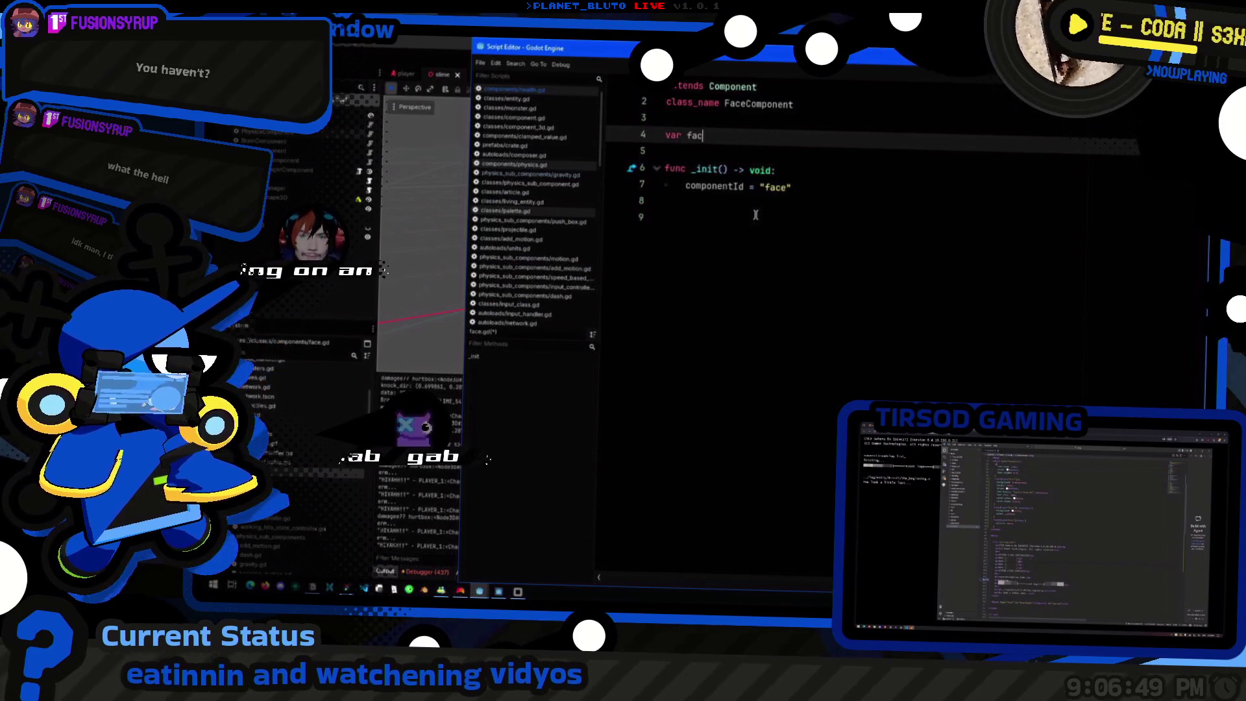
pyautogui.write('ict')
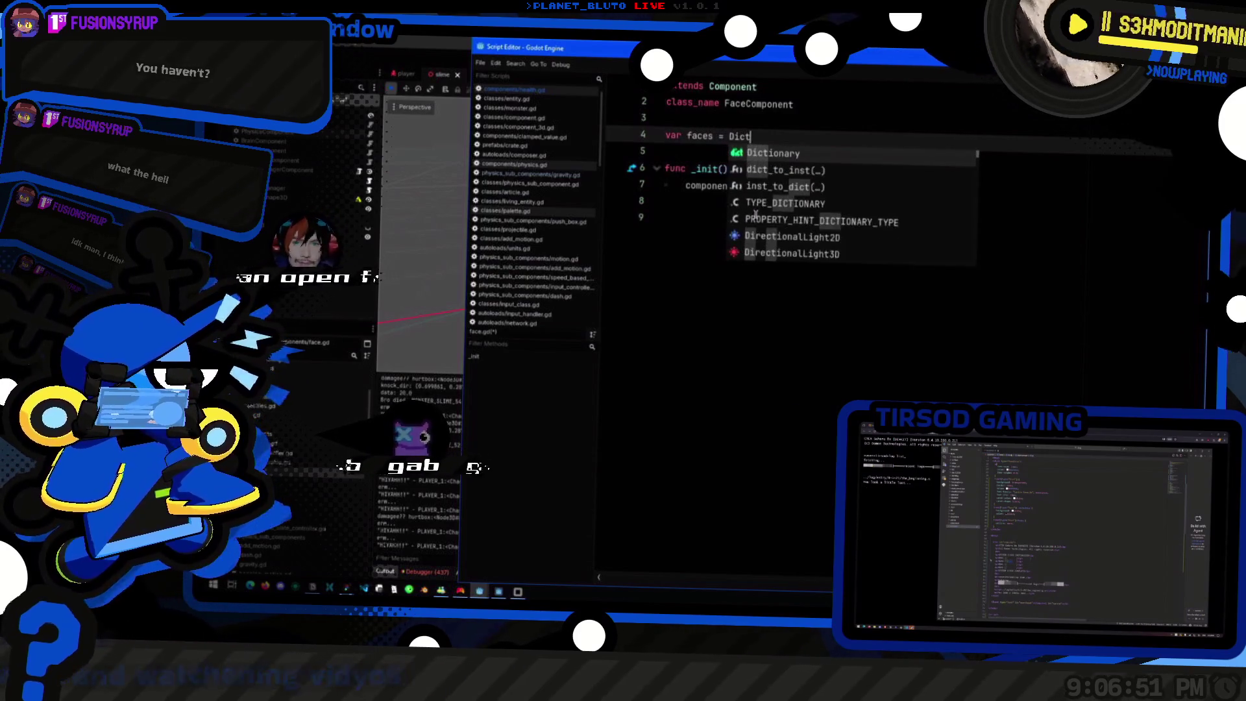
pyautogui.press('Return')
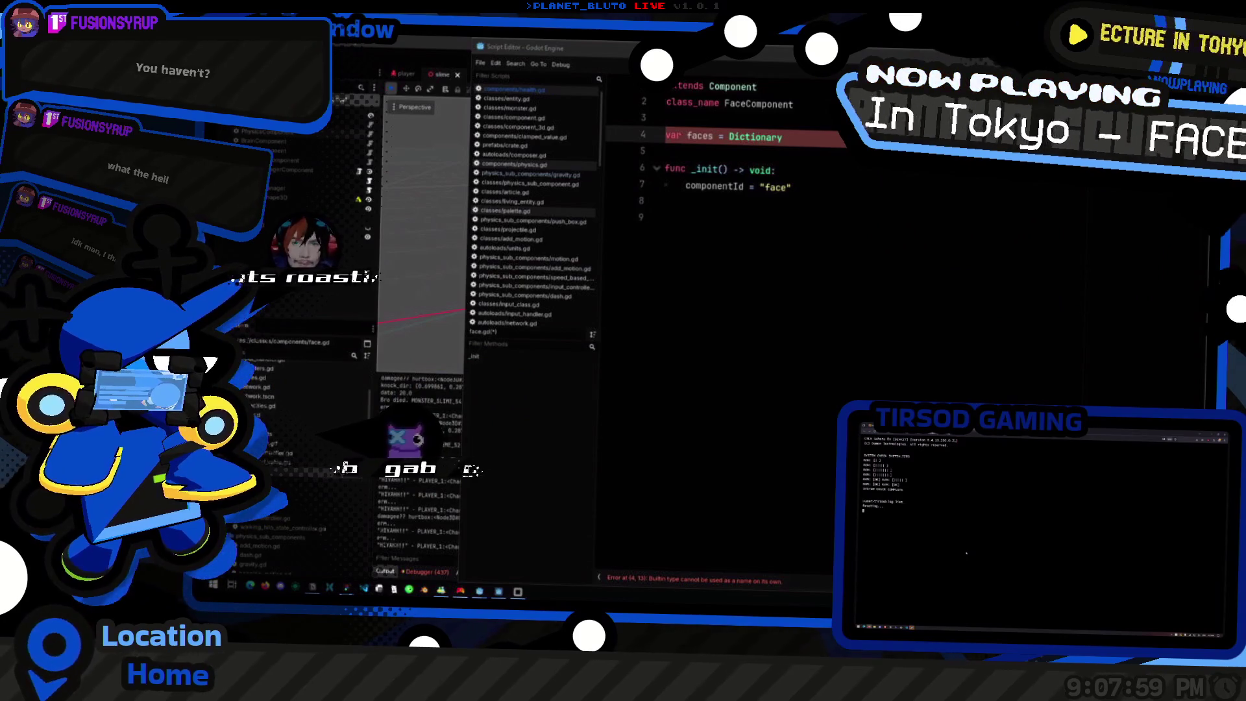
pyautogui.click(698, 208)
pyautogui.press('Up')
pyautogui.press('Up')
pyautogui.press('Up')
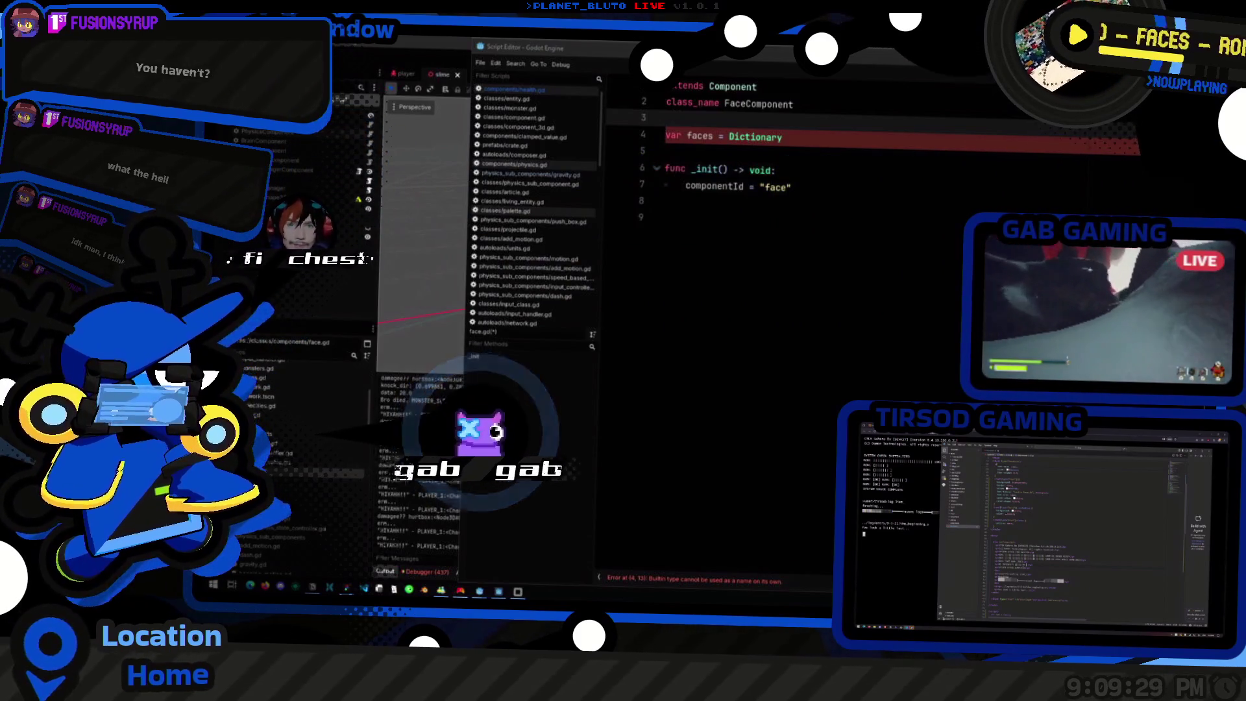
pyautogui.click(910, 141)
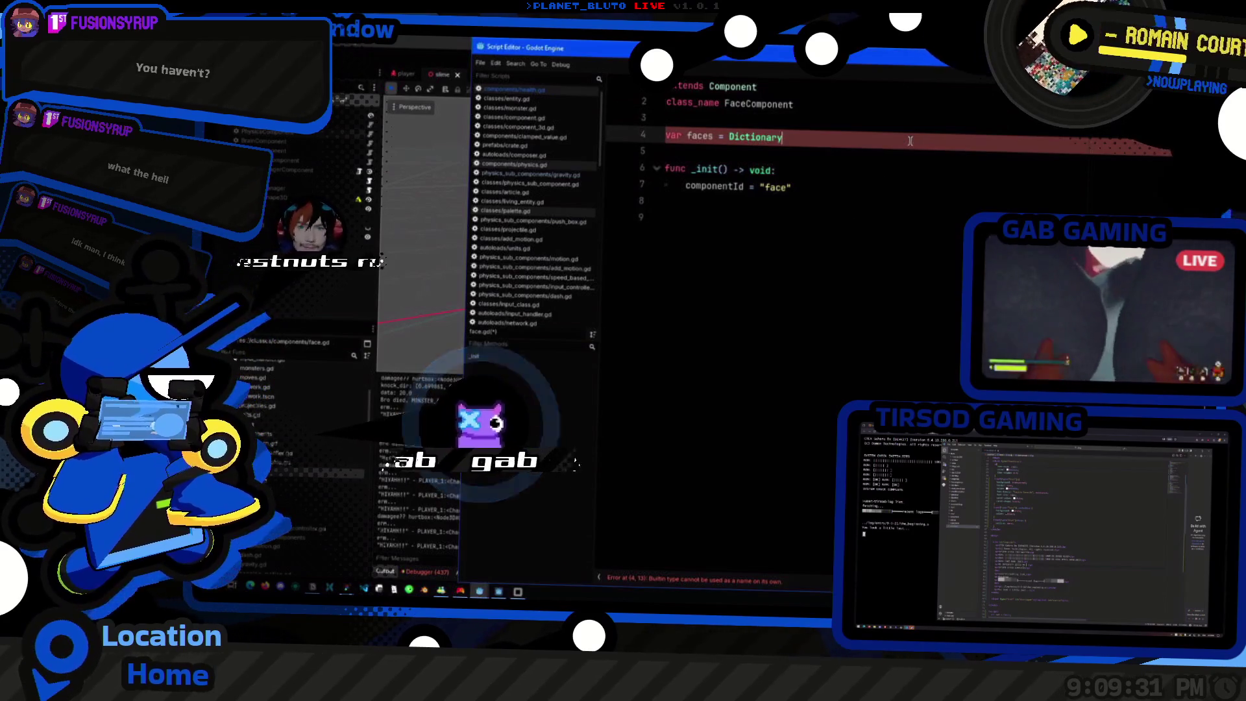
# Type faces as Dictionary[StringName, Texture2D] with an empty {} default
pyautogui.write(':')
pyautogui.press('Delete')
pyautogui.press('Delete')
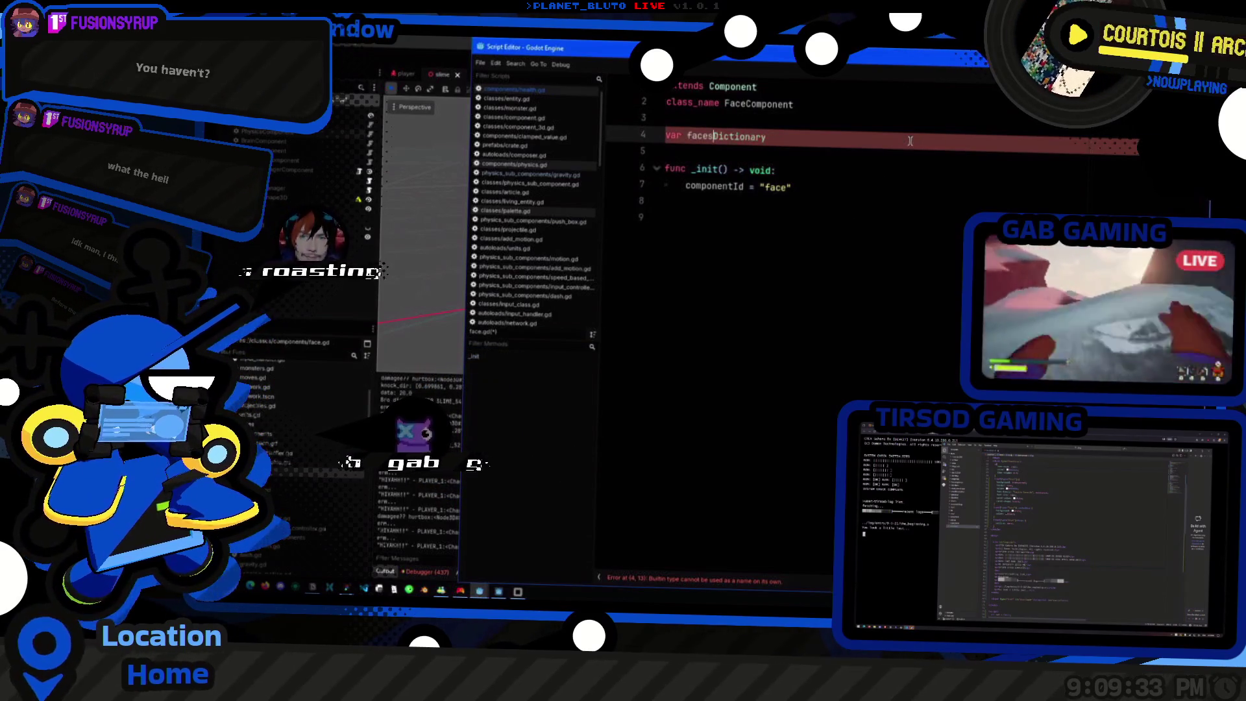
pyautogui.write('[S')
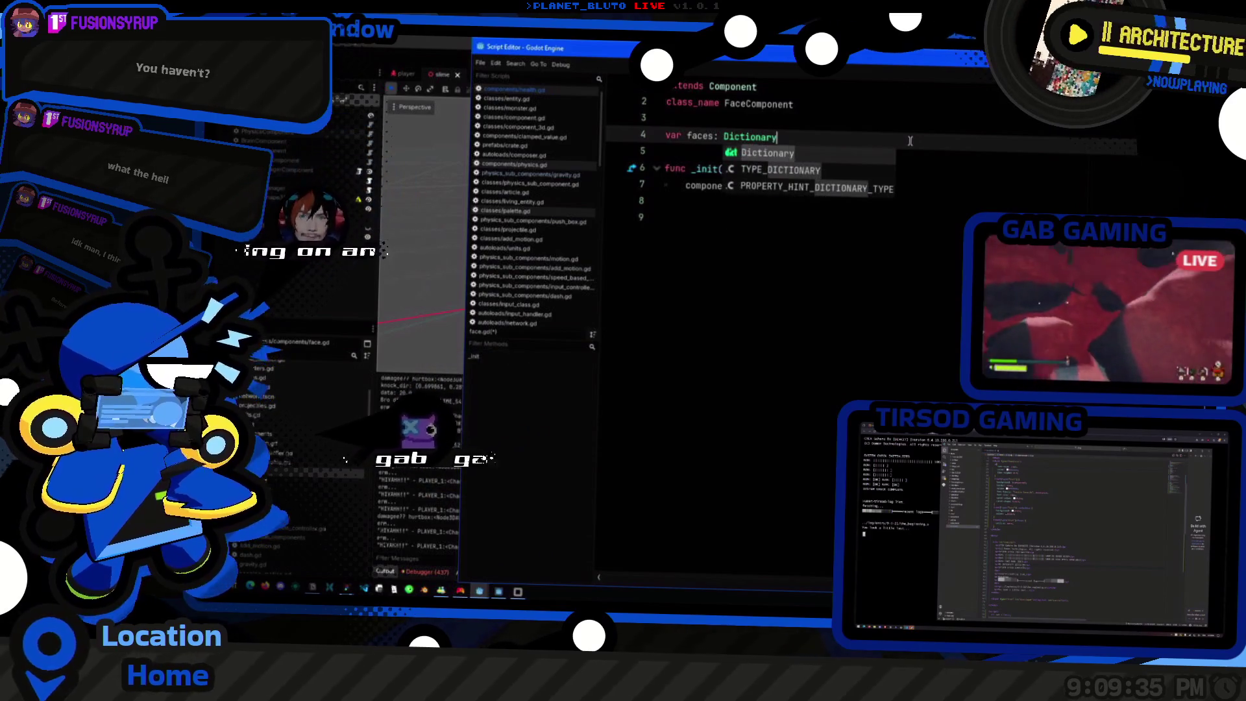
pyautogui.write('tringName, ')
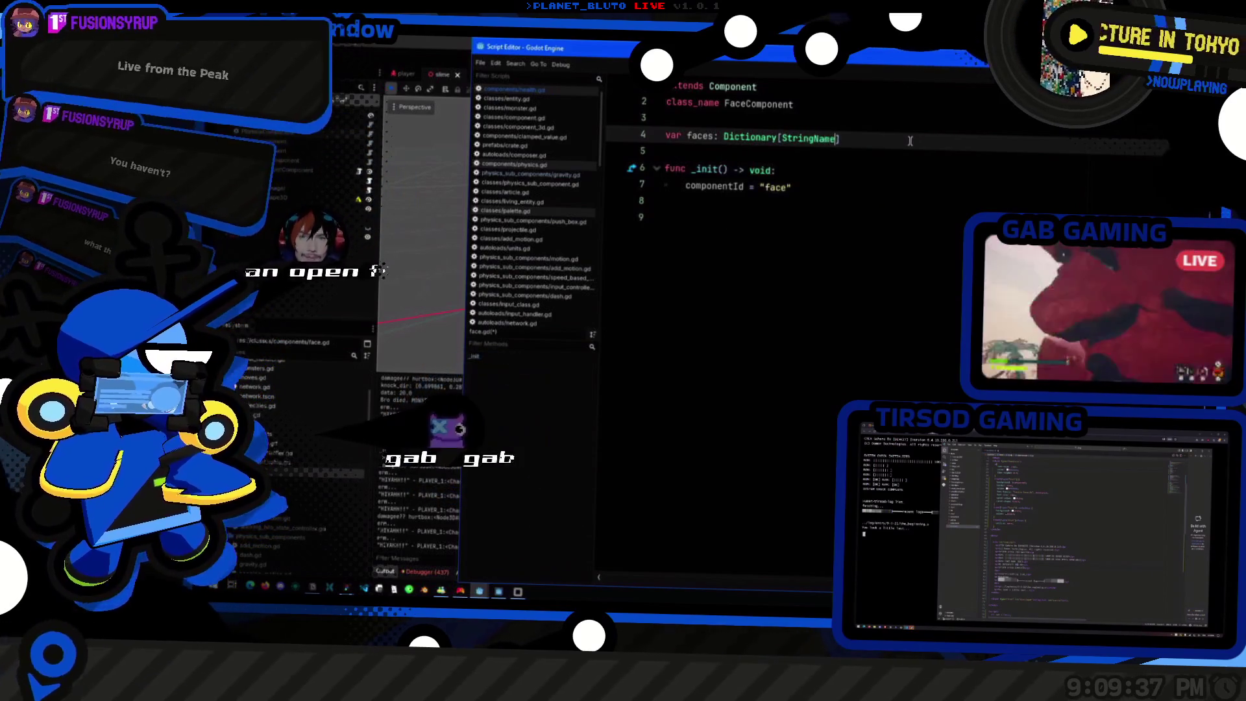
pyautogui.write('Texture')
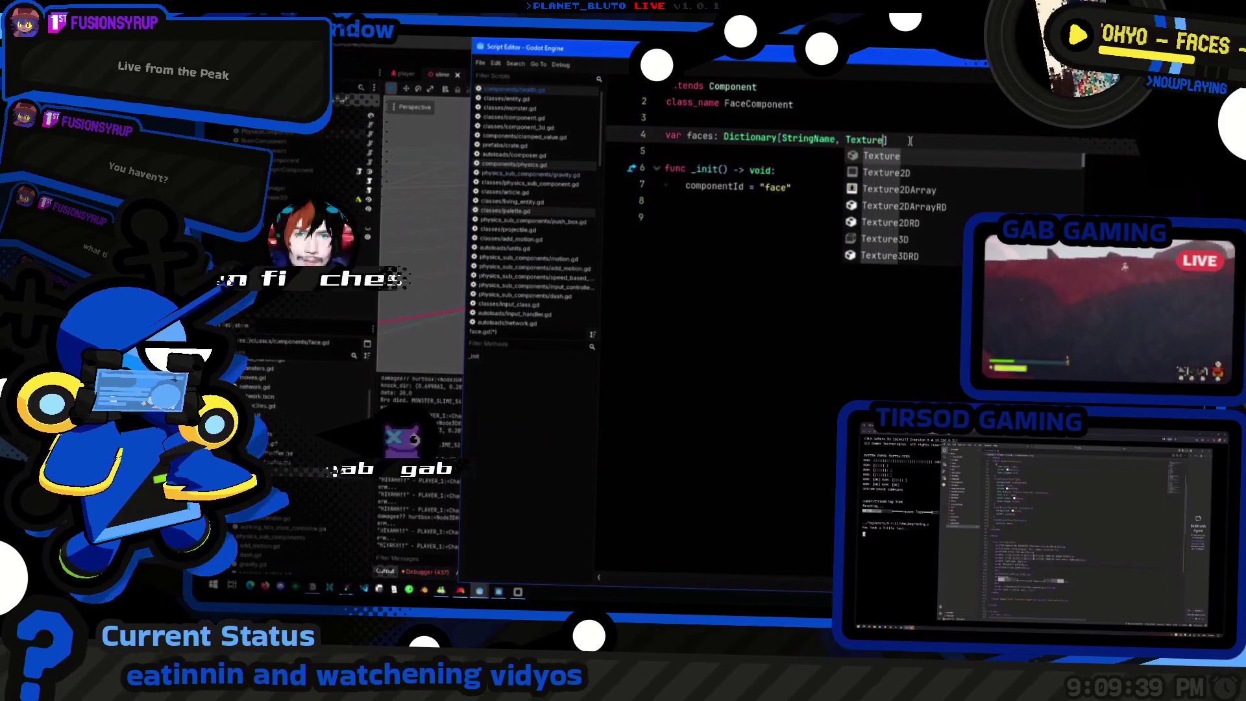
pyautogui.press('Down')
pyautogui.press('Return')
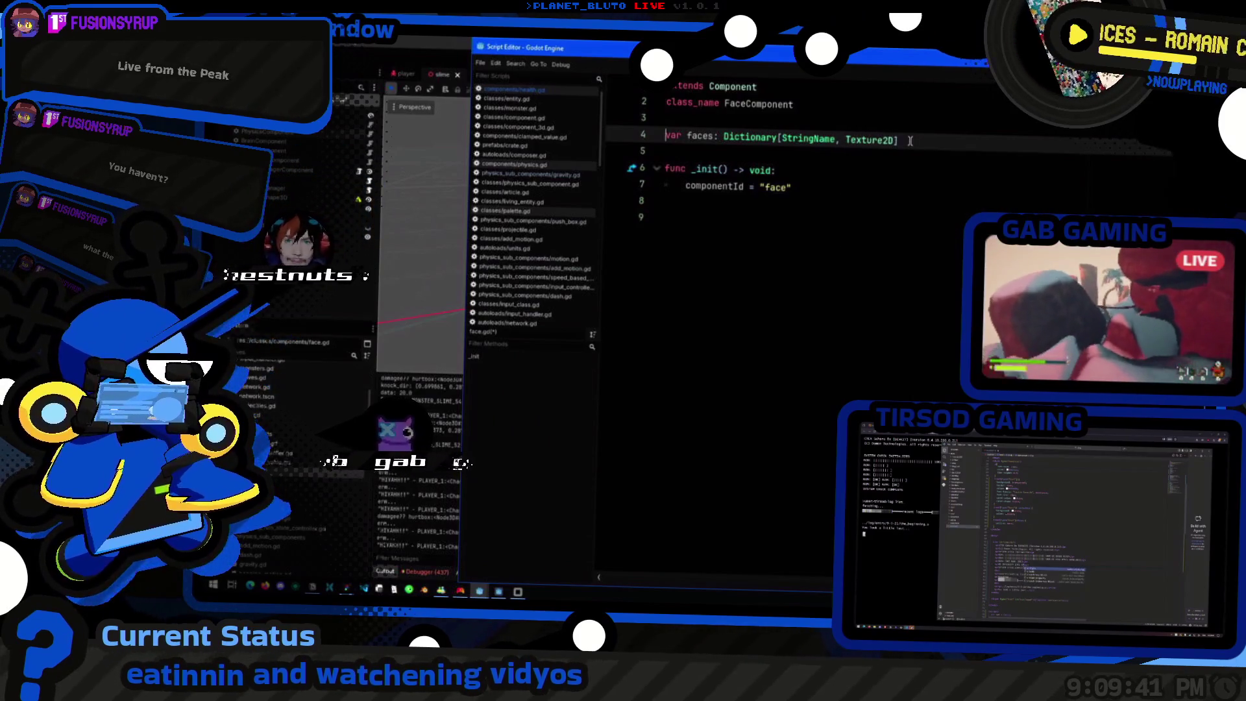
pyautogui.write('= {}')
pyautogui.press('Down')
pyautogui.press('Up')
pyautogui.write('@e')
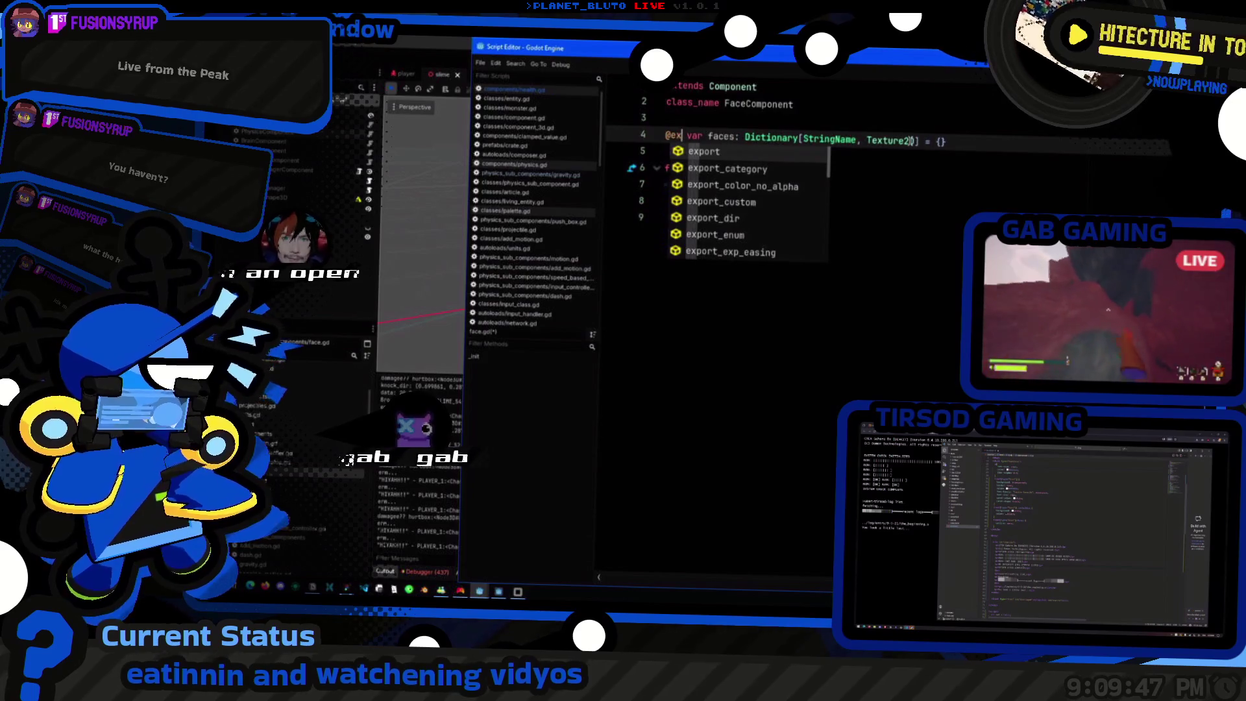
pyautogui.press('Return')
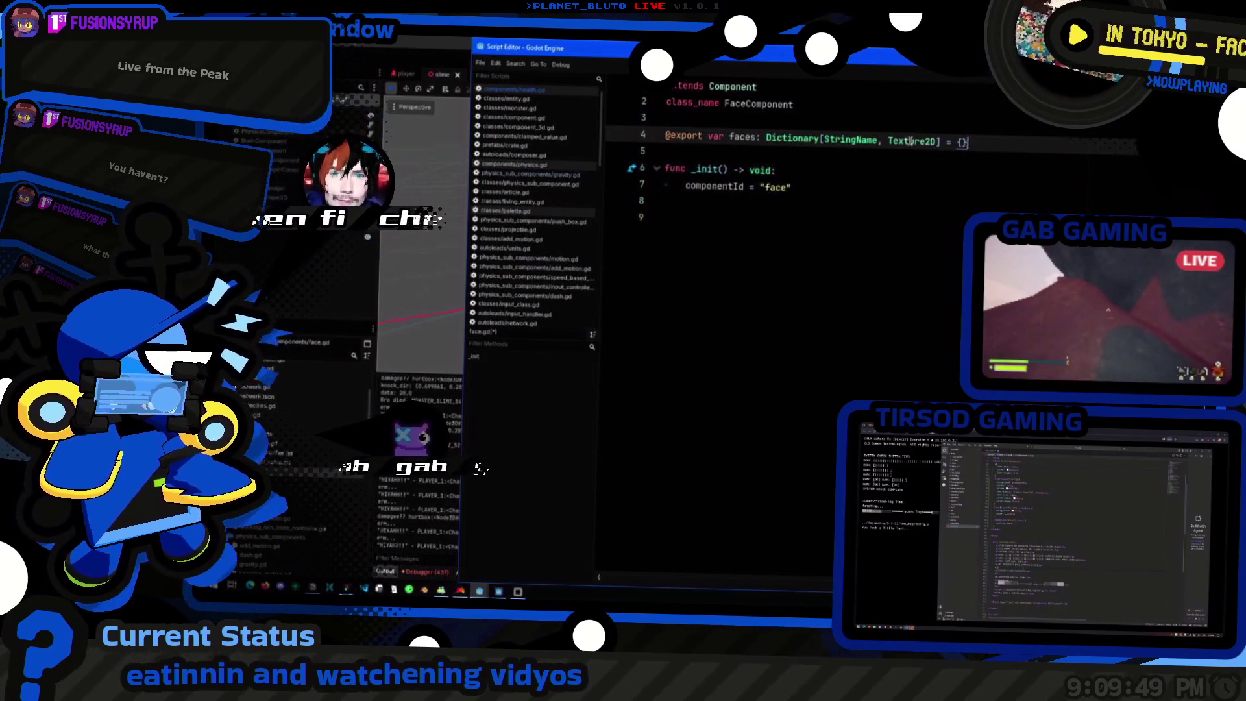
pyautogui.press('Down')
pyautogui.press('Down')
pyautogui.press('Down')
pyautogui.hotkey('alt', 'Tab')
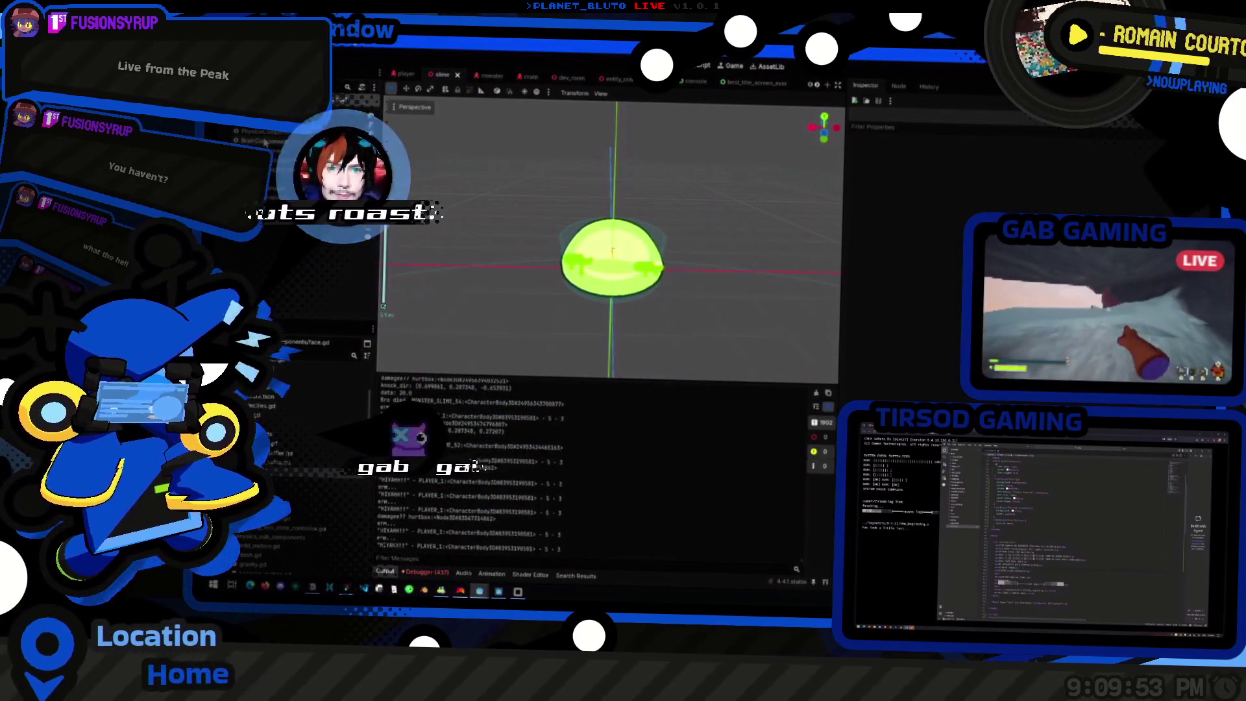
# Change componentId's value to the StringName literal &"face"
pyautogui.hotkey('alt', 'Tab')
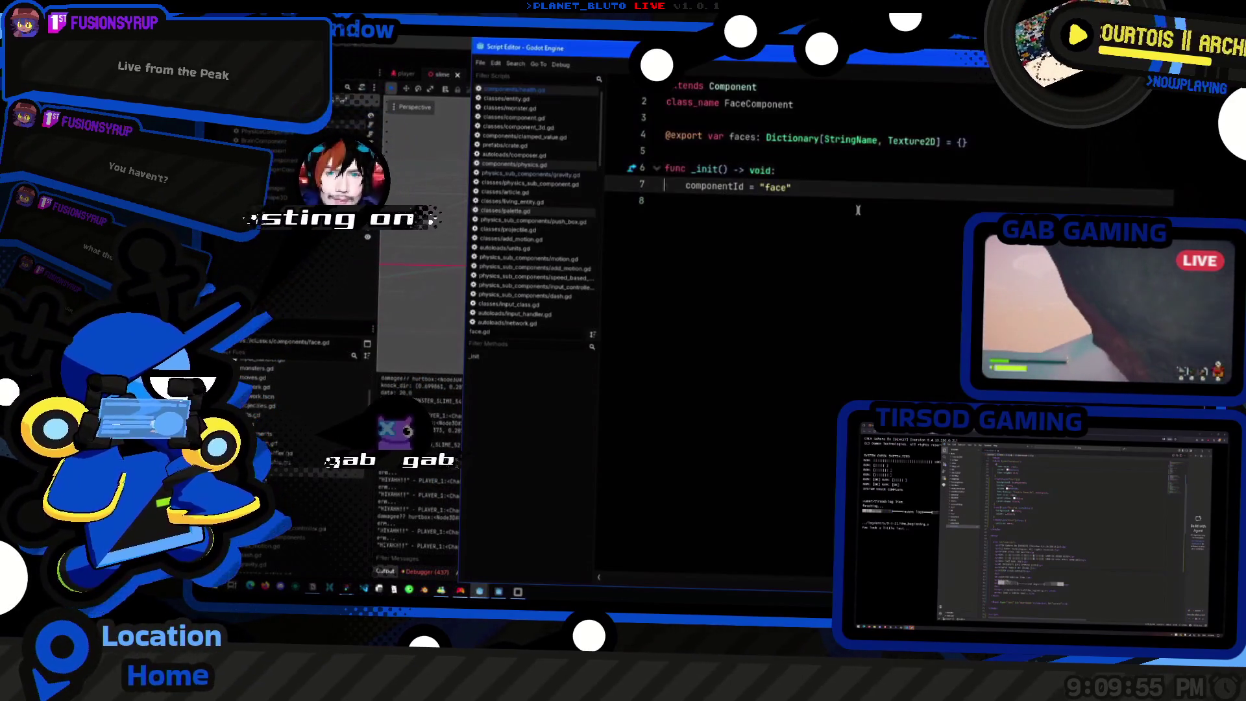
pyautogui.press('Left')
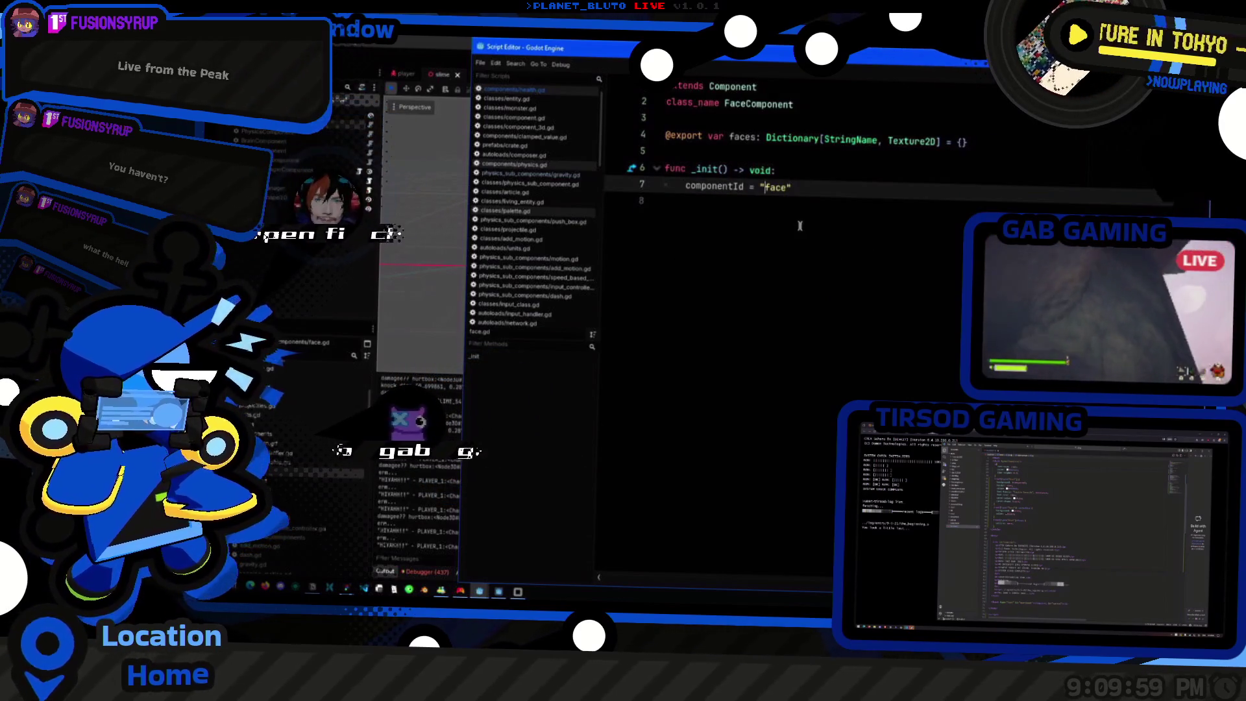
pyautogui.press('Left')
pyautogui.press('Left')
pyautogui.press('Left')
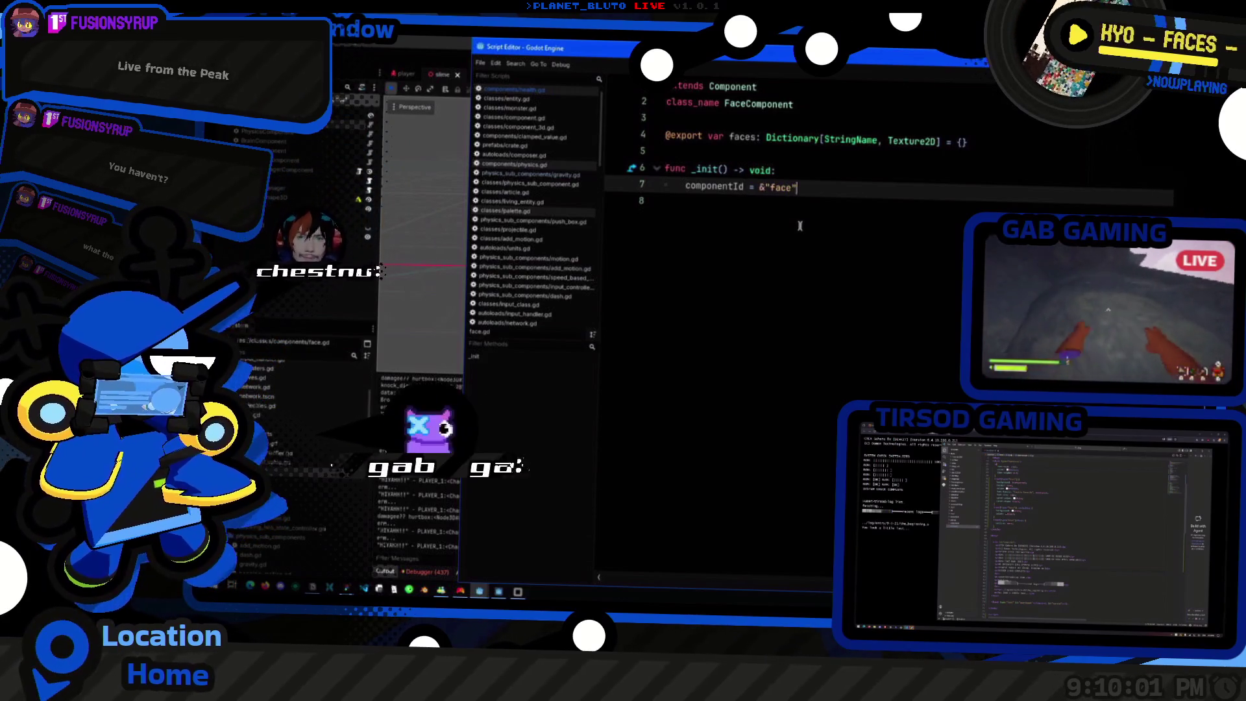
pyautogui.write('&')
pyautogui.press('Down')
# Start a new func declaration on line 9 of face.gd
pyautogui.click(262, 232)
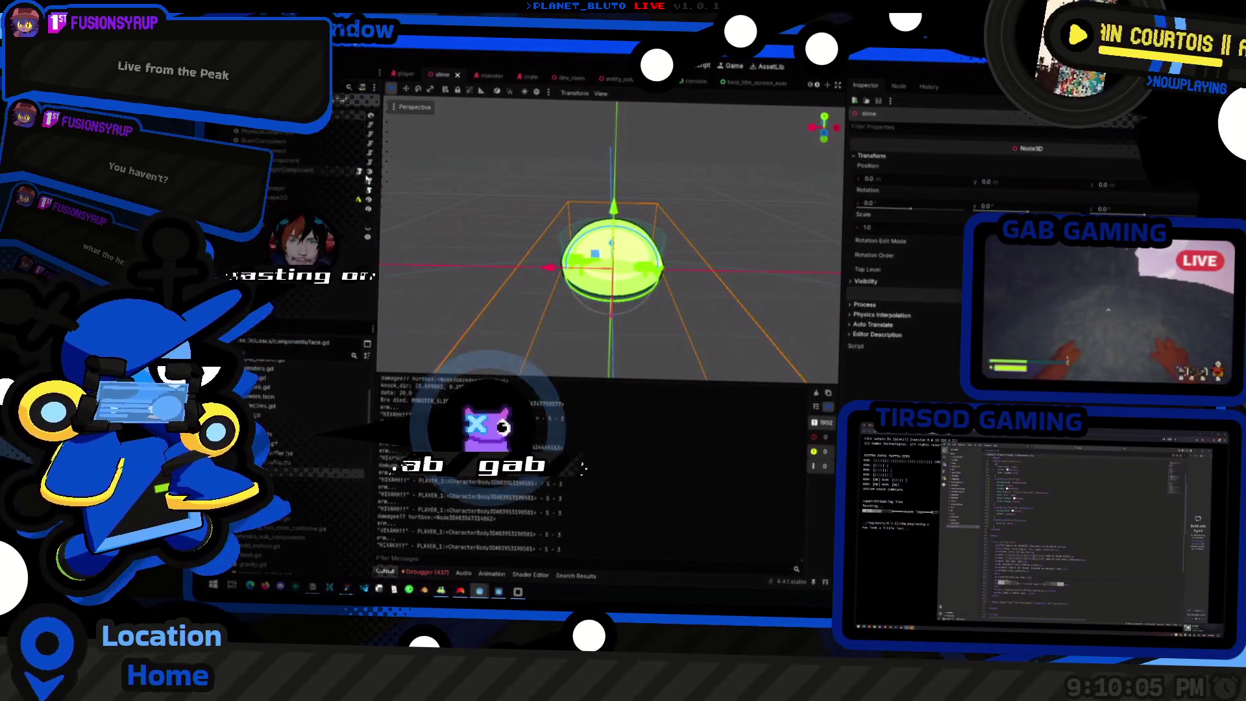
pyautogui.hotkey('alt', 'Tab')
pyautogui.click(905, 231)
pyautogui.write('func _')
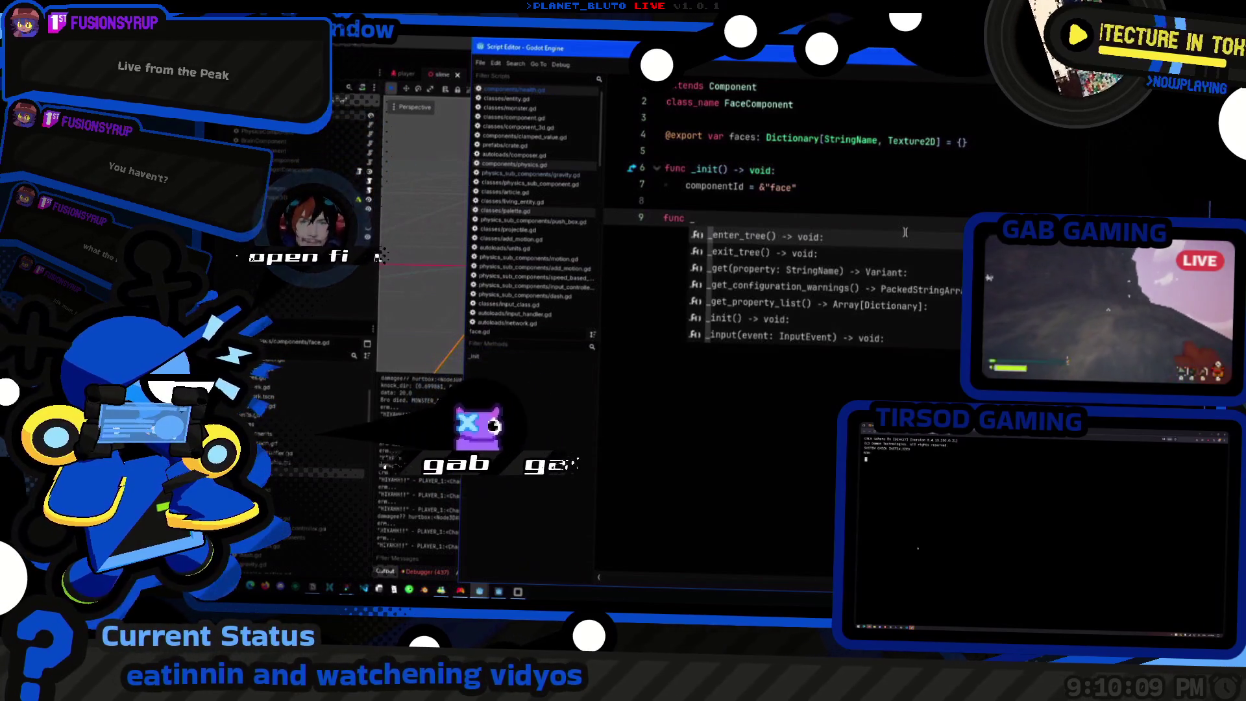
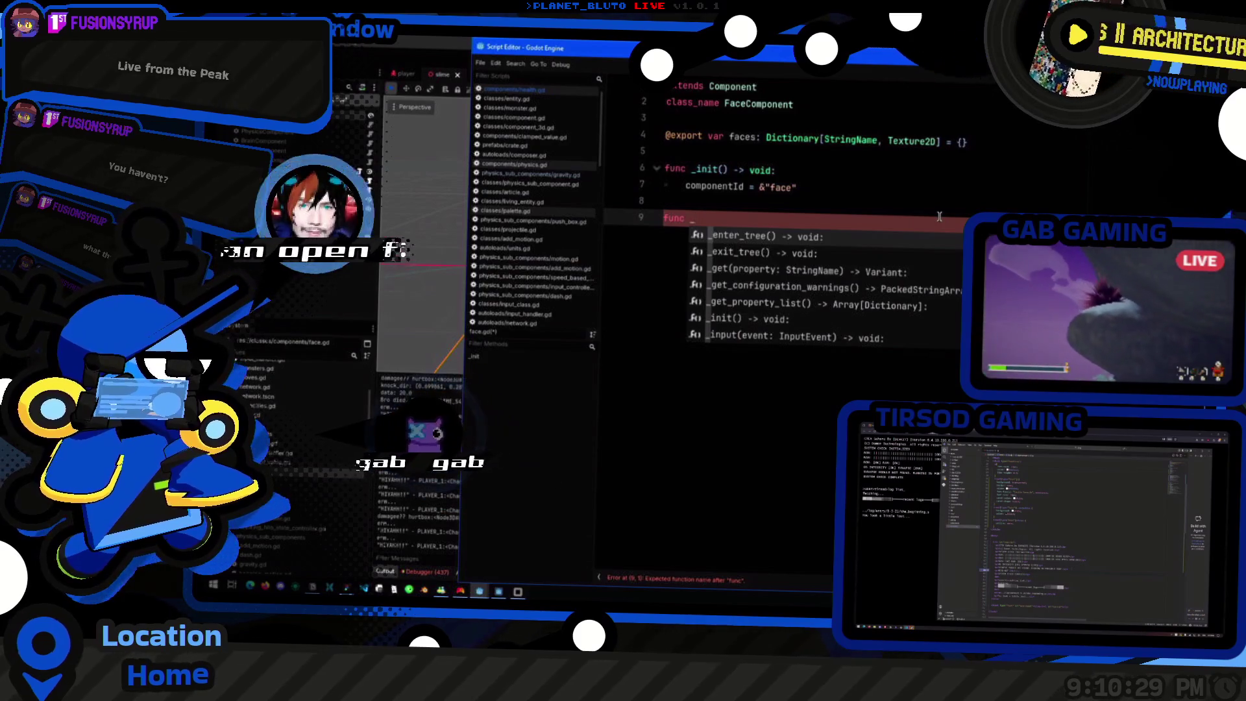
# Autocomplete a _process function stub in face.gd, then undo it
pyautogui.write('pro')
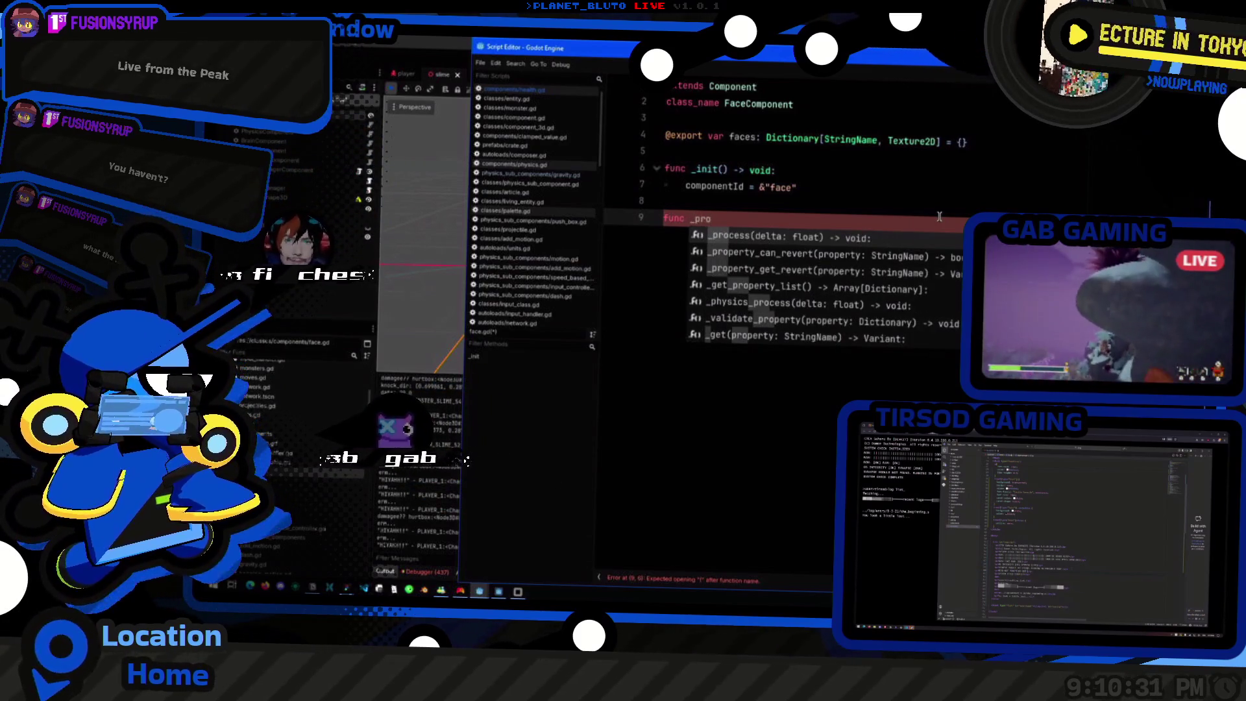
pyautogui.press('Return')
pyautogui.hotkey('ctrl', 'z')
pyautogui.hotkey('ctrl', 'z')
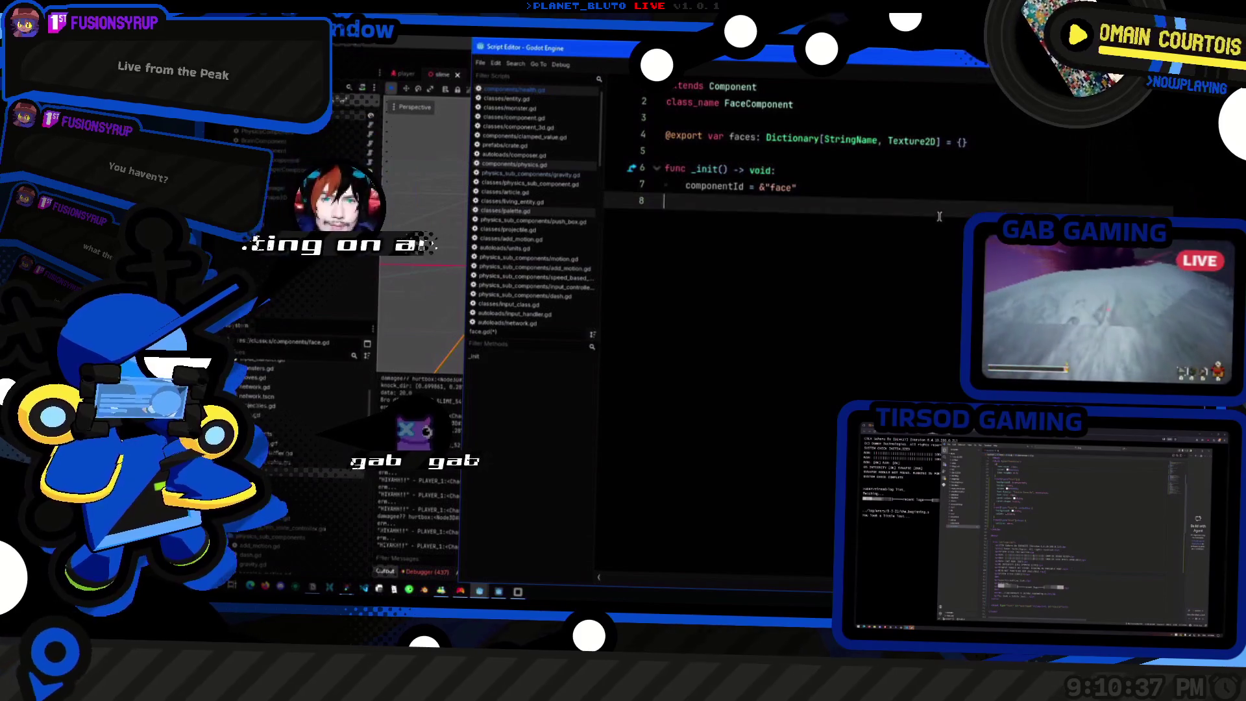
# Create a FaceComponent node in the slime scene by searching 'Face'
pyautogui.hotkey('alt', 'Tab')
pyautogui.hotkey('ctrl', 'a')
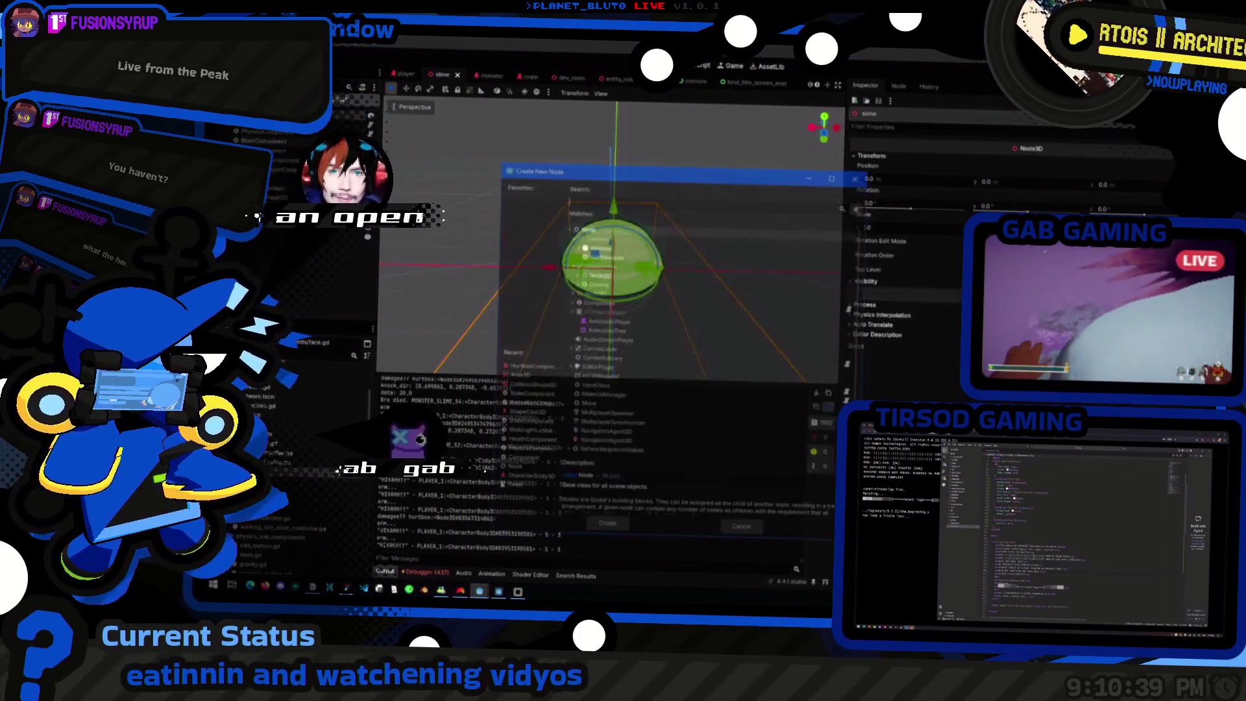
pyautogui.write('Face')
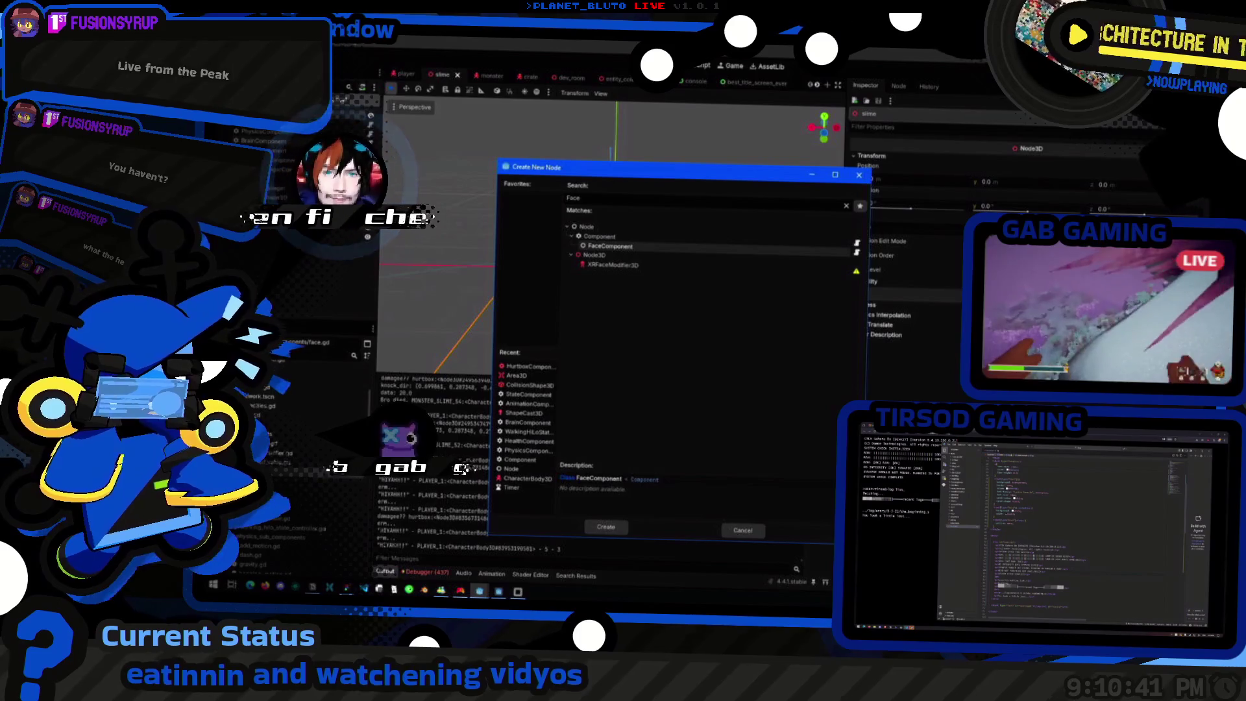
pyautogui.press('Return')
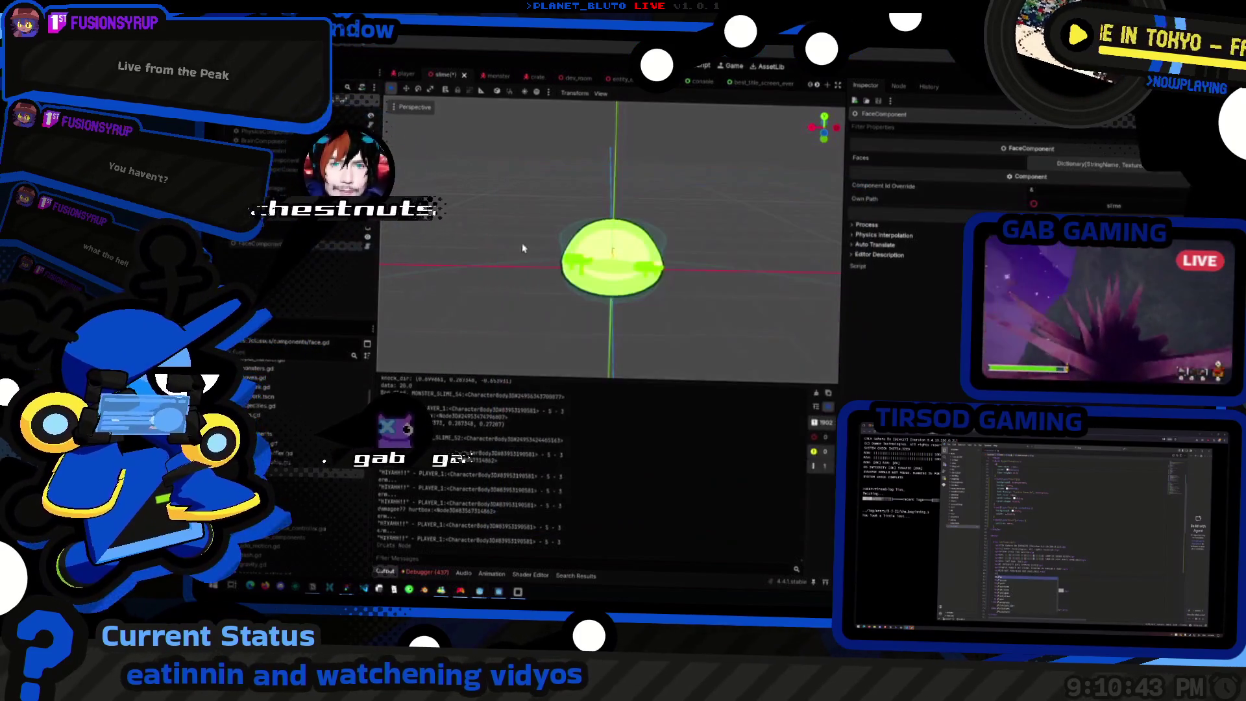
pyautogui.hotkey('alt', 'Tab')
pyautogui.click(799, 101)
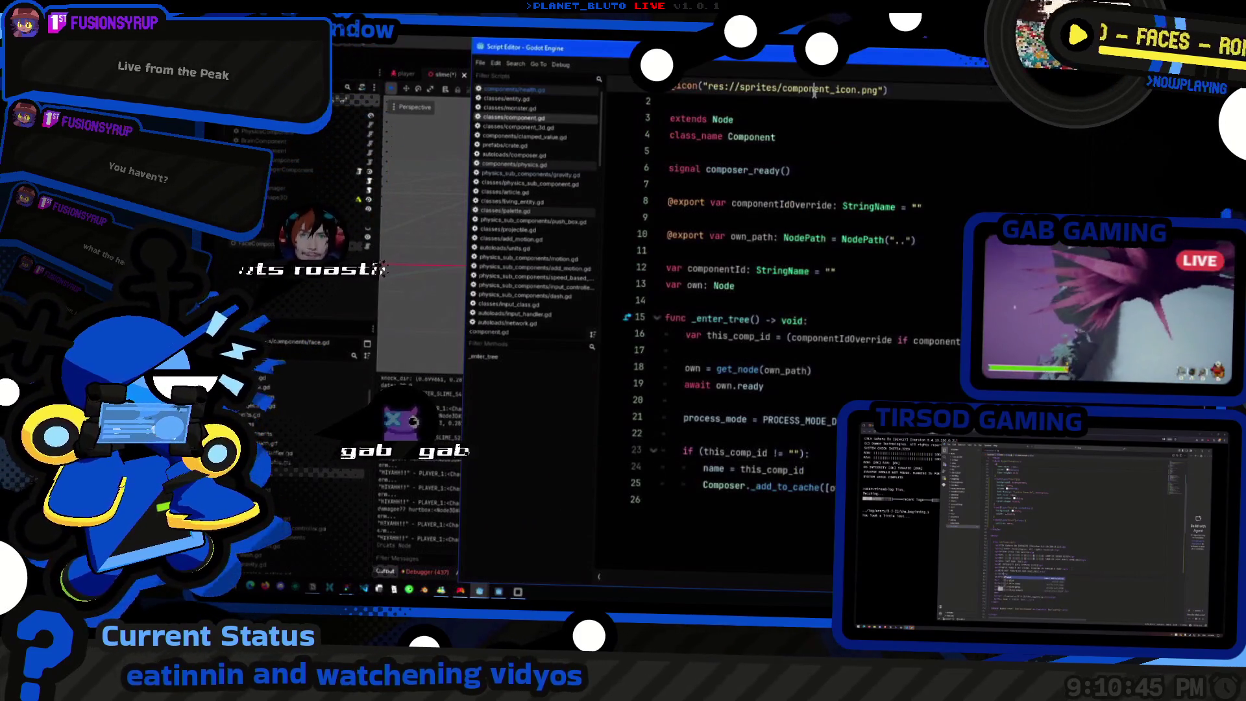
pyautogui.press('BackSpace')
pyautogui.press('Return')
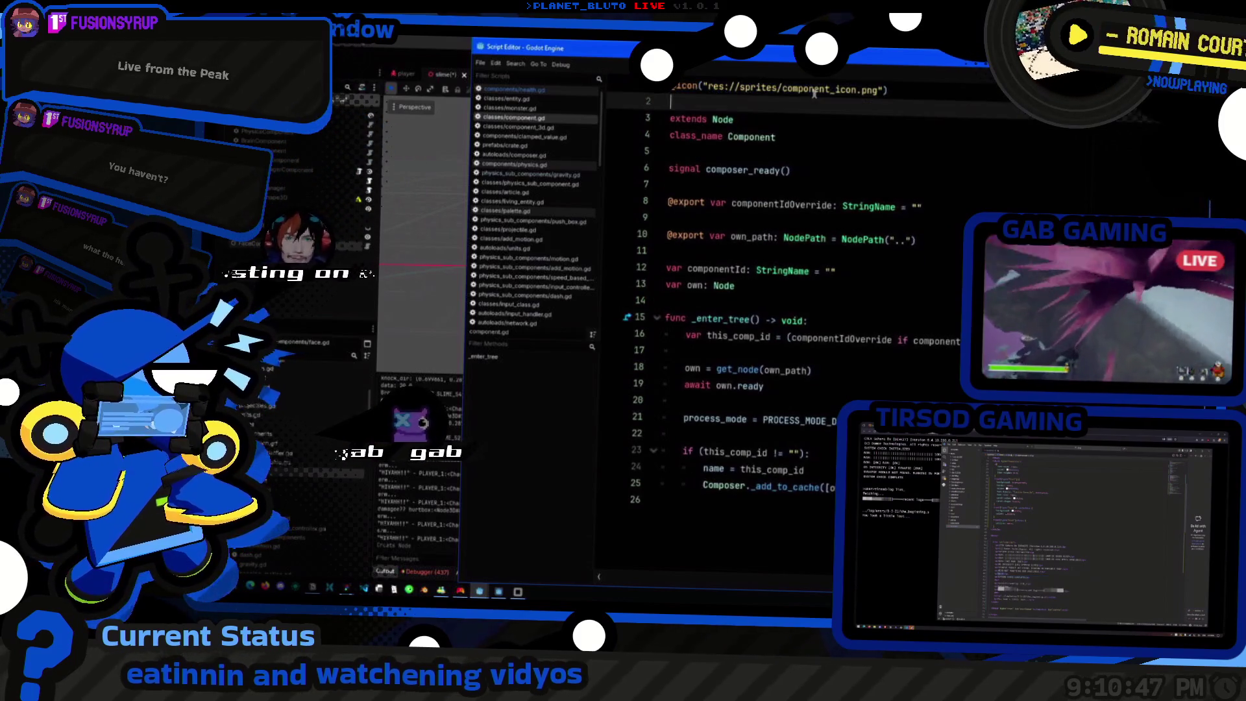
pyautogui.hotkey('alt', 'Left')
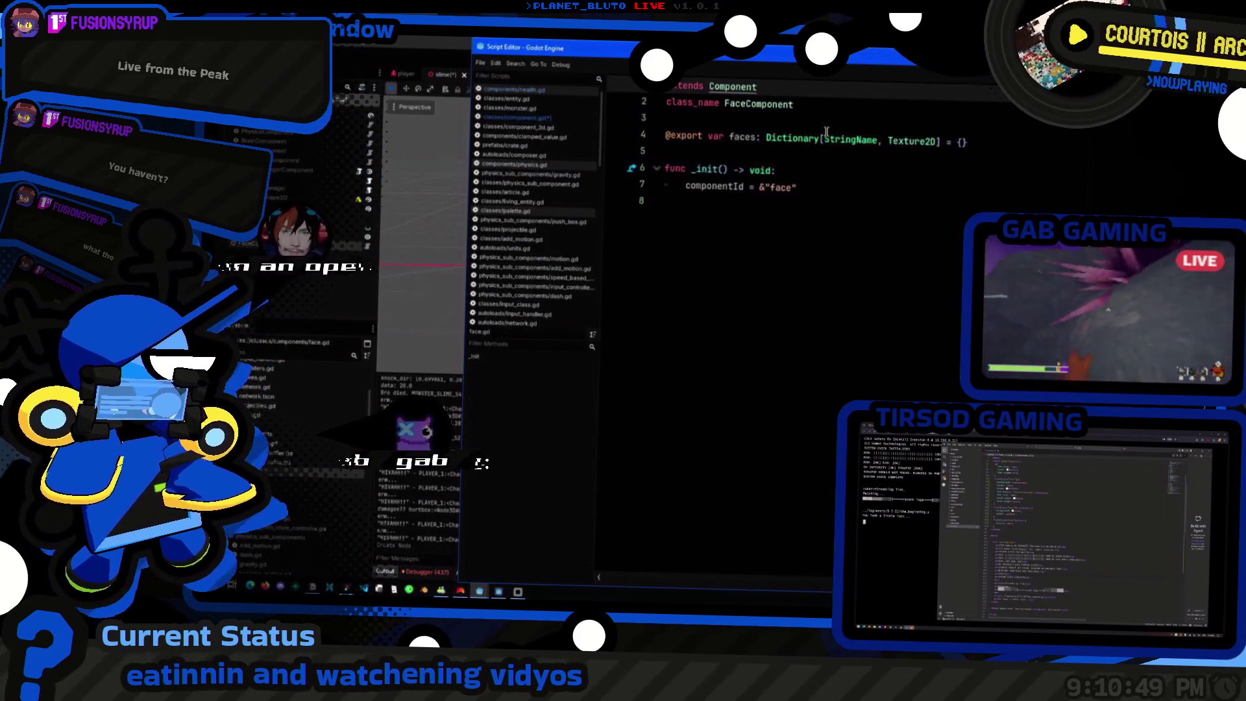
pyautogui.hotkey('ctrl', 'v')
pyautogui.click(335, 252)
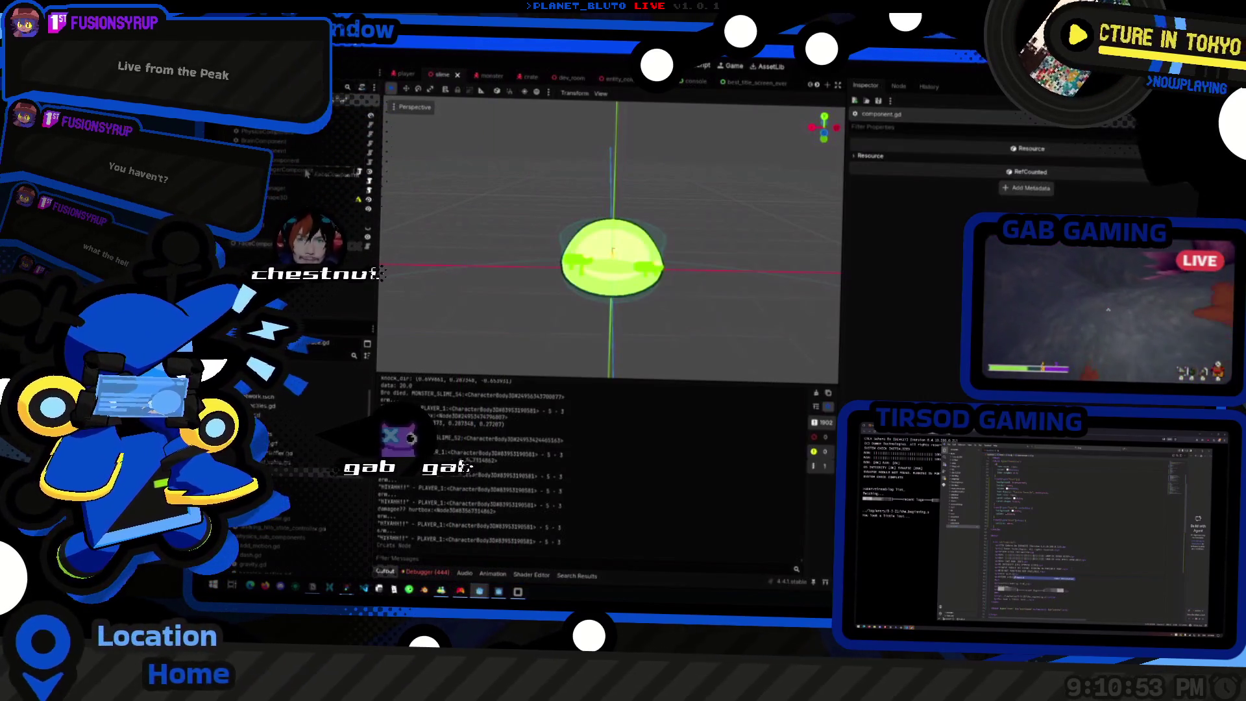
# Reparent FaceComponent and give a Faces entry the neutral slime face texture
pyautogui.moveTo(309, 171); pyautogui.dragTo(288, 174)
pyautogui.click(1065, 164)
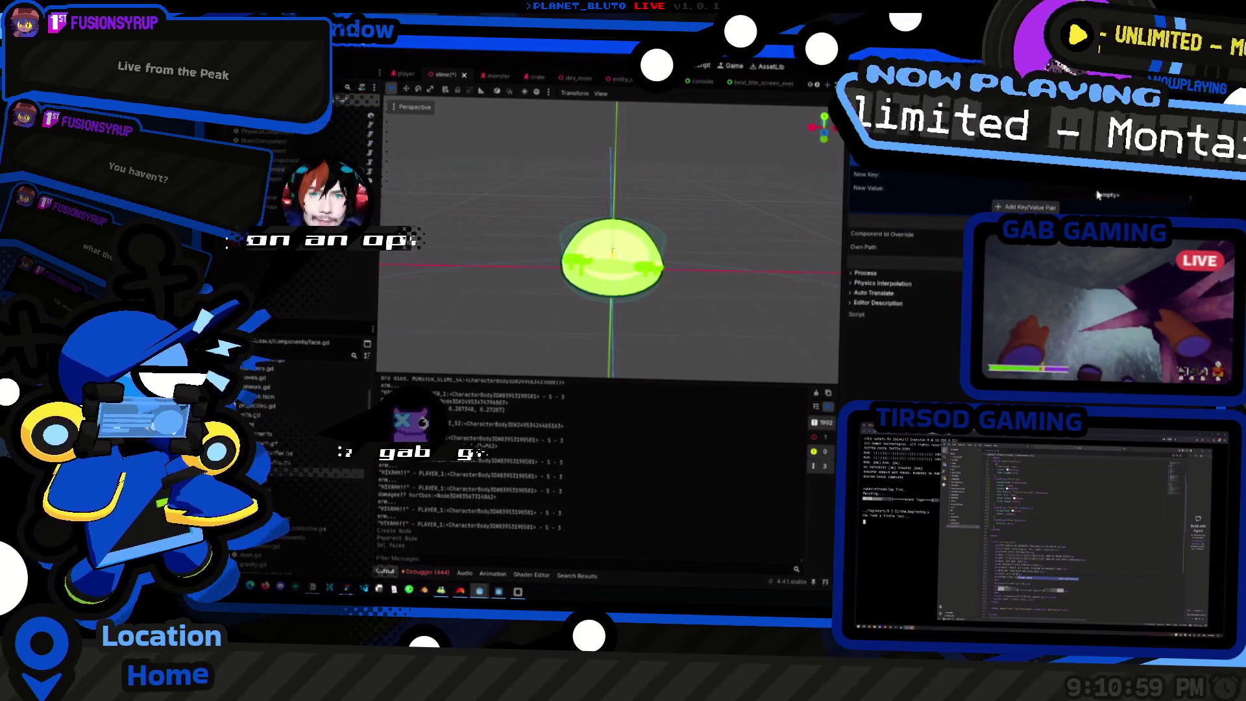
pyautogui.click(1097, 194)
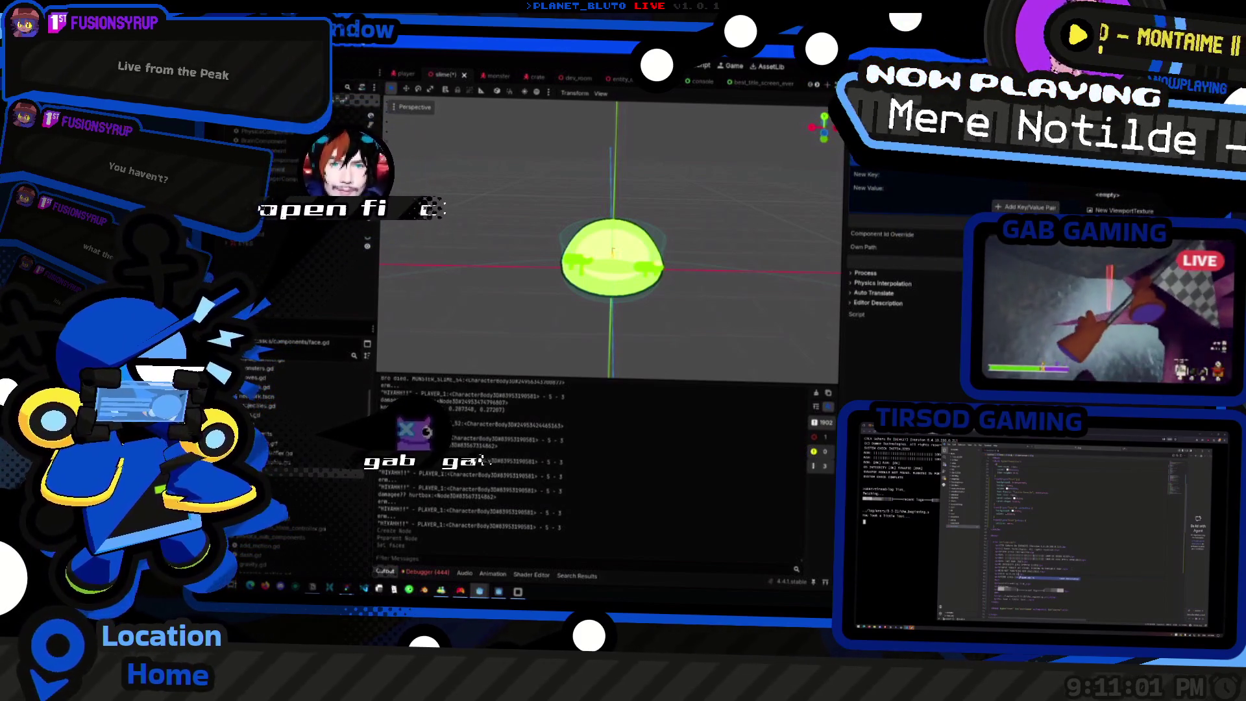
pyautogui.click(1110, 225)
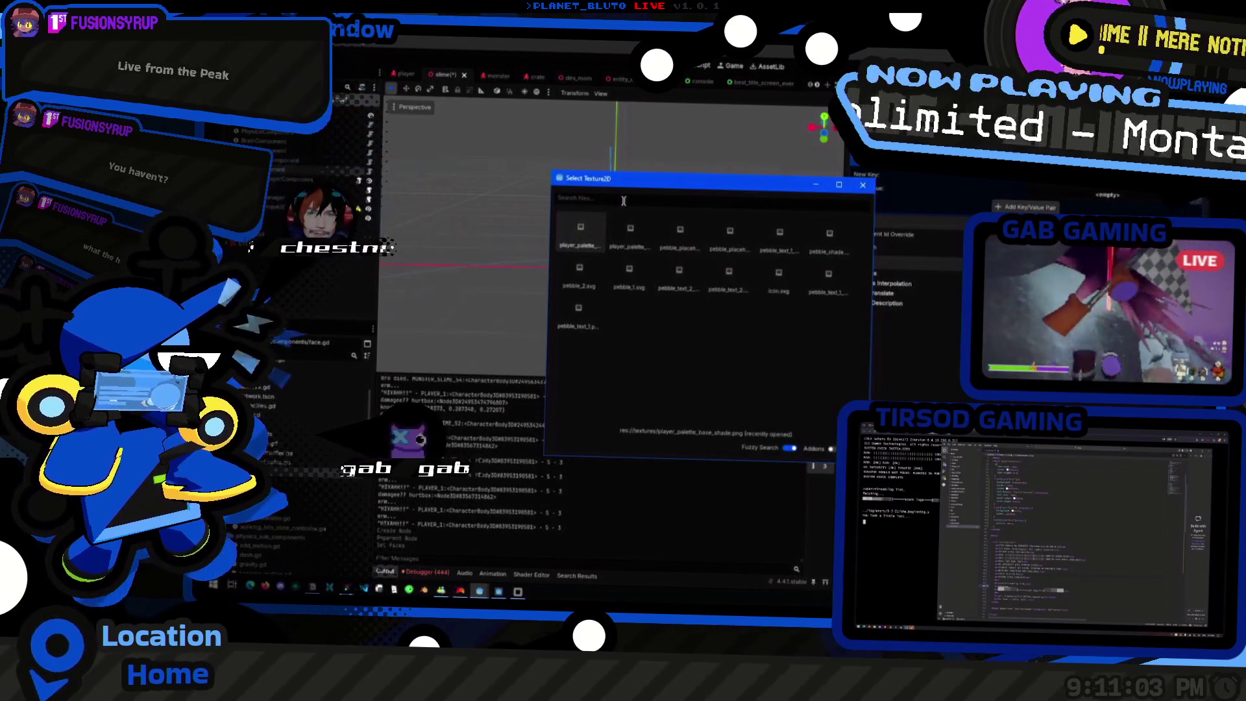
pyautogui.write('slime')
pyautogui.doubleClick(680, 230)
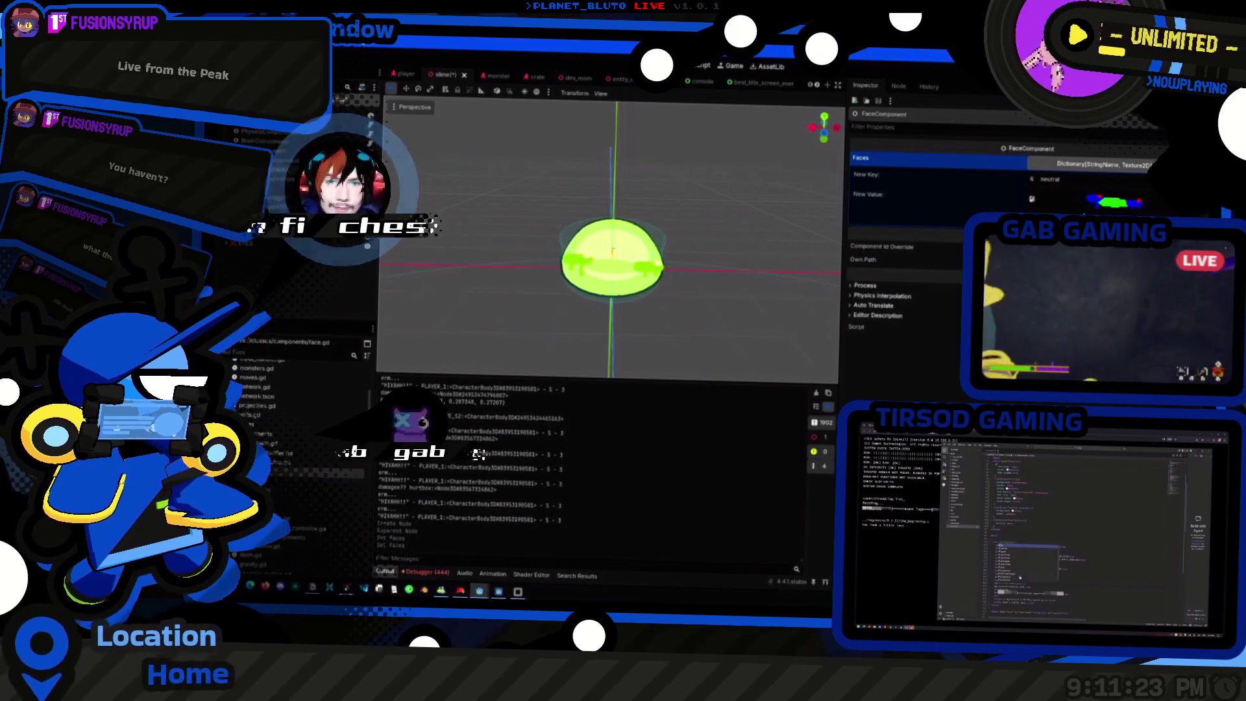
pyautogui.hotkey('alt', 'Tab')
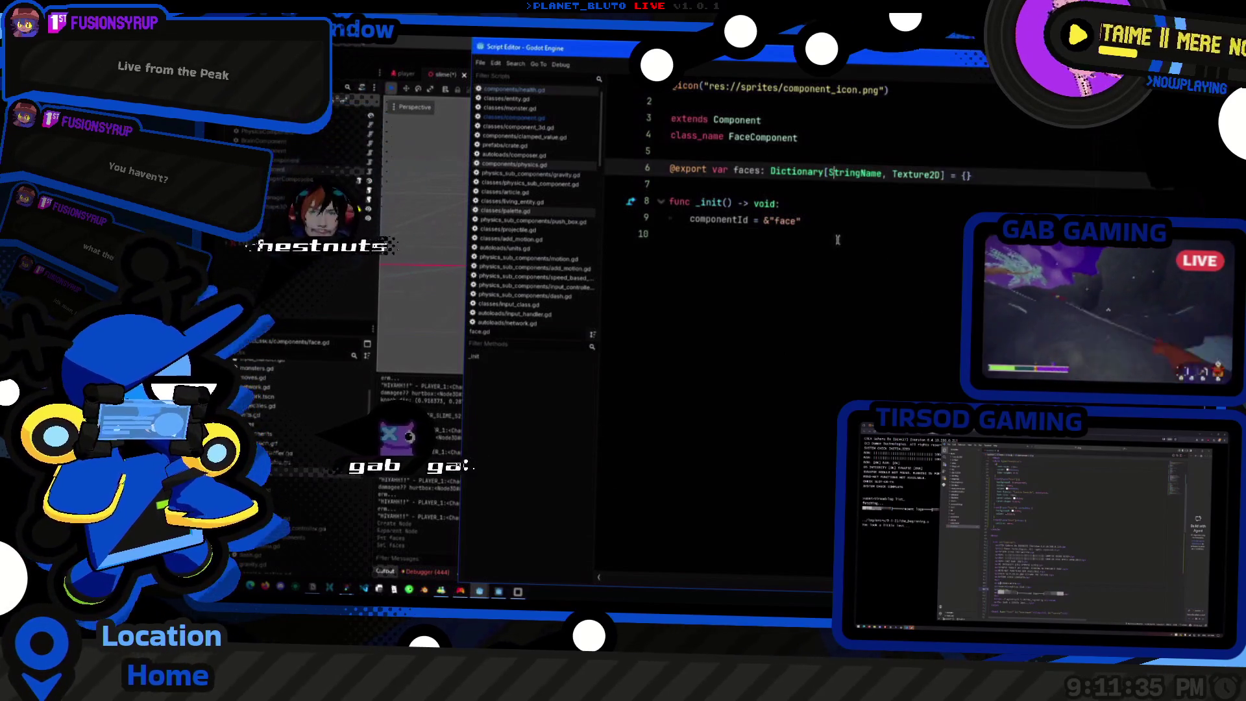
# Add a 'mad' Faces entry using the mad slime face texture
pyautogui.click(1068, 185)
pyautogui.click(1055, 216)
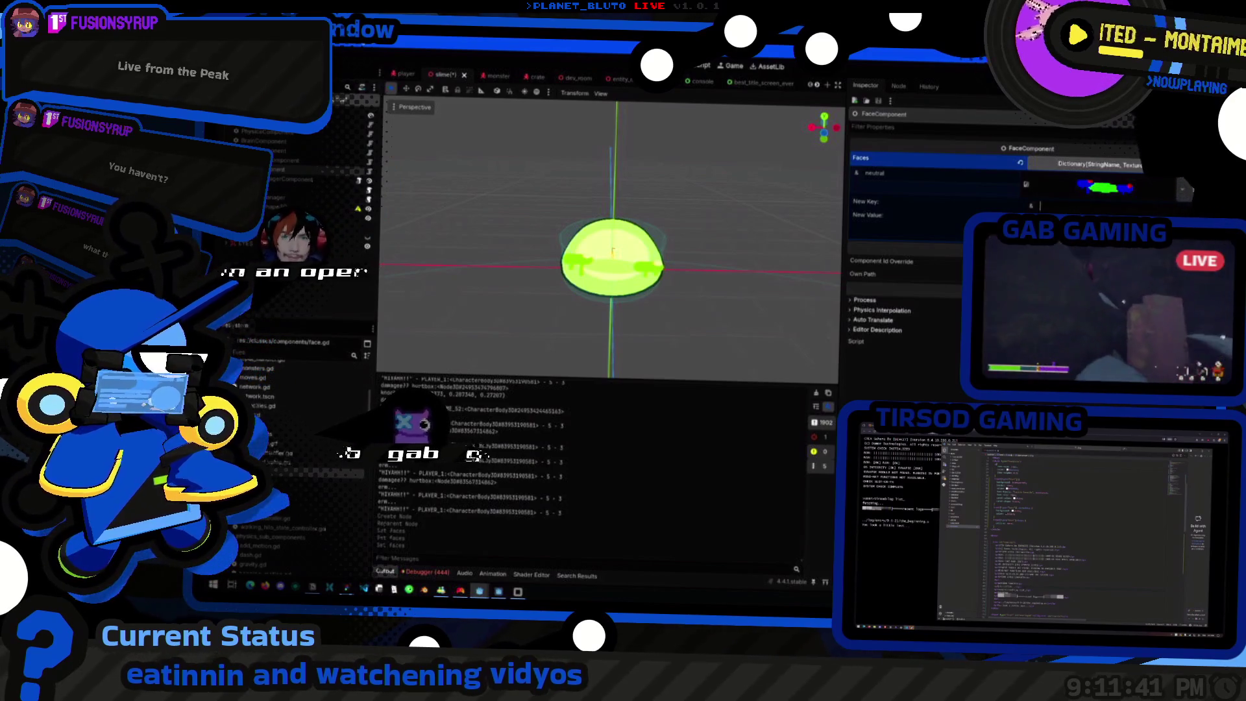
pyautogui.write('mad')
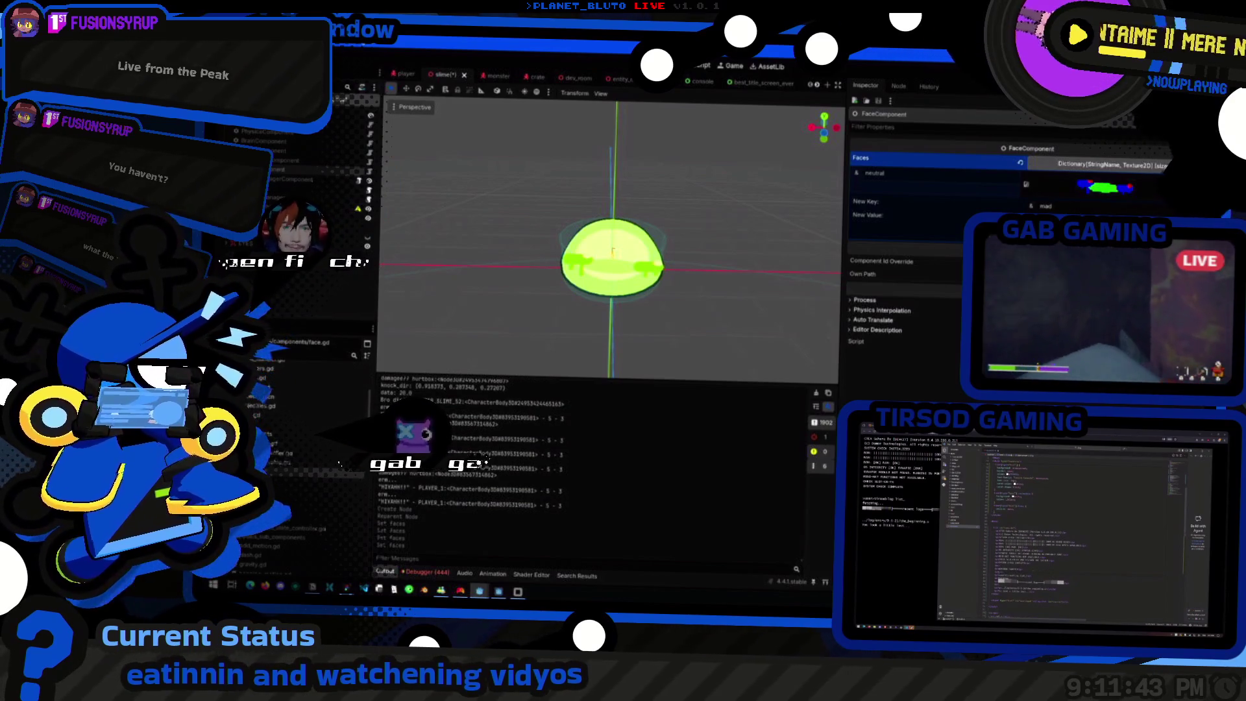
pyautogui.click(1071, 215)
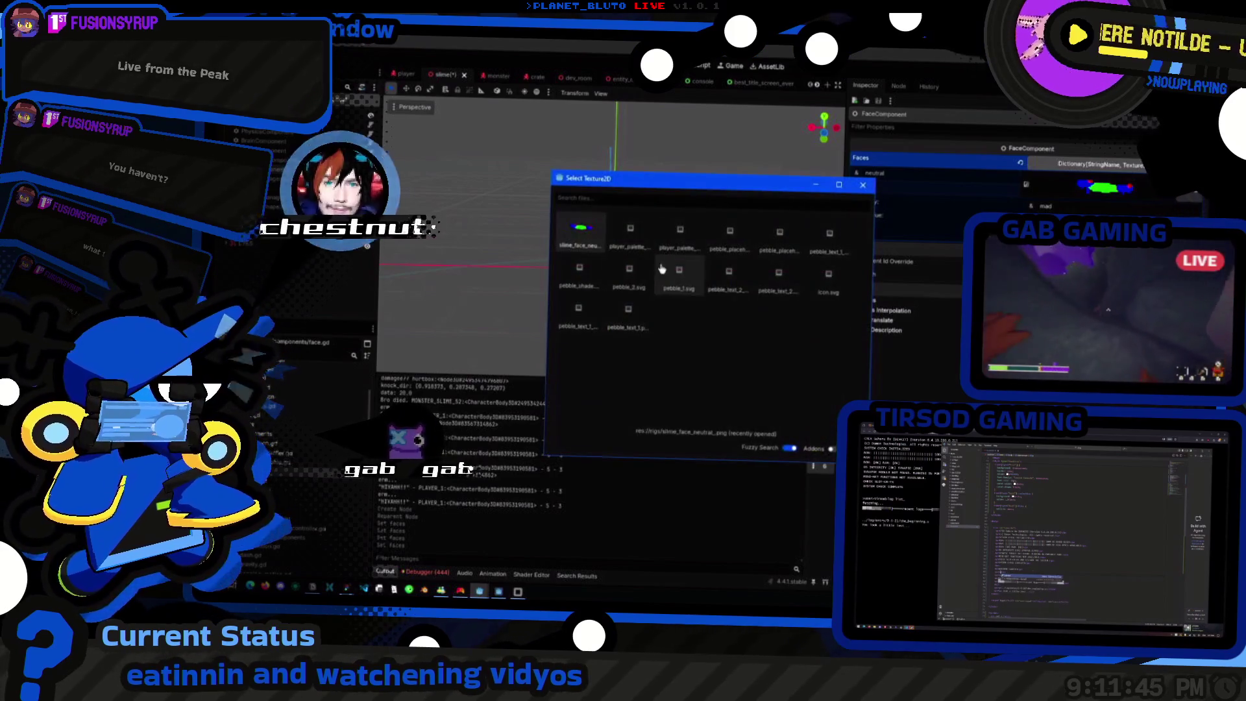
pyautogui.write('slime')
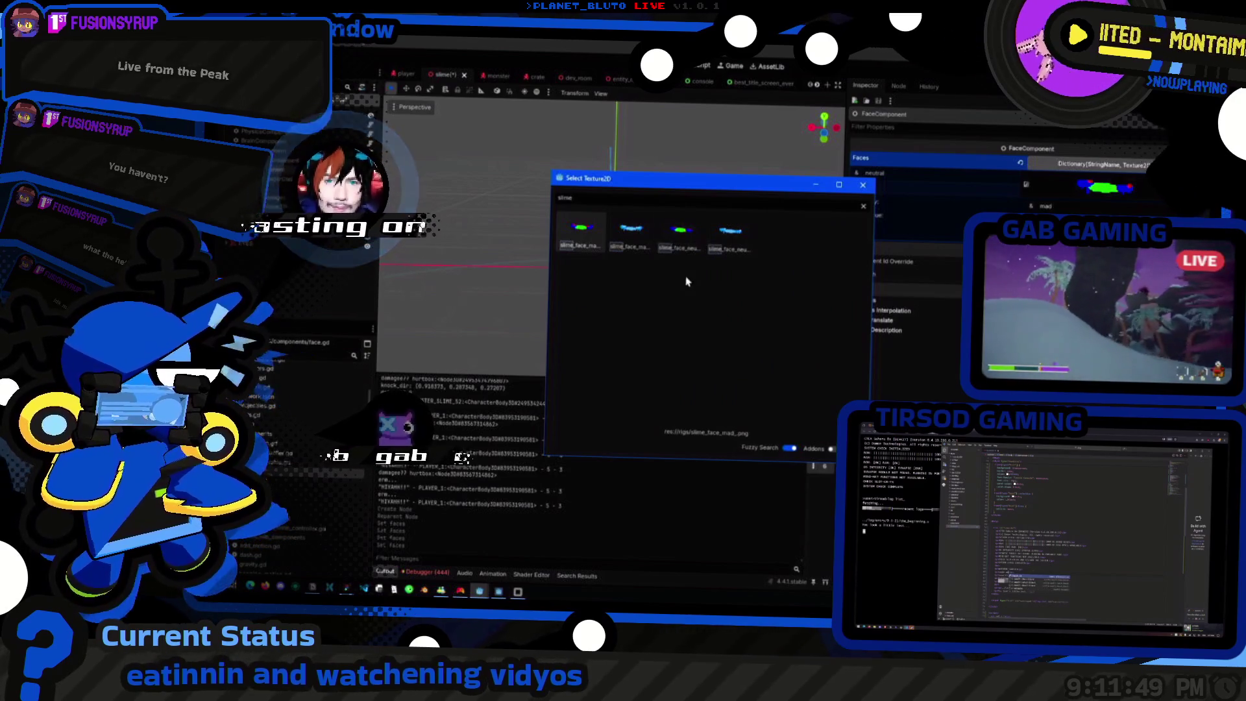
pyautogui.doubleClick(584, 245)
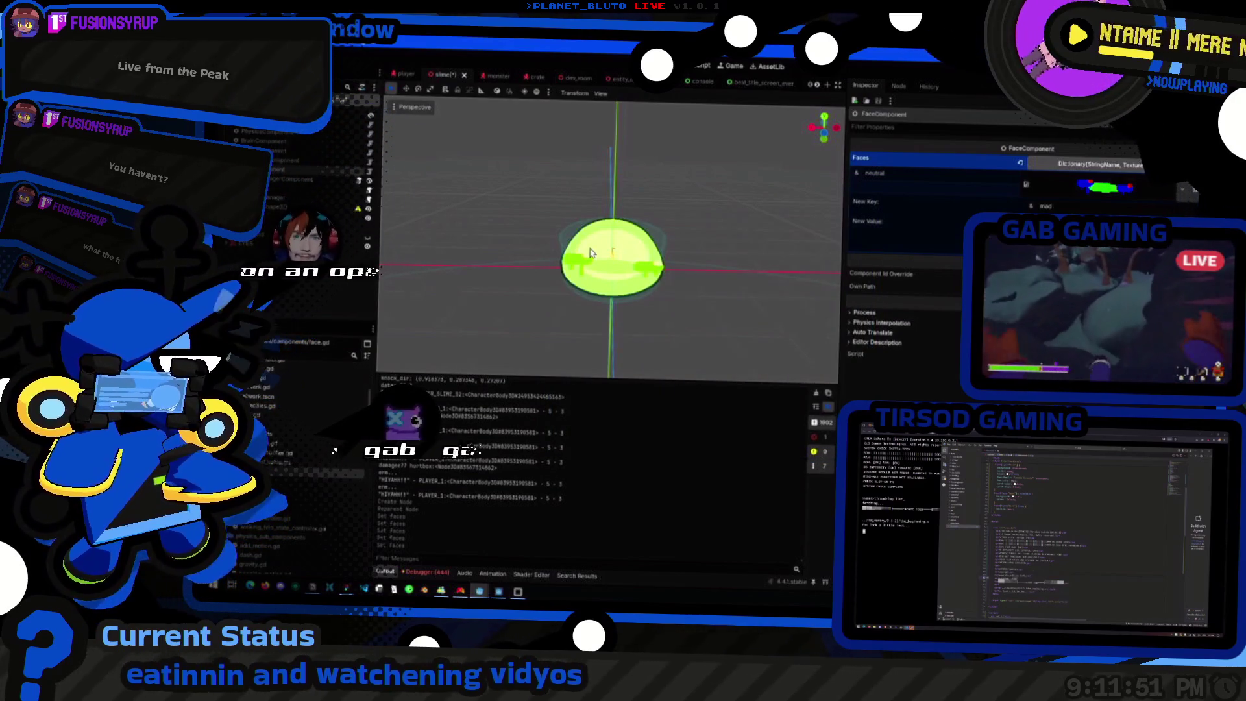
pyautogui.click(1013, 241)
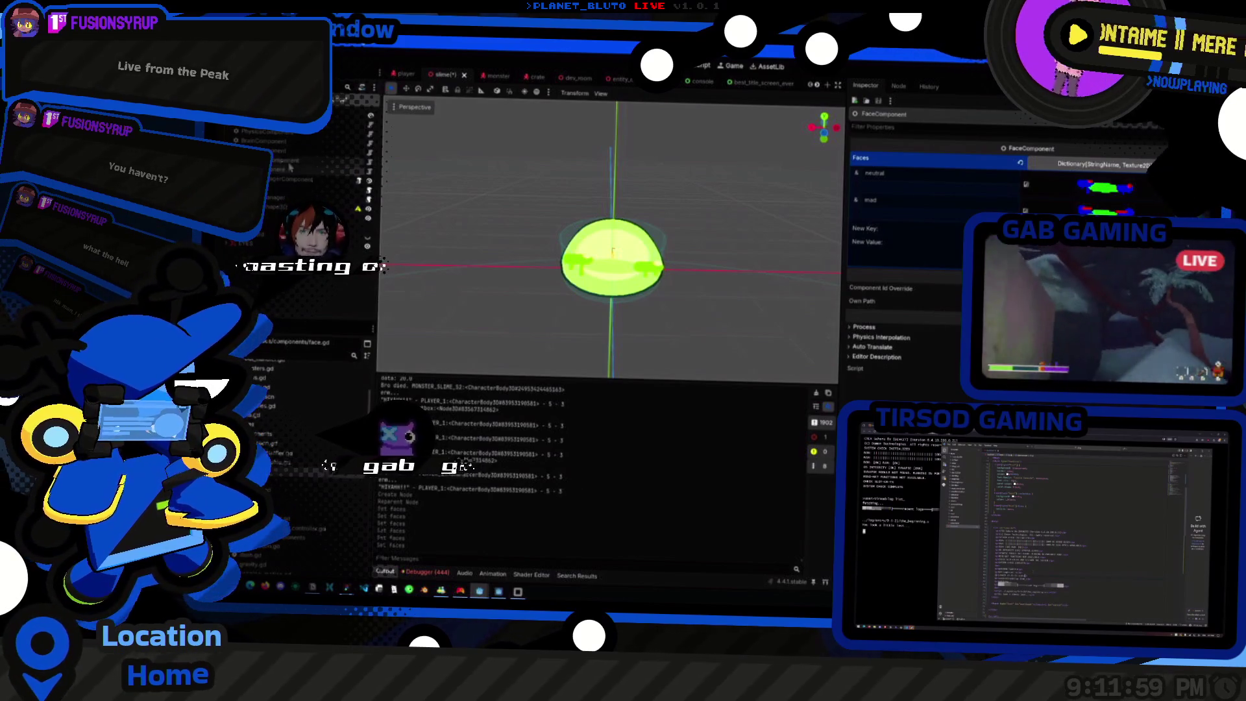
# Begin a 'var current_face' declaration below faces in face.gd
pyautogui.hotkey('ctrl', 'F3')
pyautogui.click(750, 198)
pyautogui.write('var current_face')
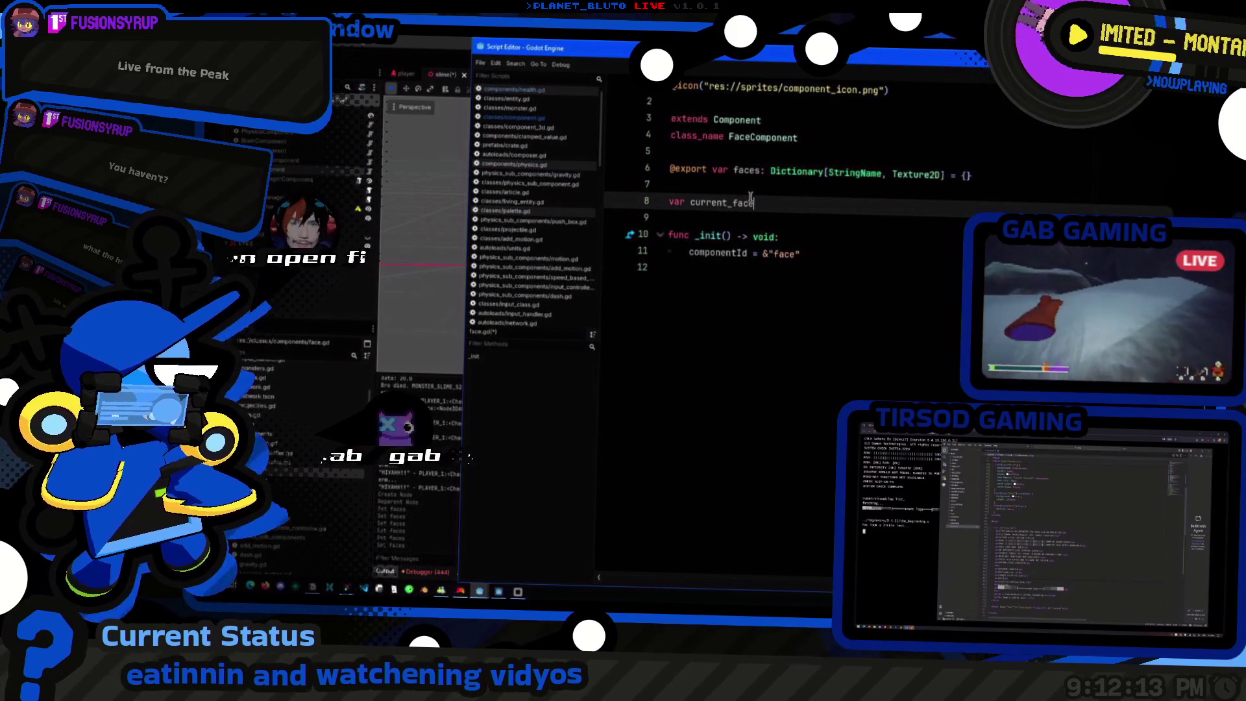
# Type the current_face variable as Texture2D
pyautogui.press('BackSpace')
pyautogui.press('BackSpace')
pyautogui.press('BackSpace')
pyautogui.write(': T')
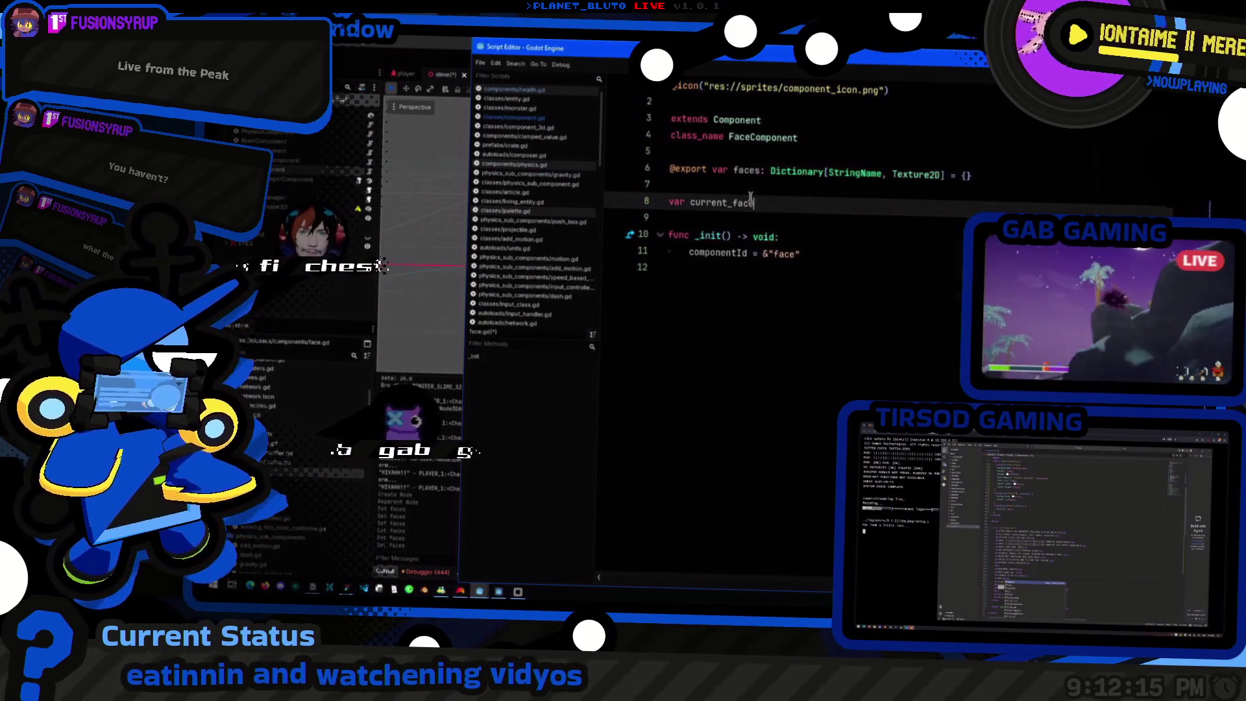
pyautogui.write('exture2')
pyautogui.press('BackSpace')
pyautogui.press('BackSpace')
pyautogui.write('D')
# Add a _ready function calling super() after _init, then select its header line
pyautogui.press('Down')
pyautogui.press('Down')
pyautogui.press('Down')
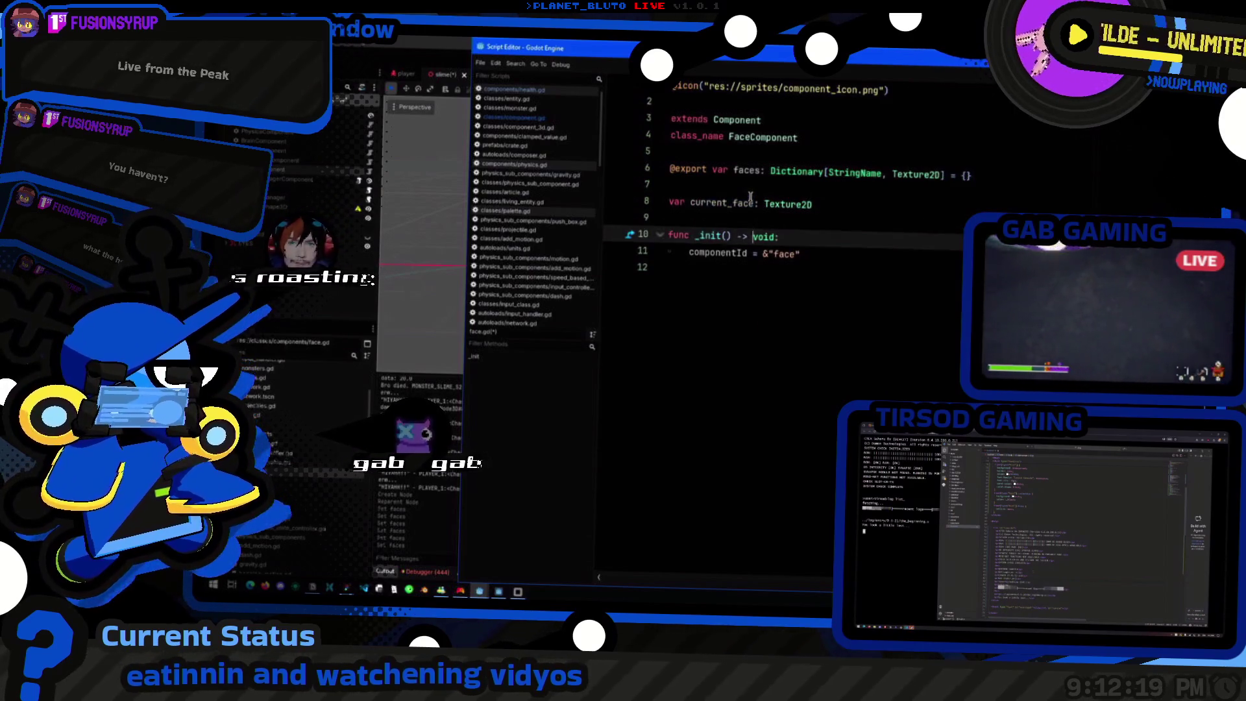
pyautogui.press('Return')
pyautogui.write('func _re')
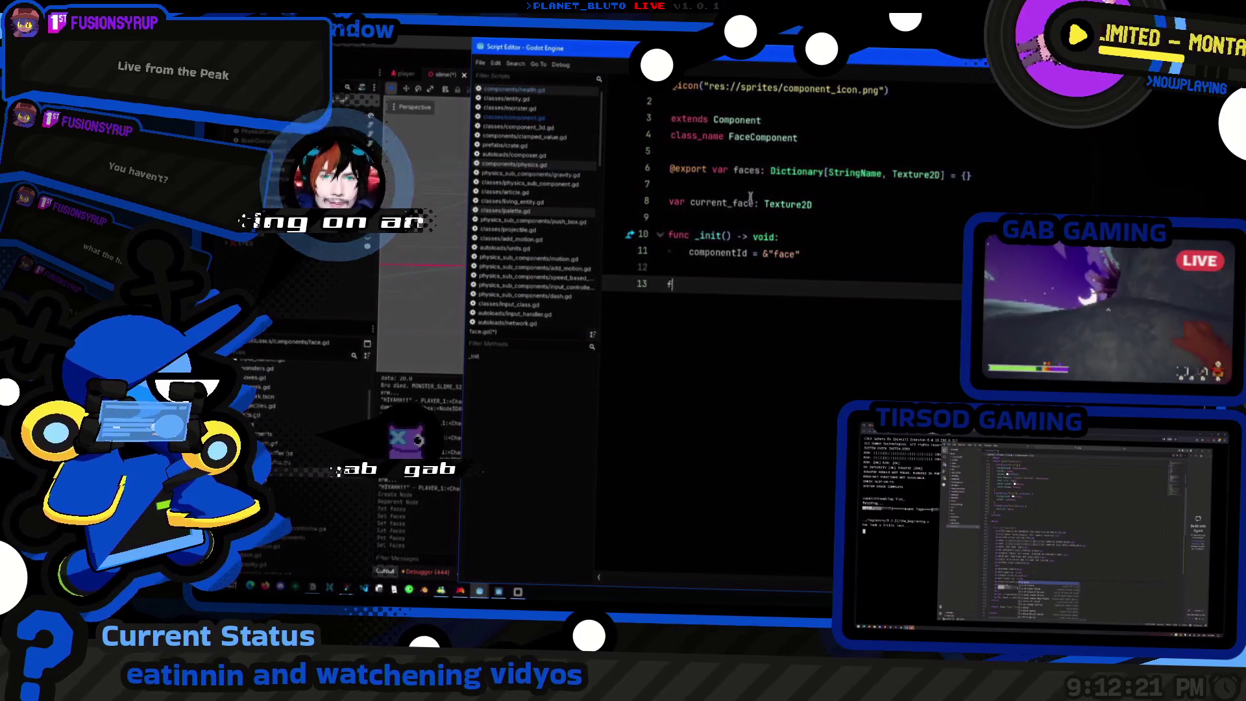
pyautogui.press('Return')
pyautogui.press('Return')
pyautogui.write('super()')
pyautogui.press('Home')
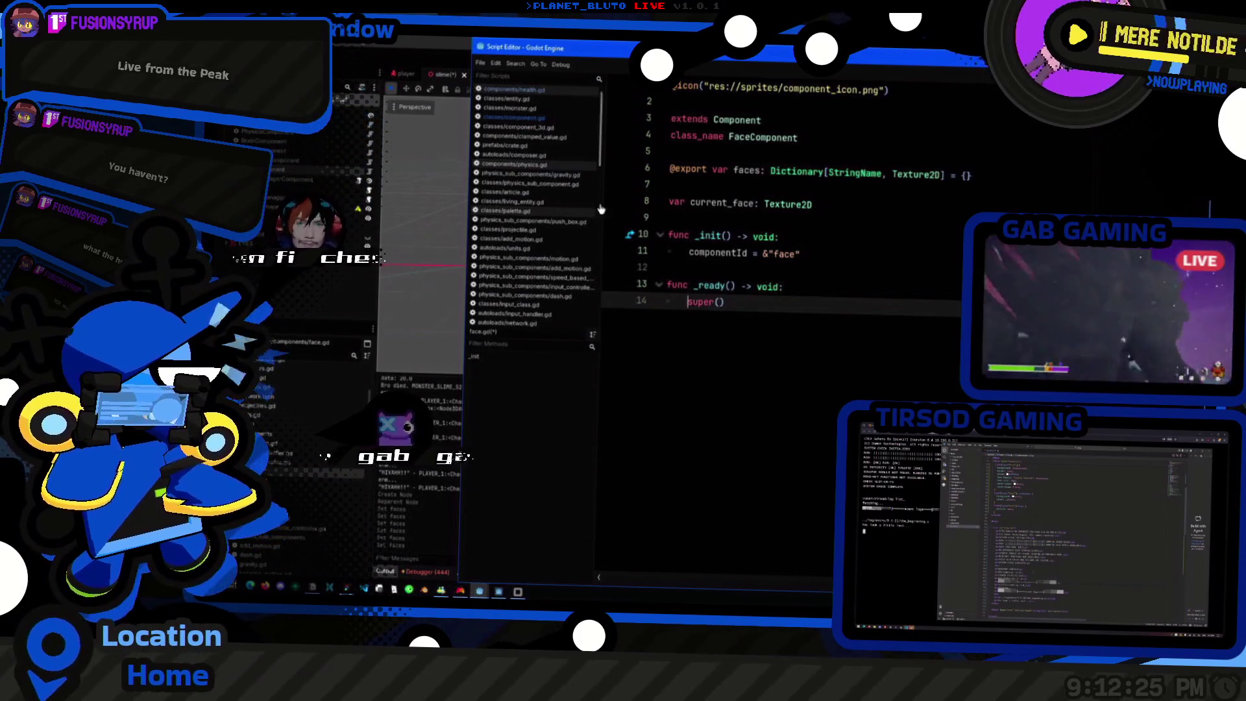
pyautogui.hotkey('alt', 'Left')
pyautogui.hotkey('alt', 'Left')
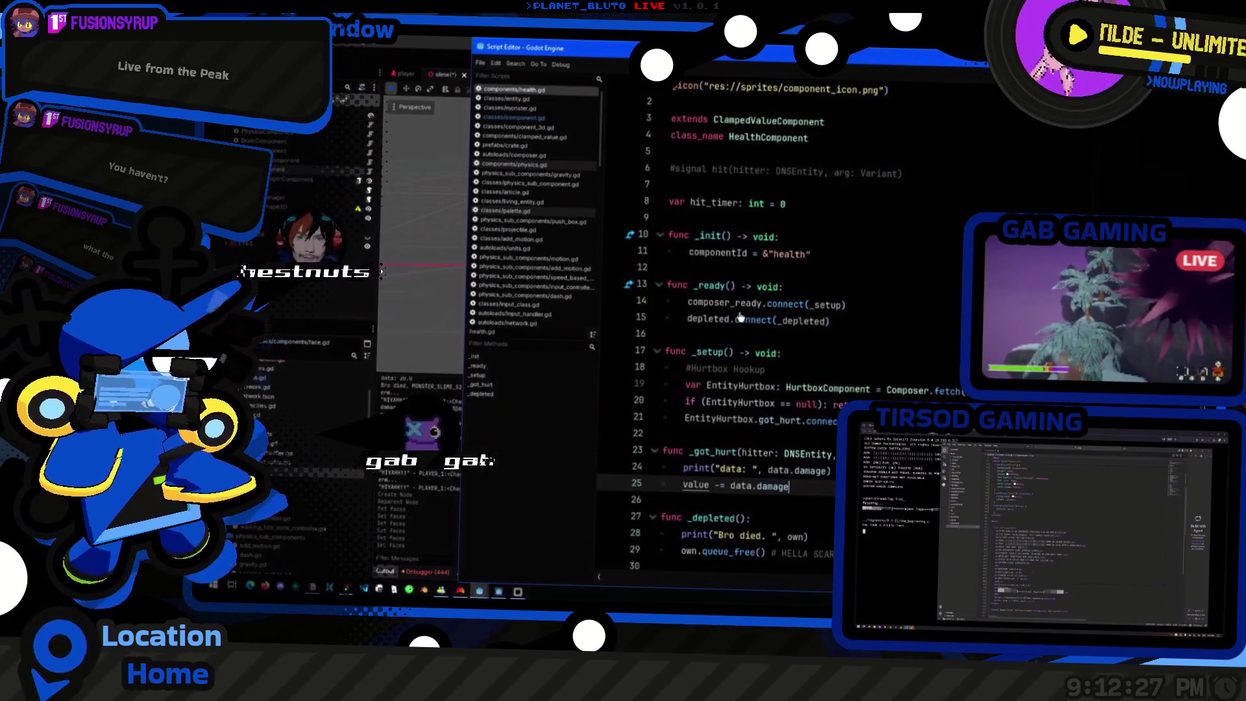
pyautogui.hotkey('alt', 'Left')
pyautogui.hotkey('alt', 'Left')
pyautogui.hotkey('alt', 'Left')
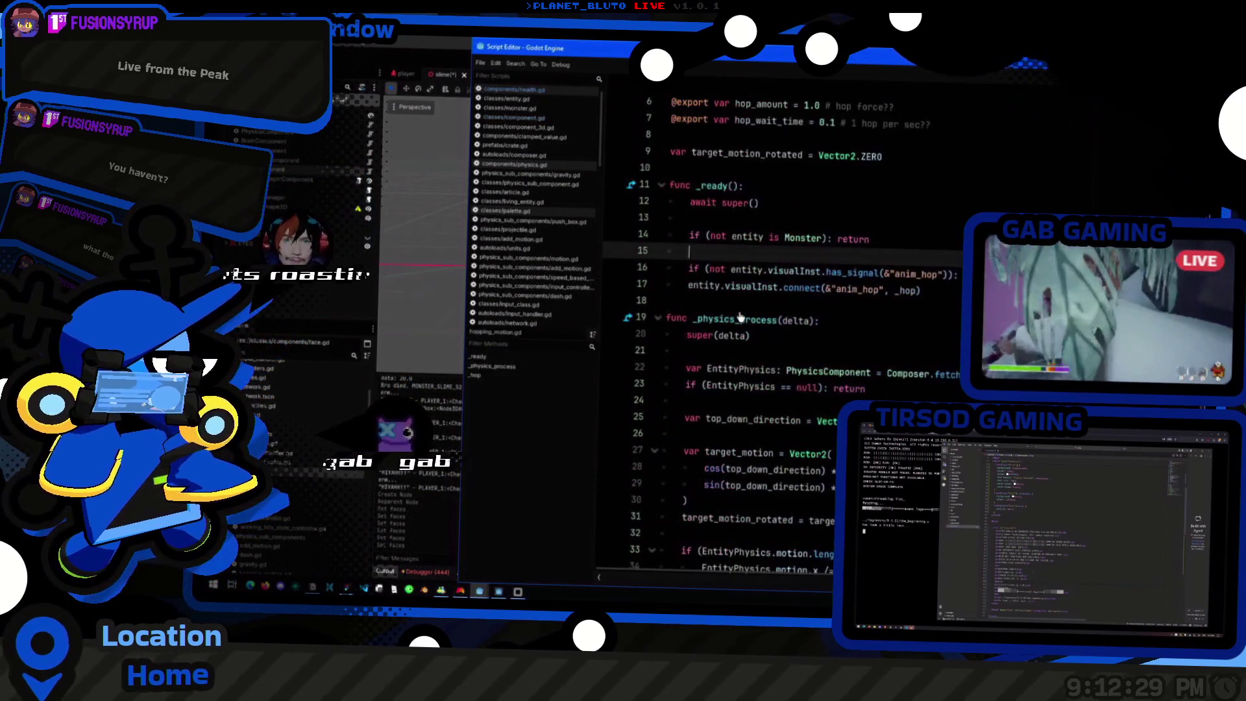
pyautogui.hotkey('alt', 'Right')
pyautogui.hotkey('alt', 'Right')
pyautogui.hotkey('alt', 'Right')
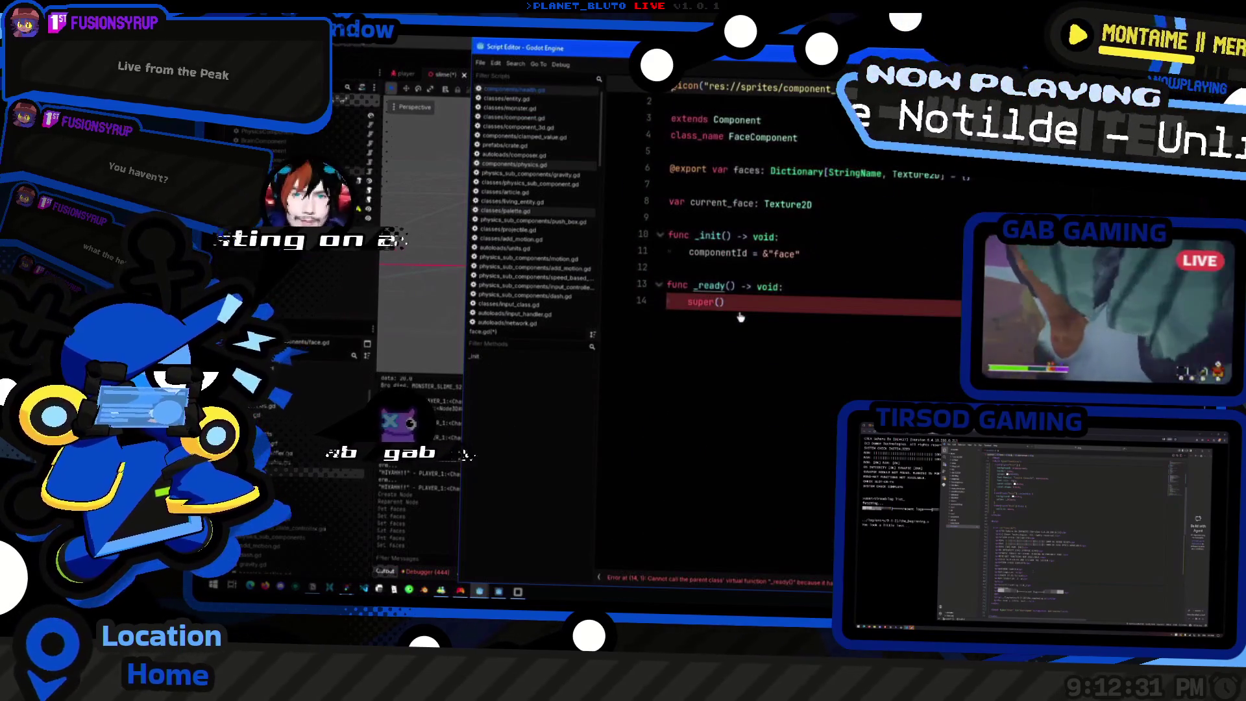
pyautogui.tripleClick(730, 289)
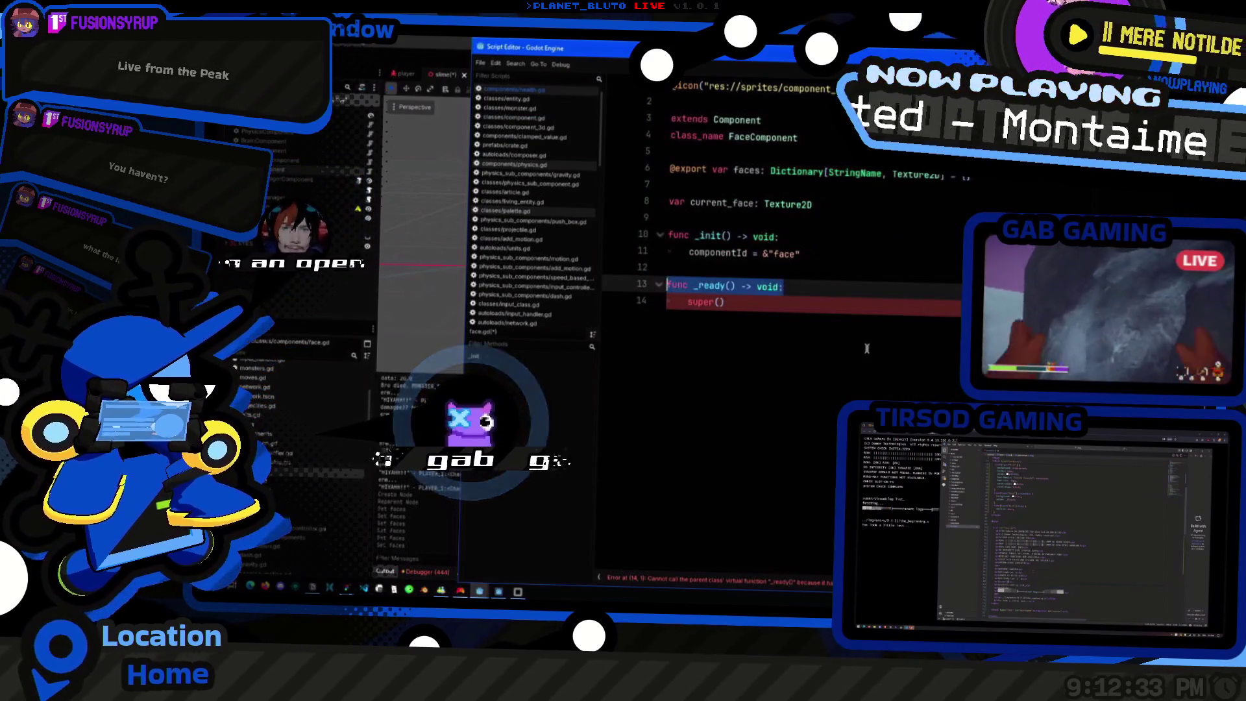
# Drop super() from _ready and add set_face(face_id: StringName) assigning current_face = faces[face_id]
pyautogui.press('Down')
pyautogui.press('BackSpace')
pyautogui.press('BackSpace')
pyautogui.press('BackSpace')
pyautogui.write('current_face')
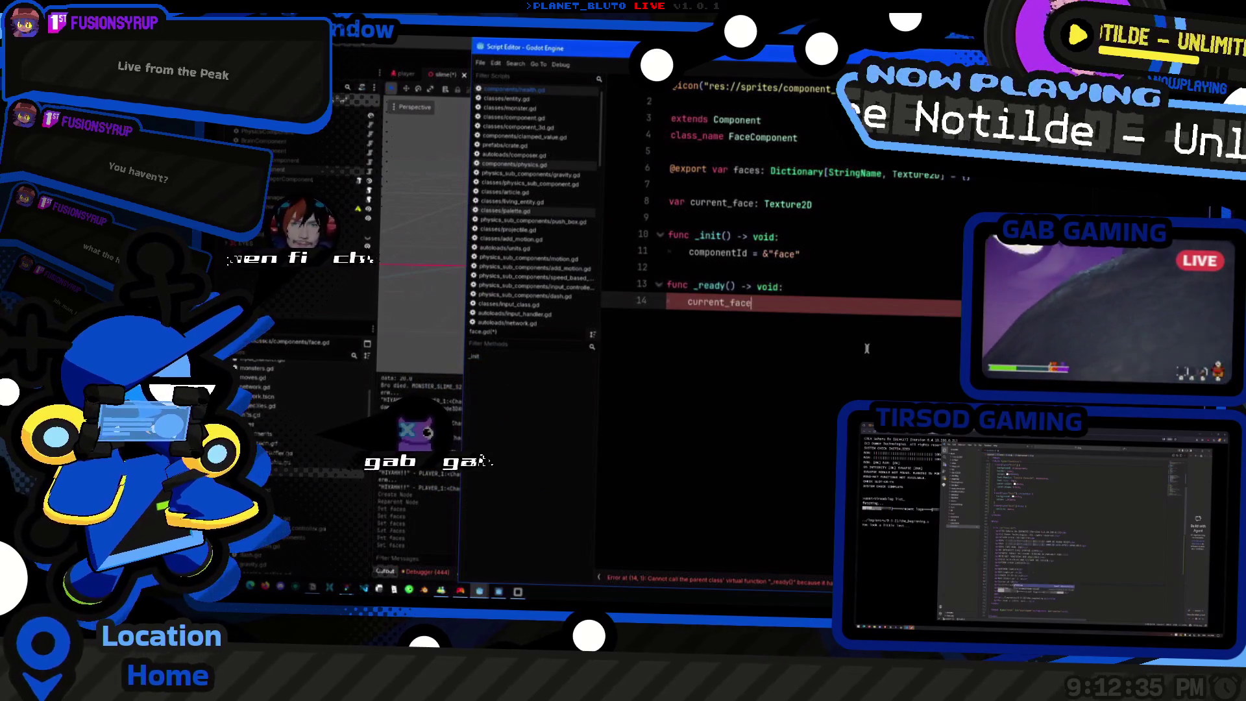
pyautogui.write(' =')
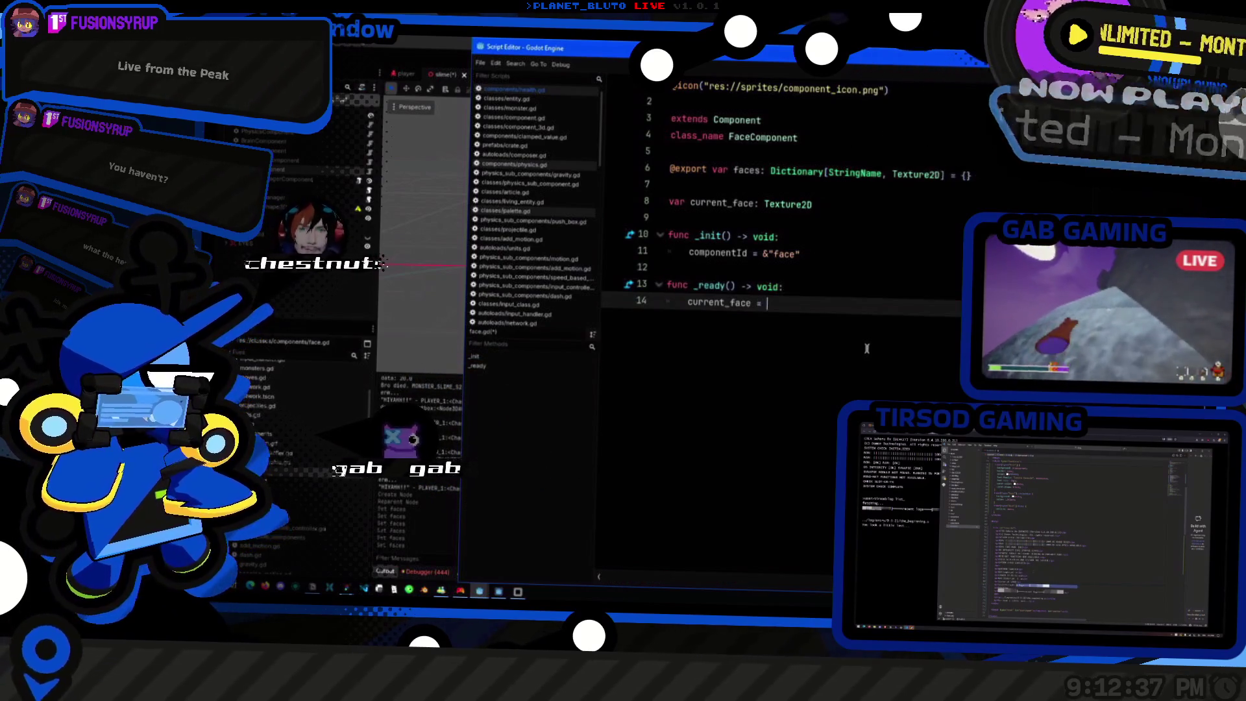
pyautogui.press('BackSpace')
pyautogui.press('BackSpace')
pyautogui.press('BackSpace')
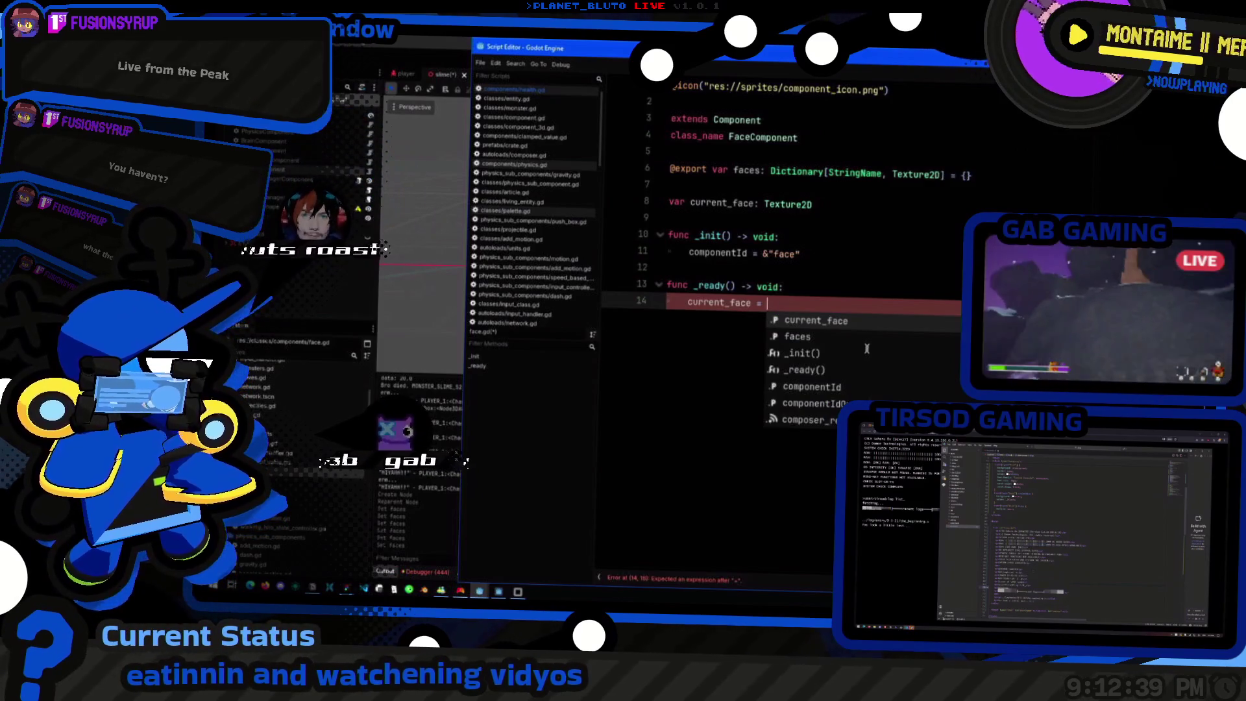
pyautogui.press('Return')
pyautogui.press('BackSpace')
pyautogui.write('func setFa')
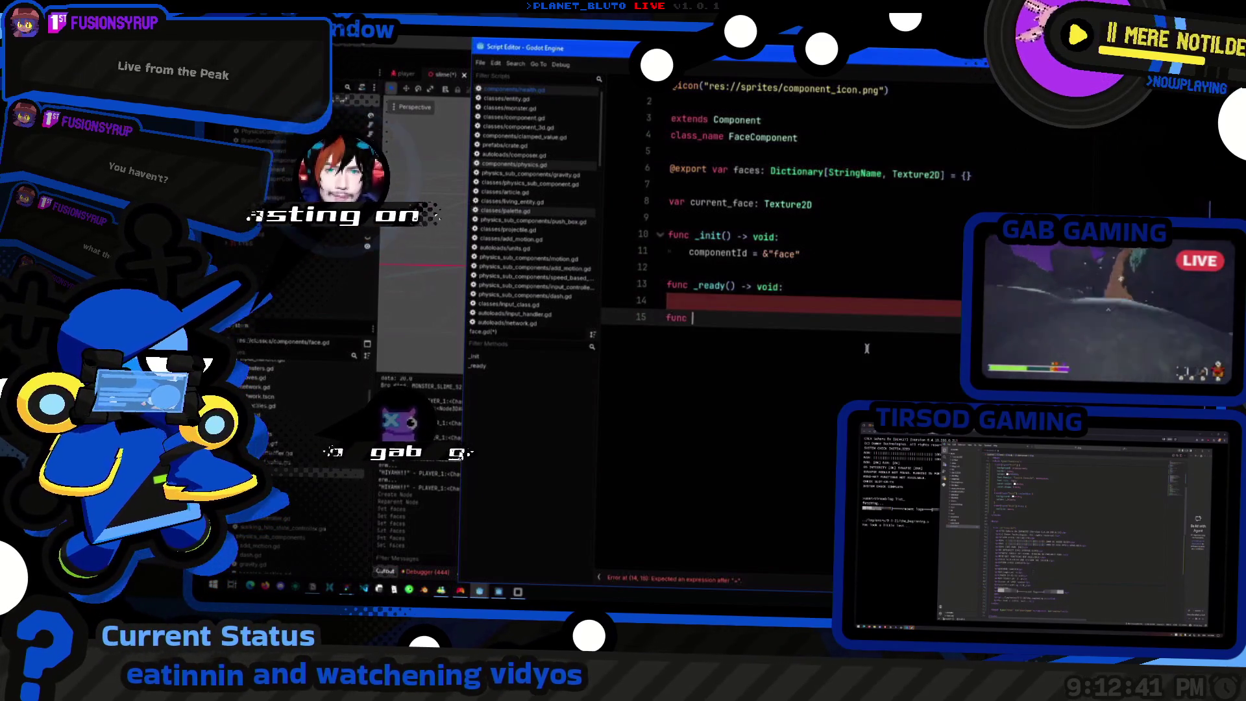
pyautogui.write('ce(')
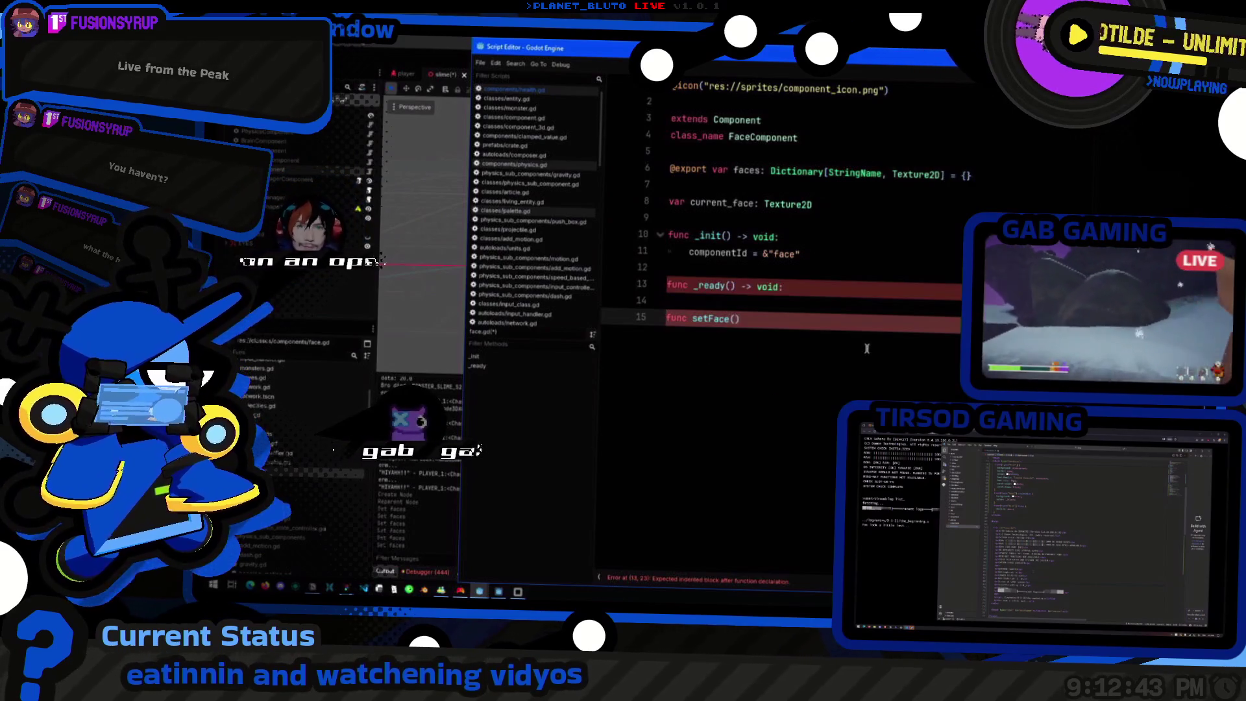
pyautogui.press('Left')
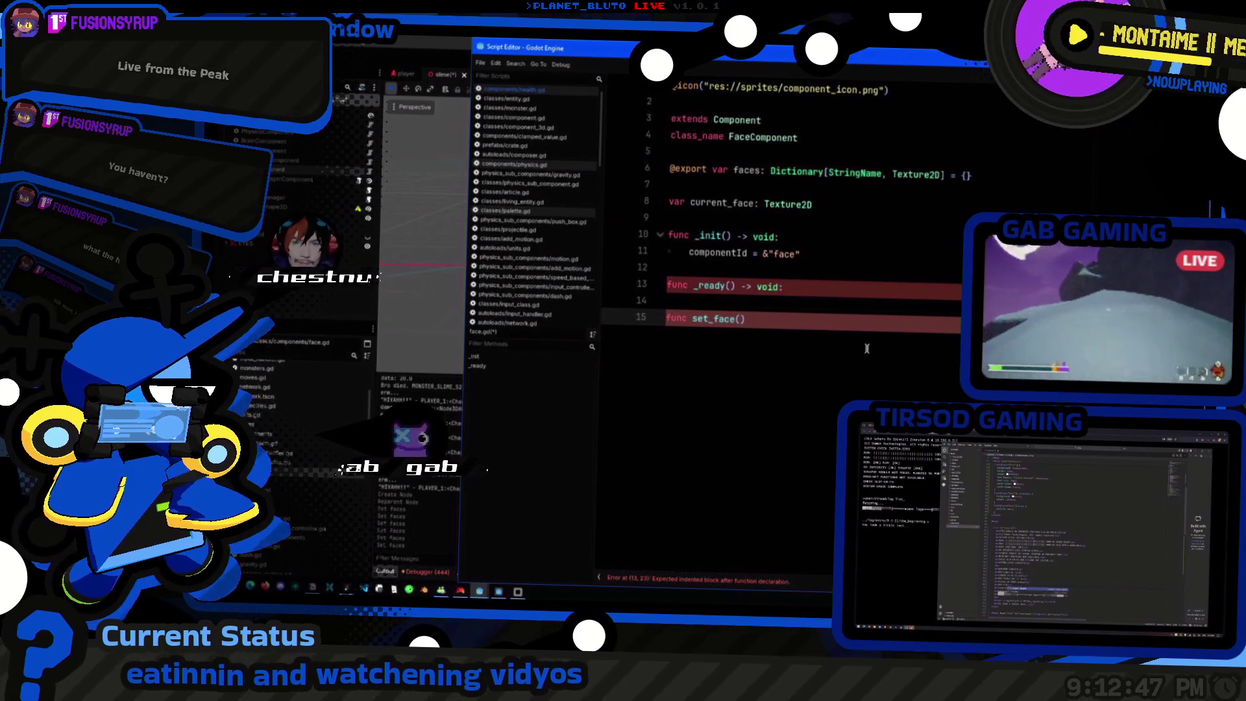
pyautogui.write('face_id: StringNam')
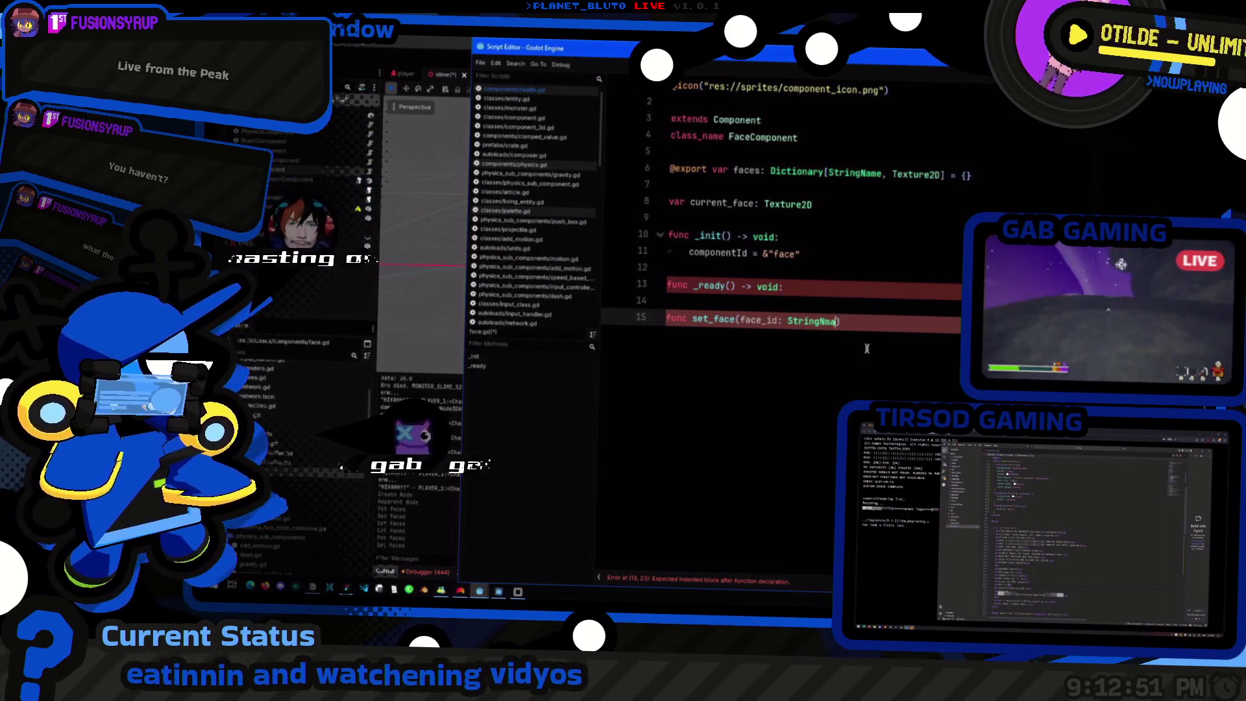
pyautogui.write('e')
pyautogui.press('Return')
pyautogui.write('current_face = face')
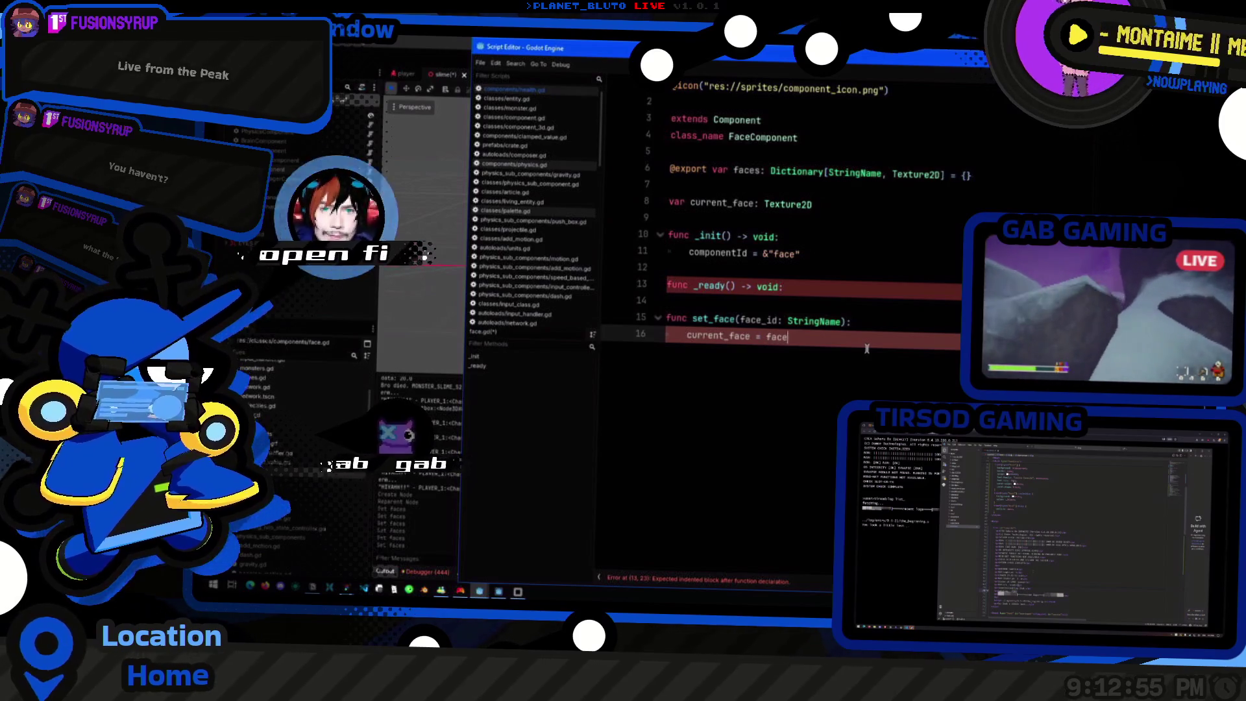
pyautogui.write('s[f')
pyautogui.write('ace_id')
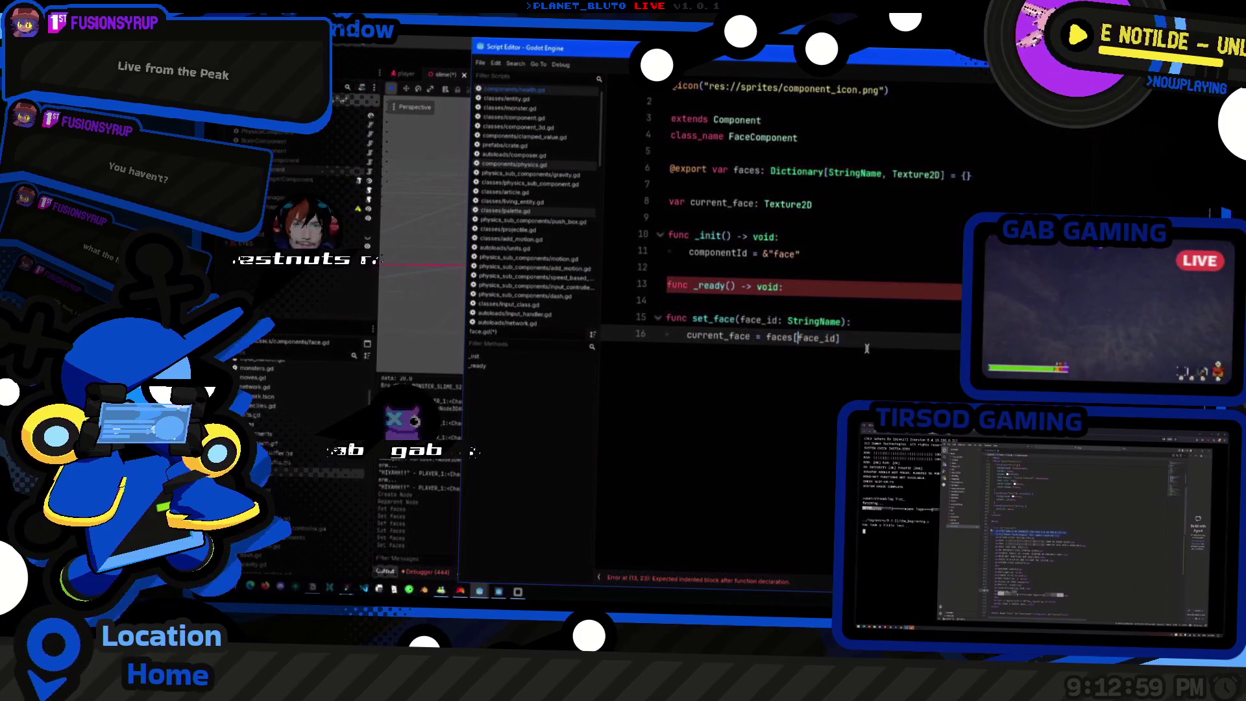
# Guard the assignment with 'if (not faces.has(face_id)): return'
pyautogui.press('Home')
pyautogui.press('Return')
pyautogui.press('Up')
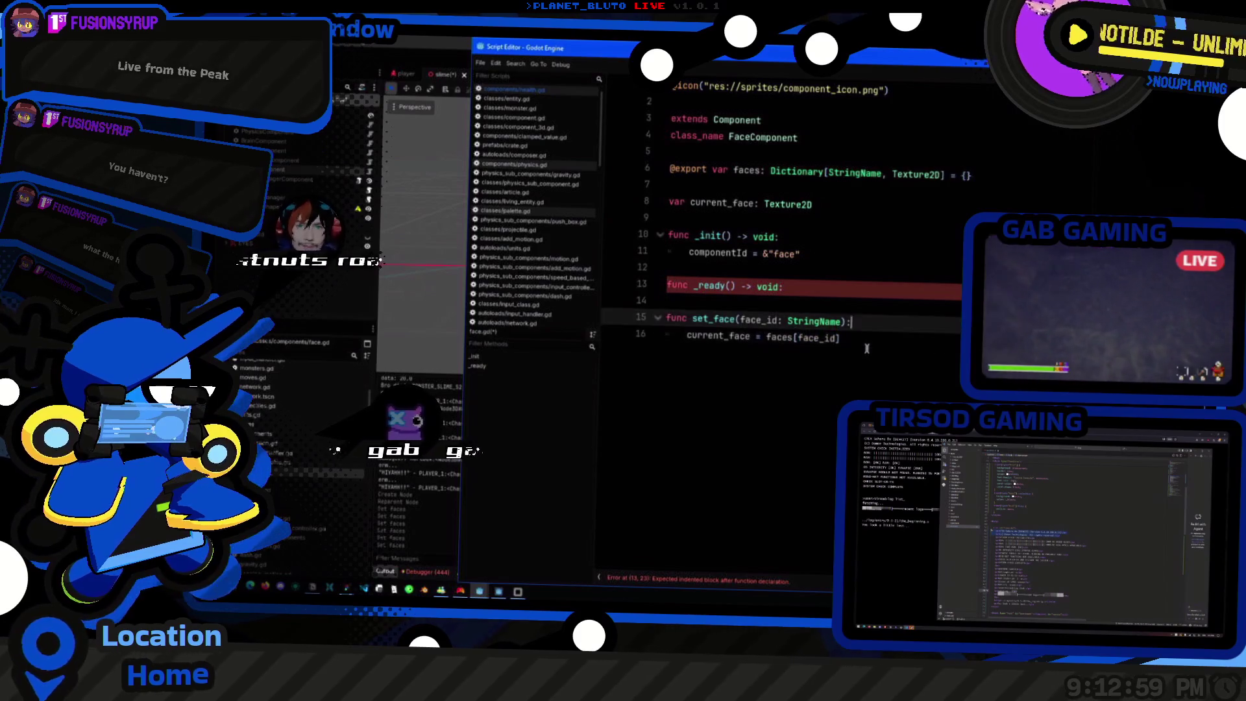
pyautogui.write('faces.has(face_id')
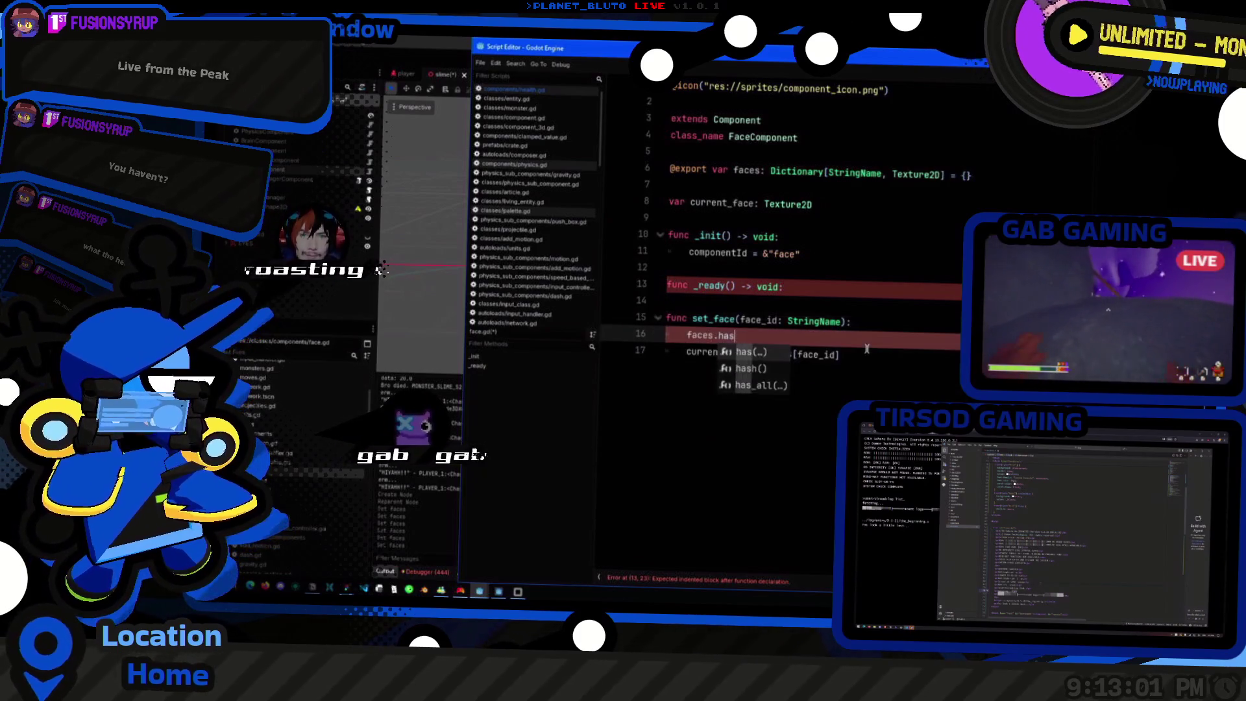
pyautogui.press('Home')
pyautogui.write('if (')
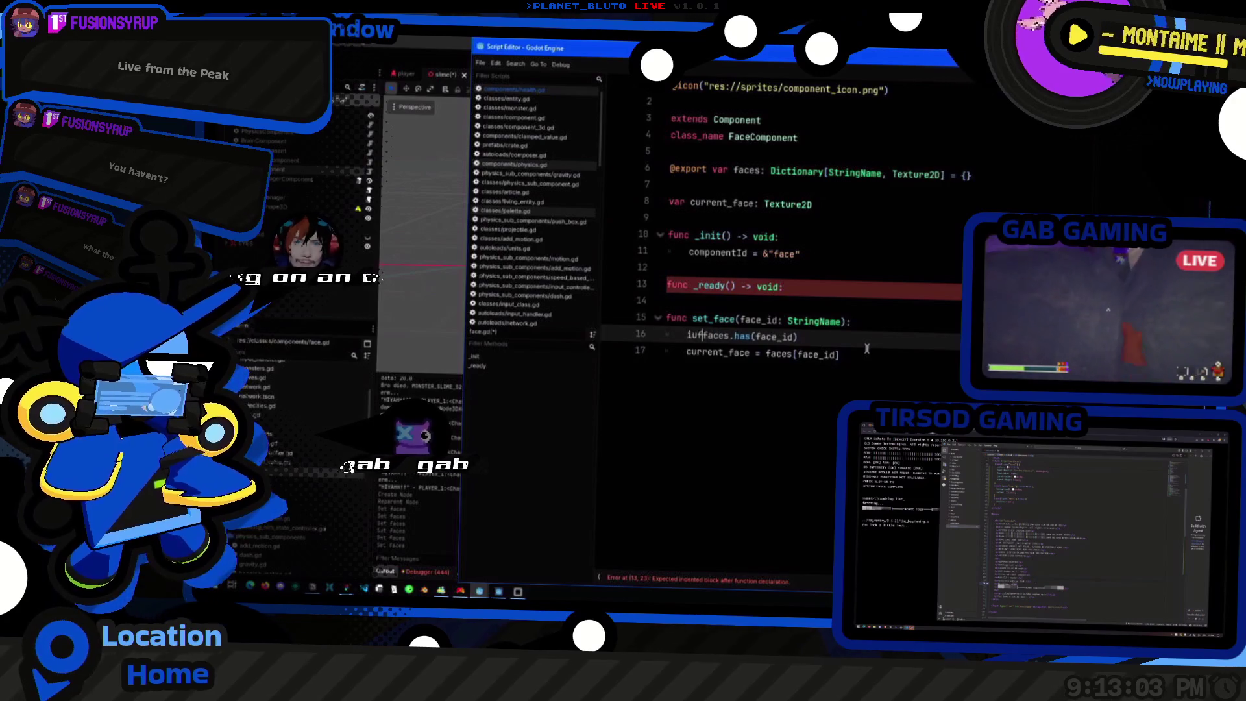
pyautogui.press('End')
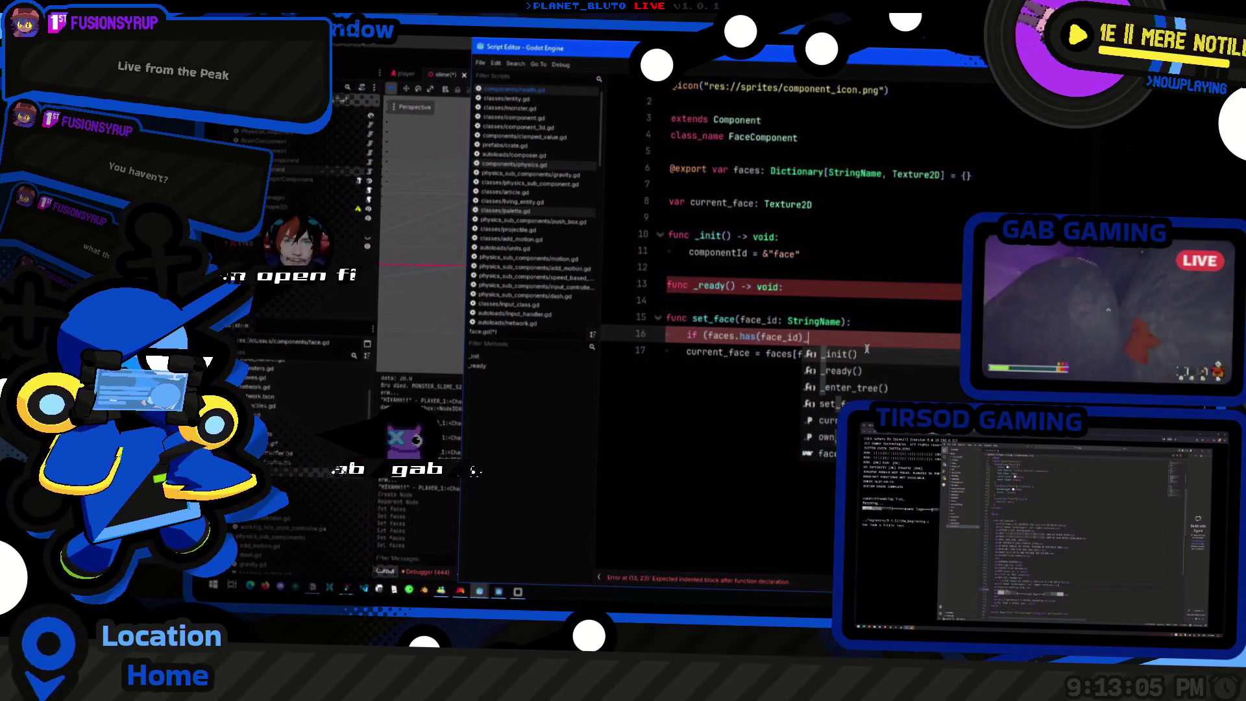
pyautogui.write(')')
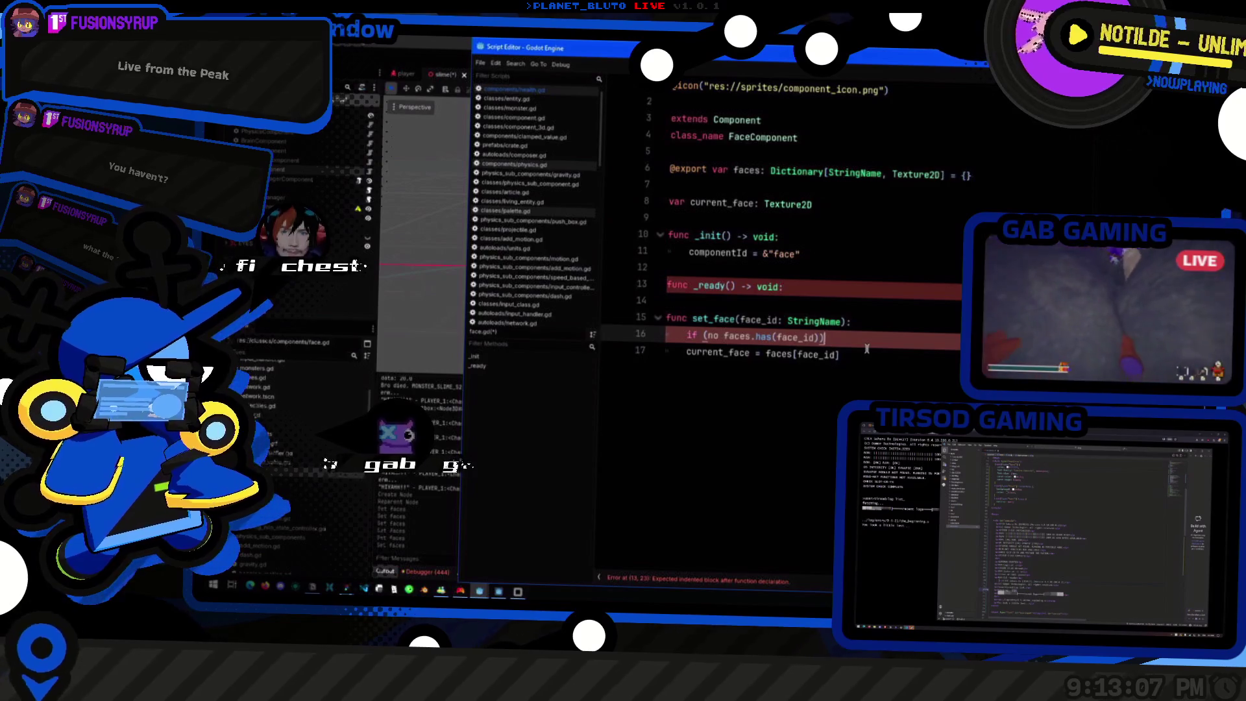
pyautogui.write('t')
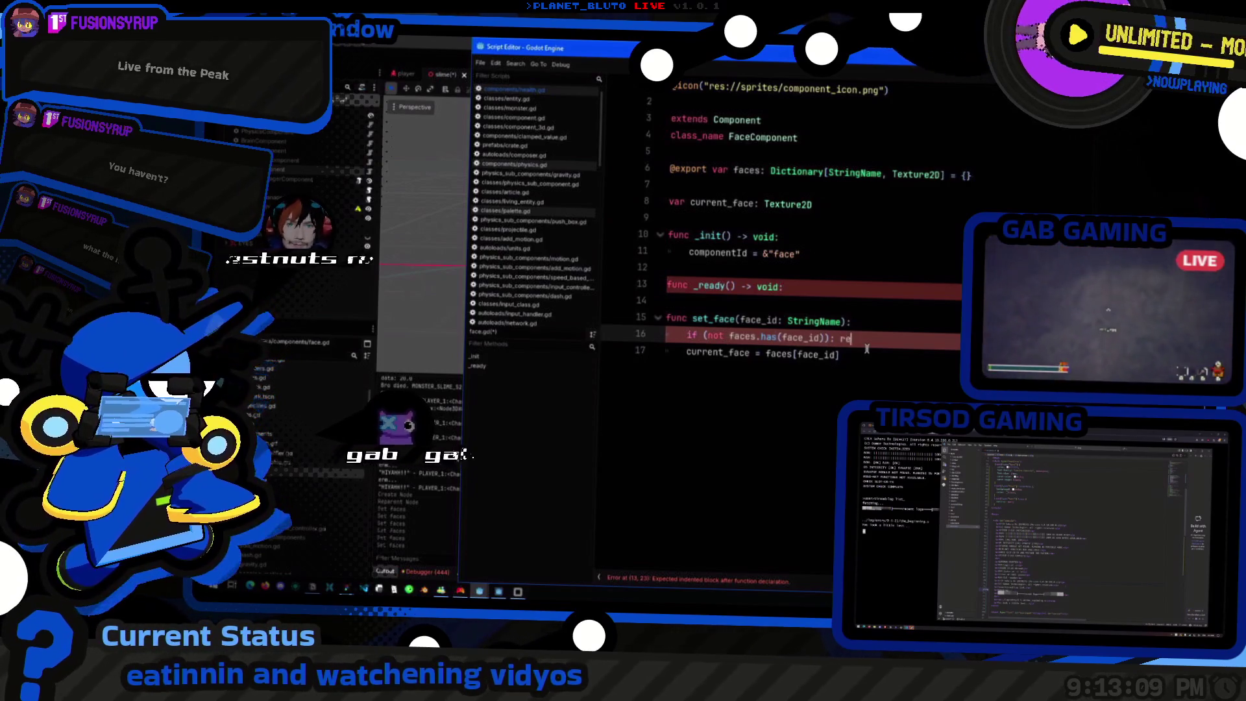
pyautogui.press('Down')
pyautogui.press('Home')
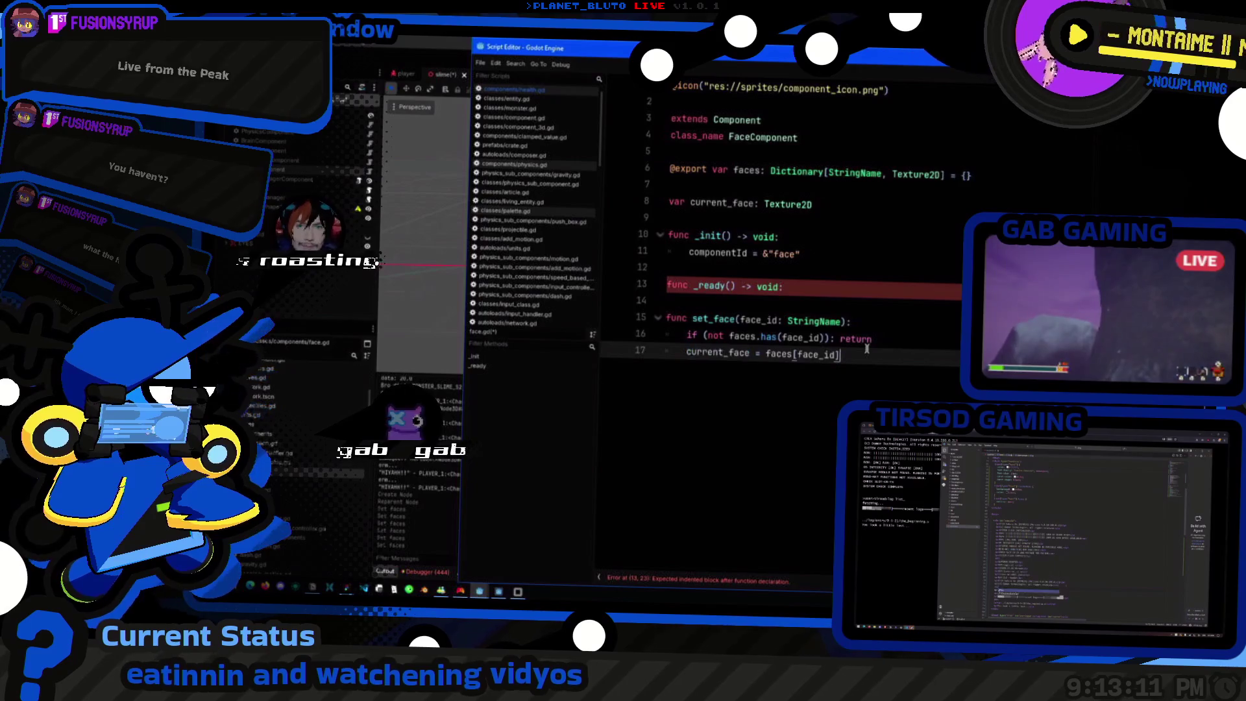
# Add a new empty line in the _ready body
pyautogui.click(883, 286)
pyautogui.press('Return')
pyautogui.write('current_face')
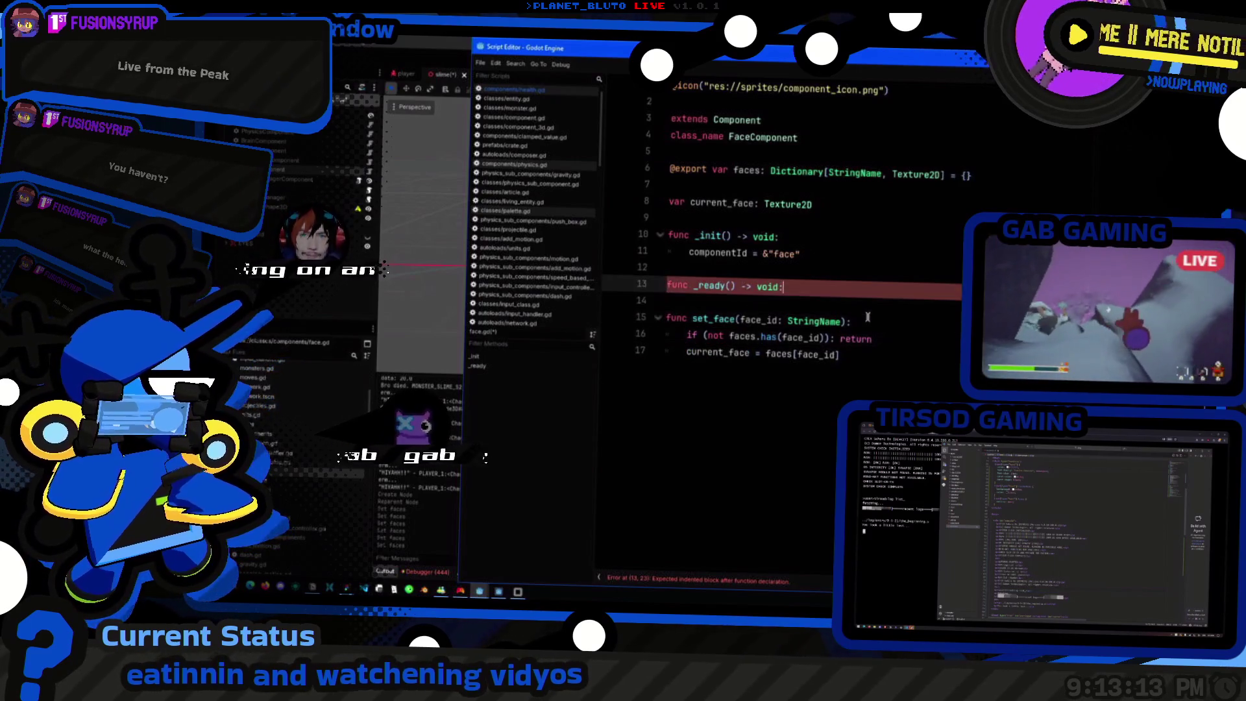
pyautogui.hotkey('ctrl', 'BackSpace')
# Have _ready call set_face(faces.keys().front()) and view the Array front() documentation
pyautogui.write('set_f')
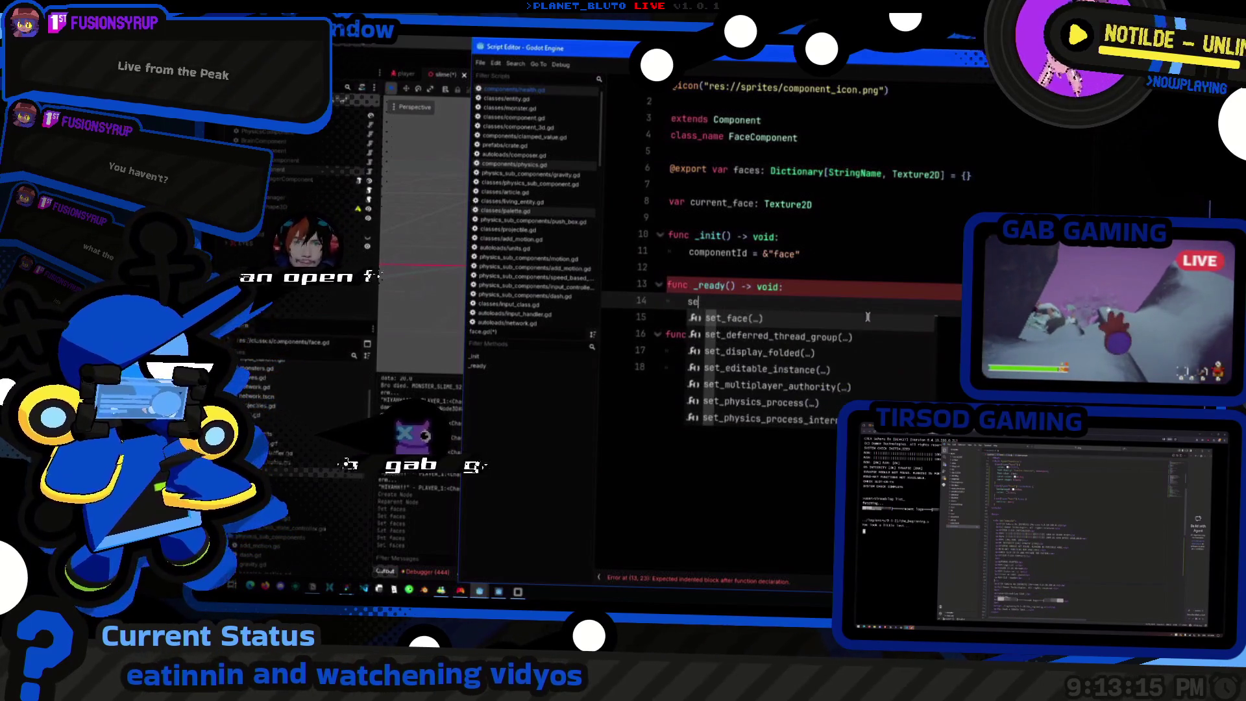
pyautogui.press('Return')
pyautogui.write('aces.keys()')
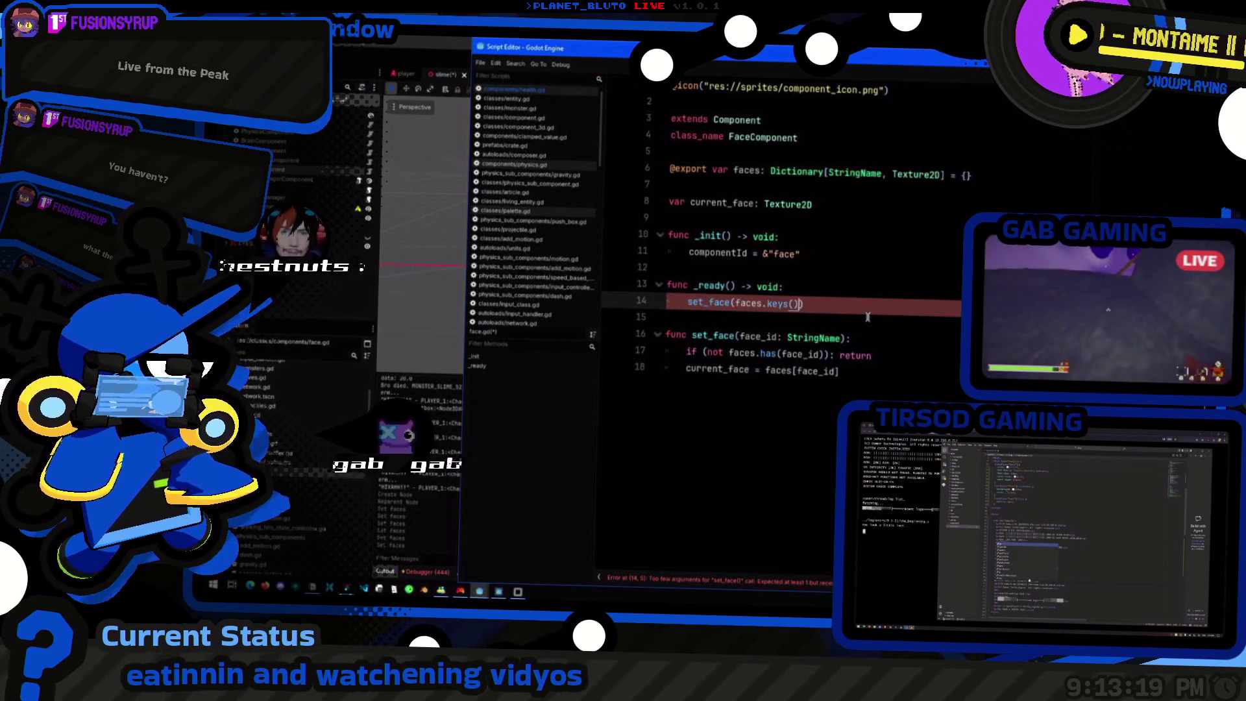
pyautogui.write('[0])')
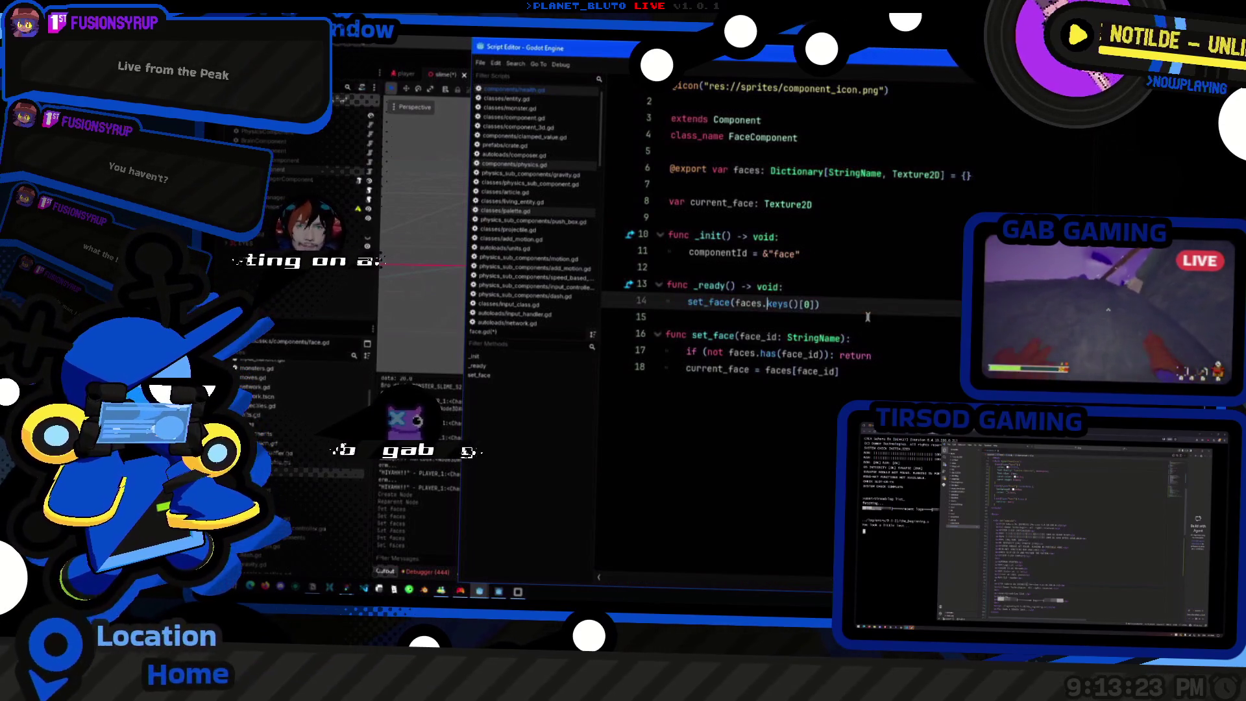
pyautogui.hotkey('shift', 'End')
pyautogui.hotkey('shift', 'Left')
pyautogui.press('Delete')
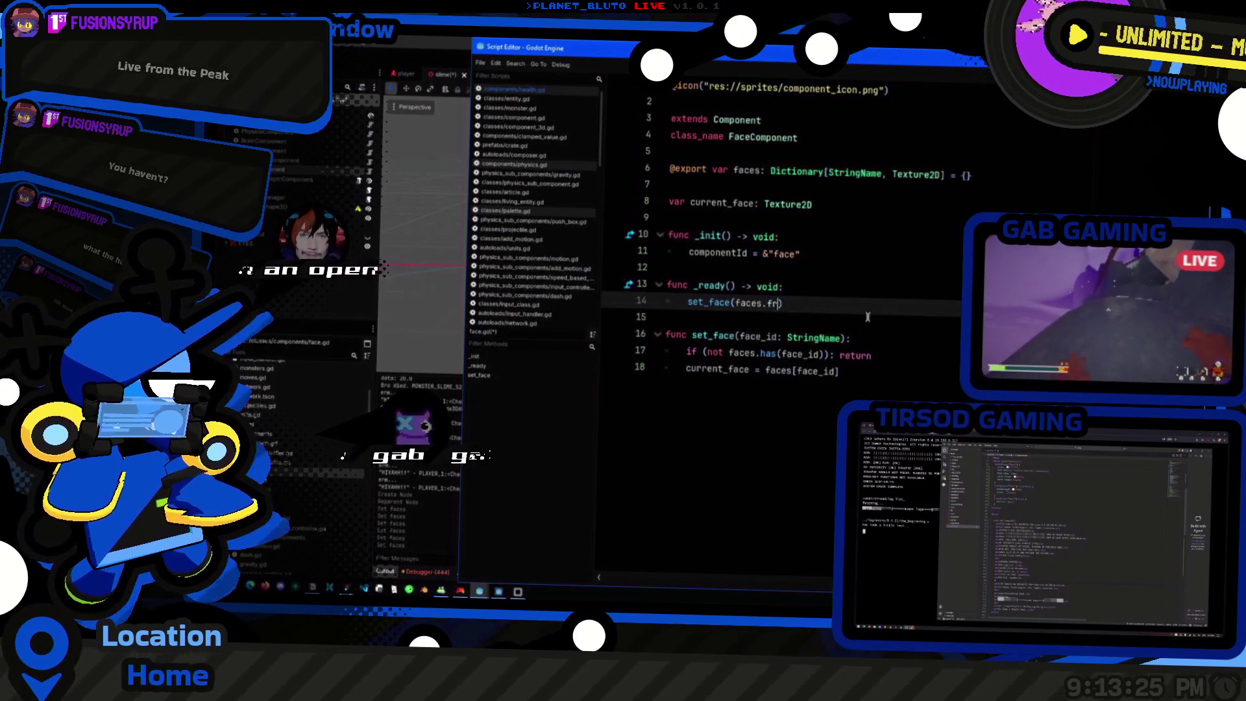
pyautogui.hotkey('ctrl', 'z')
pyautogui.hotkey('ctrl', 'z')
pyautogui.hotkey('ctrl', 'z')
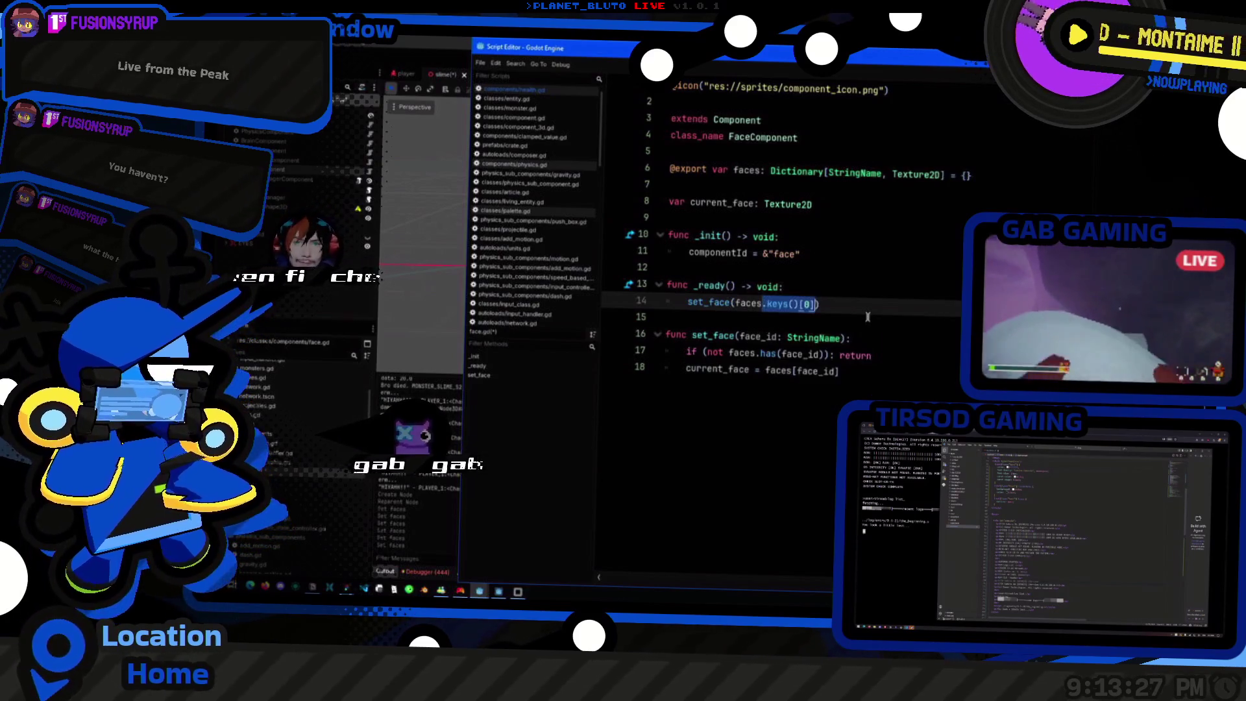
pyautogui.hotkey('ctrl', 'z')
pyautogui.write('ront')
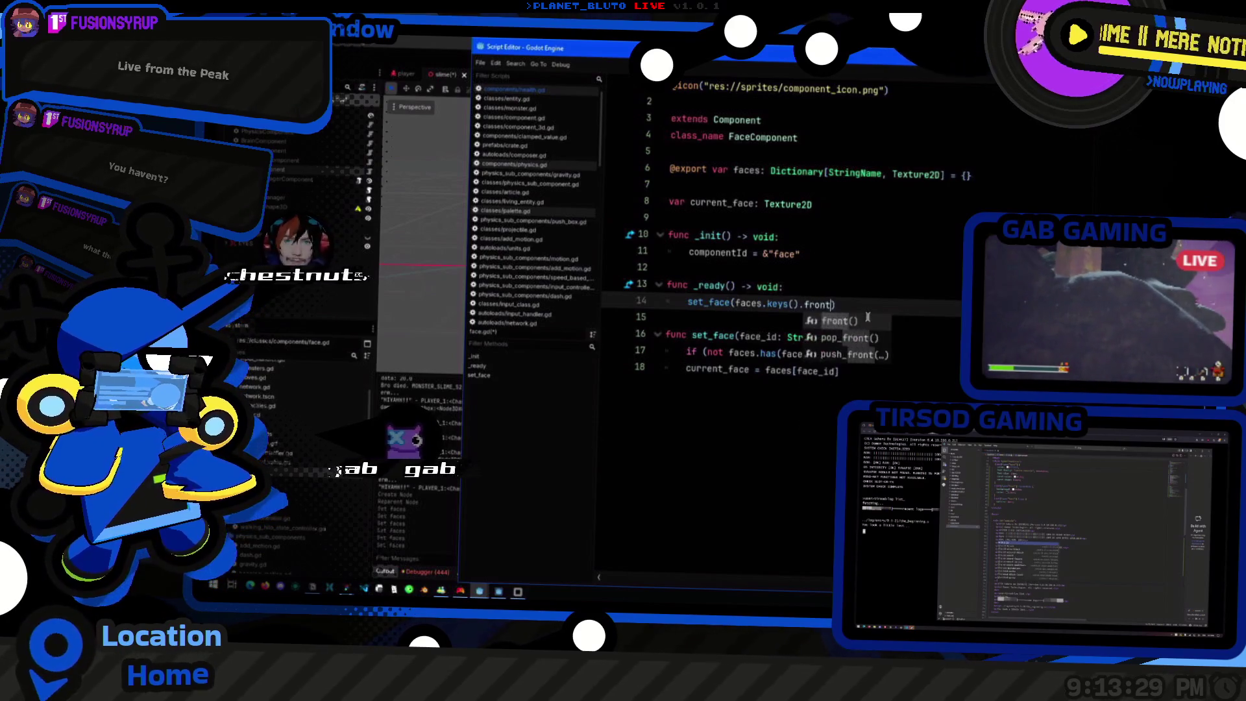
pyautogui.press('Return')
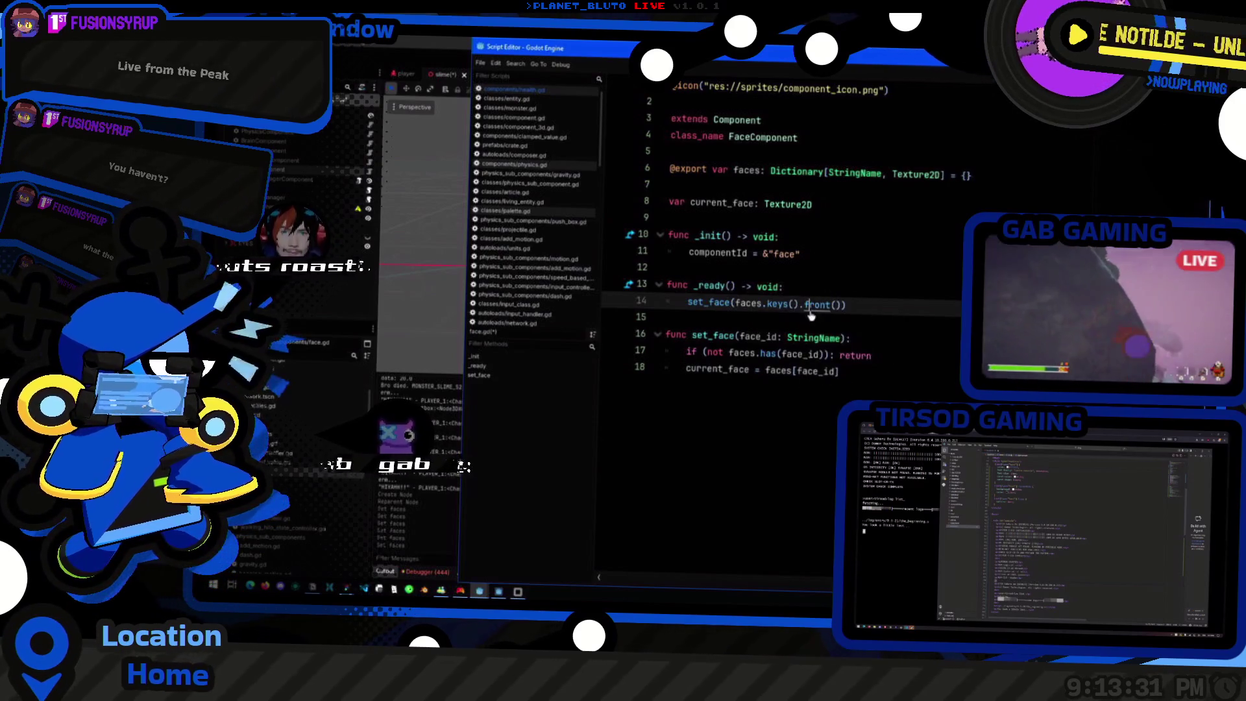
pyautogui.keyDown('ctrl'); pyautogui.click(823, 305); pyautogui.keyUp('ctrl')
pyautogui.moveTo(865, 298)
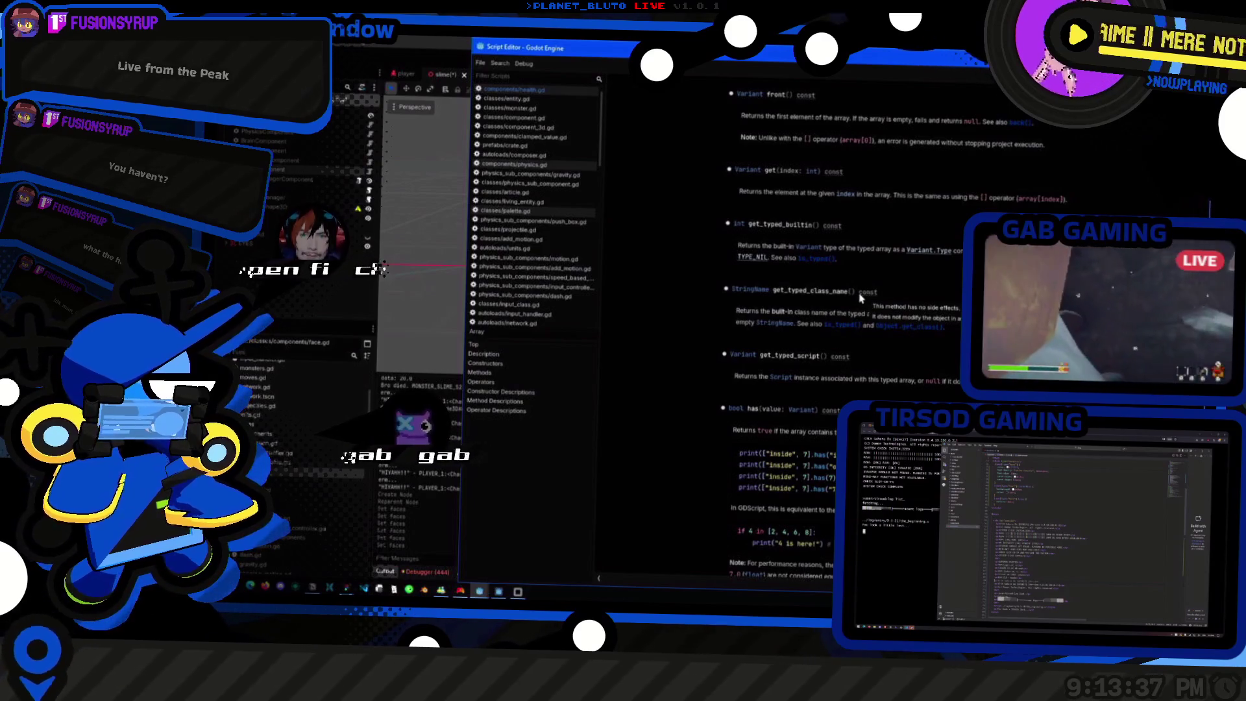
# Return to face.gd and save it
pyautogui.hotkey('alt', 'Left')
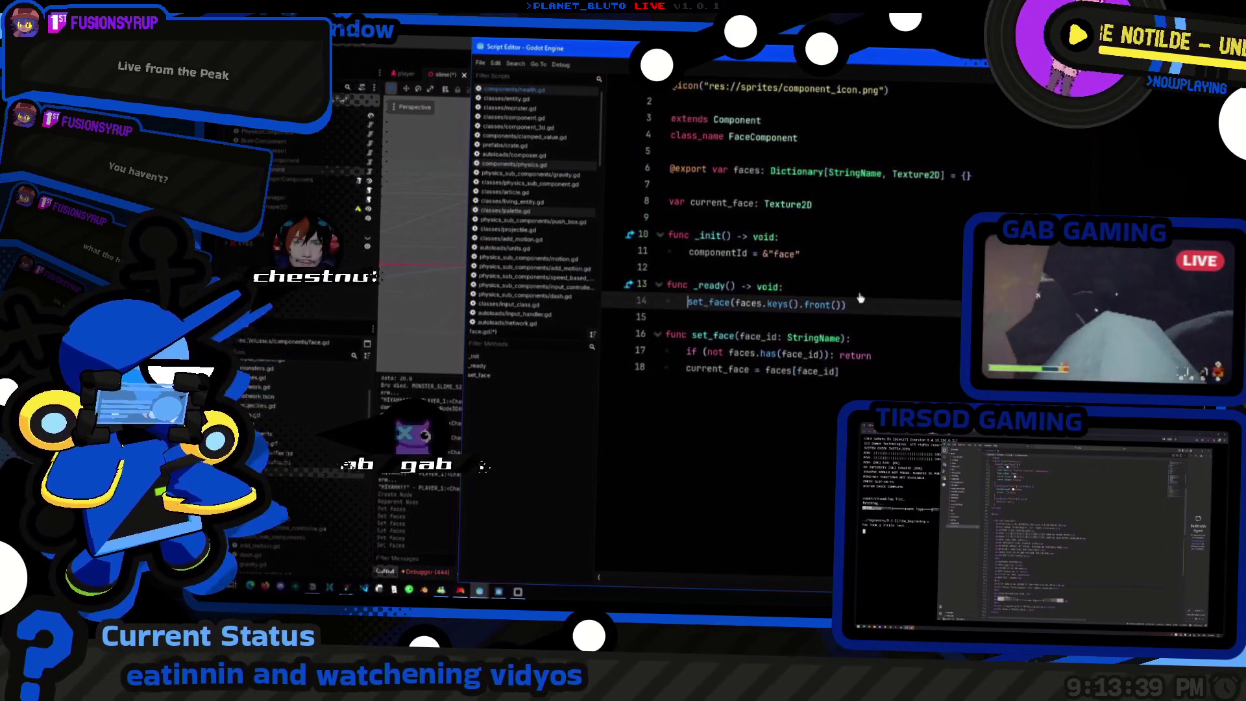
pyautogui.click(872, 309)
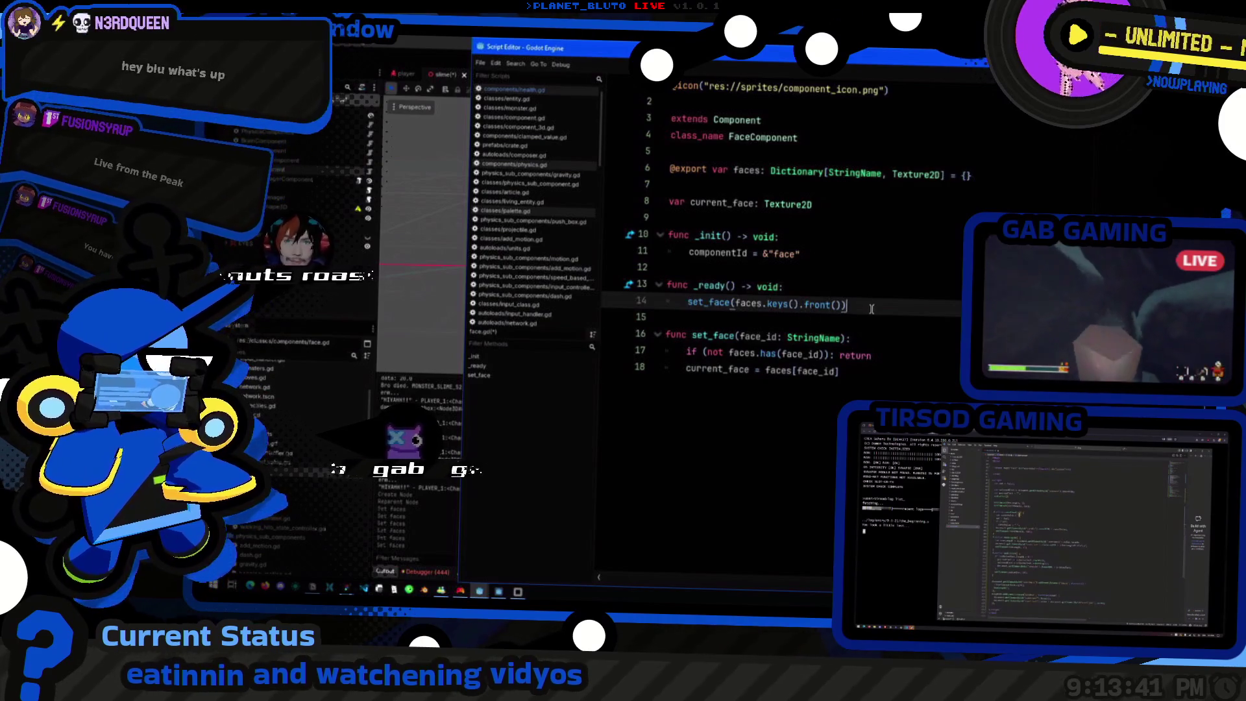
pyautogui.press('Down')
pyautogui.press('Down')
pyautogui.press('Down')
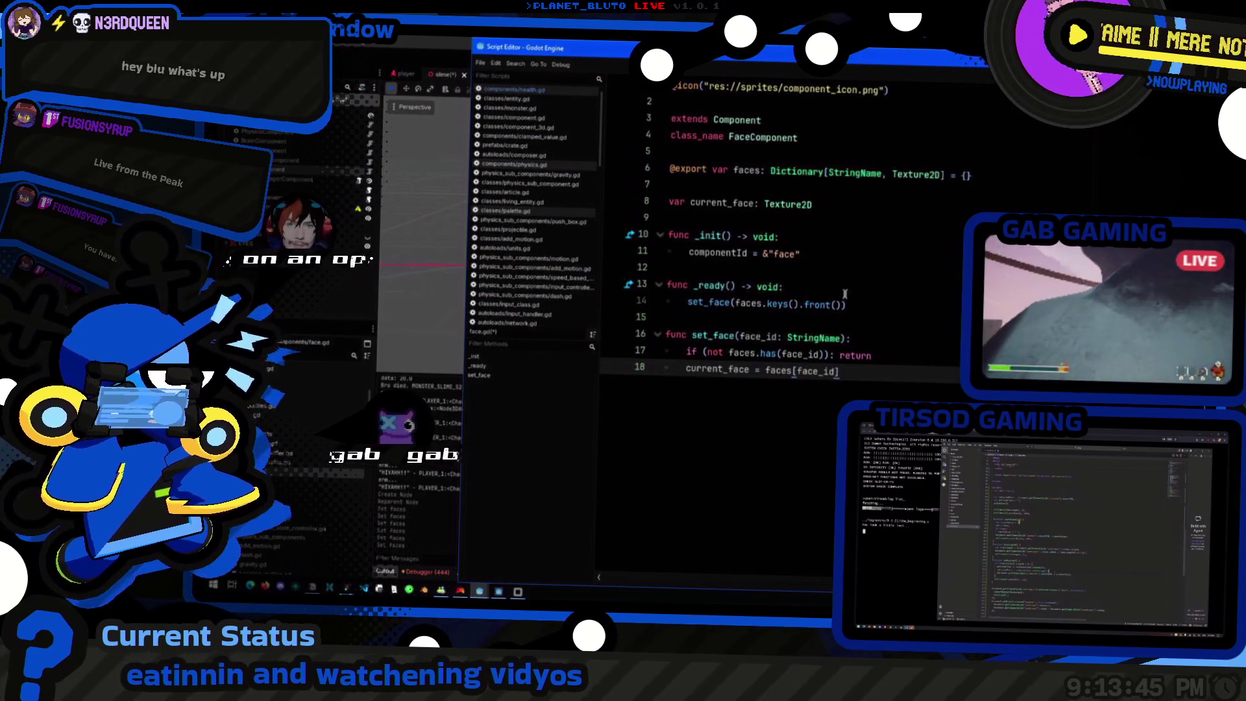
pyautogui.press('Up')
pyautogui.press('Up')
pyautogui.press('Up')
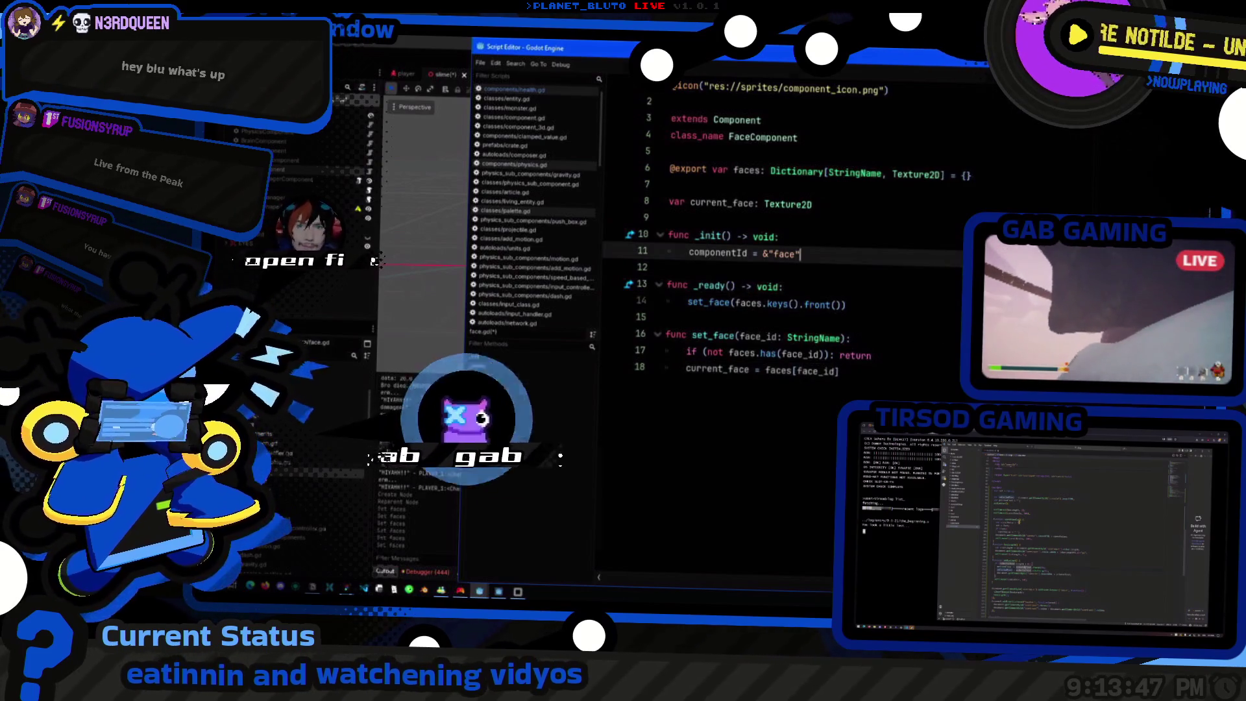
pyautogui.hotkey('ctrl', 's')
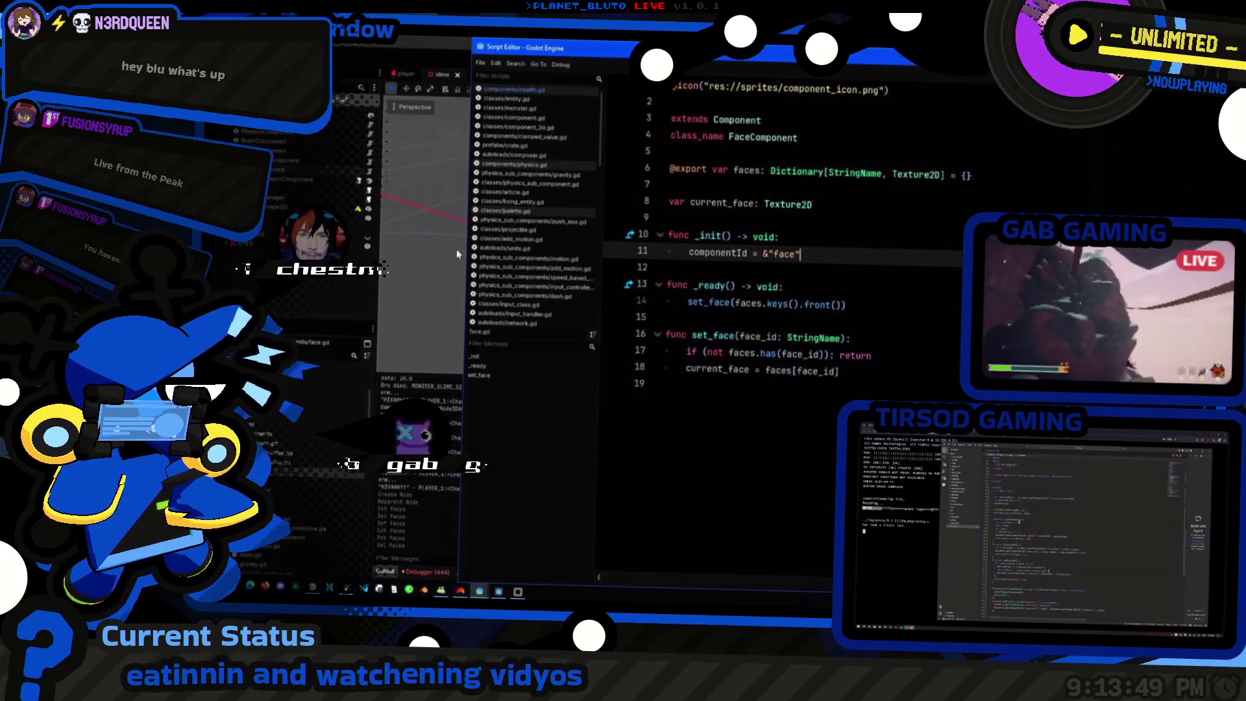
# Review set_face, current_face and _ready, then switch to player.gd
pyautogui.click(692, 336)
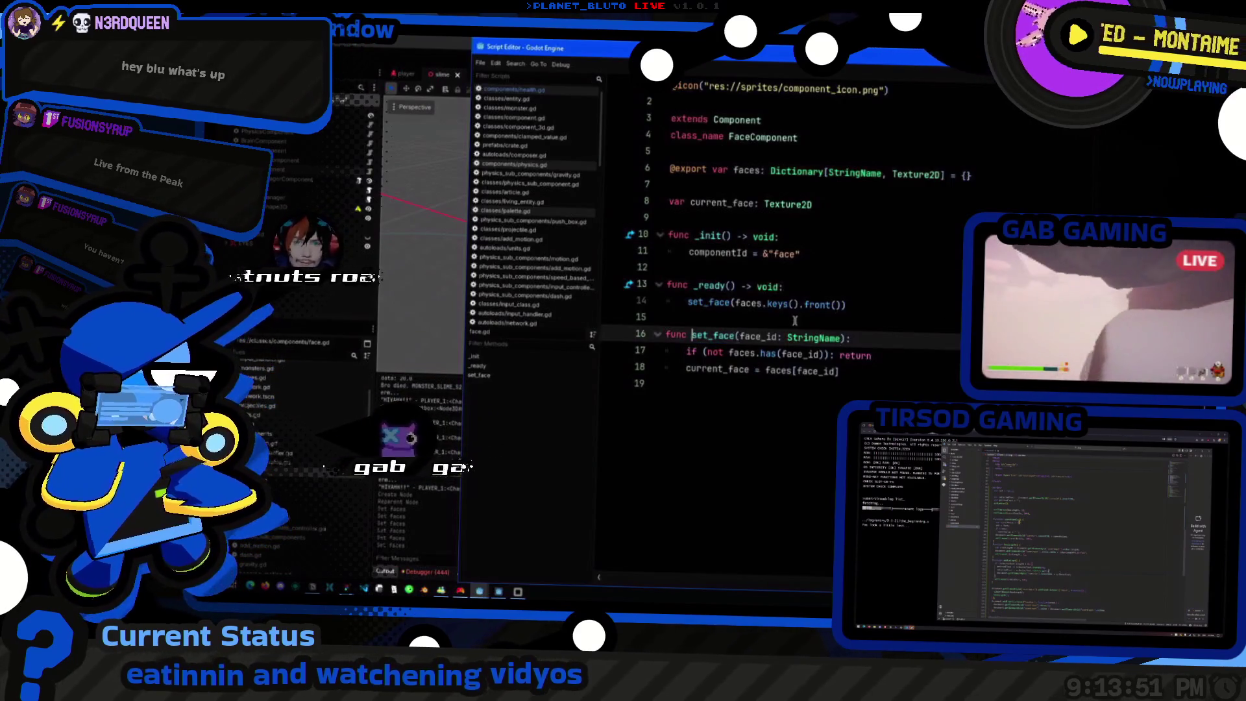
pyautogui.click(818, 204)
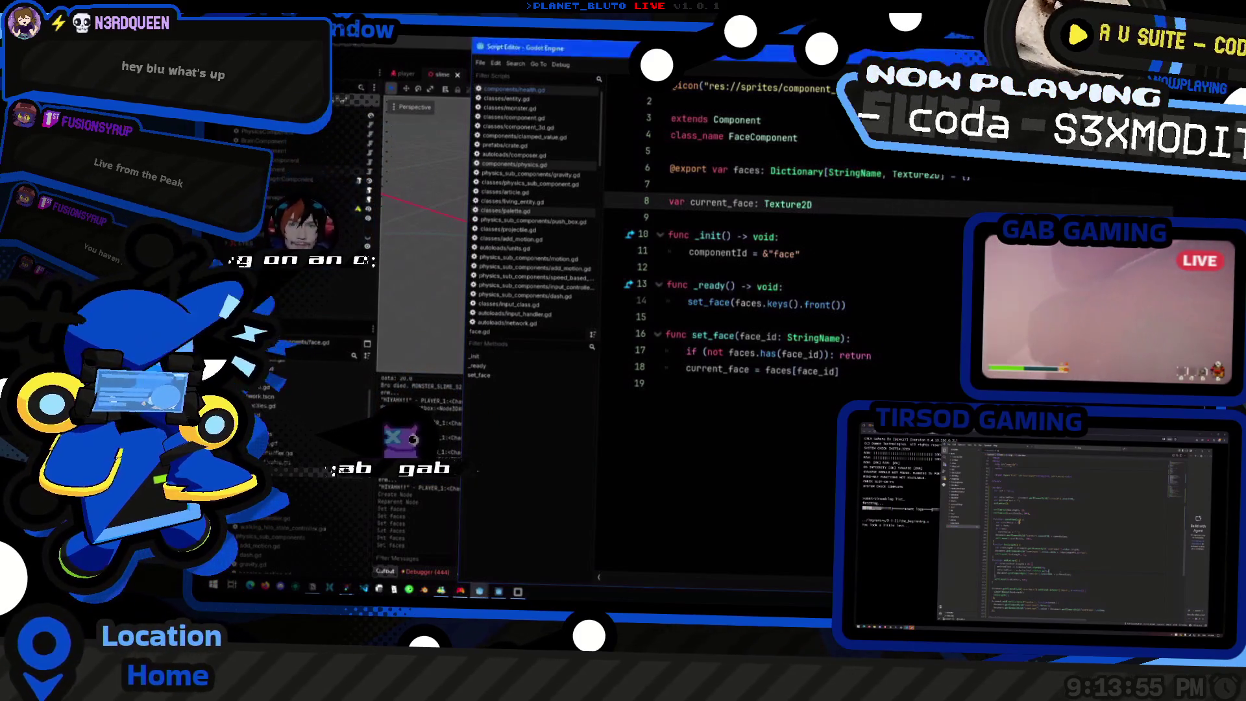
pyautogui.click(694, 286)
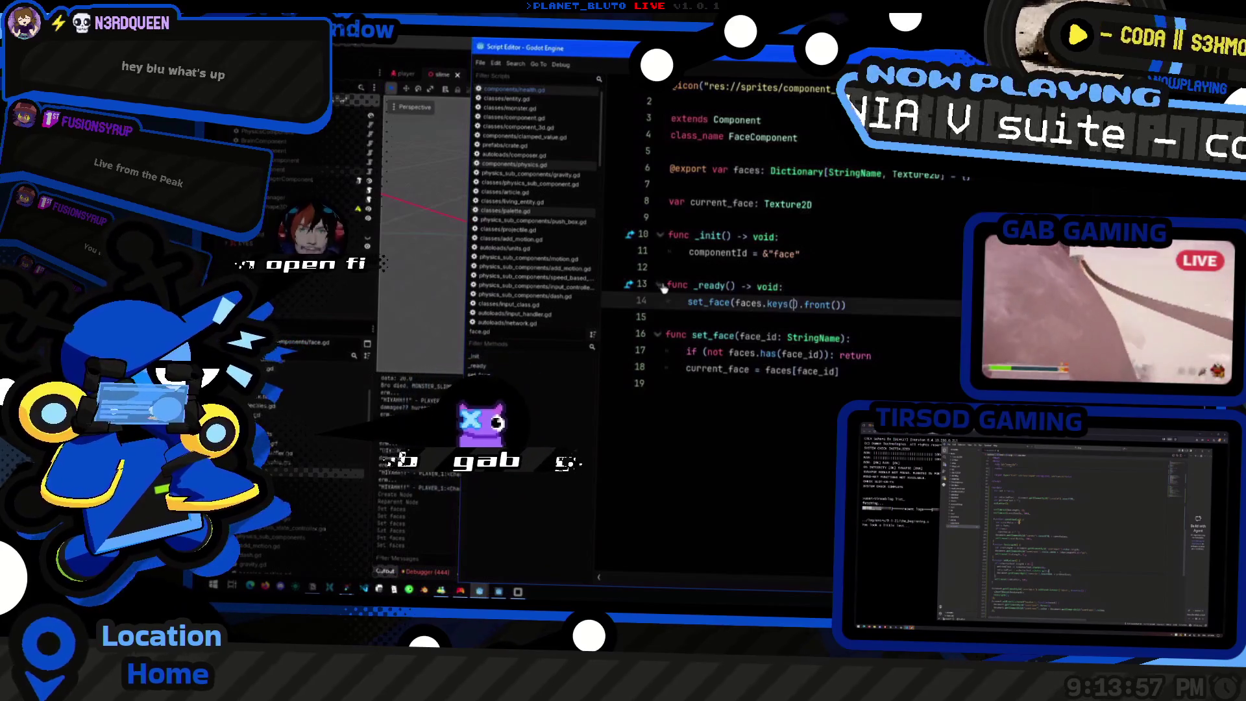
pyautogui.press('Down')
pyautogui.press('End')
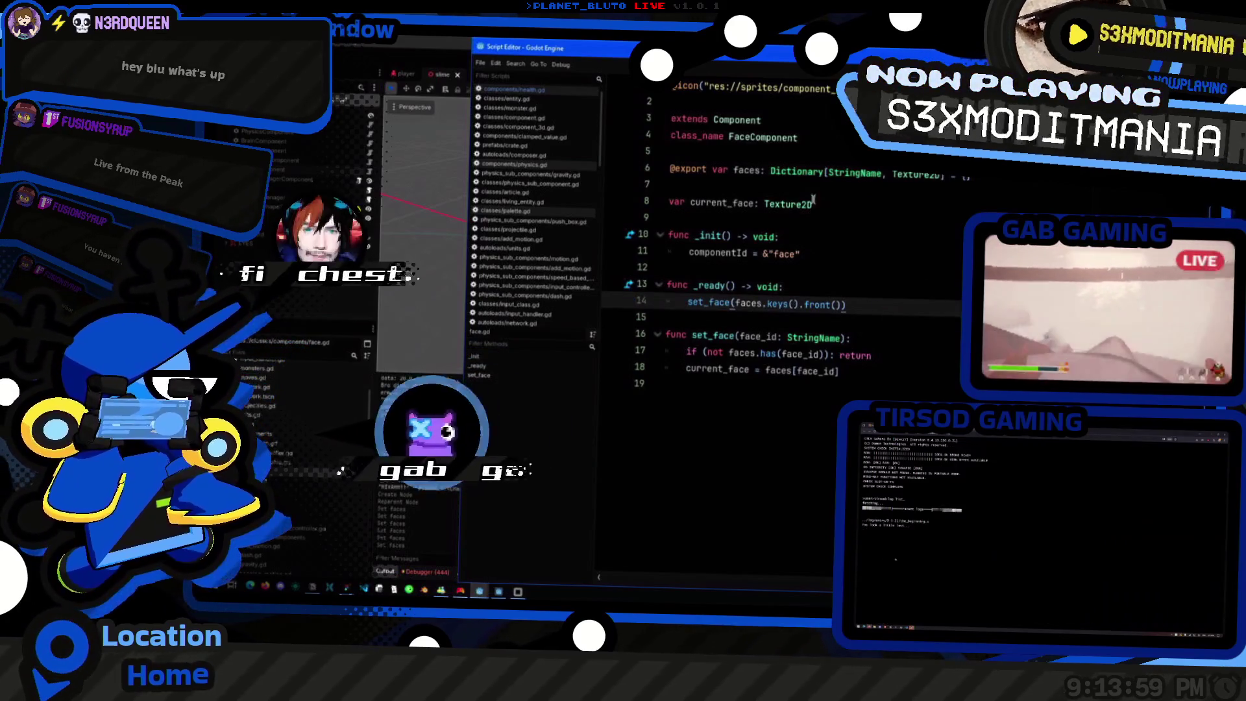
pyautogui.click(533, 99)
pyautogui.click(507, 89)
# Browse player.gd's _physics_process, stamina, synchronizer and class-change code
pyautogui.scroll(-5, 747, 325)
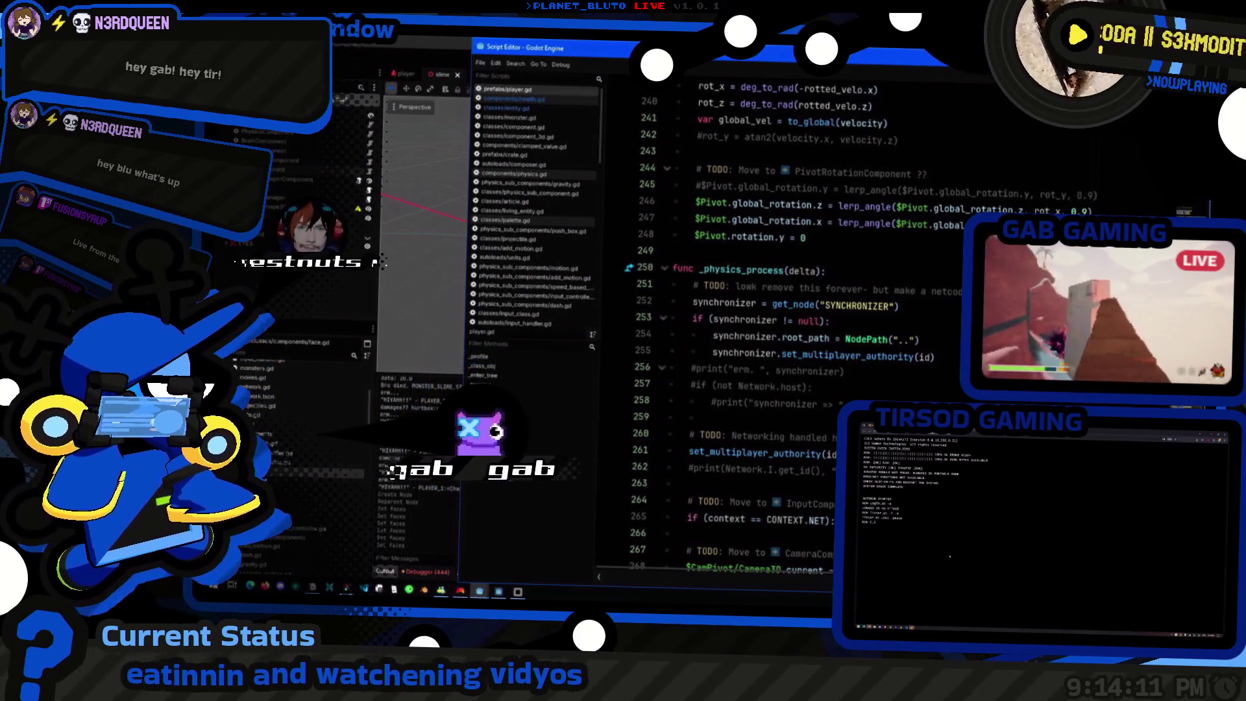
pyautogui.scroll(-4, 747, 324)
pyautogui.click(779, 370)
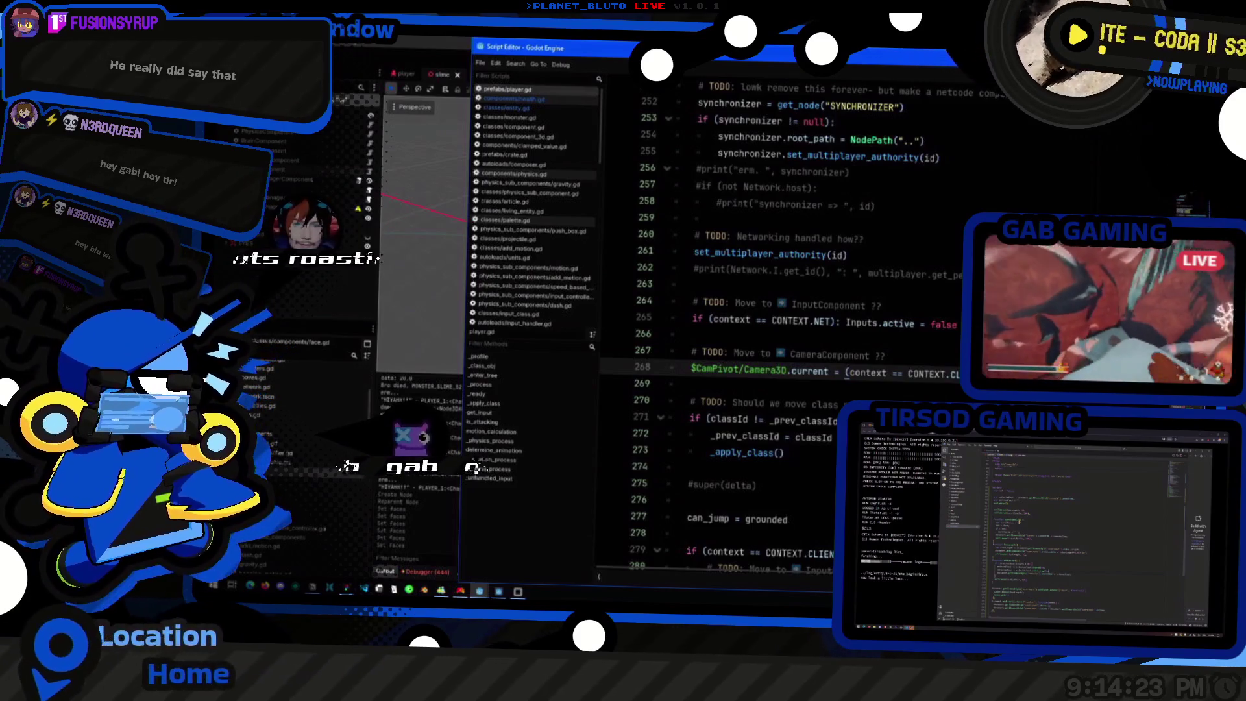
pyautogui.scroll(-8, 779, 325)
pyautogui.scroll(5, 779, 325)
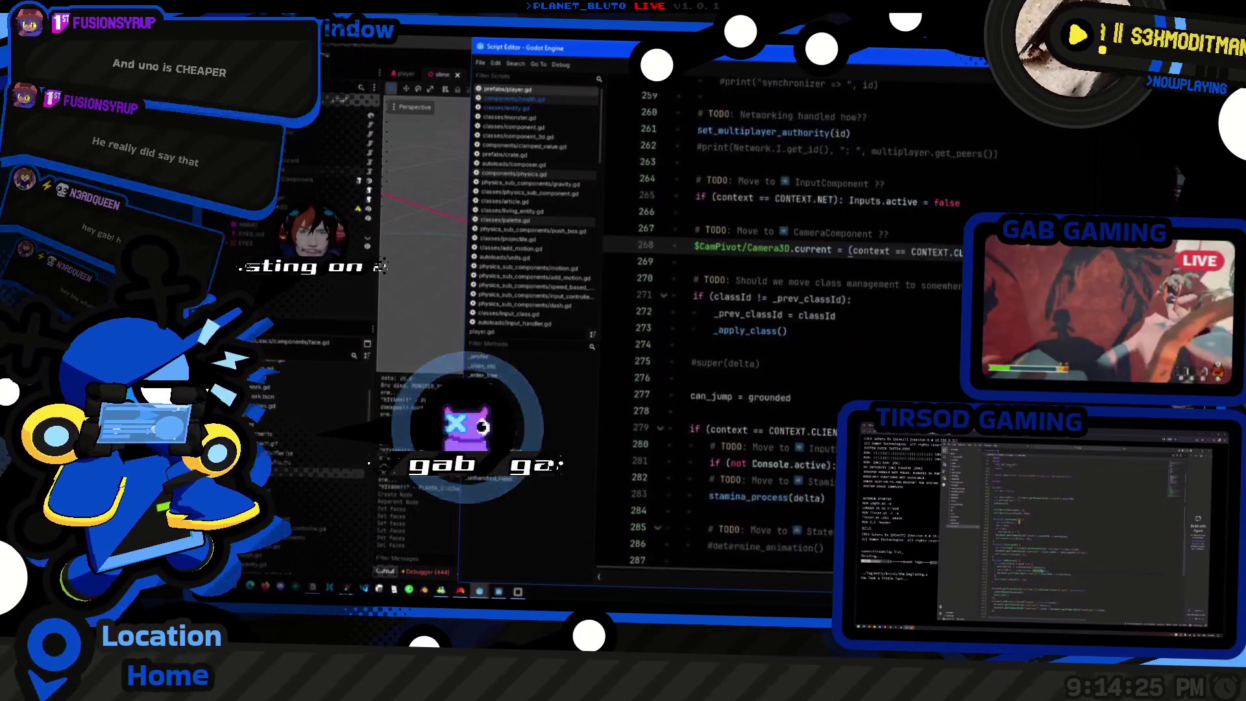
pyautogui.click(792, 370)
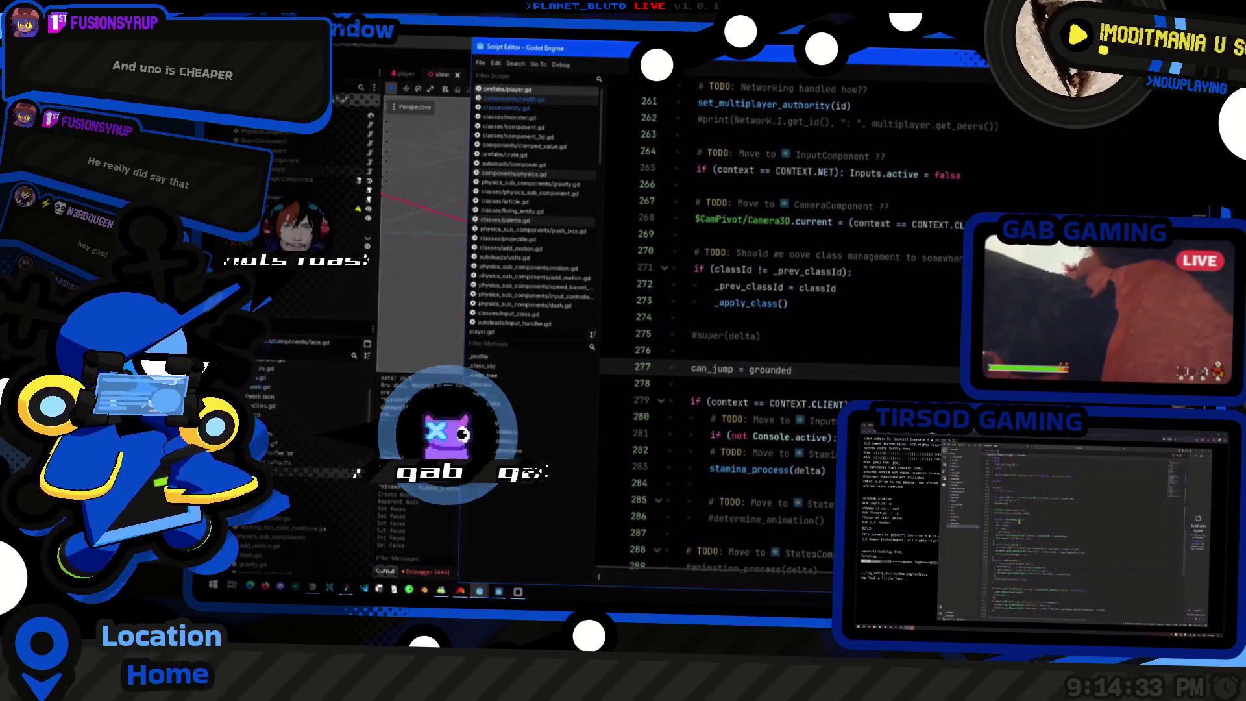
pyautogui.scroll(-8, 780, 325)
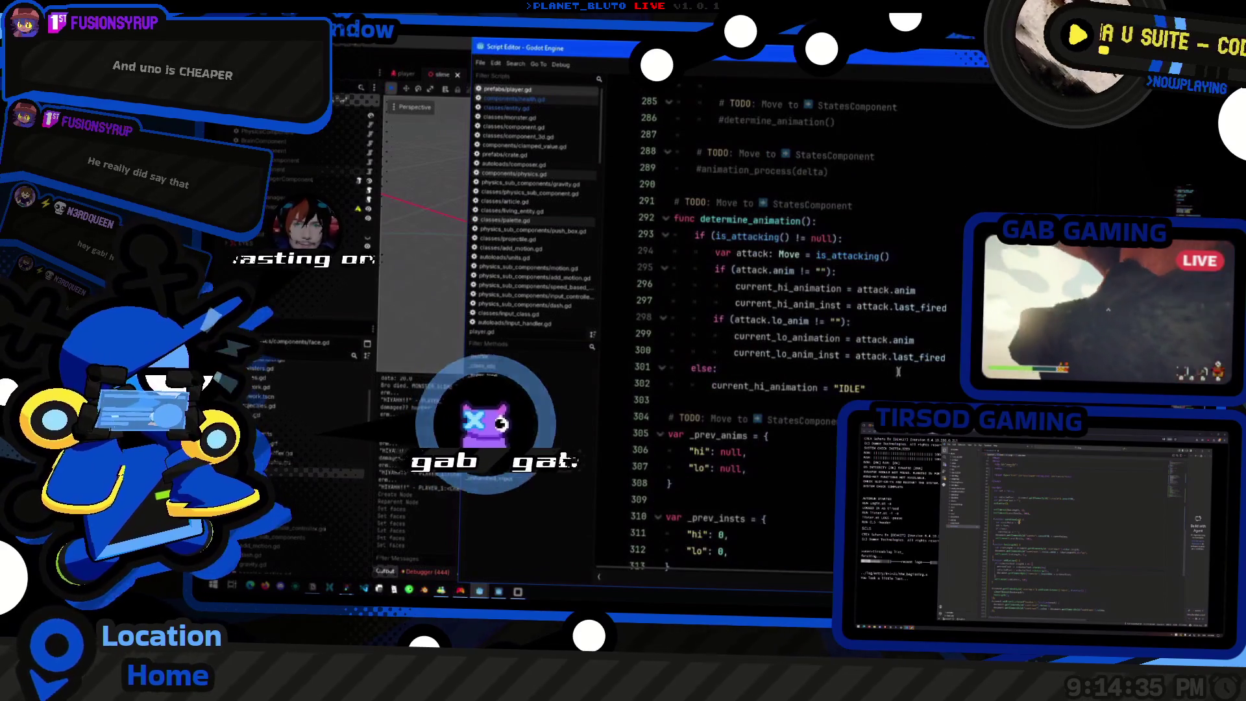
pyautogui.scroll(-2, 886, 359)
pyautogui.scroll(-3, 922, 345)
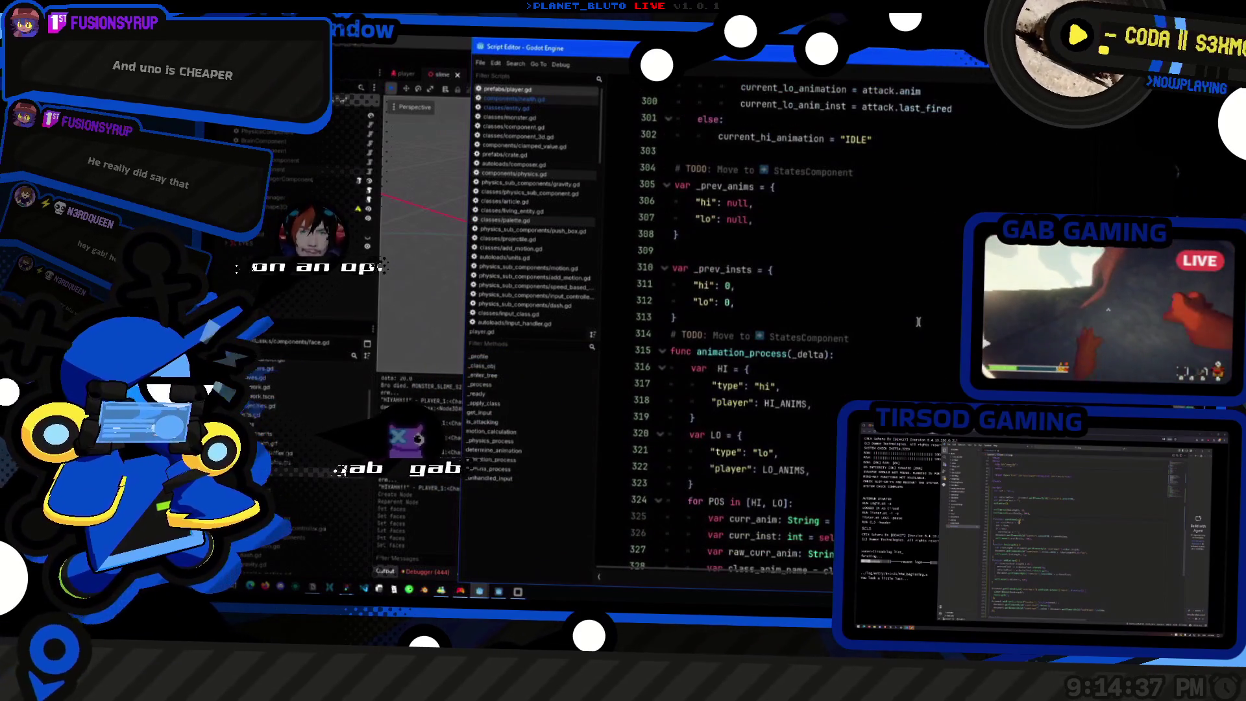
pyautogui.scroll(-5, 937, 322)
pyautogui.scroll(16, 858, 382)
pyautogui.click(859, 382)
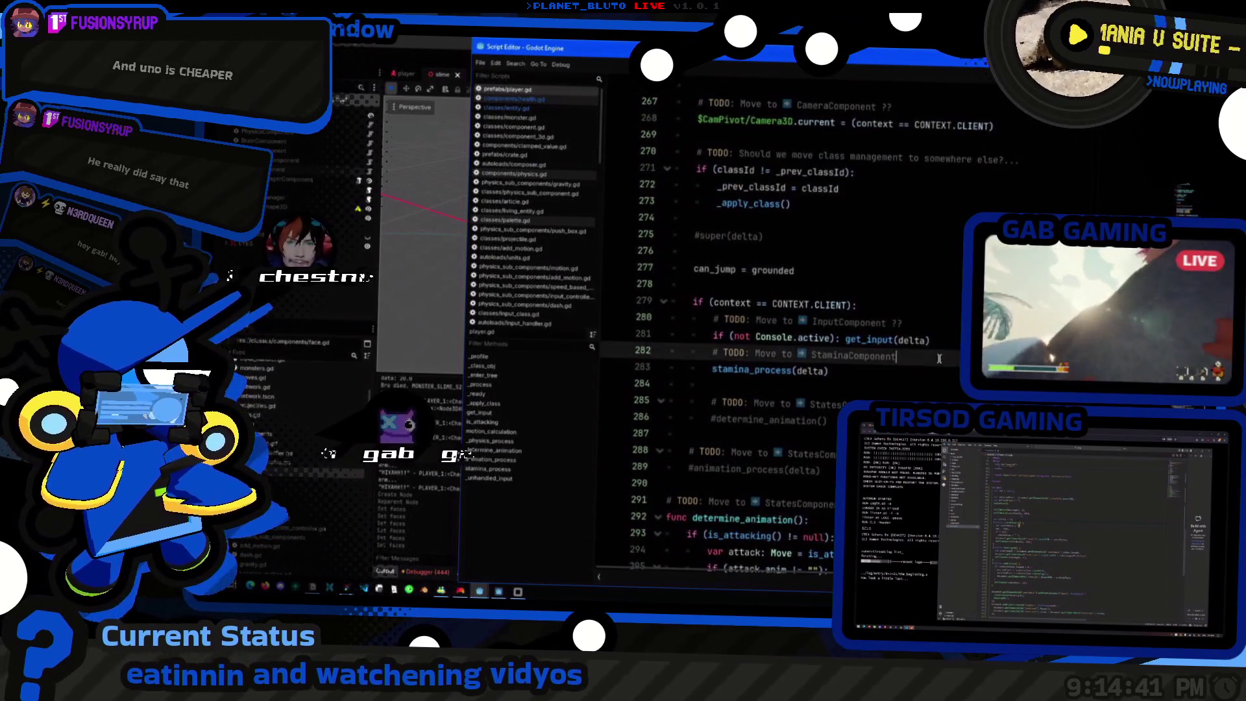
pyautogui.scroll(4, 858, 383)
pyautogui.click(859, 383)
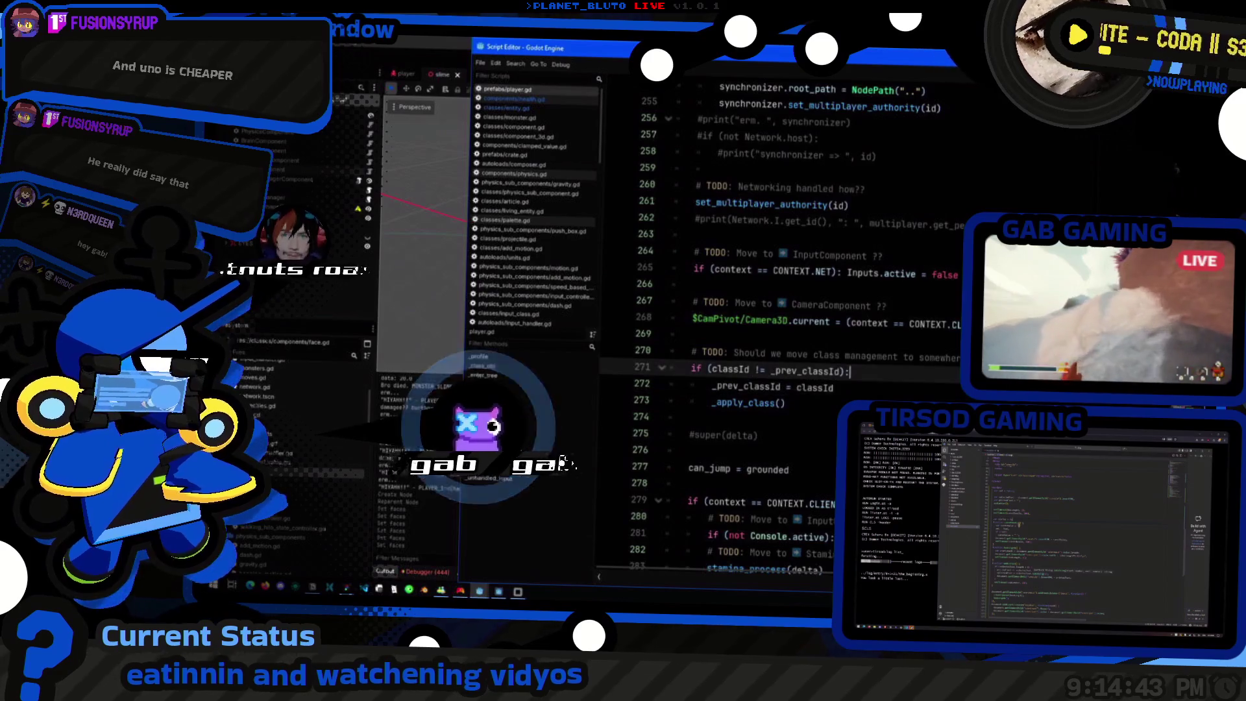
pyautogui.click(947, 274)
pyautogui.press('Up')
pyautogui.press('Up')
pyautogui.press('Up')
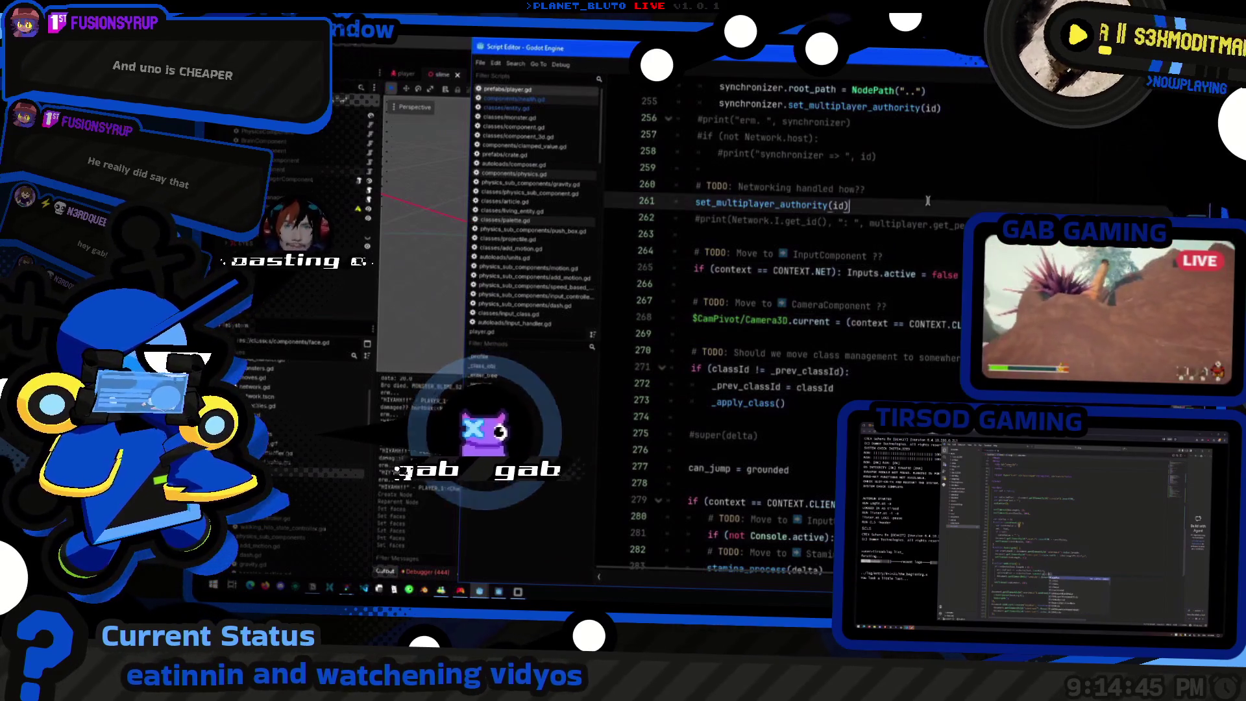
pyautogui.press('Down')
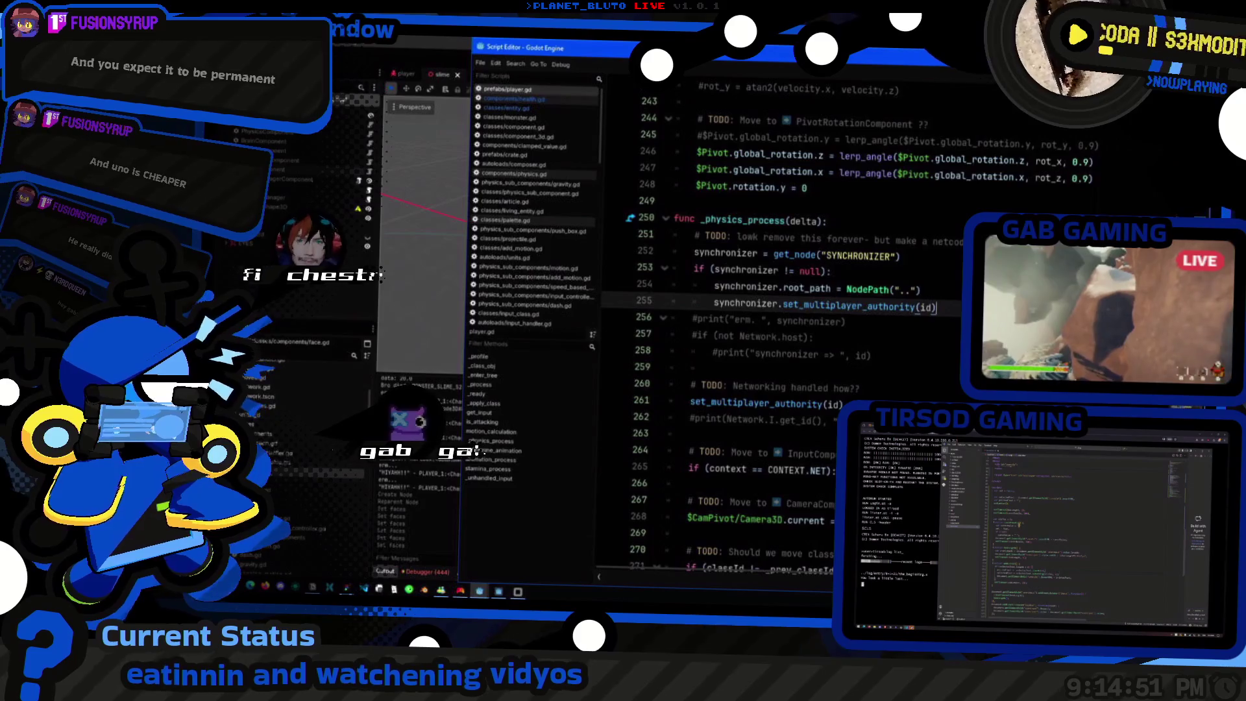
pyautogui.press('Up')
pyautogui.press('Up')
pyautogui.press('Up')
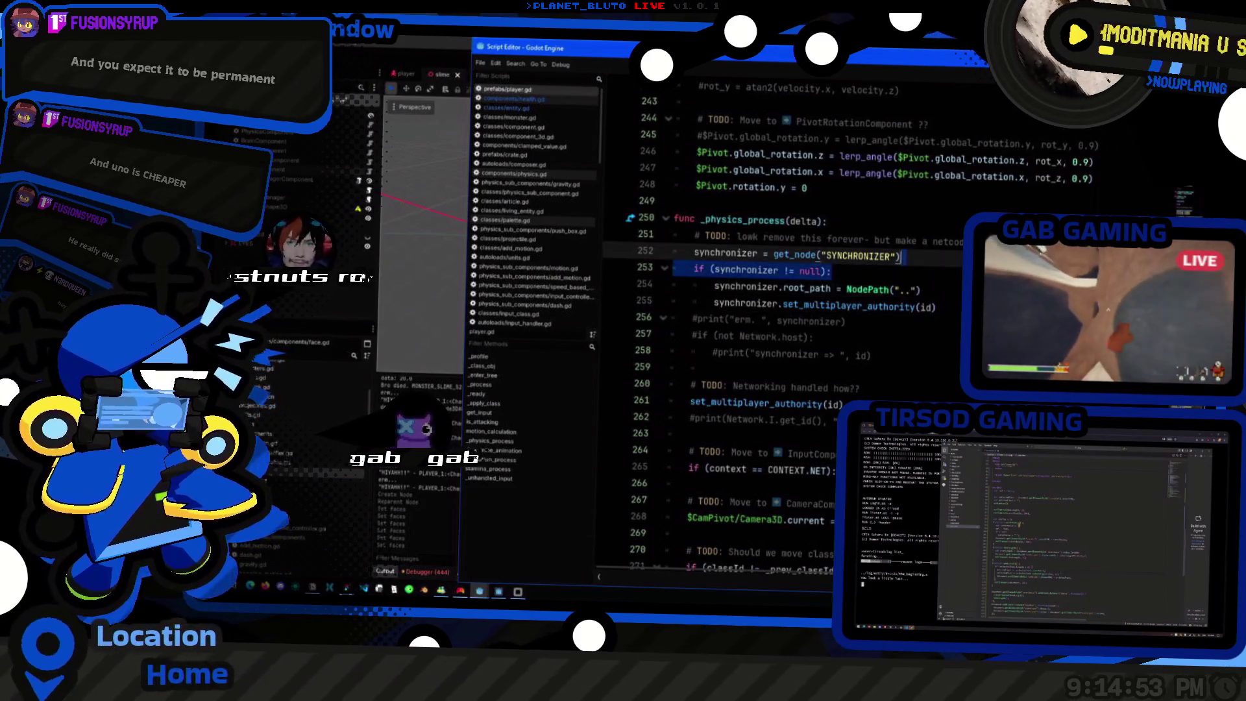
pyautogui.press('Up')
pyautogui.press('Up')
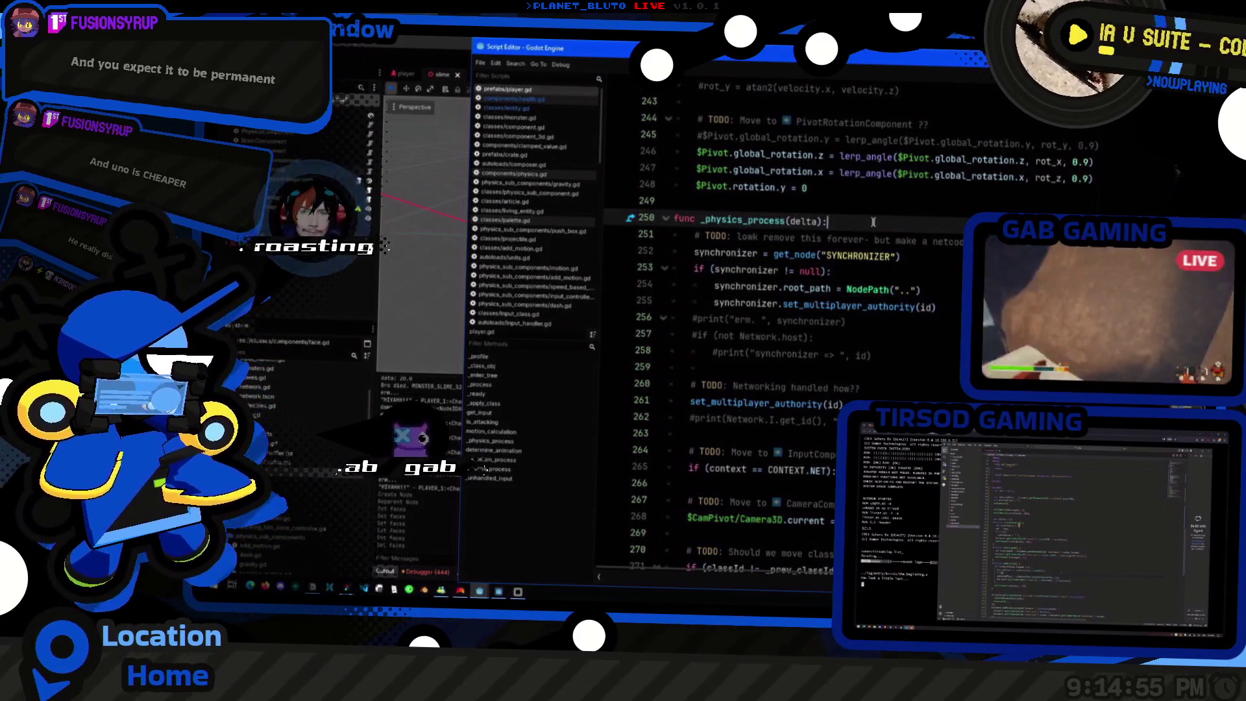
pyautogui.scroll(-20, 874, 222)
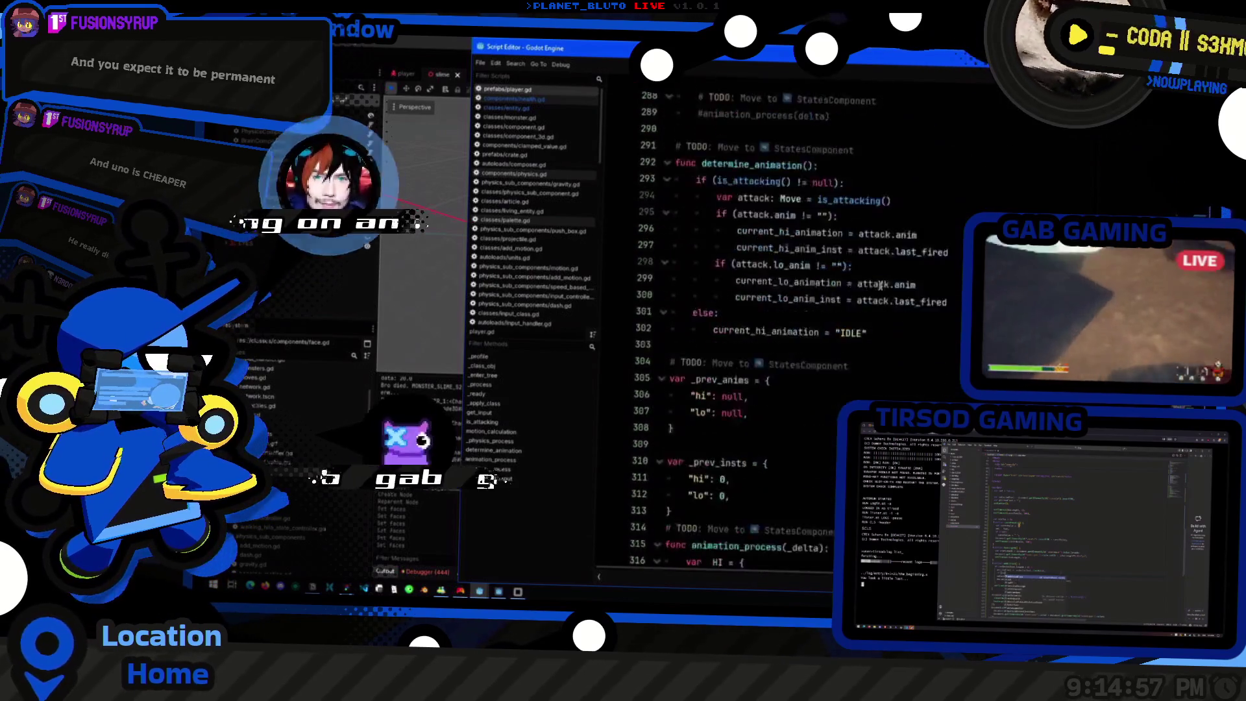
pyautogui.scroll(-10, 886, 293)
pyautogui.click(857, 333)
pyautogui.press('Up')
pyautogui.press('Up')
pyautogui.press('Up')
pyautogui.click(844, 351)
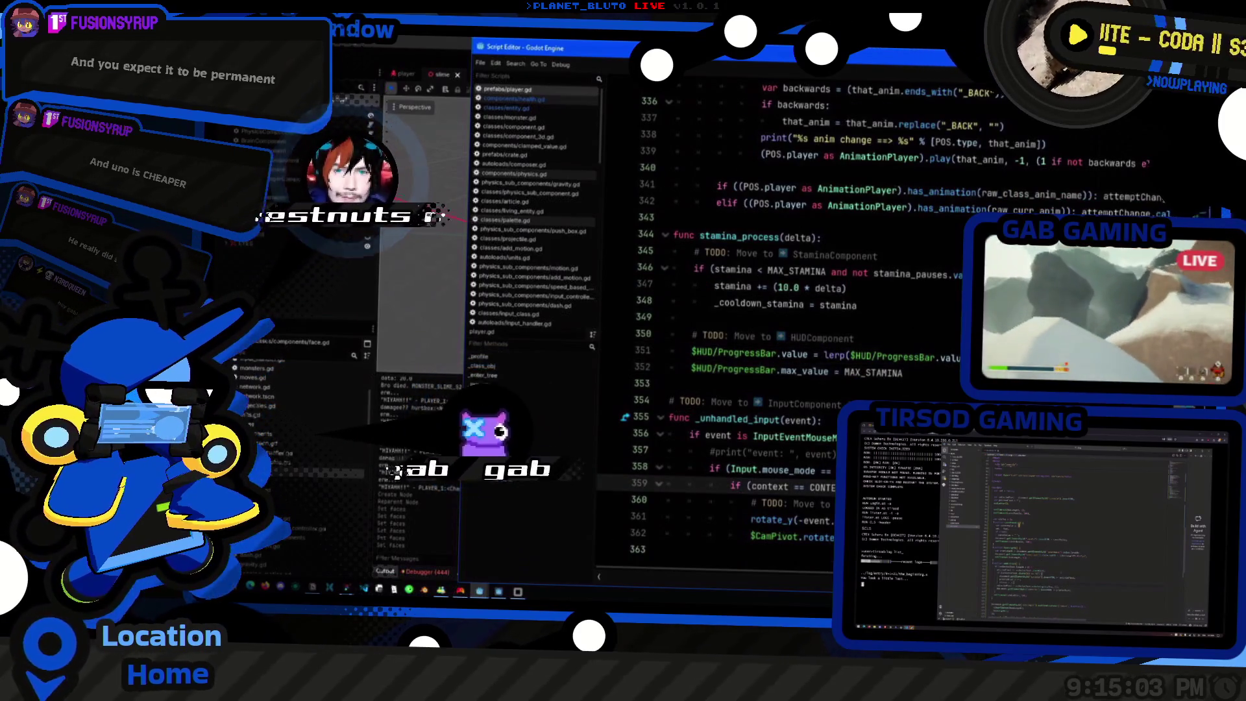
pyautogui.scroll(11, 747, 325)
pyautogui.scroll(1, 746, 324)
pyautogui.click(693, 484)
pyautogui.scroll(6, 814, 488)
pyautogui.scroll(-1, 814, 488)
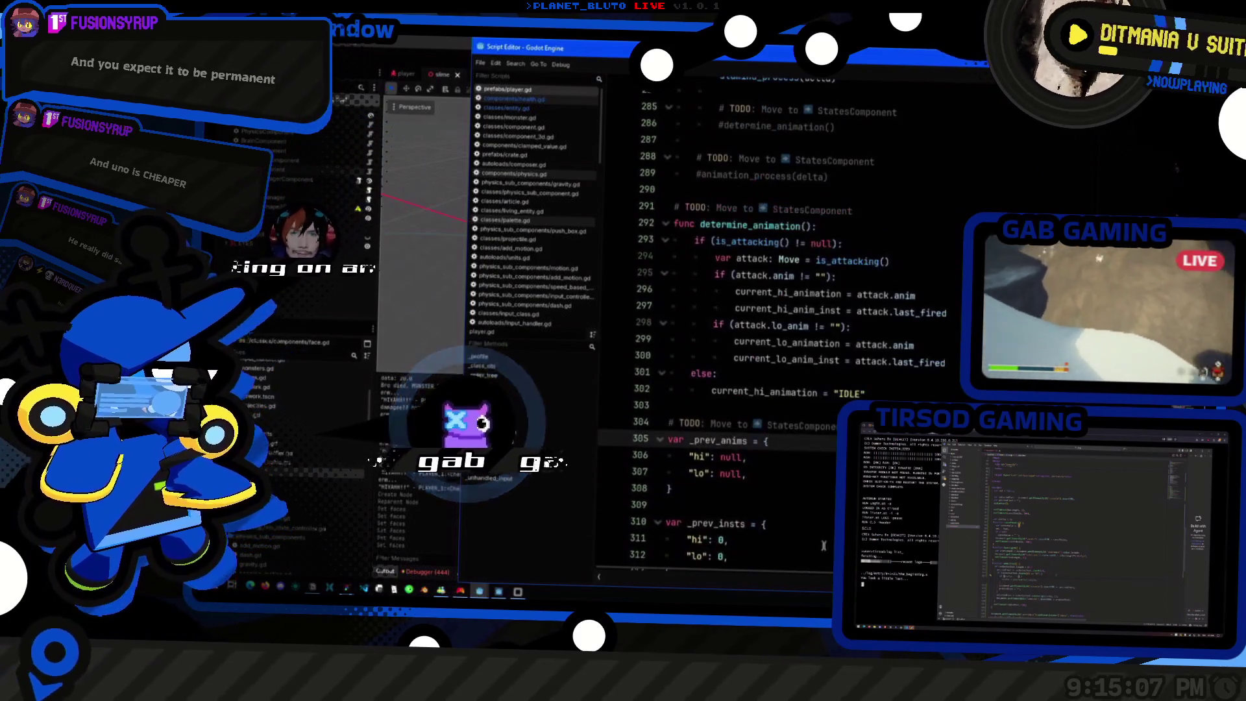
pyautogui.click(814, 488)
pyautogui.scroll(6, 814, 488)
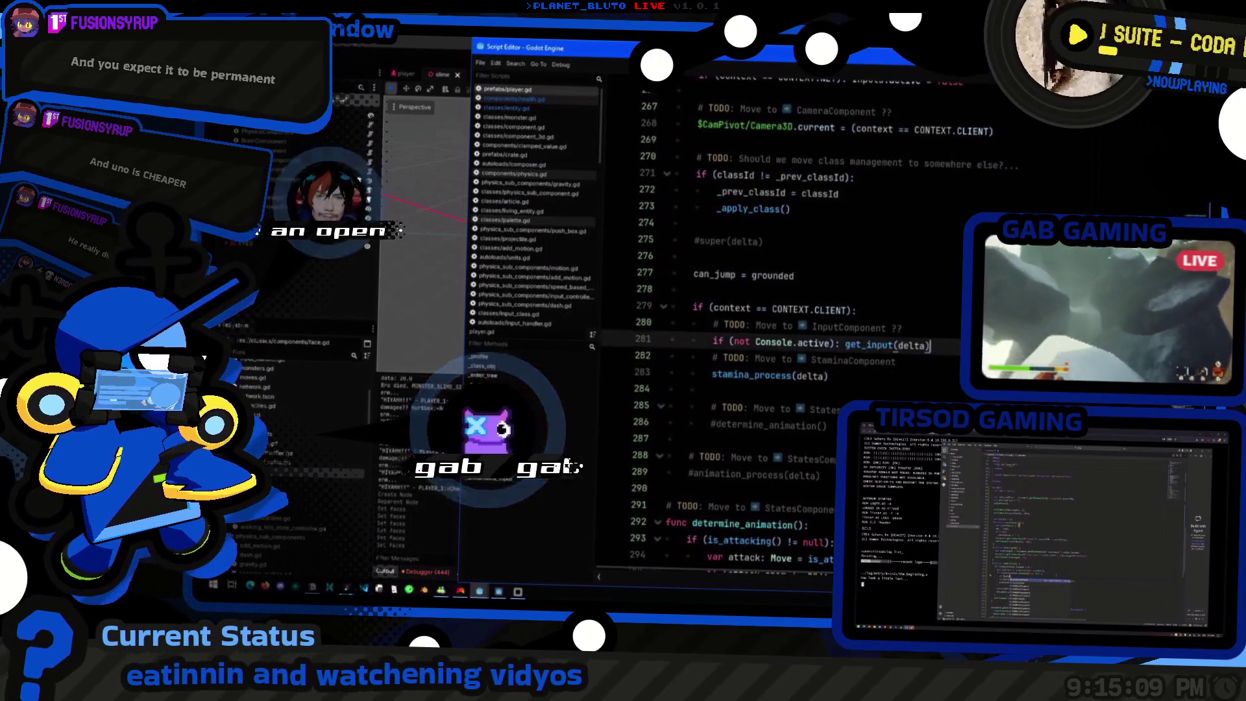
pyautogui.click(857, 309)
pyautogui.scroll(6, 857, 310)
pyautogui.click(831, 492)
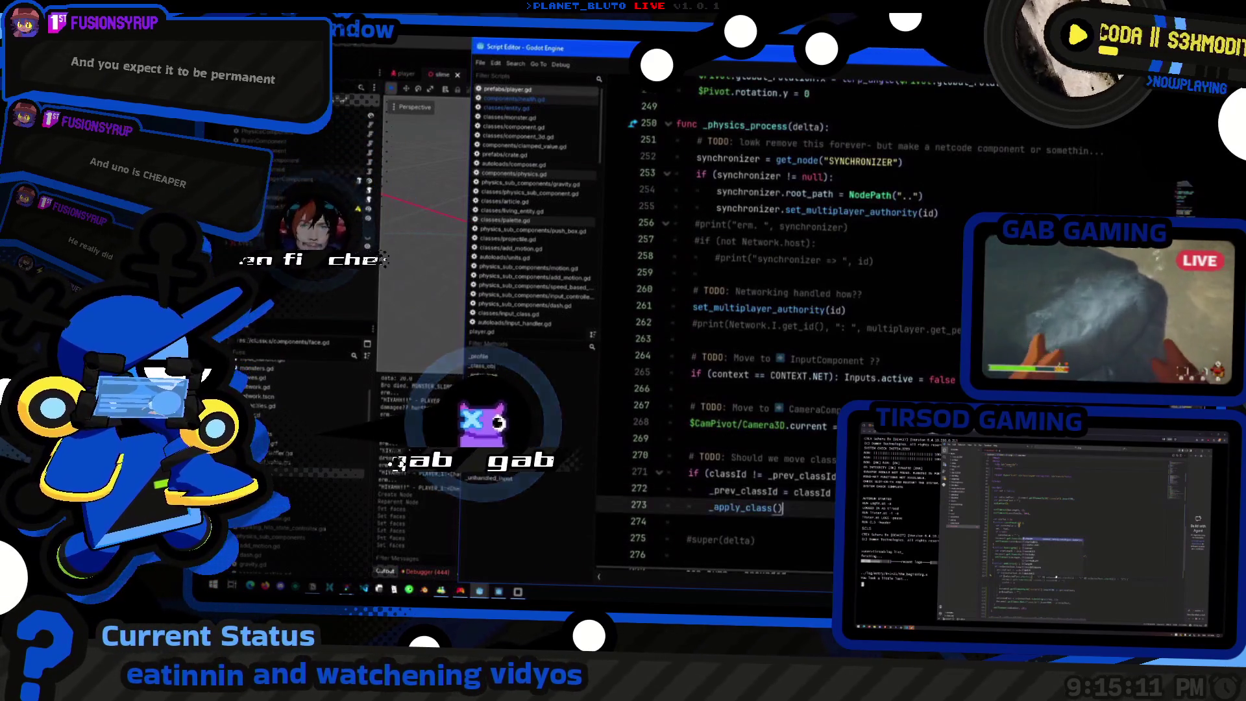
pyautogui.scroll(6, 831, 492)
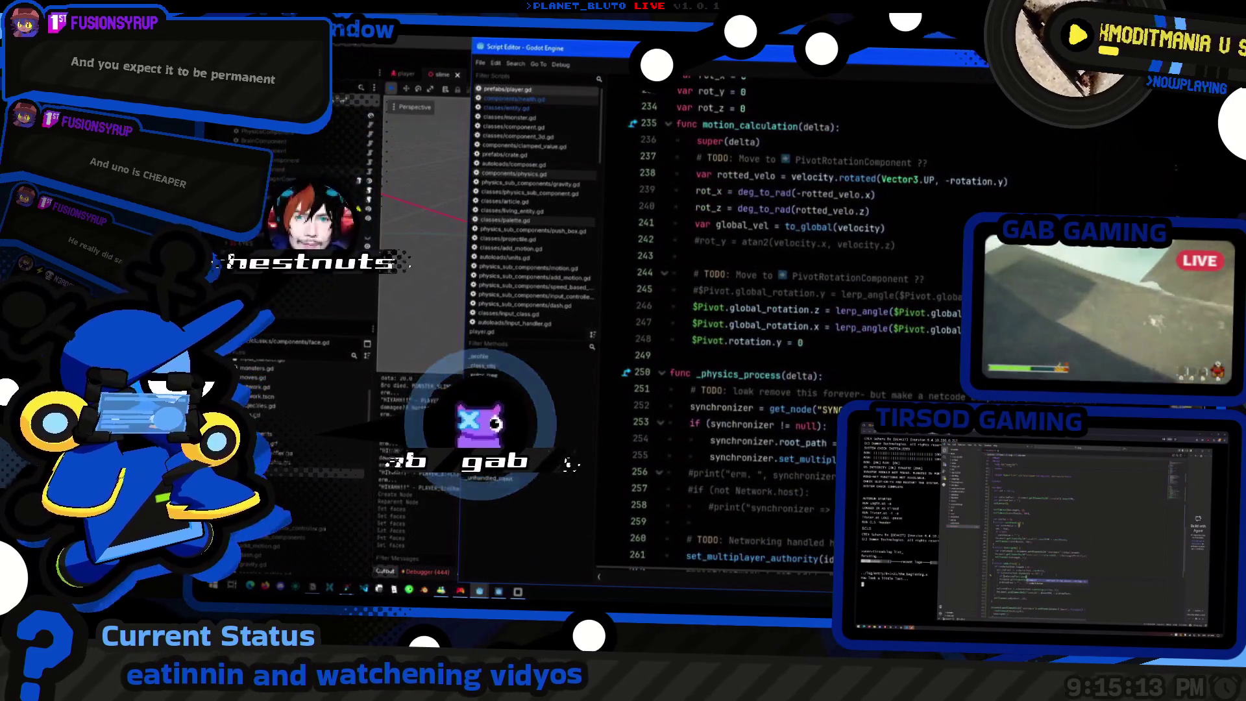
pyautogui.scroll(-5, 831, 492)
# Quick-open resources, search 'neutral' and pick slime_face_neutral.png
pyautogui.hotkey('ctrl', 'alt', 'o')
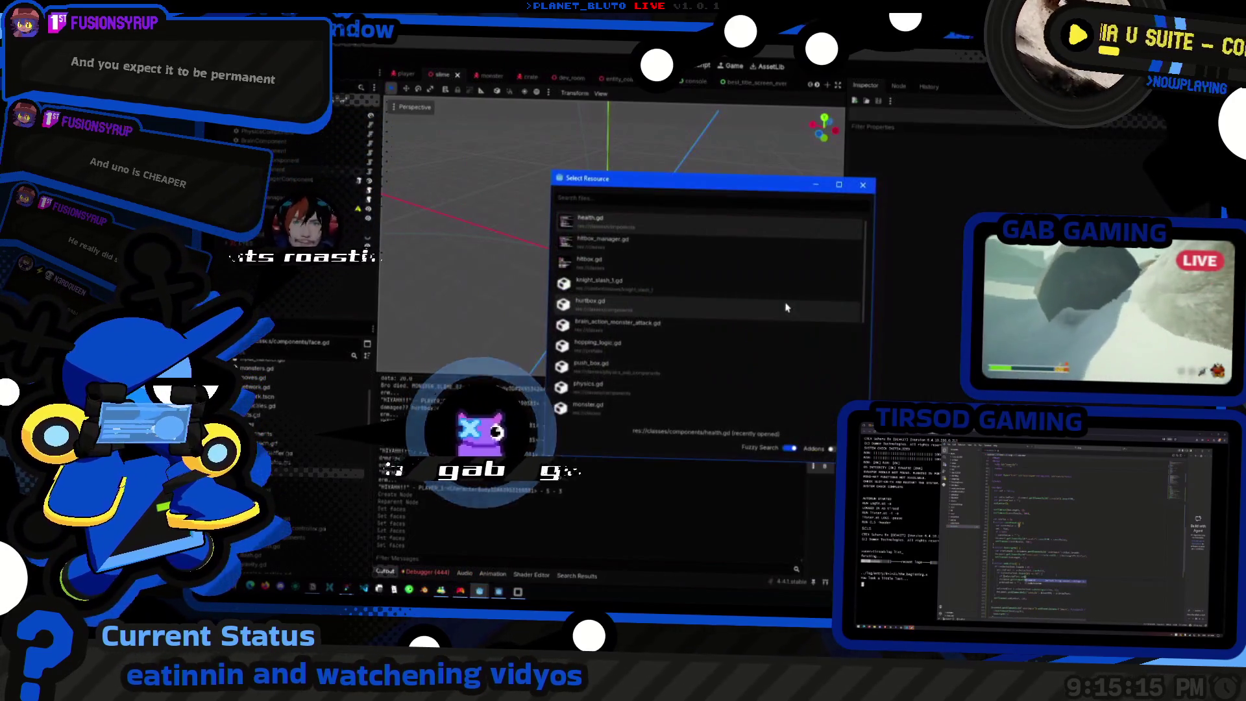
pyautogui.write('neutral')
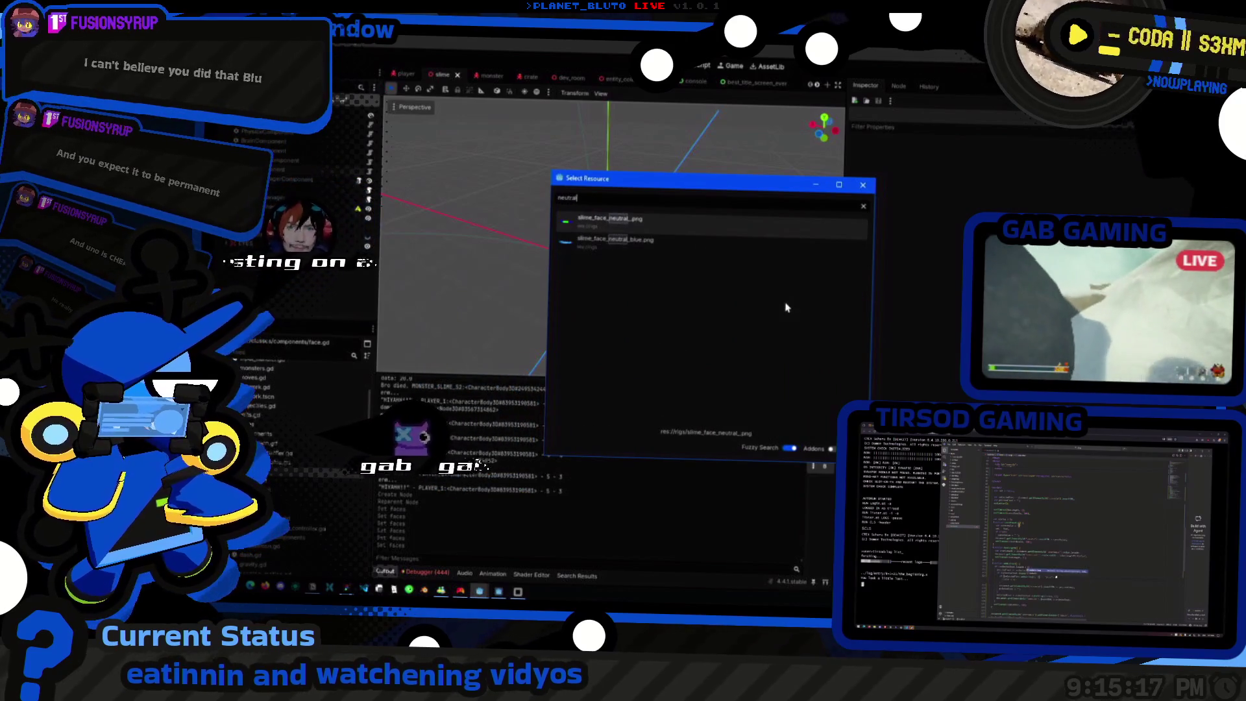
pyautogui.press('Return')
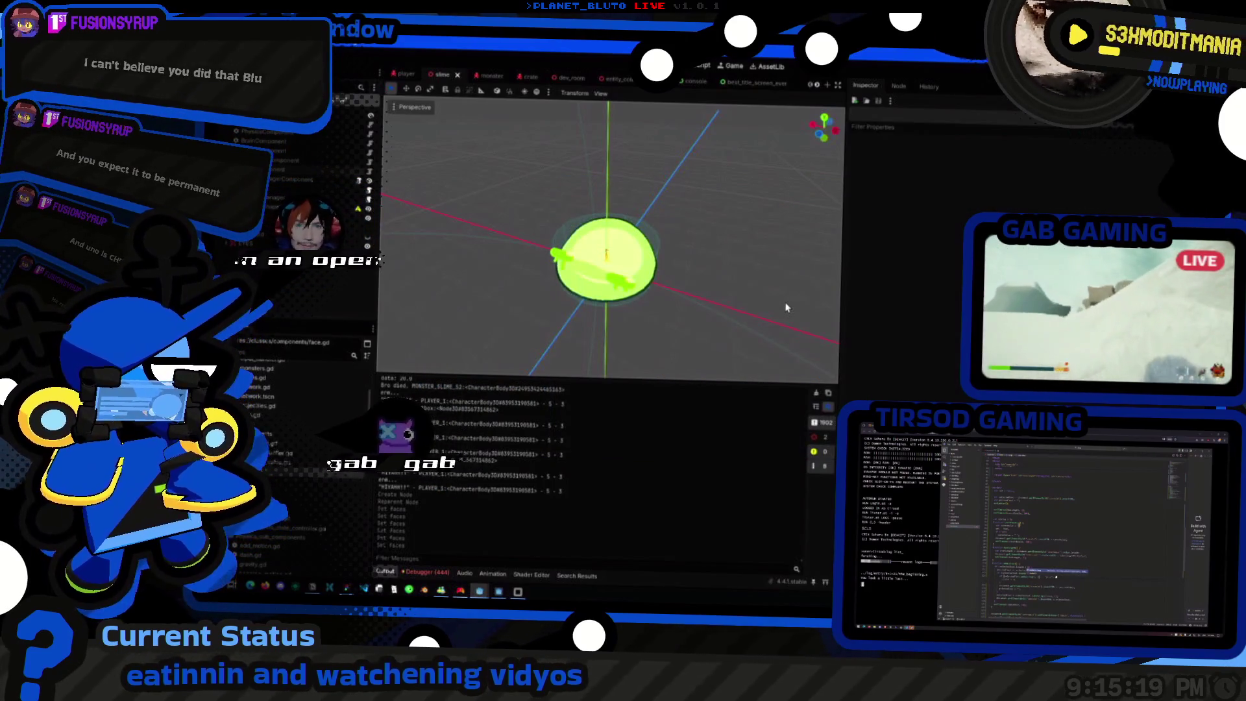
# Jump to the slime.gd 'neutral' match and scroll down to _physics_process
pyautogui.hotkey('ctrl', 'F3')
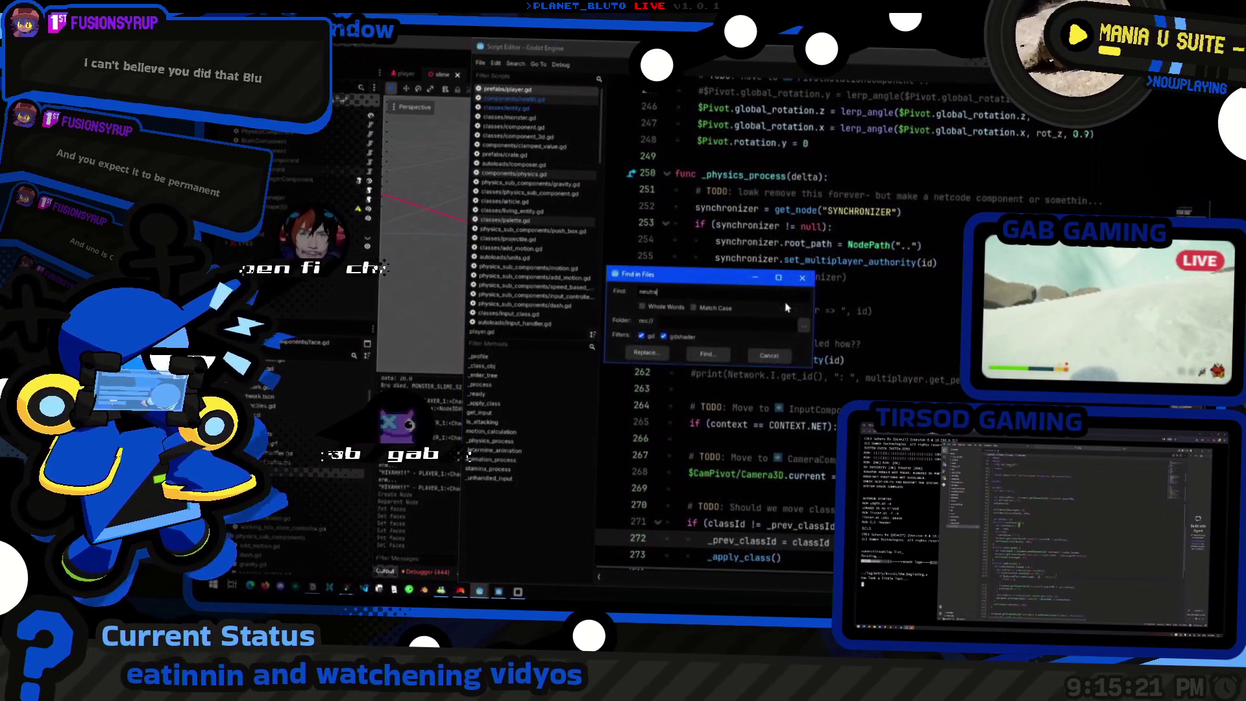
pyautogui.click(461, 421)
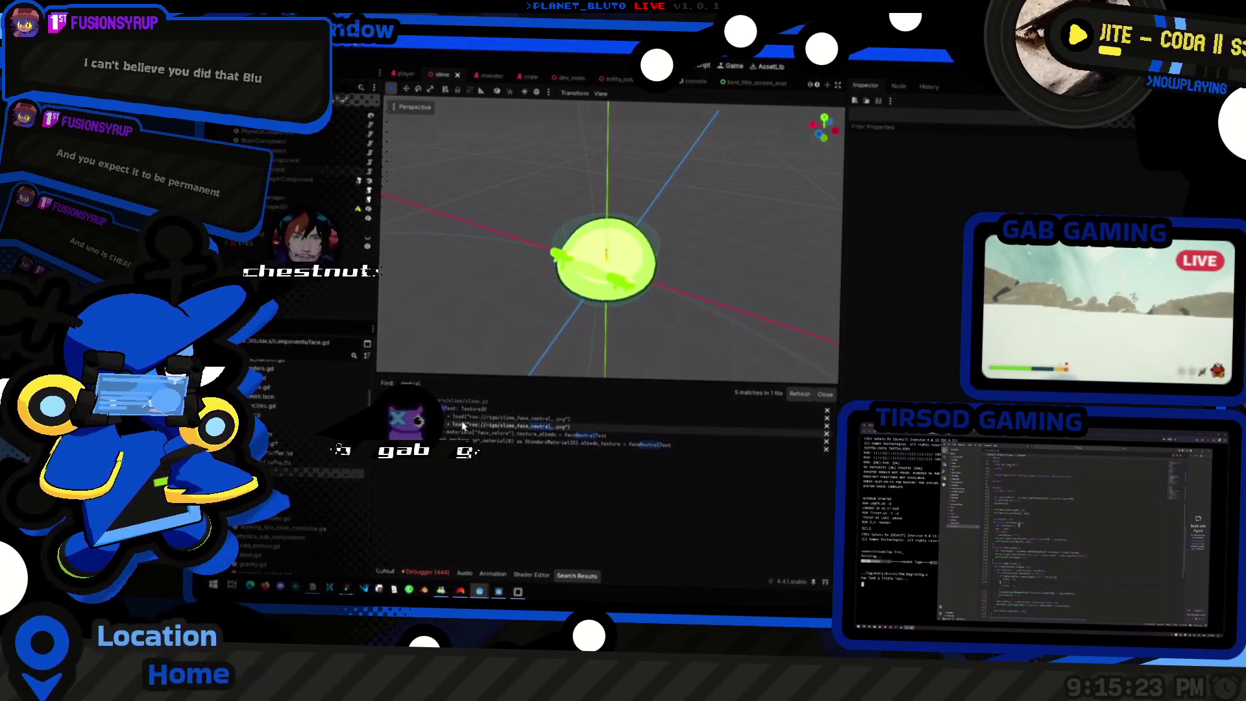
pyautogui.click(468, 421)
pyautogui.scroll(-5, 747, 292)
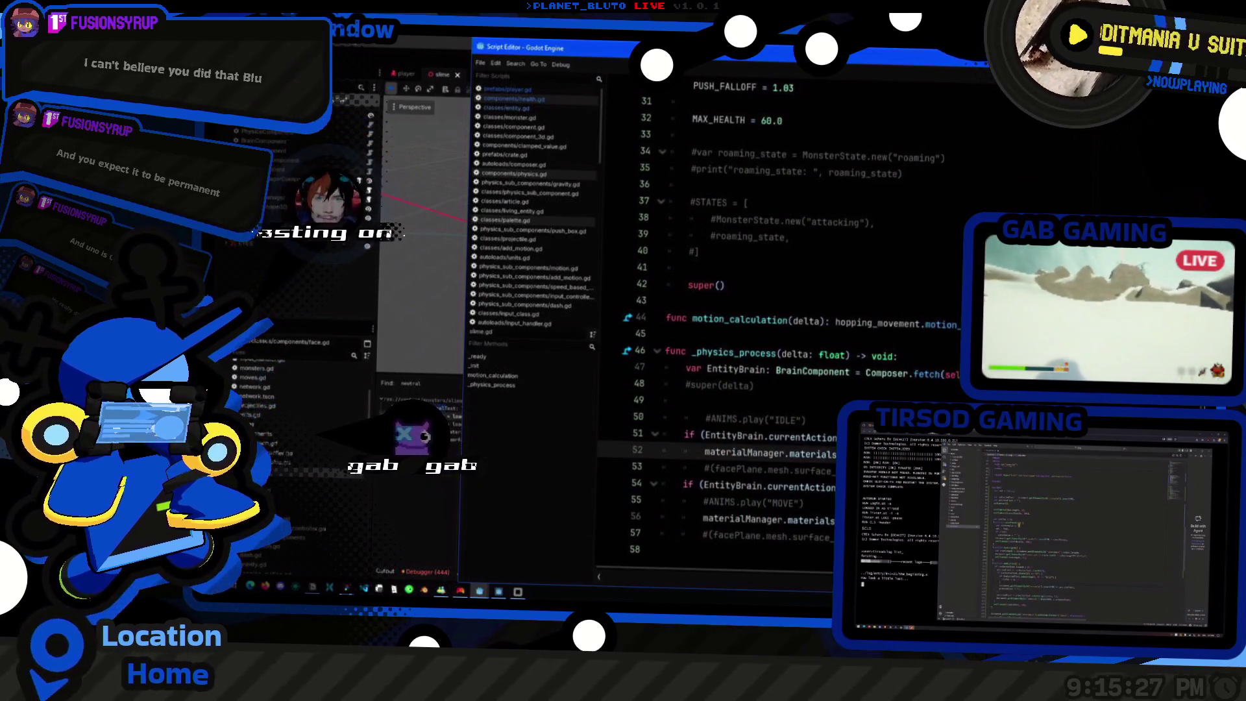
# Comment out the material-setting line in slime.gd, discarding a half-written set_face line
pyautogui.hotkey('ctrl', 'k')
pyautogui.hotkey('ctrl', 'shift', 'Return')
pyautogui.write('set_face')
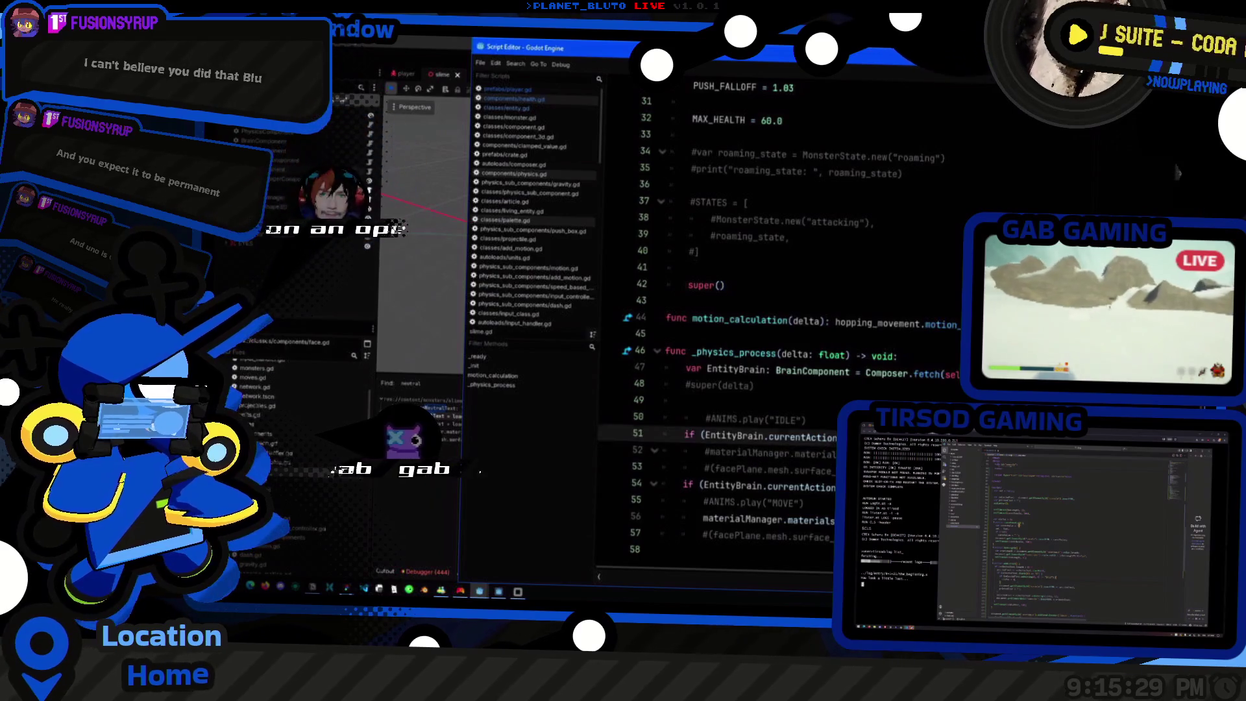
pyautogui.press('BackSpace')
pyautogui.press('BackSpace')
pyautogui.press('BackSpace')
pyautogui.write('F')
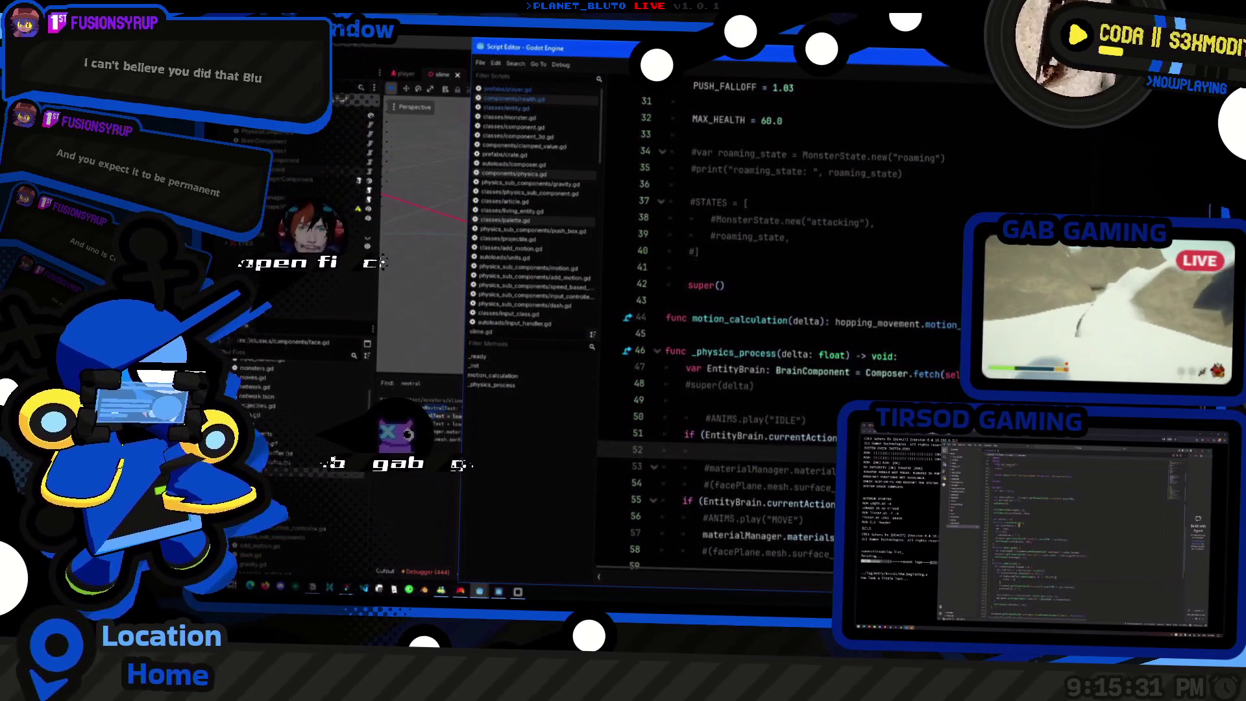
pyautogui.hotkey('ctrl', 'shift', 'k')
# Add 'if (EntityBrain == null): return' after the EntityBrain fetch and duplicate both lines below
pyautogui.press('Up')
pyautogui.press('Up')
pyautogui.press('Up')
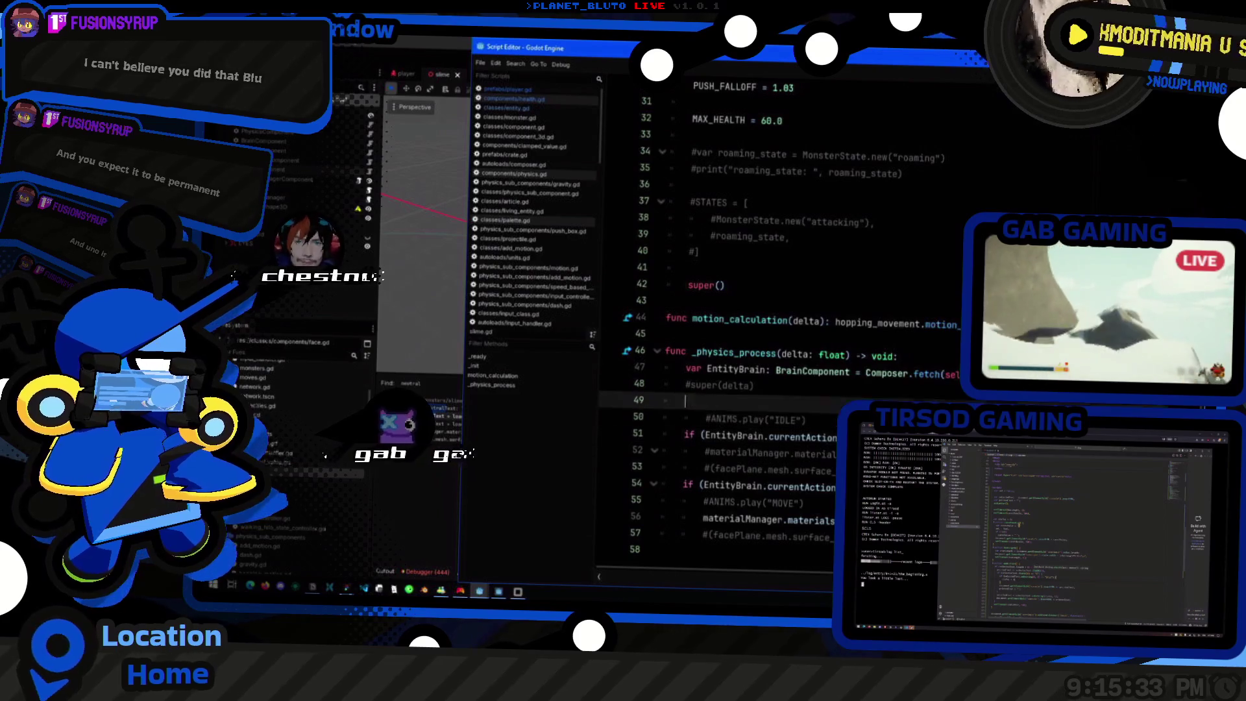
pyautogui.hotkey('ctrl', 'shift', 'd')
pyautogui.hotkey('shift', 'Home')
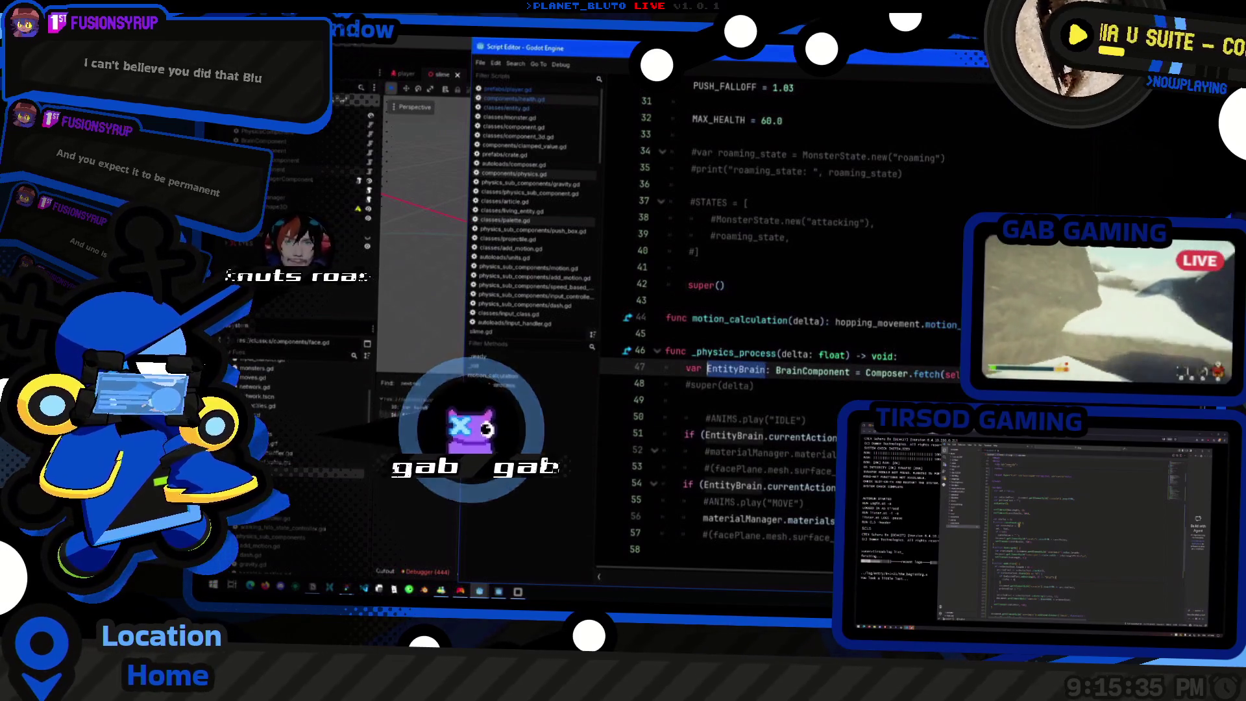
pyautogui.press('BackSpace')
pyautogui.write('if (EntityBrain == null')
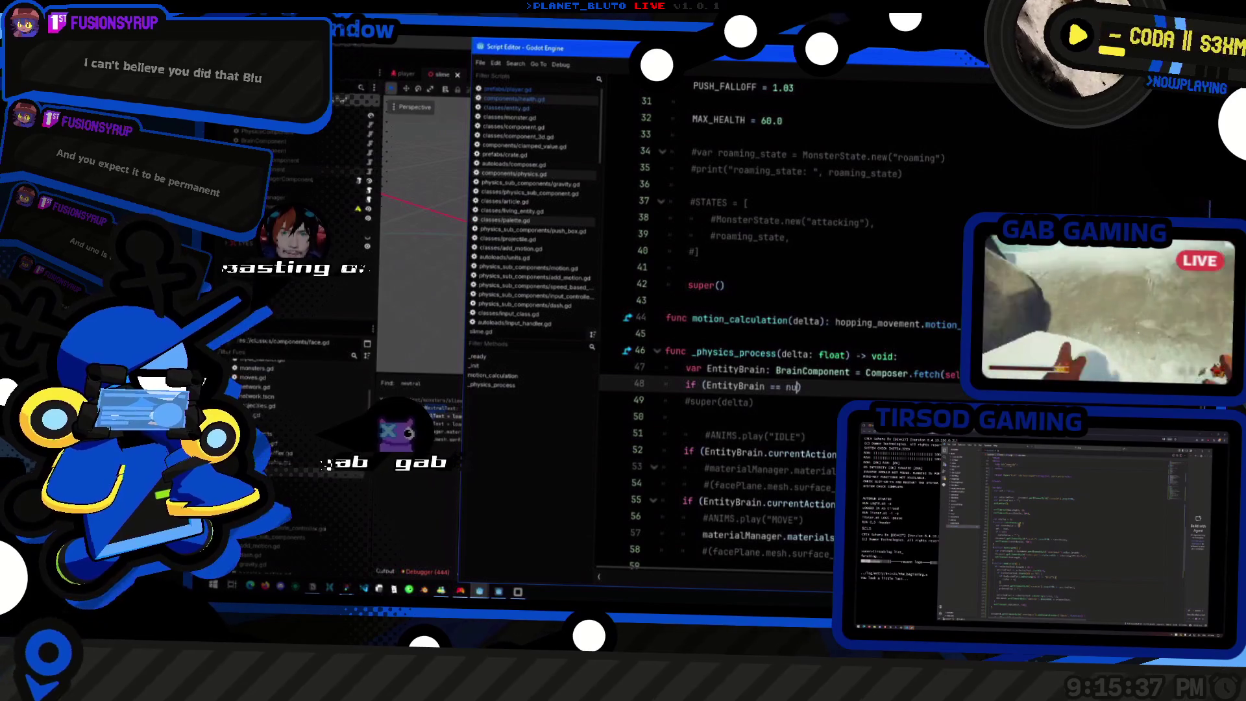
pyautogui.write('): return')
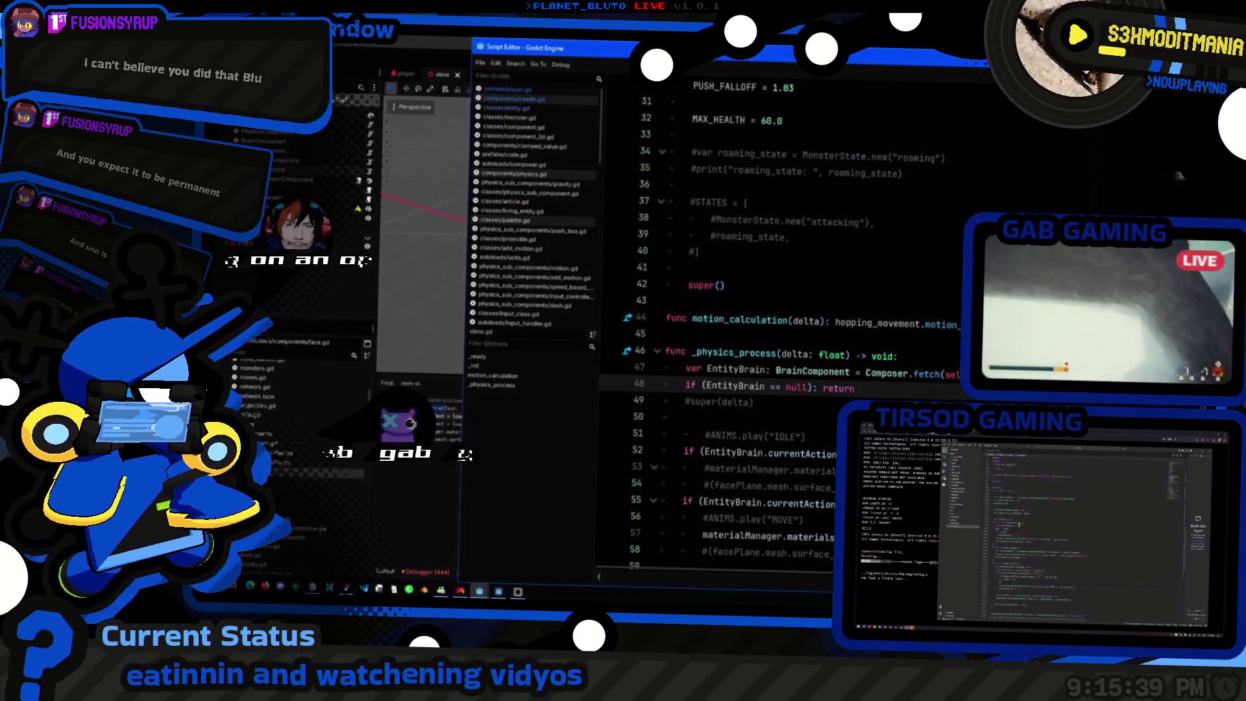
pyautogui.press('Return')
pyautogui.hotkey('ctrl', 'v')
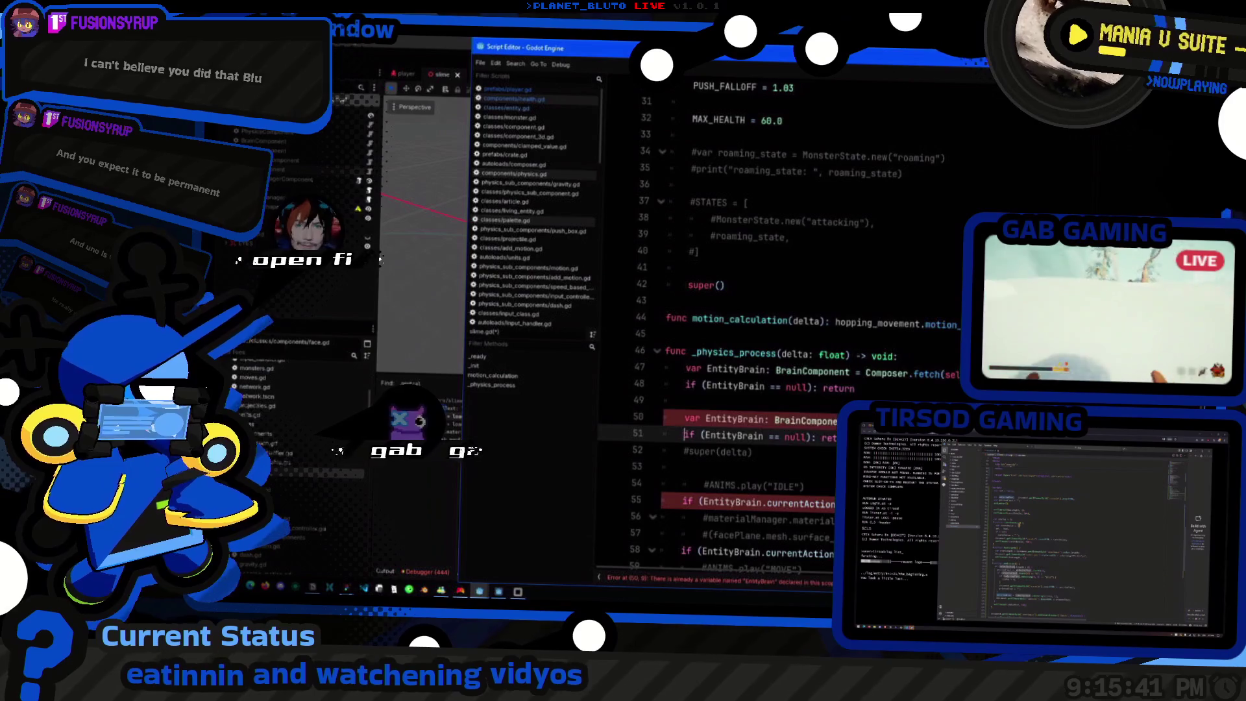
# Rename the duplicated lines to an EntityFace: FaceComponent fetch with its own null check
pyautogui.click(765, 418)
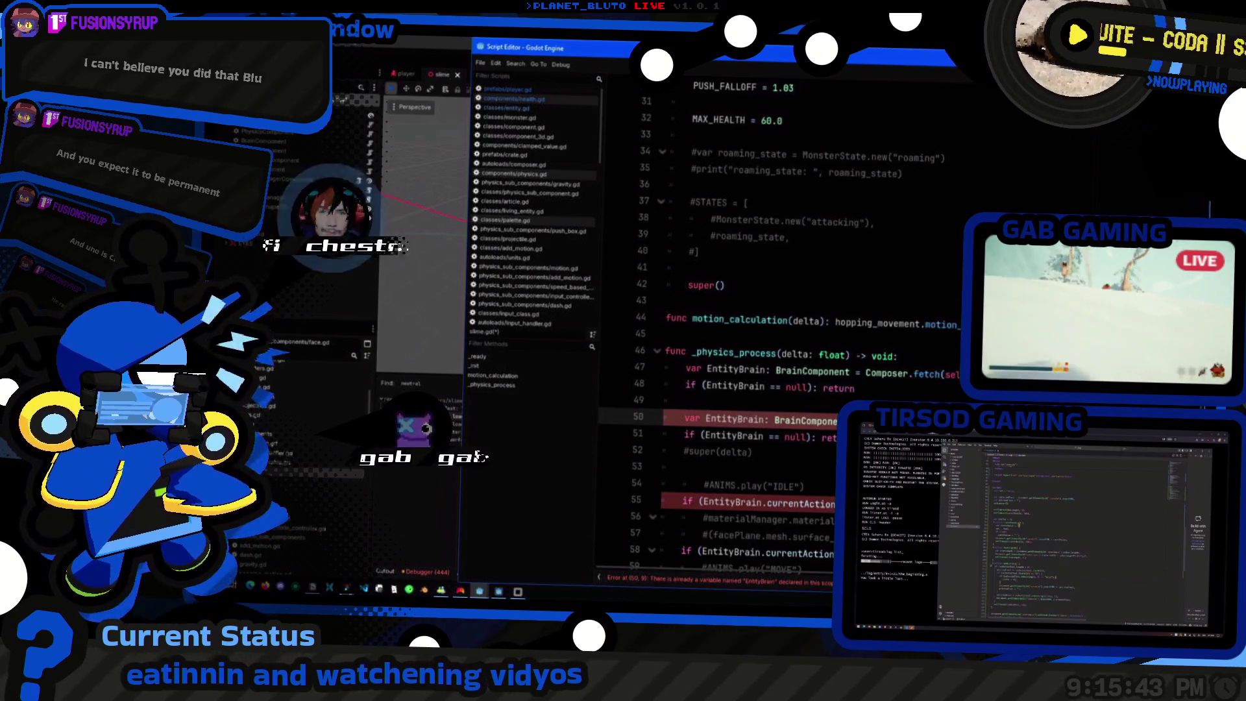
pyautogui.doubleClick(737, 419)
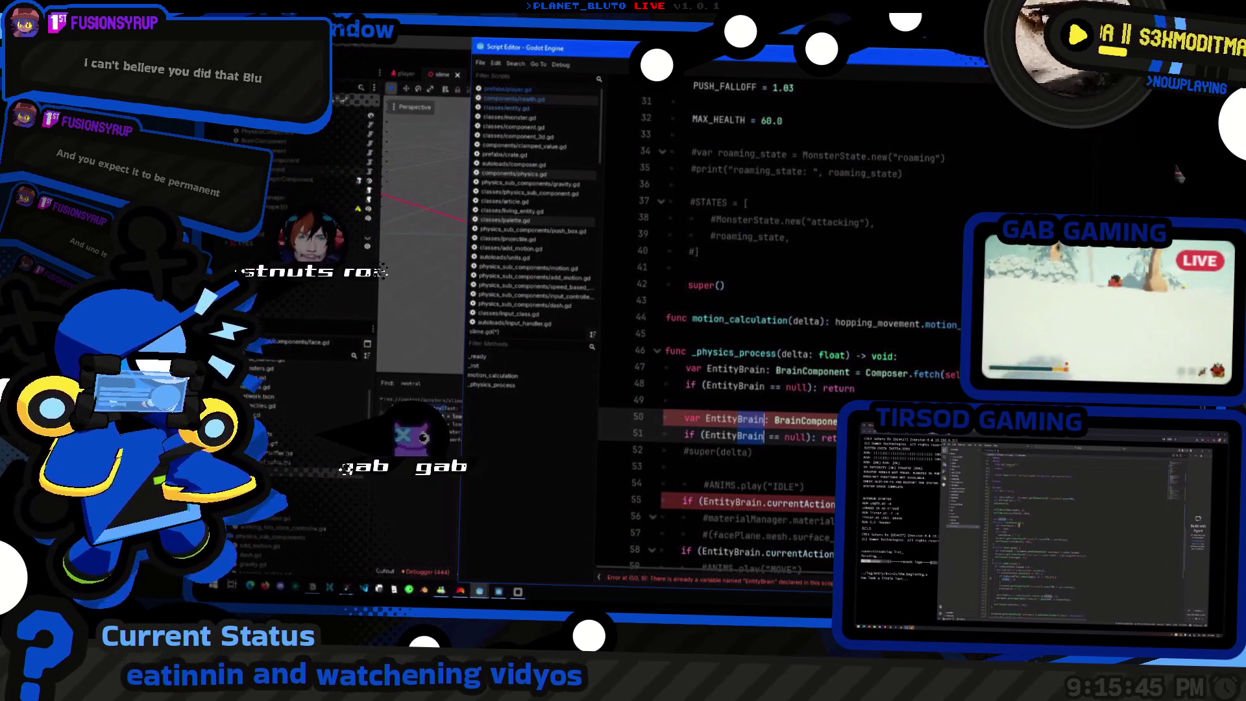
pyautogui.write('Face')
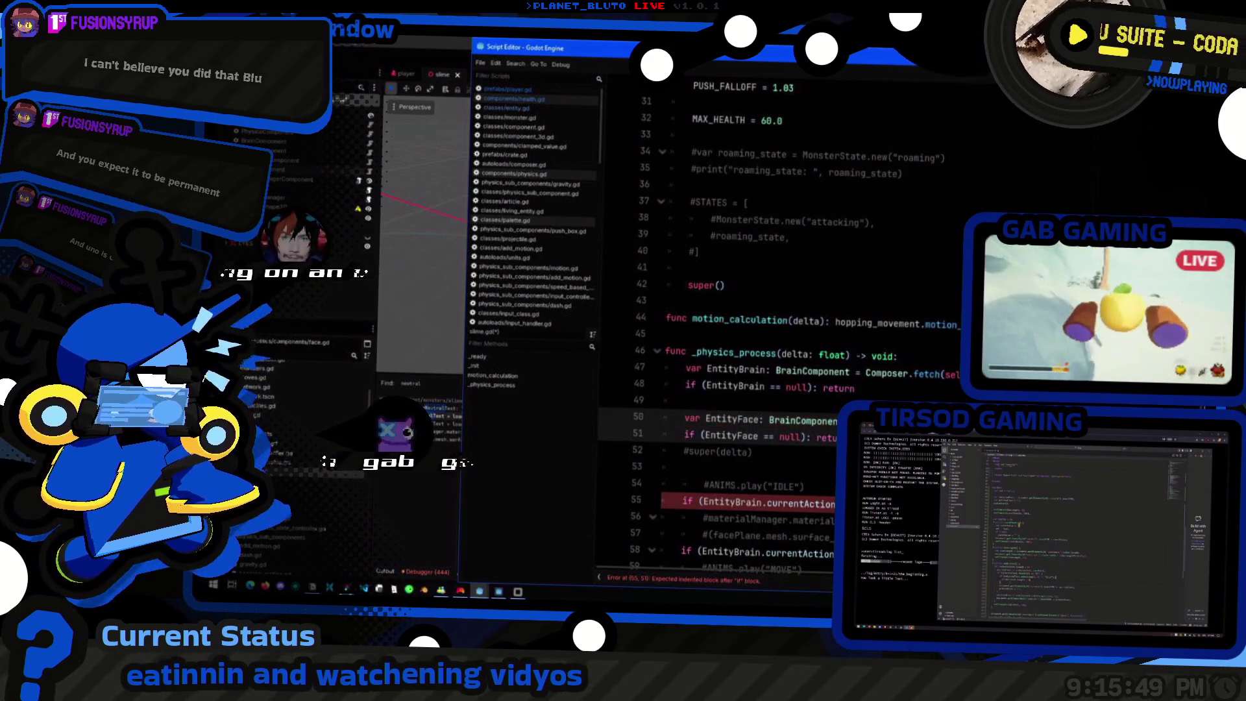
pyautogui.click(797, 420)
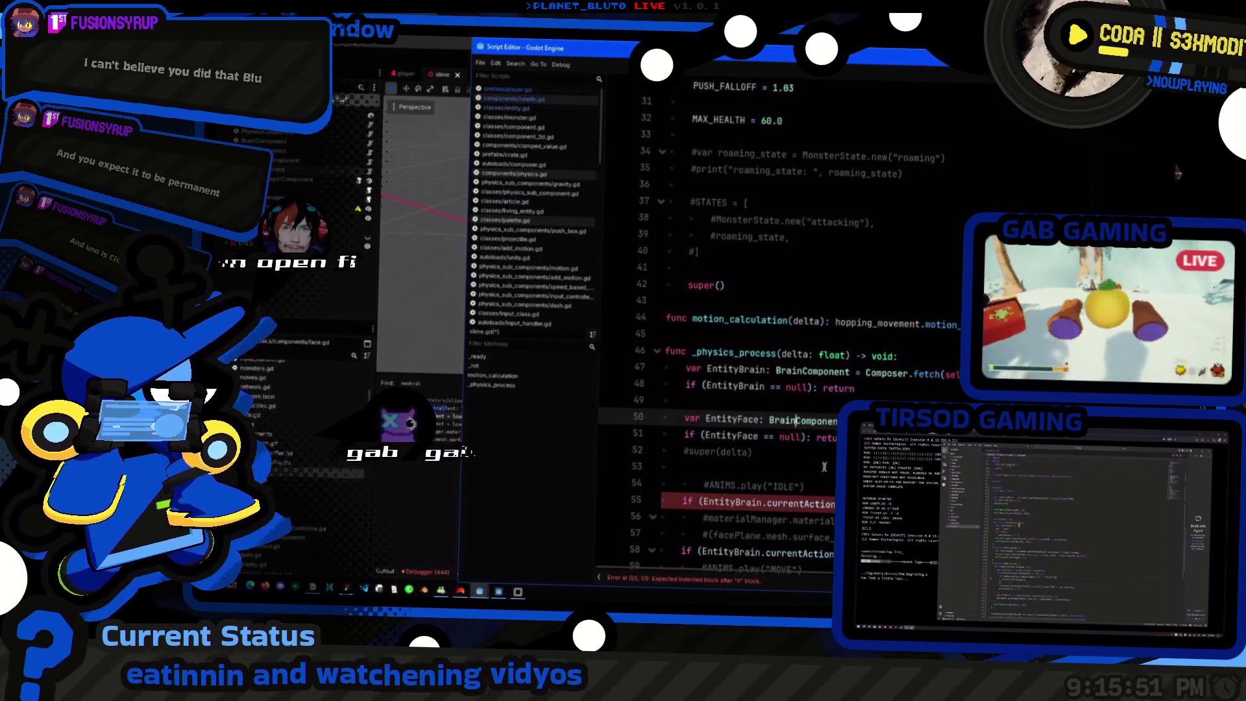
pyautogui.write('Face')
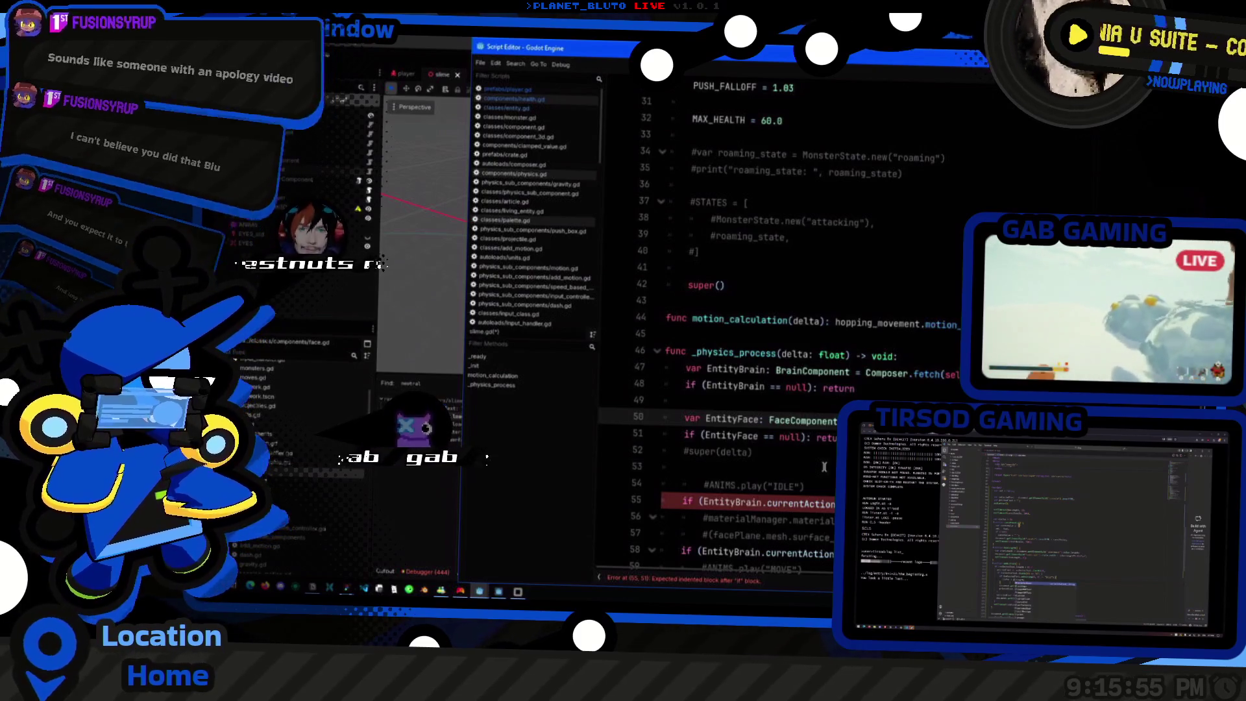
# Open a new line inside the IDLE state branch
pyautogui.press('Up')
pyautogui.press('Up')
pyautogui.press('Up')
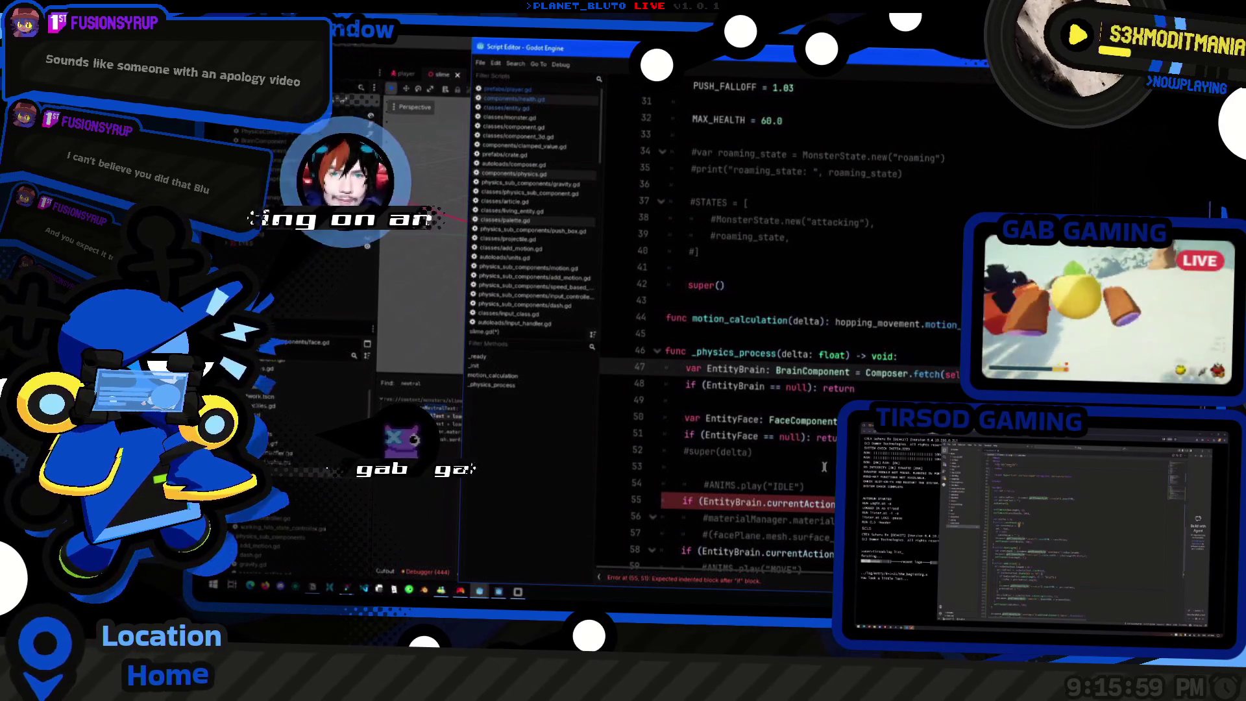
pyautogui.press('Down')
pyautogui.press('Down')
pyautogui.press('Down')
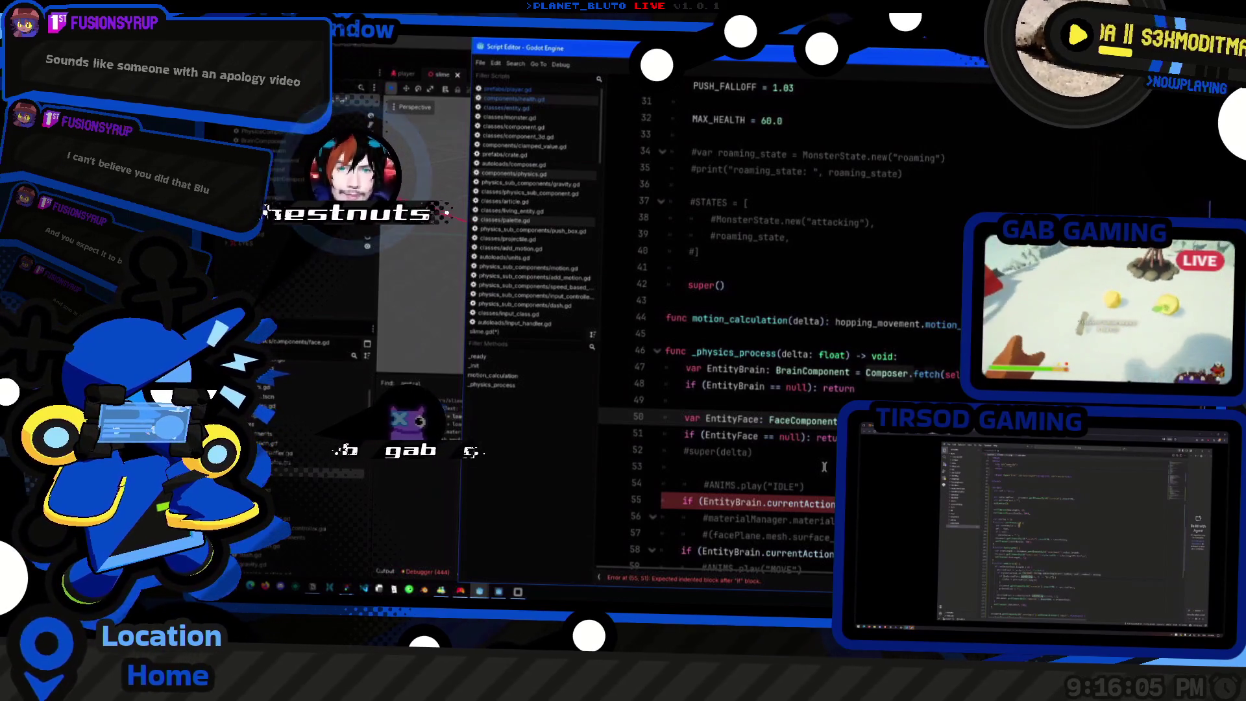
pyautogui.press('Down')
pyautogui.press('Down')
pyautogui.press('Down')
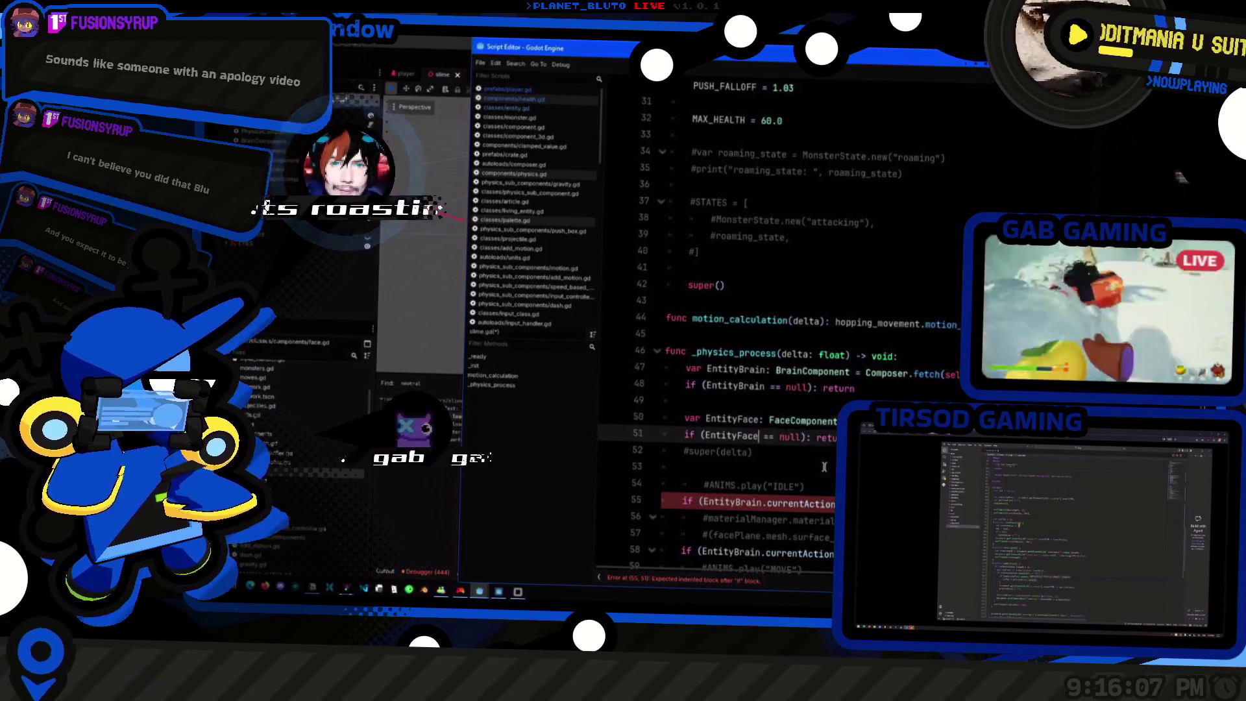
pyautogui.scroll(-2, 825, 467)
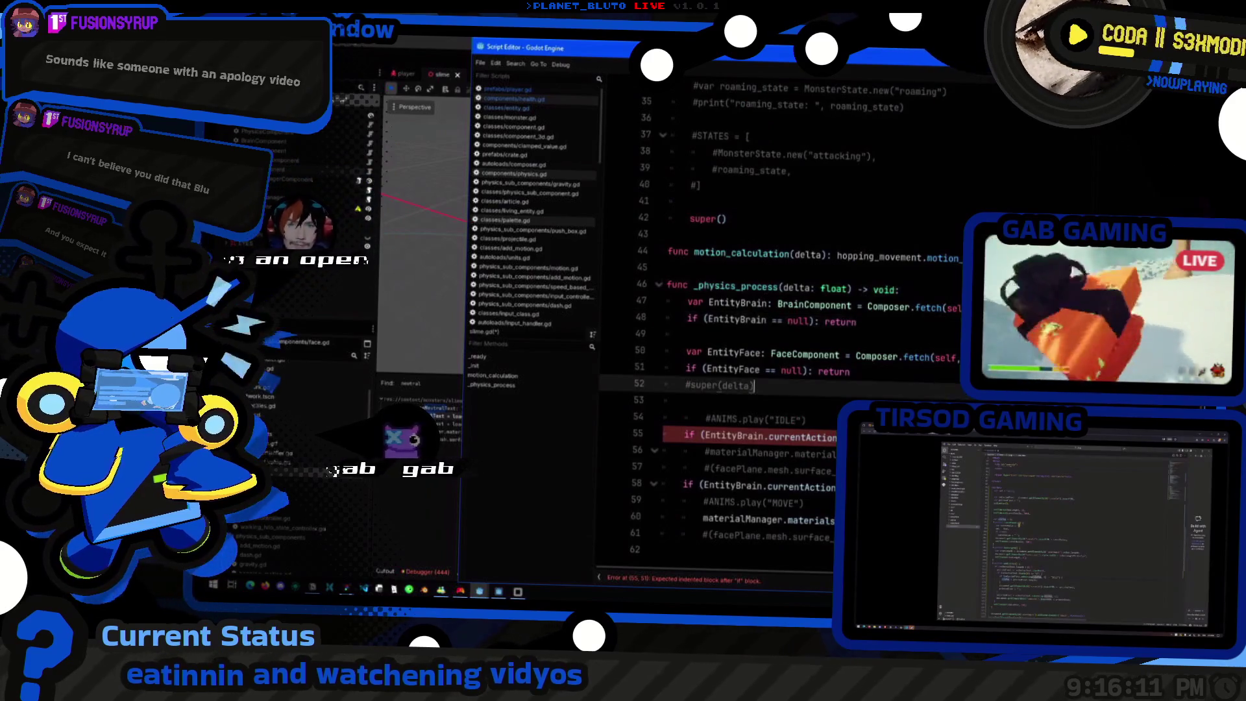
pyautogui.click(851, 371)
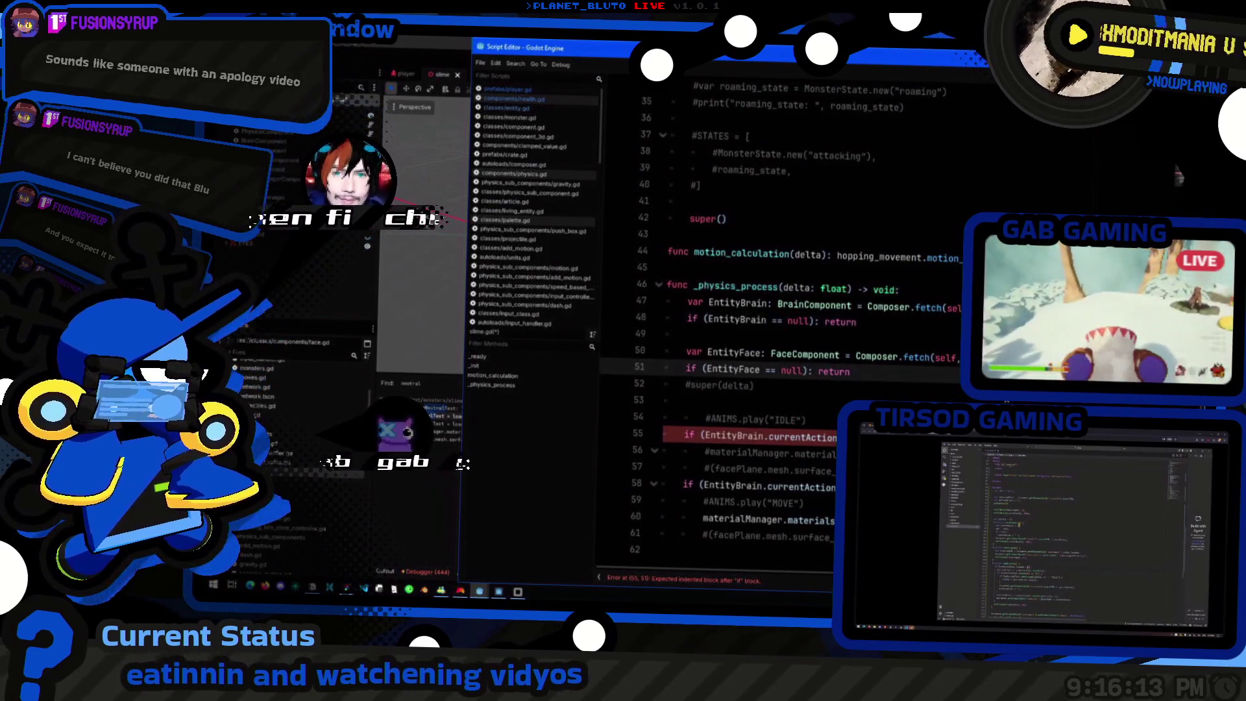
pyautogui.click(844, 437)
pyautogui.press('Return')
# Try adding EntityFace.set_face calls in the IDLE and MOVE branches, then remove them
pyautogui.write('.')
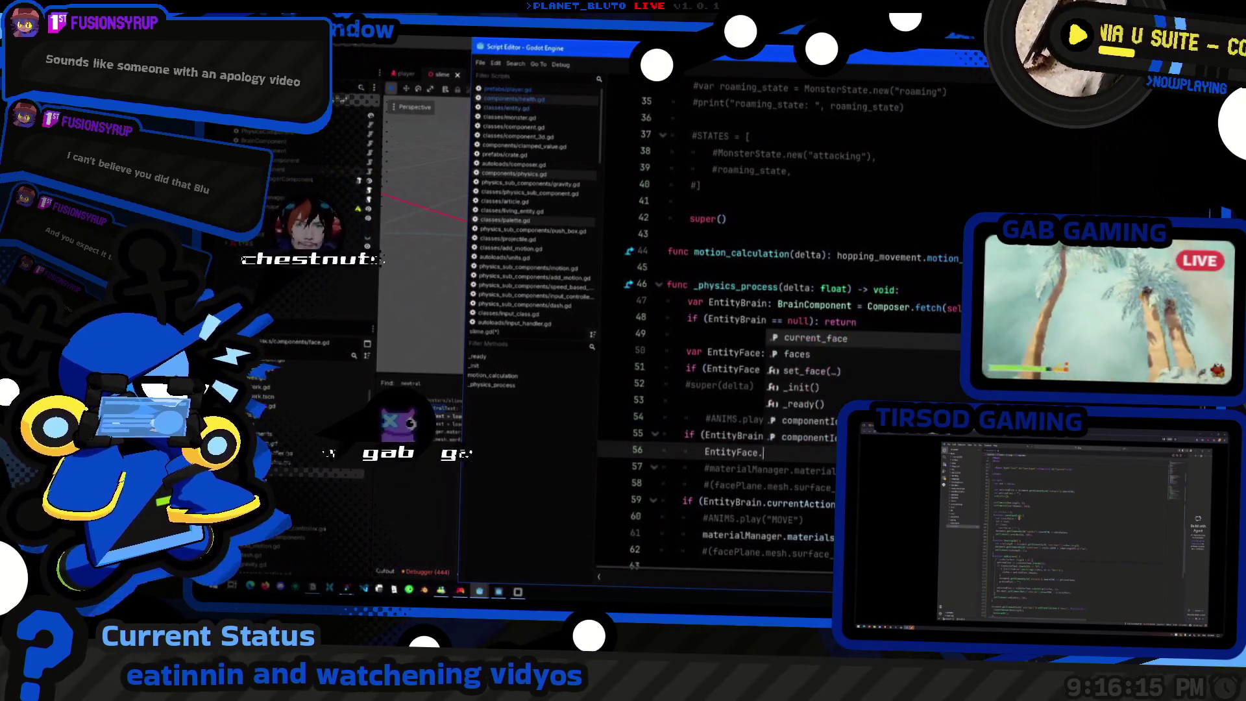
pyautogui.write('set_face(')
pyautogui.press('Return')
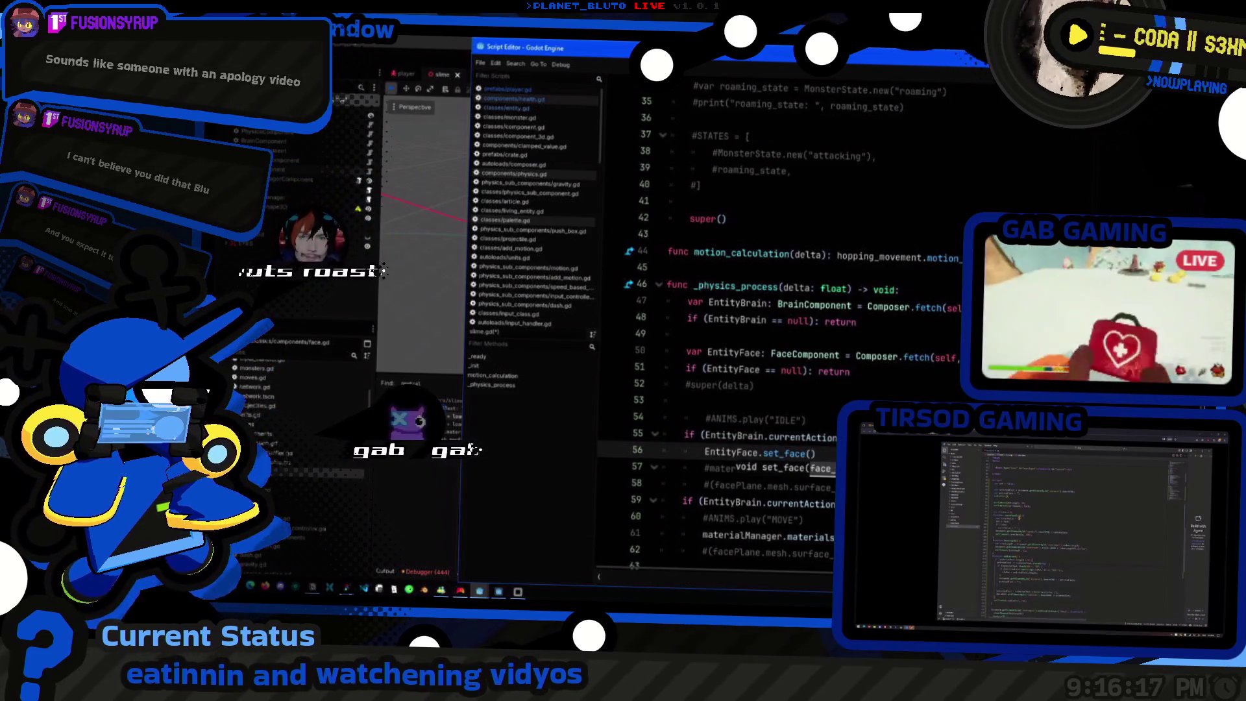
pyautogui.write('"neut')
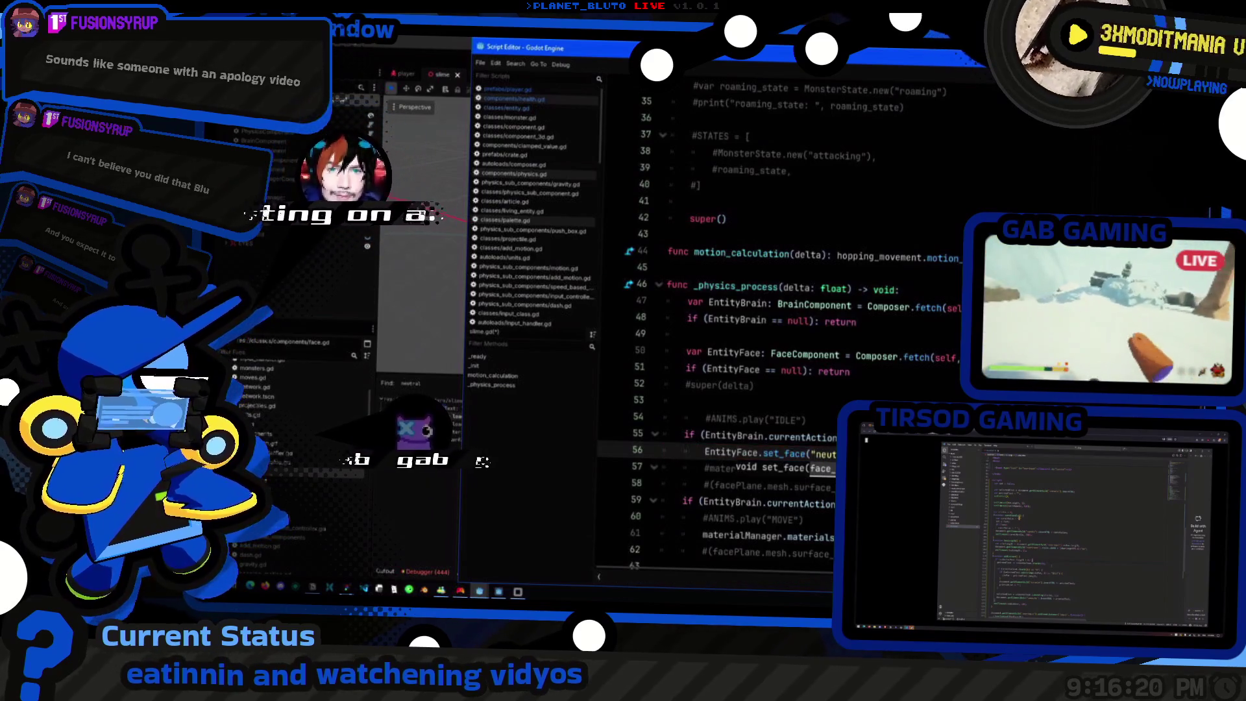
pyautogui.hotkey('ctrl', 'z')
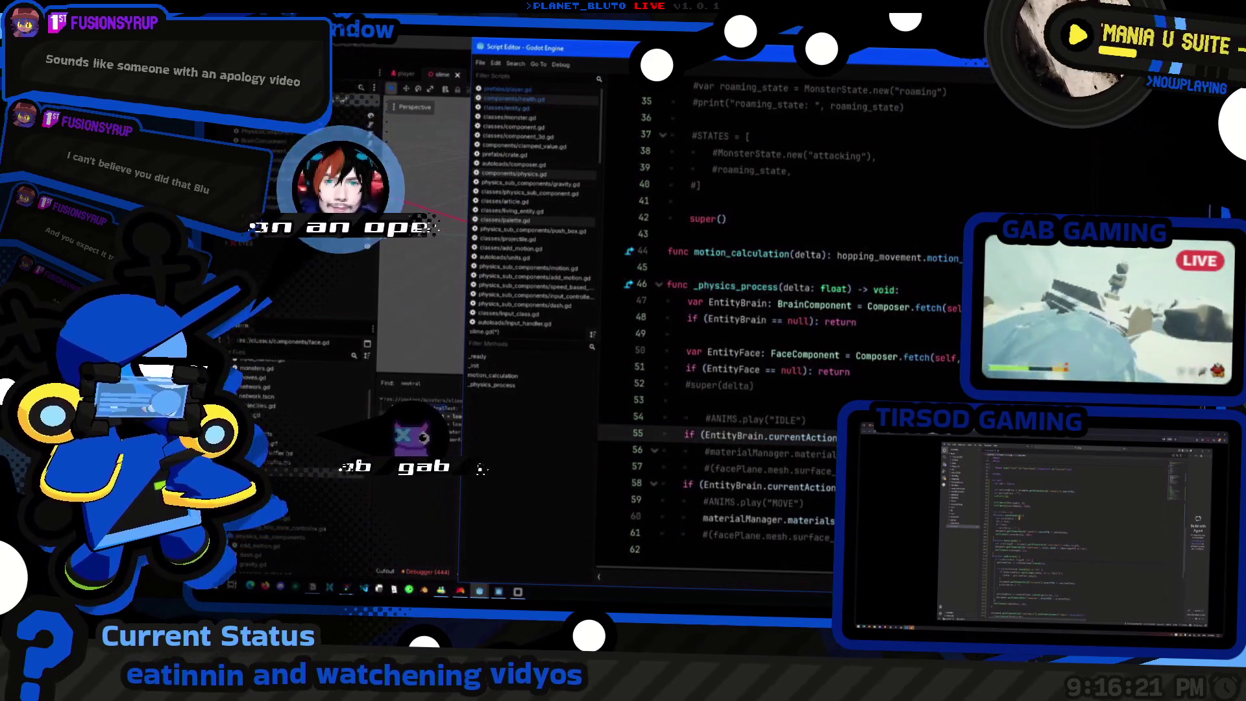
pyautogui.press('Down')
pyautogui.press('Down')
pyautogui.press('Down')
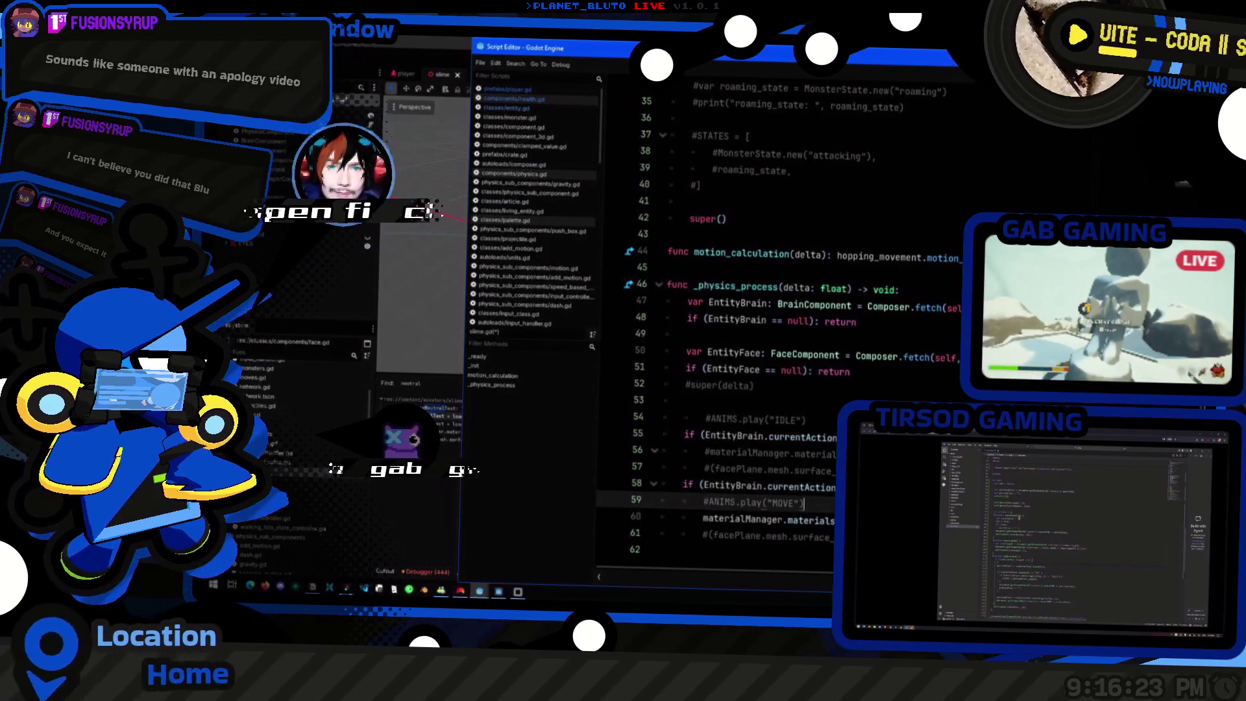
pyautogui.hotkey('ctrl', 'v')
pyautogui.click(816, 504)
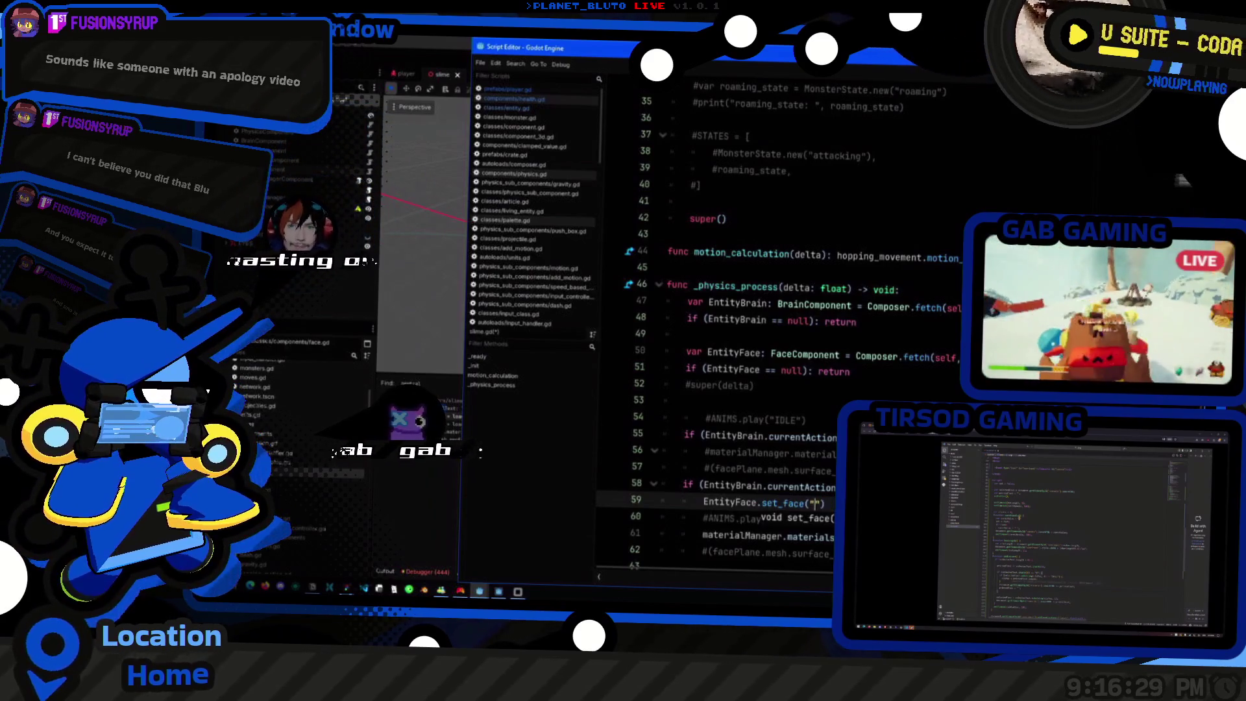
pyautogui.write('"erm')
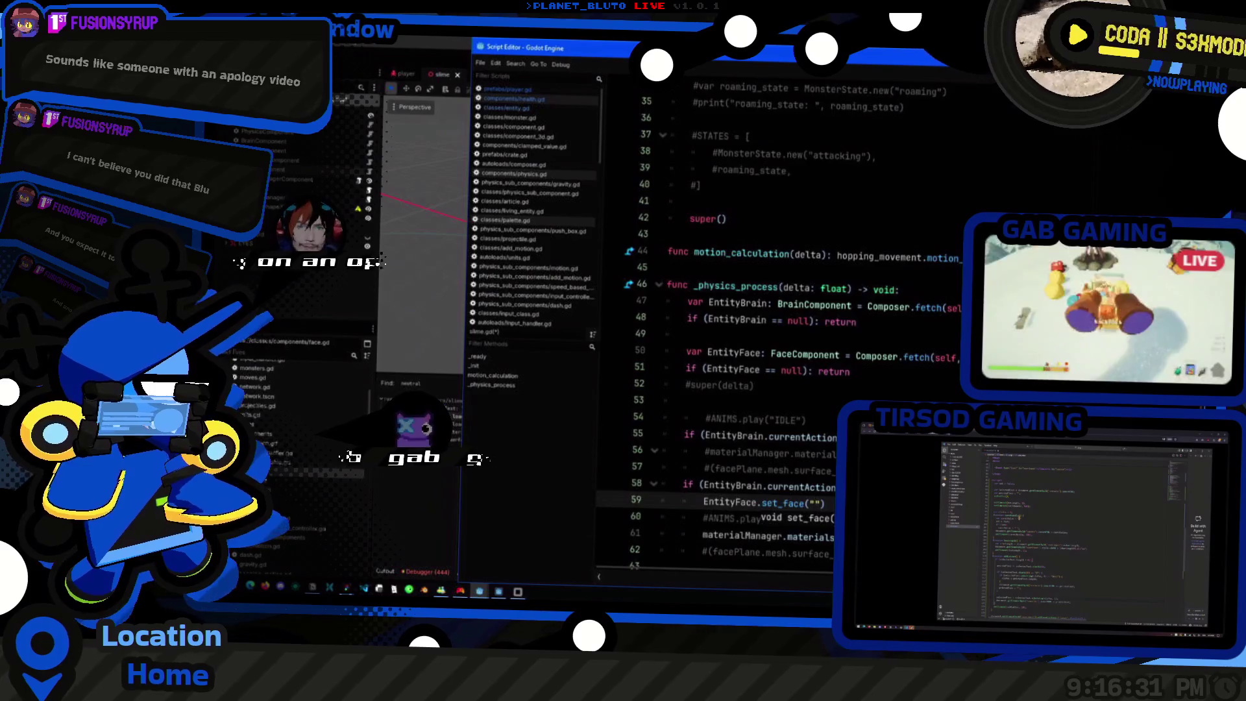
pyautogui.hotkey('shift', 'Up')
pyautogui.press('BackSpace')
# Undo edits to restore the set_face("mad") and set_face("neutral") lines, then open face.gd
pyautogui.hotkey('ctrl', 'z')
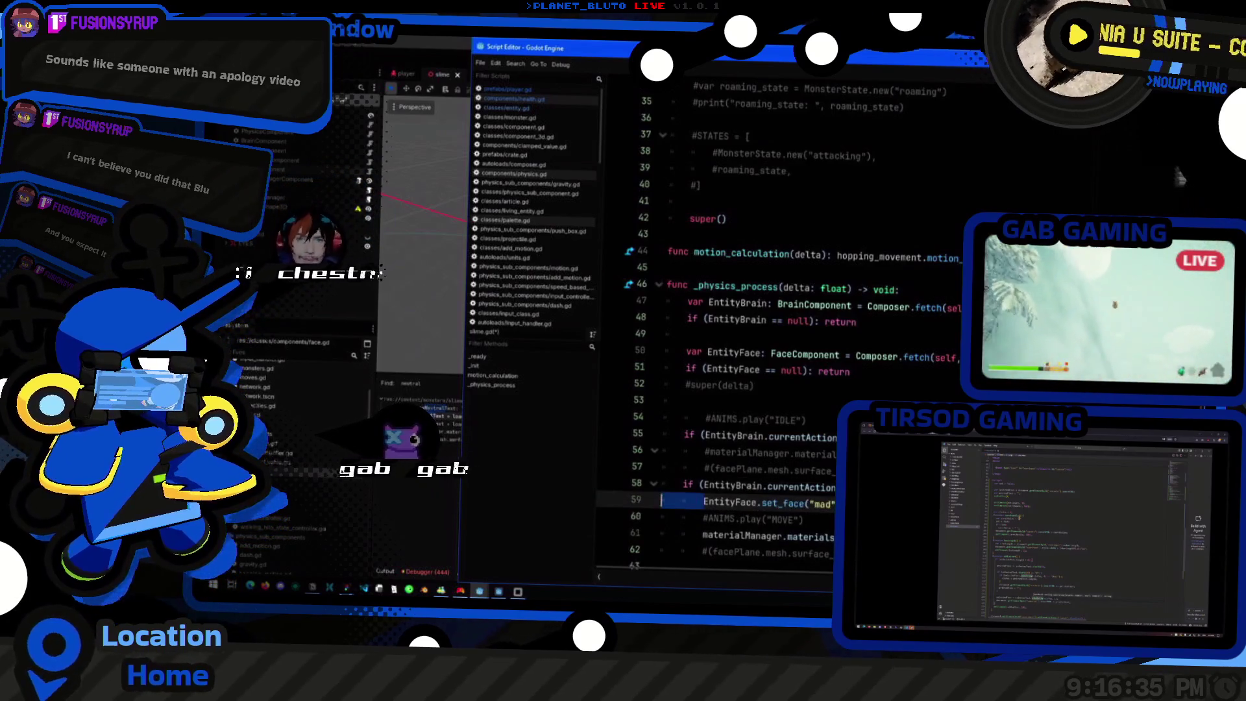
pyautogui.press('Down')
pyautogui.press('Down')
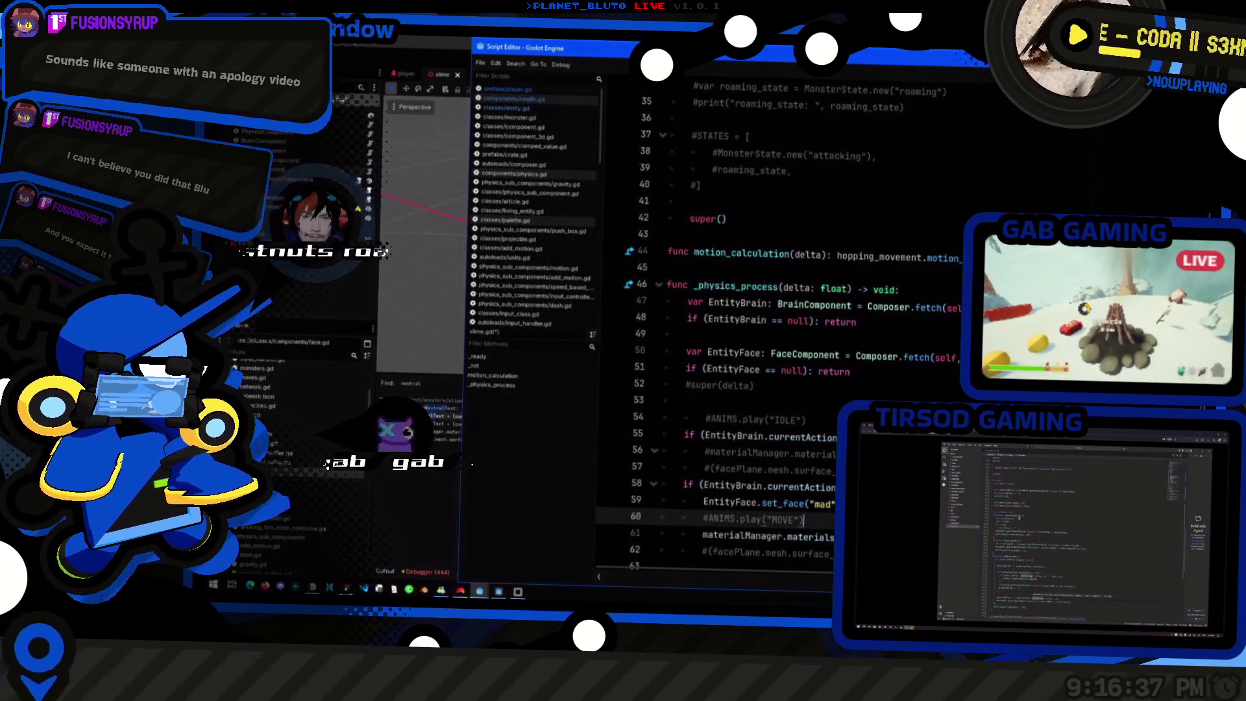
pyautogui.hotkey('ctrl', 'k')
pyautogui.hotkey('ctrl', 'z')
pyautogui.hotkey('ctrl', 'z')
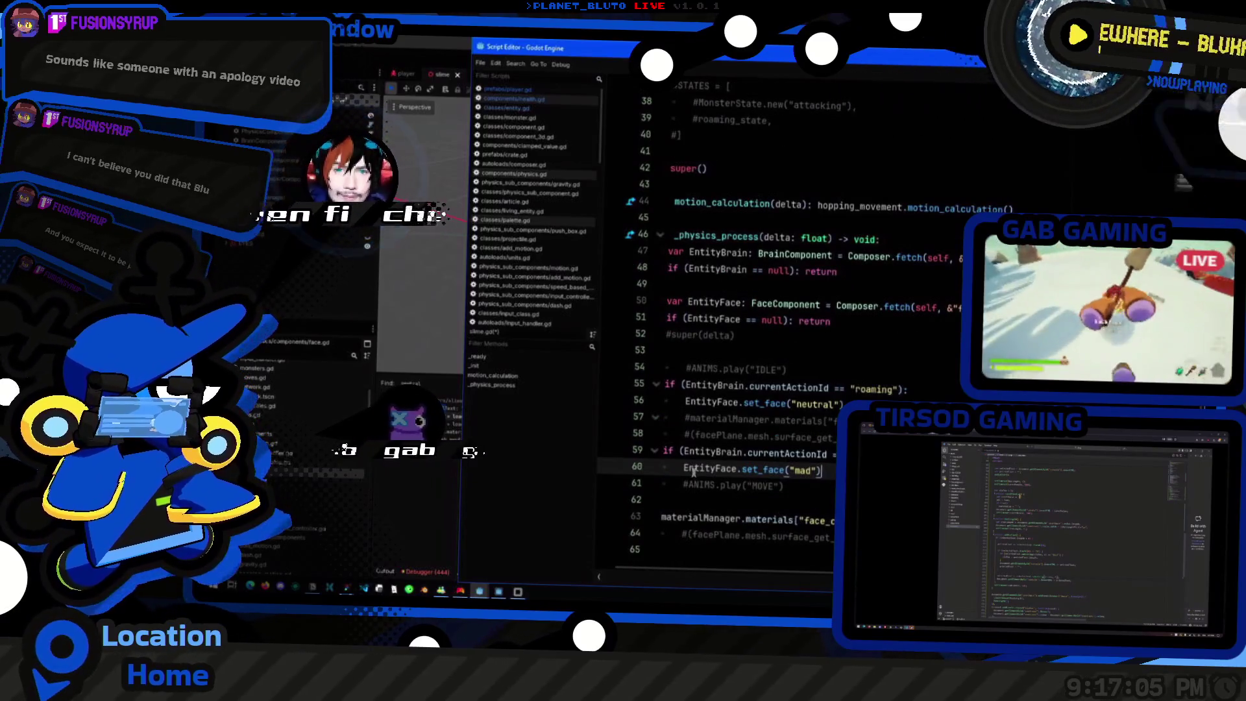
pyautogui.click(683, 485)
pyautogui.press('Down')
pyautogui.press('Down')
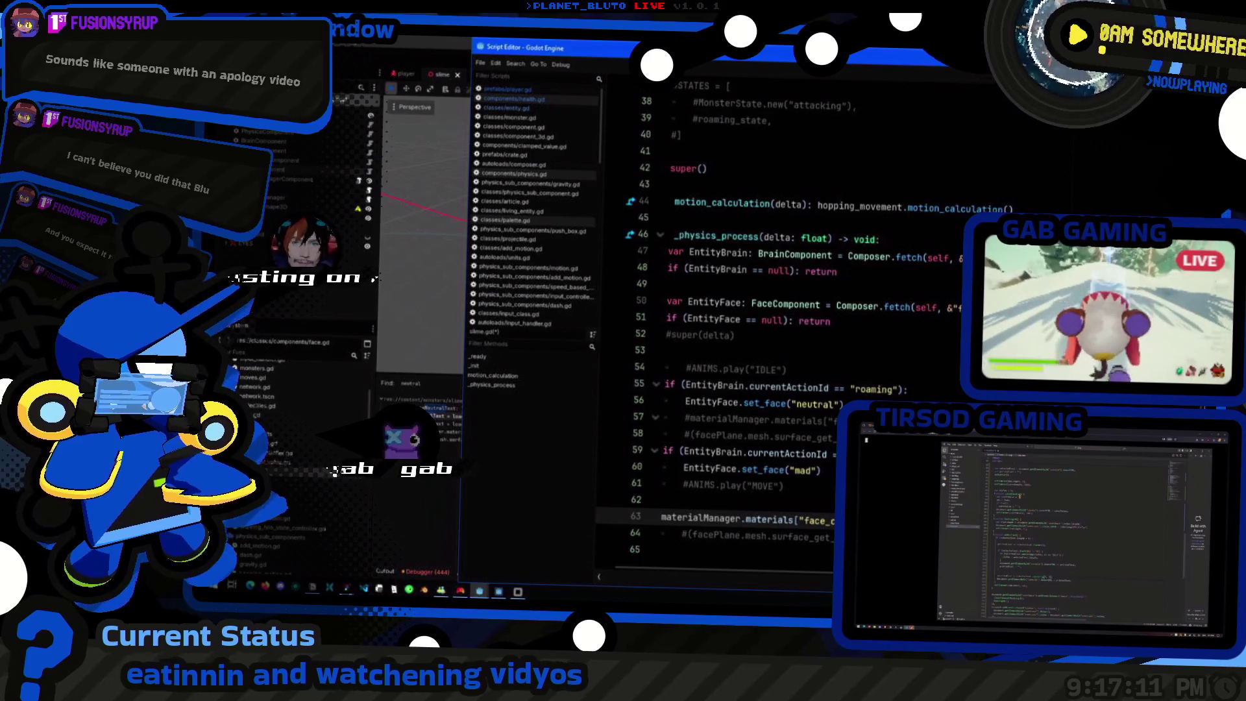
pyautogui.doubleClick(286, 342)
# Save slime.gd and return to face.gd, removing its trailing empty line
pyautogui.click(884, 356)
pyautogui.click(907, 371)
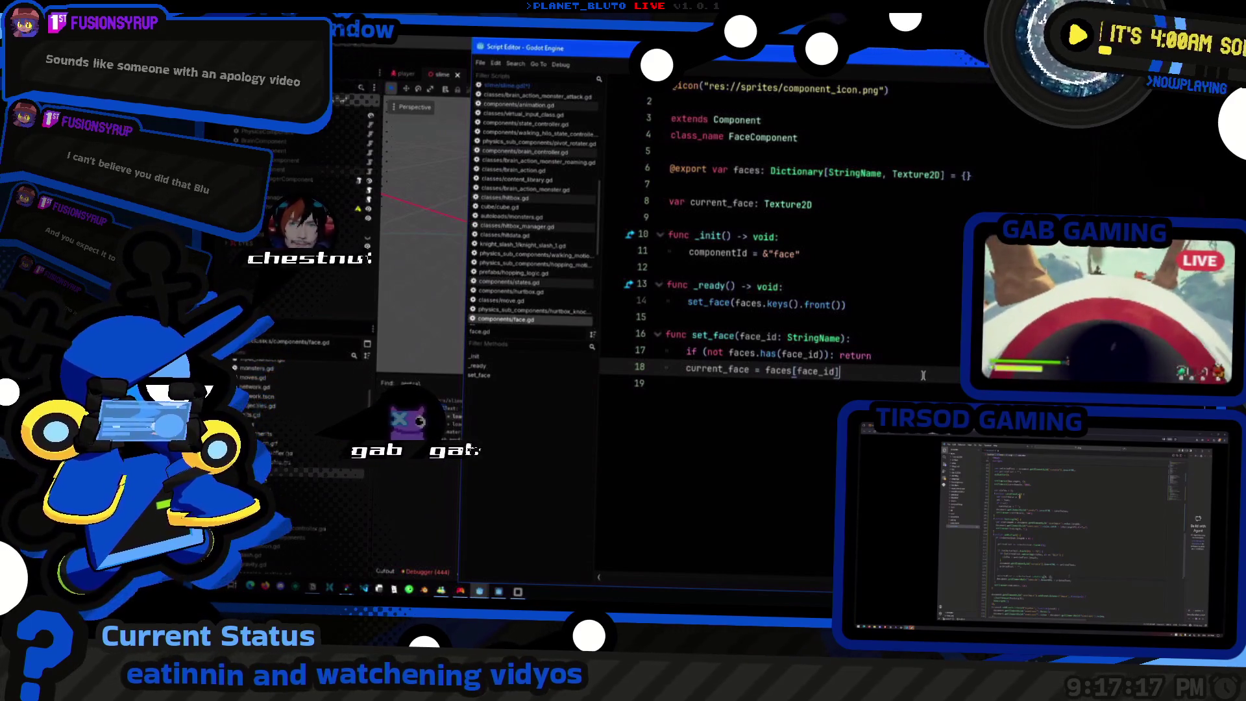
pyautogui.press('F5')
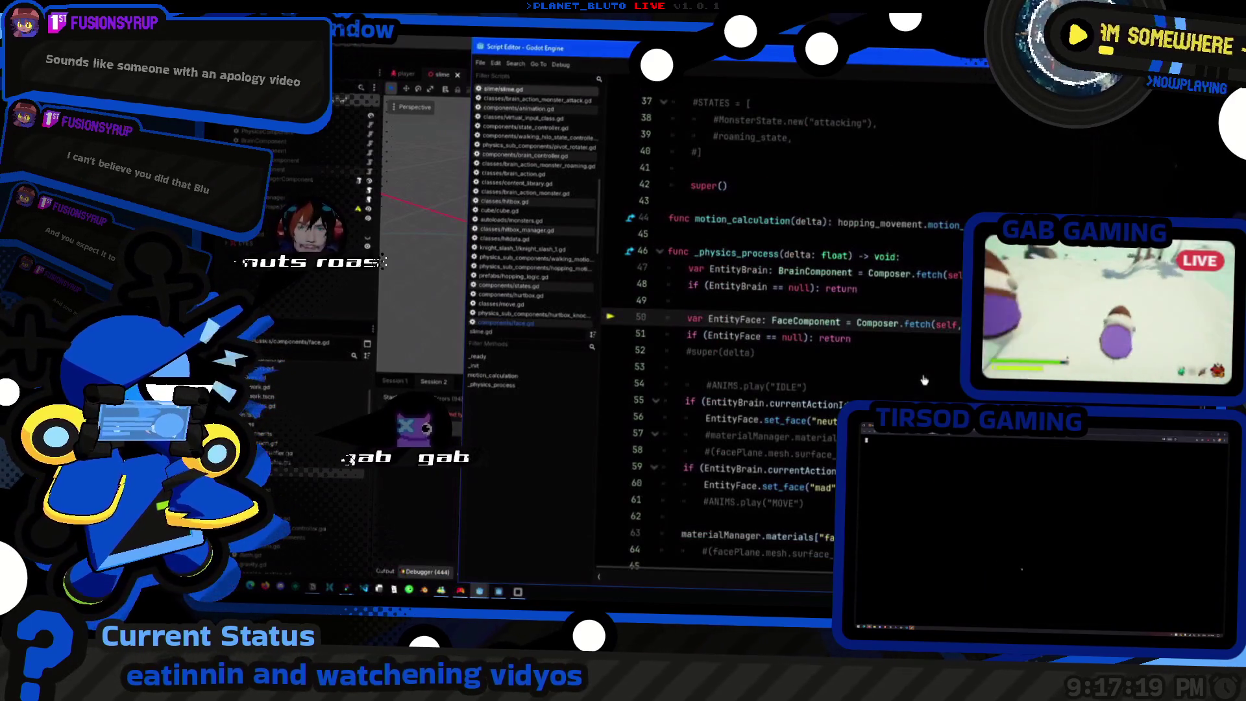
pyautogui.scroll(-1, 925, 380)
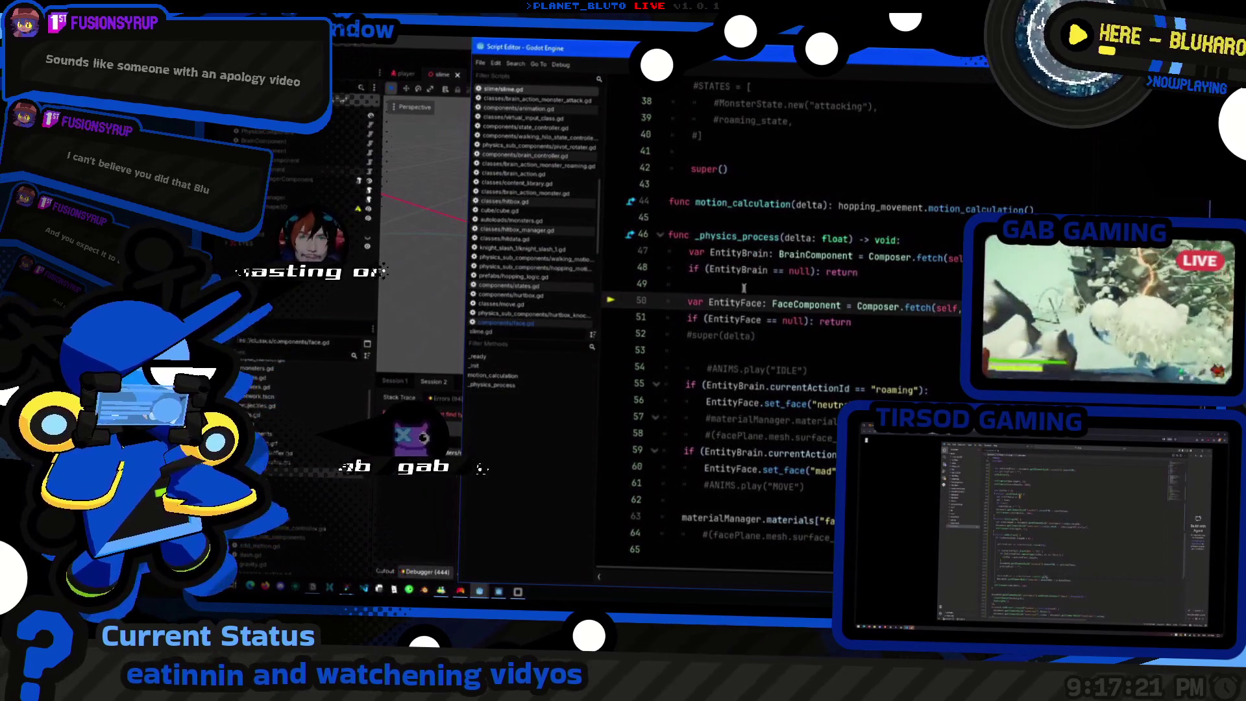
pyautogui.keyDown('ctrl'); pyautogui.click(805, 305); pyautogui.keyUp('ctrl')
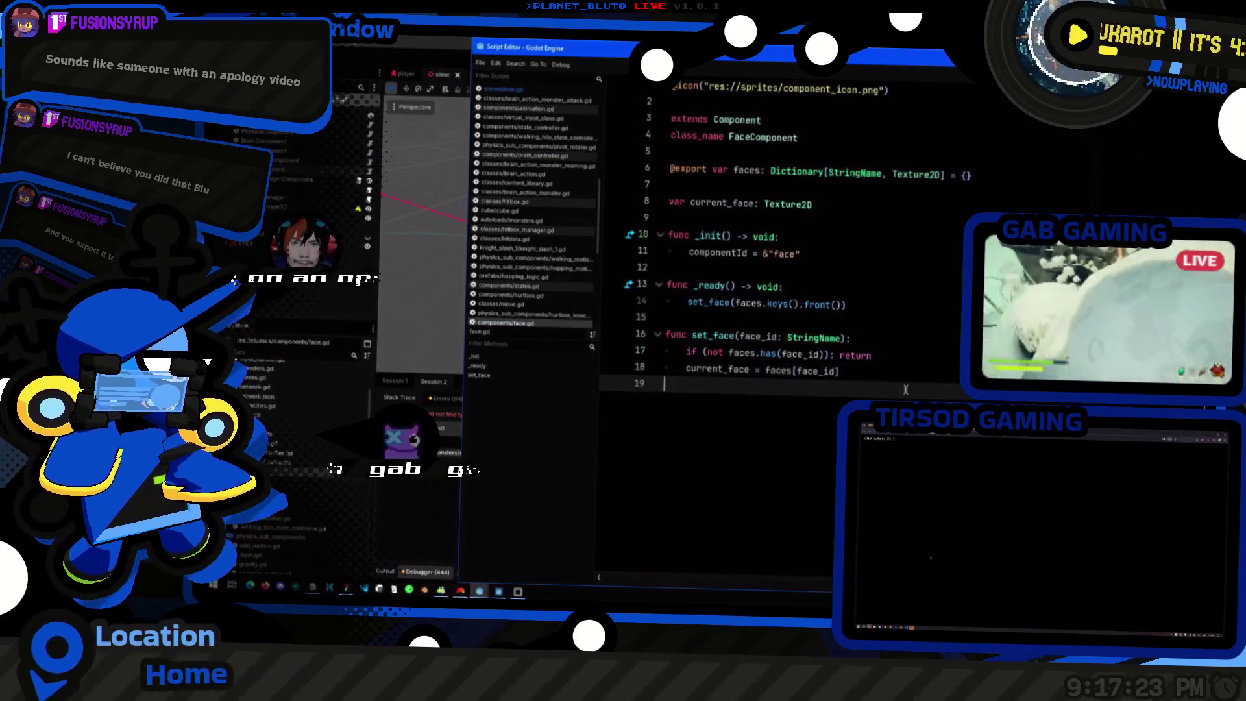
pyautogui.press('Delete')
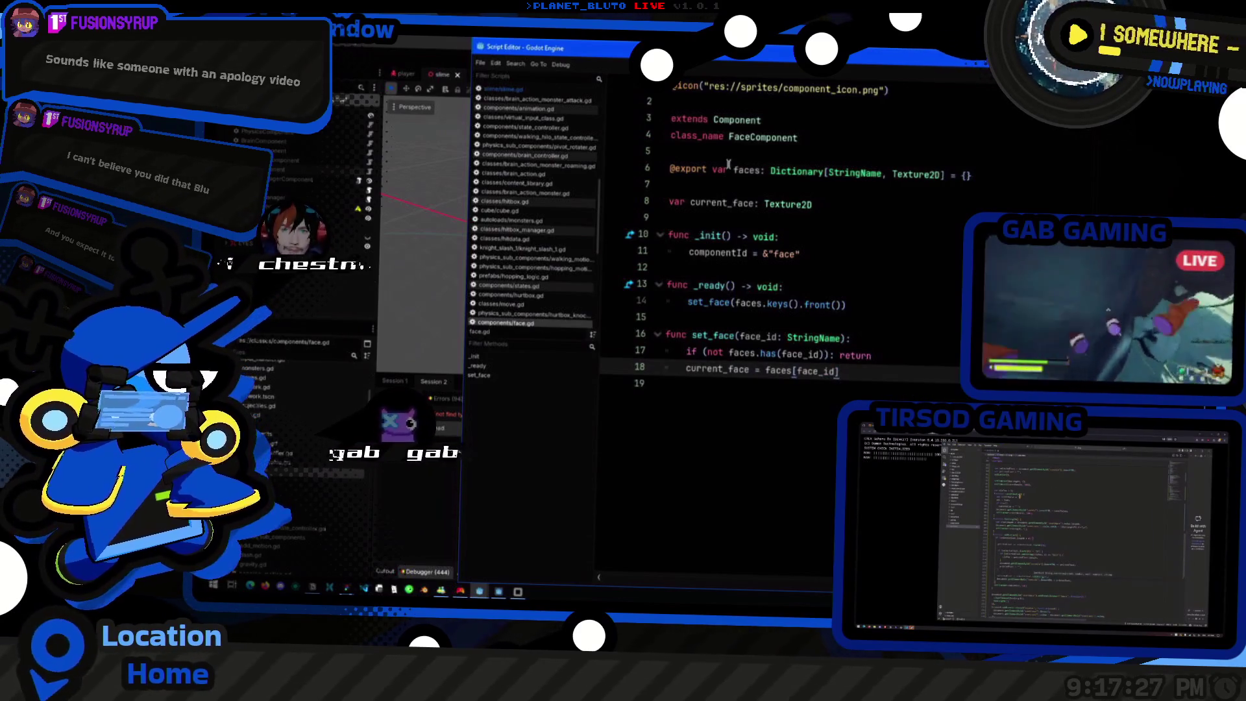
# Duplicate the current_face declaration as var current_face_id: StringName
pyautogui.click(821, 206)
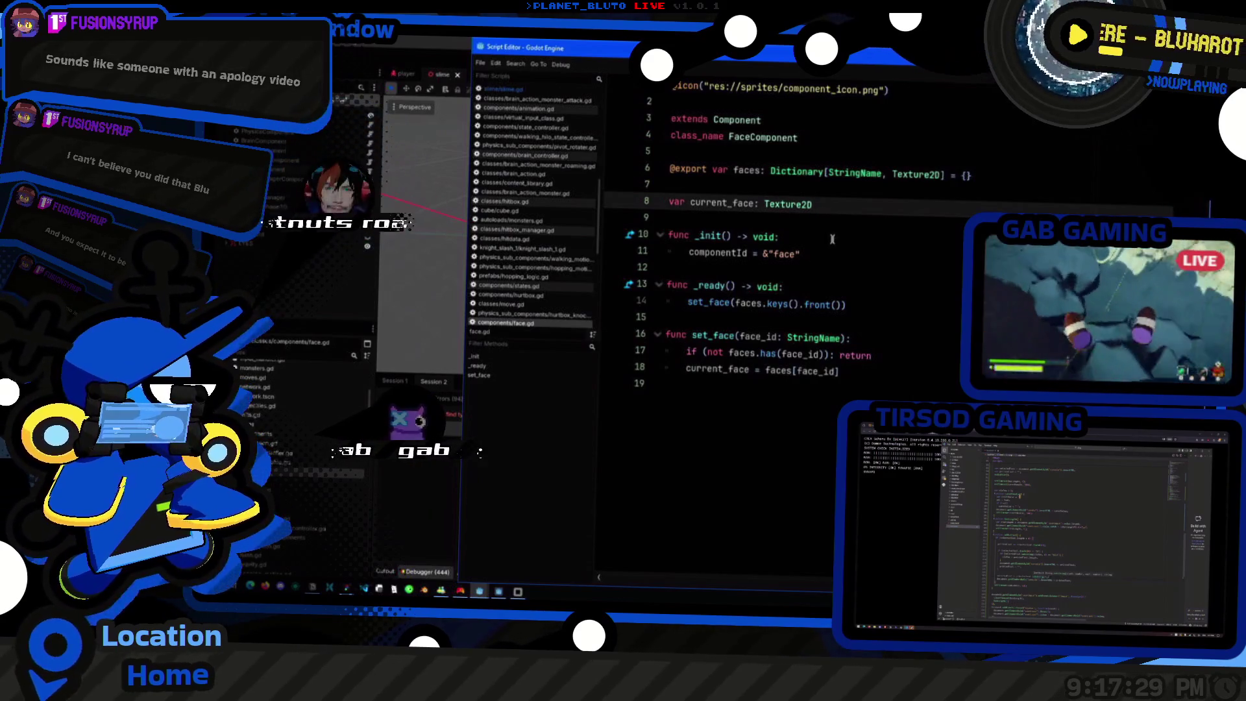
pyautogui.hotkey('ctrl', 'shift', 'd')
pyautogui.hotkey('ctrl', 'BackSpace')
pyautogui.press('Left')
pyautogui.press('Left')
pyautogui.write('_id')
pyautogui.press('End')
pyautogui.write('StringName')
# Write the 'if (current_face_id == face_id): return' check in set_face
pyautogui.click(900, 362)
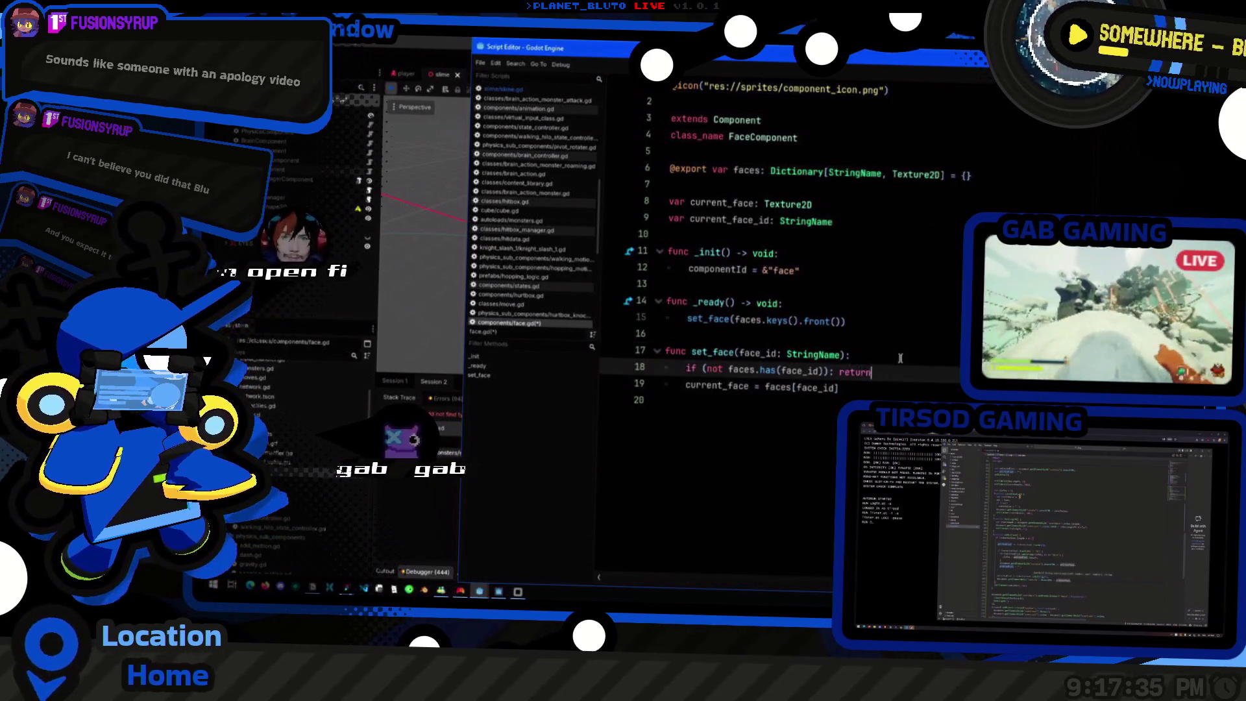
pyautogui.press('Return')
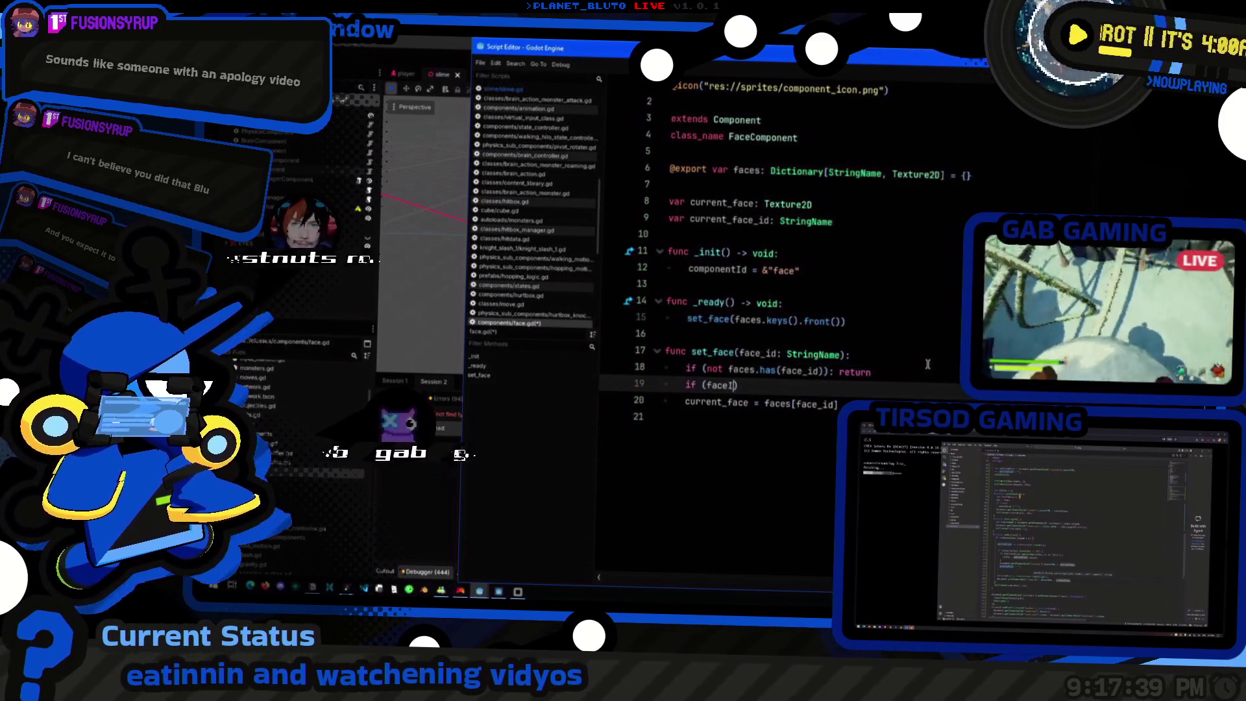
pyautogui.press('BackSpace')
pyautogui.press('BackSpace')
pyautogui.press('BackSpace')
pyautogui.write('StringName ==')
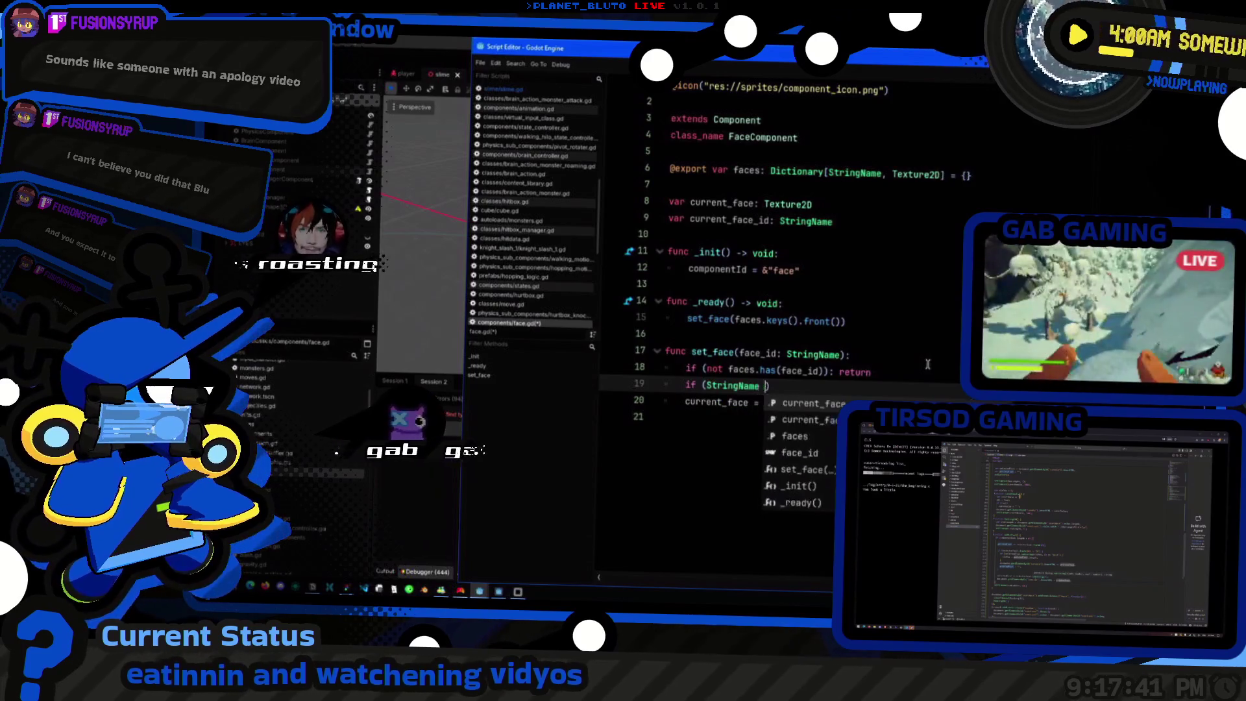
pyautogui.press('BackSpace')
pyautogui.press('BackSpace')
pyautogui.press('BackSpace')
pyautogui.write('curre')
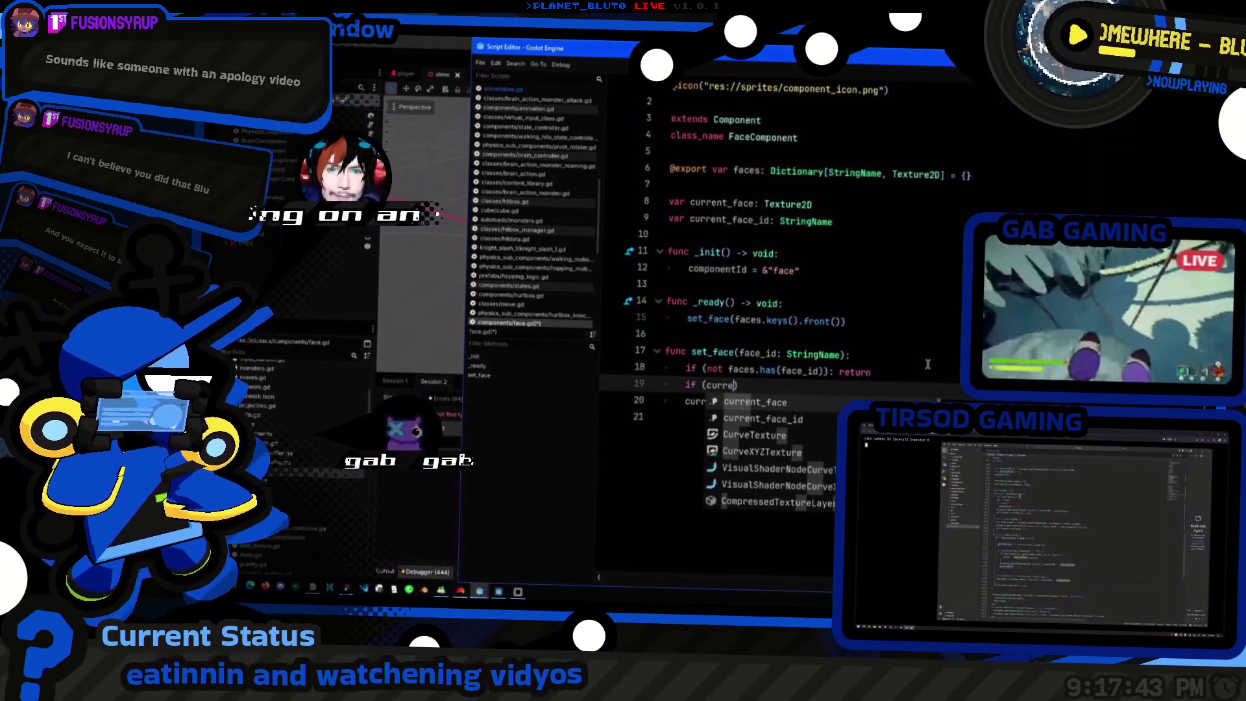
pyautogui.press('Down')
pyautogui.press('Return')
pyautogui.write('== face_')
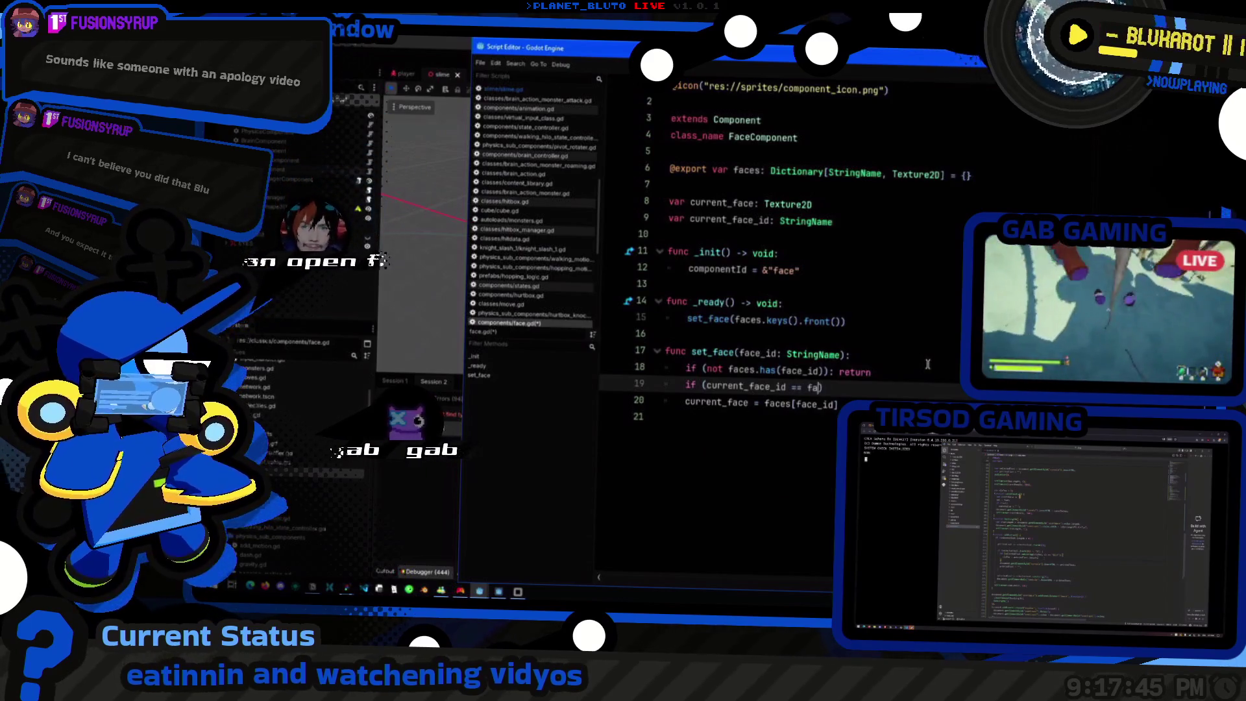
pyautogui.write('id')
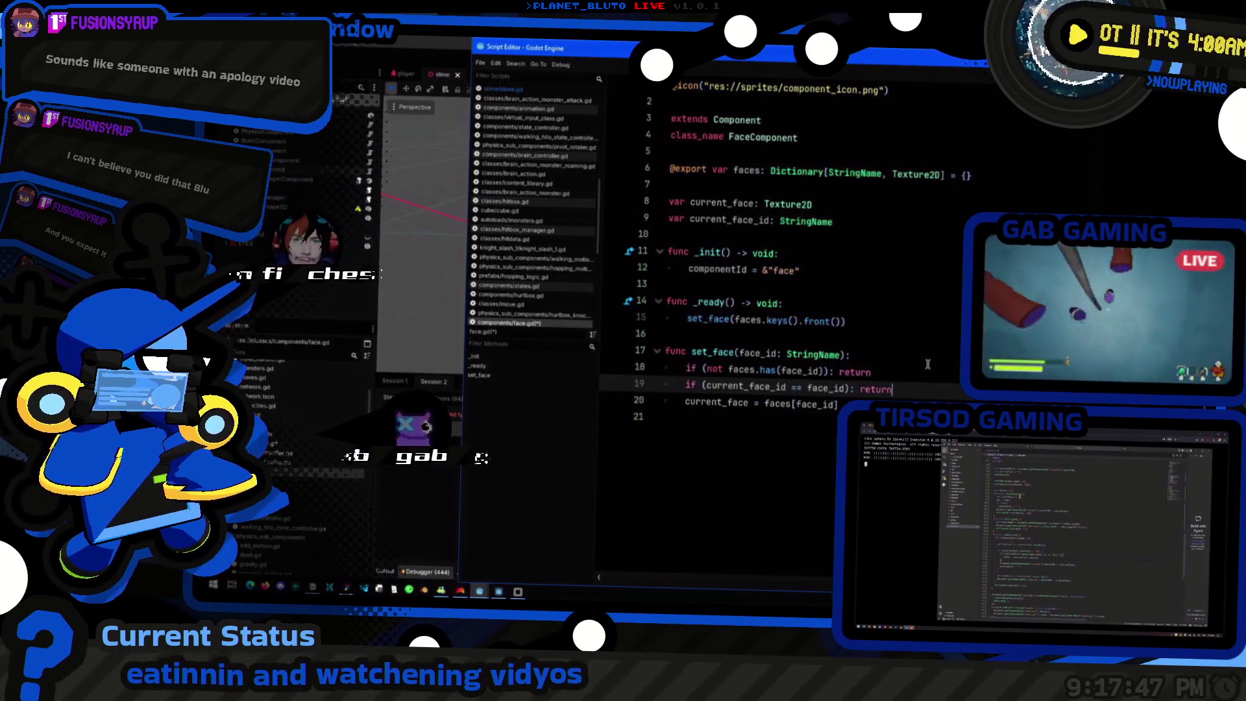
# Move the early-return check above the has check, add a blank line, and save
pyautogui.hotkey('shift', 'Home')
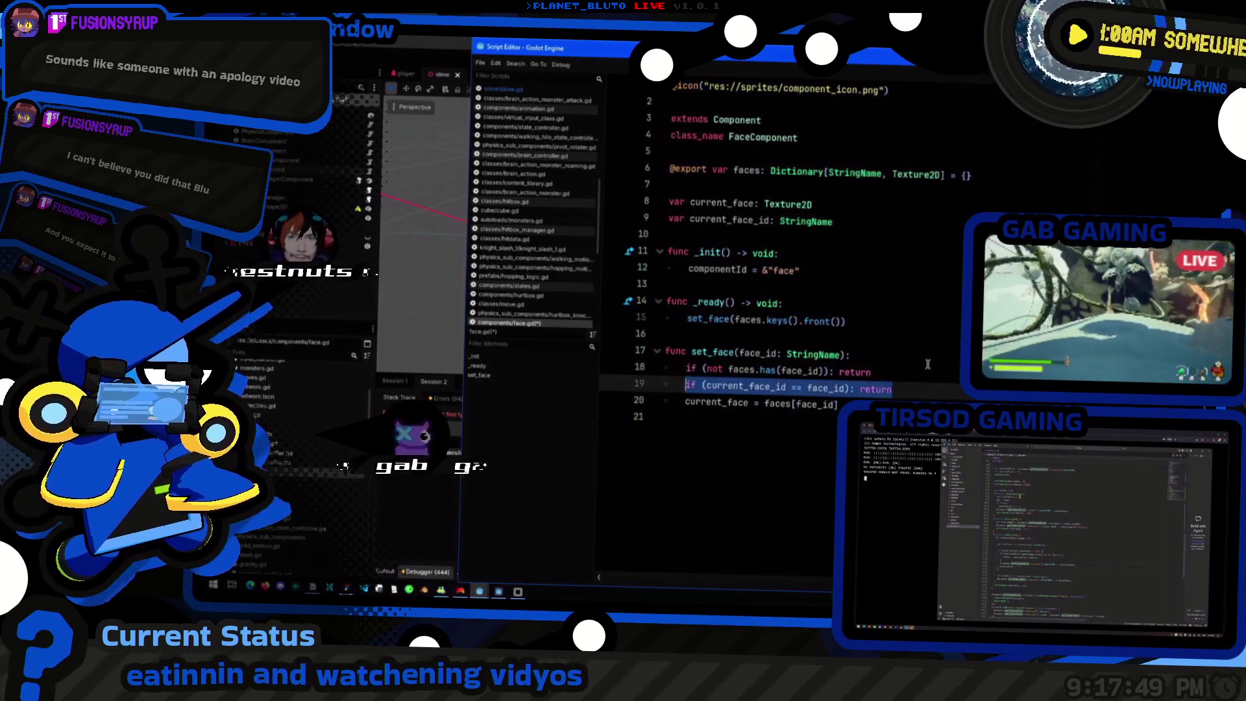
pyautogui.hotkey('alt', 'Up')
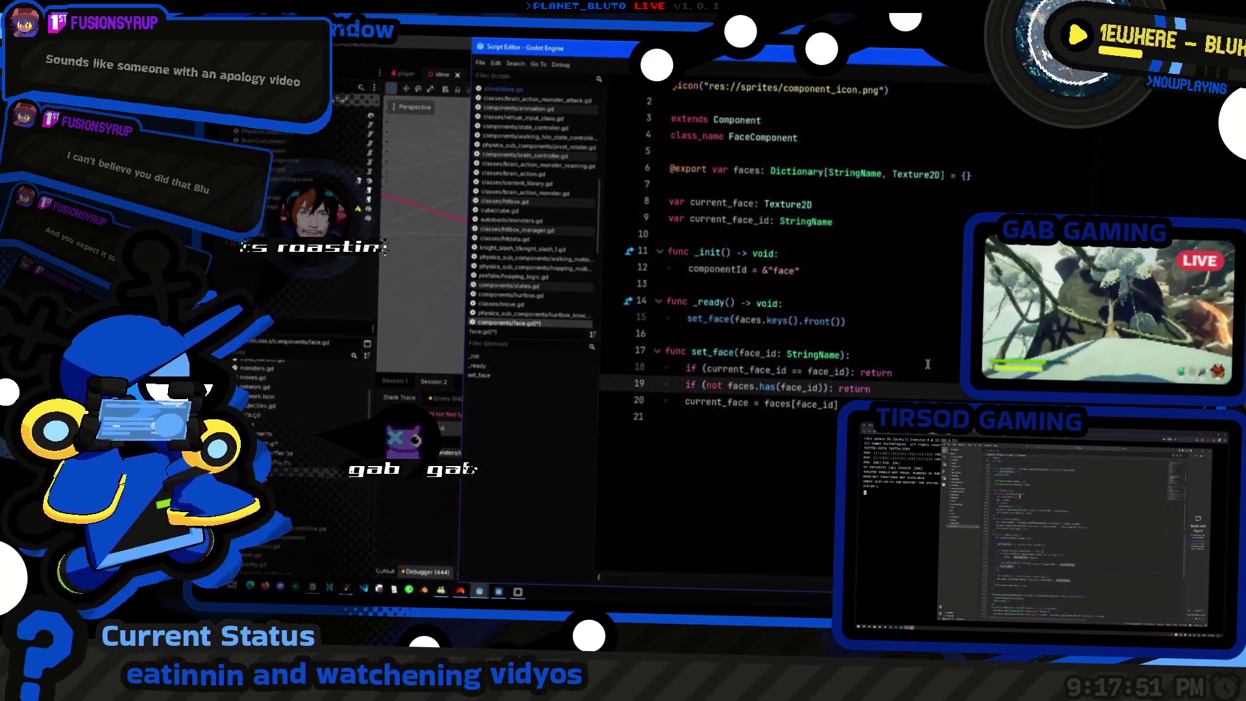
pyautogui.press('Down')
pyautogui.press('Return')
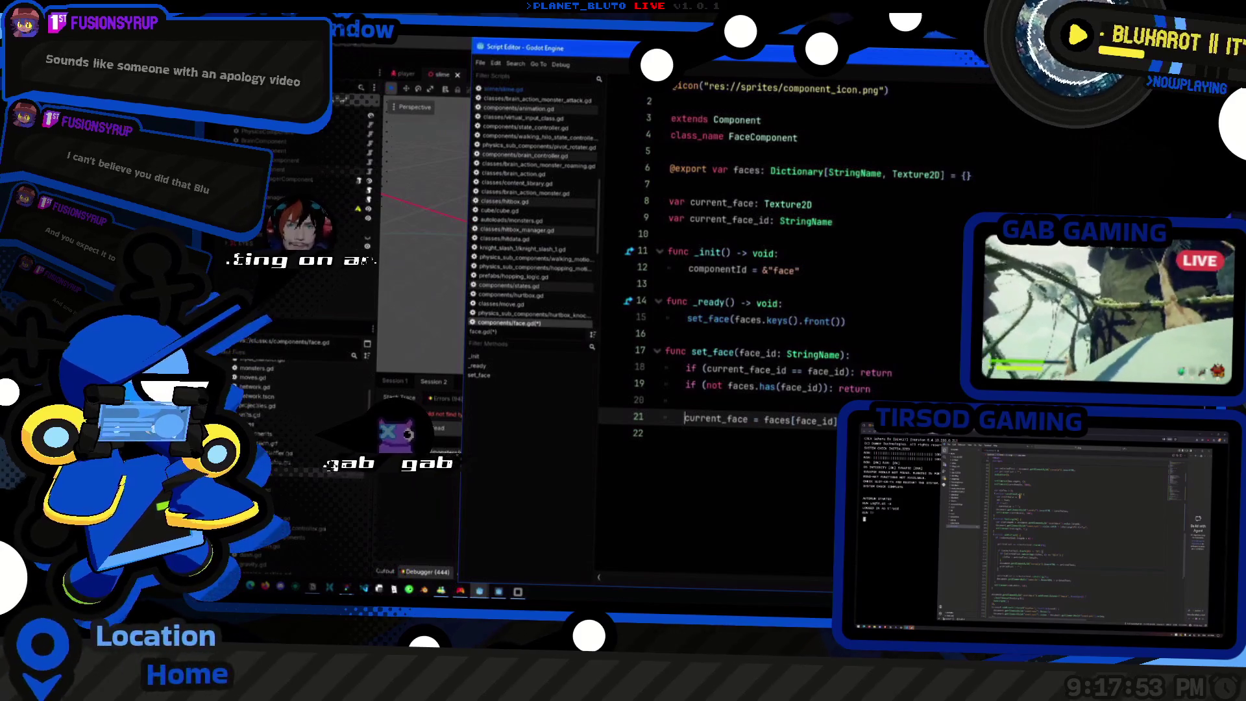
pyautogui.hotkey('alt', 'Tab')
pyautogui.hotkey('ctrl', 's')
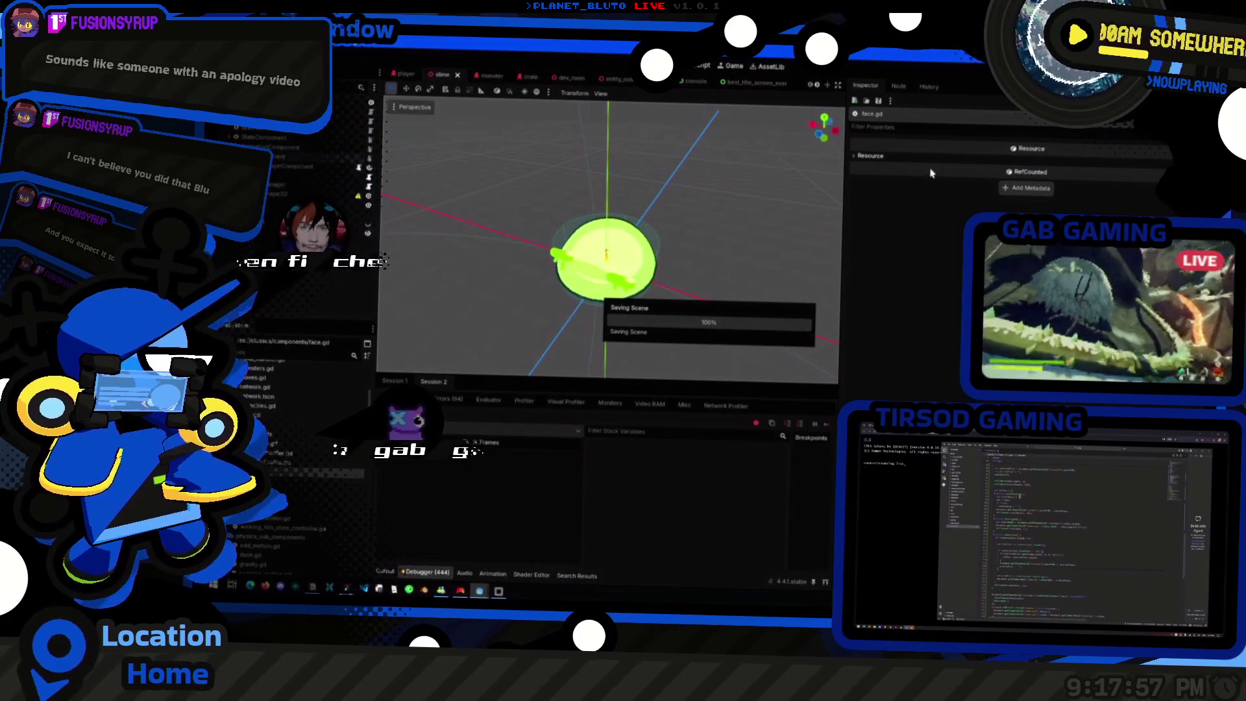
pyautogui.press('F5')
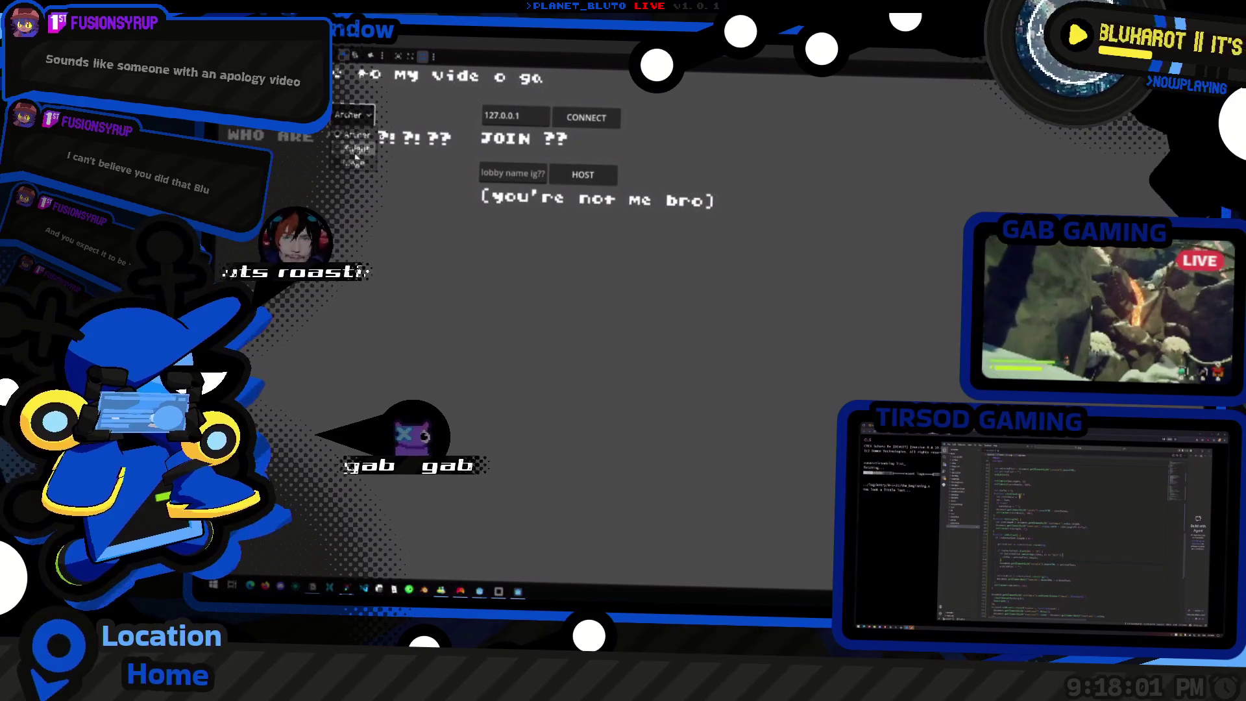
pyautogui.click(583, 174)
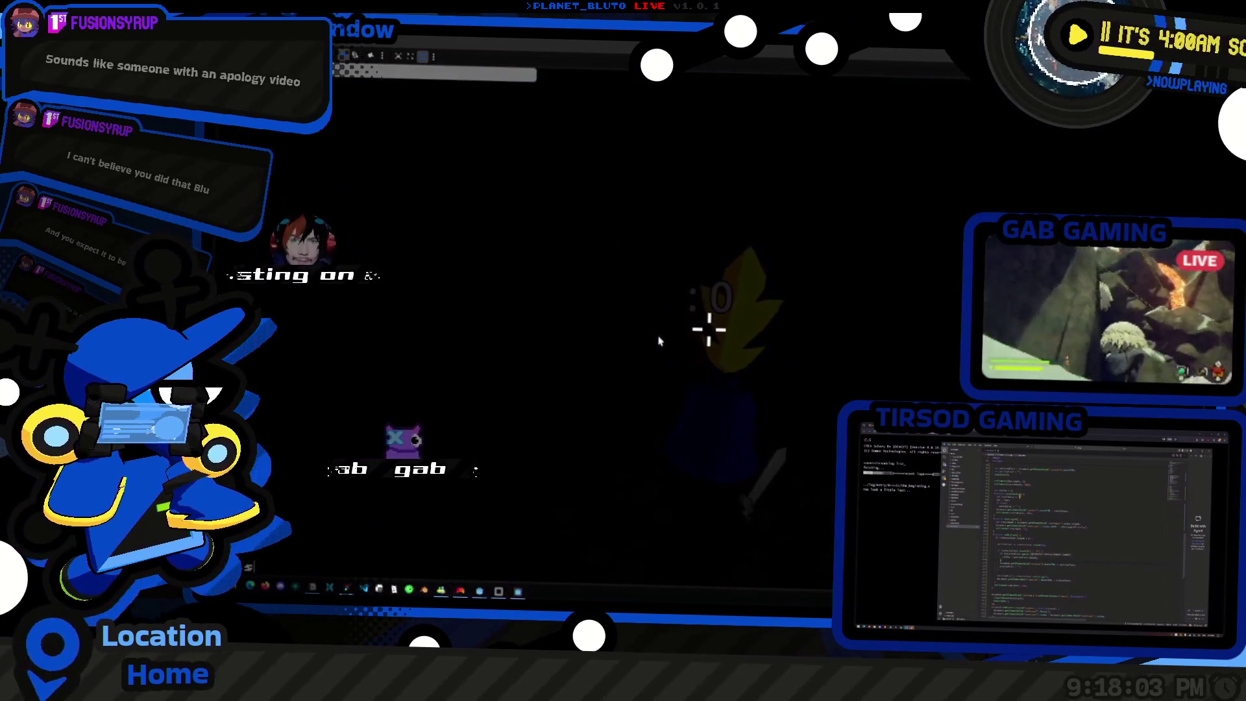
pyautogui.press('w')
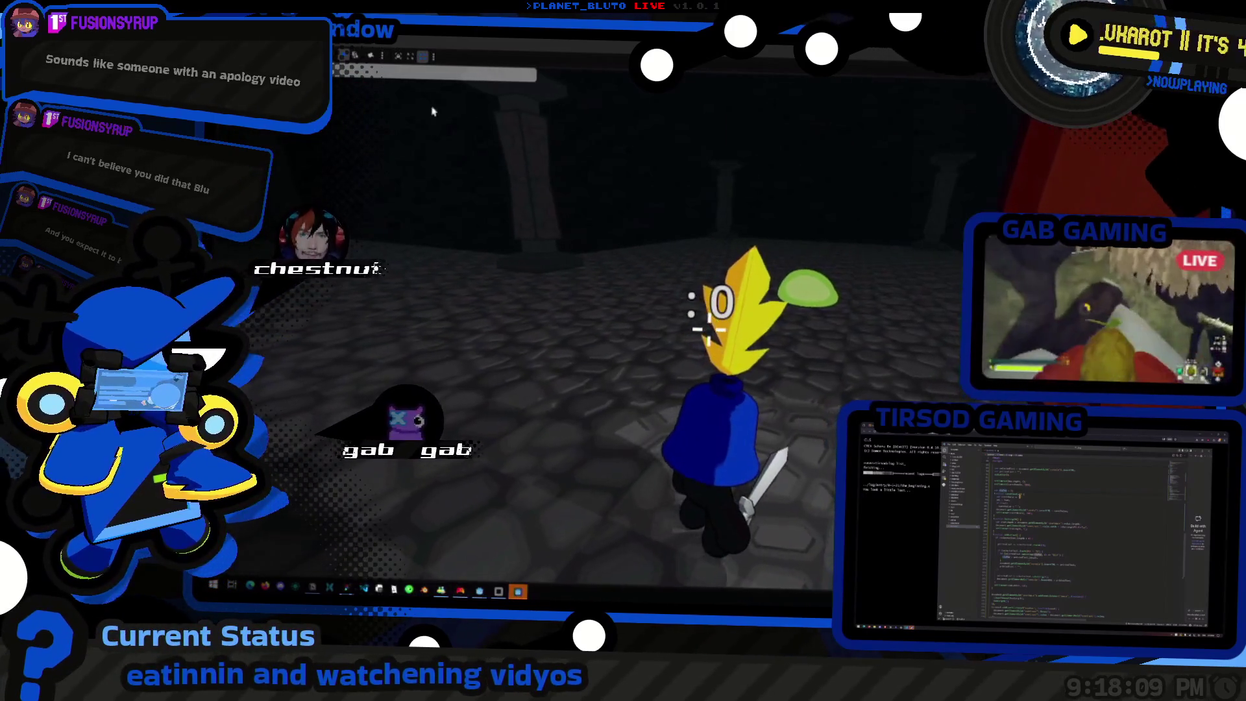
pyautogui.scroll(3, 709, 329)
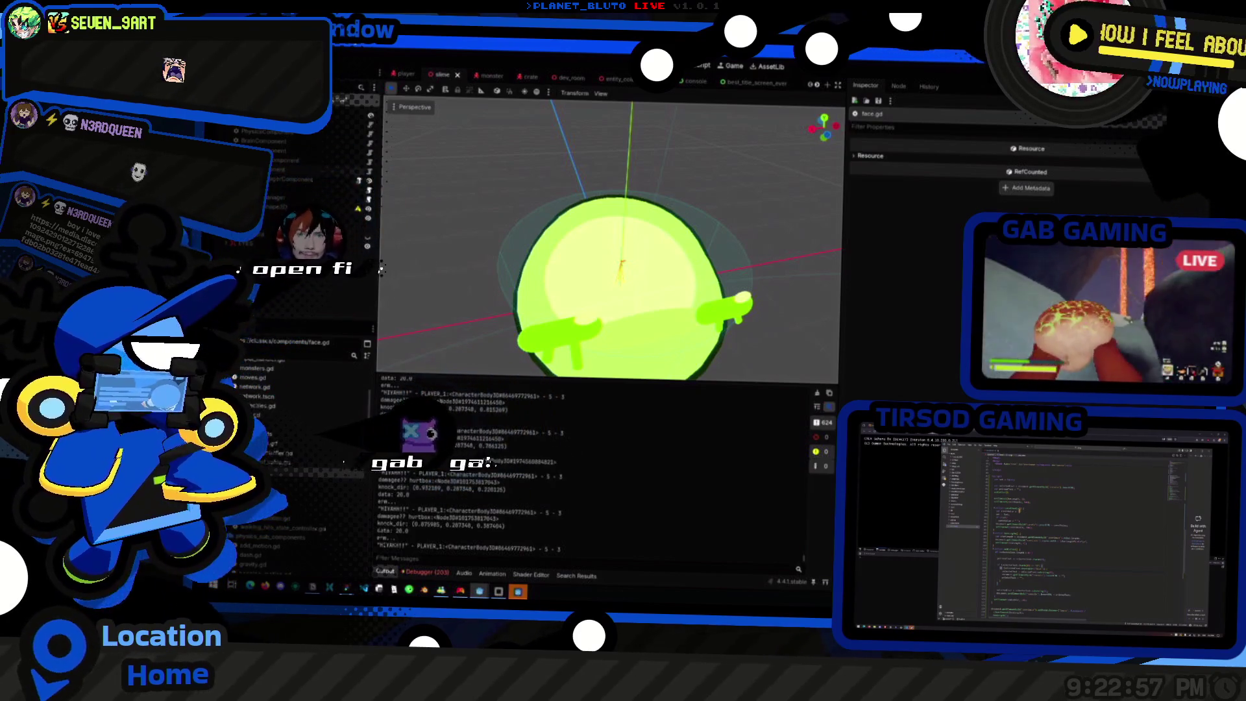
# Inspect the FaceComponent node's Faces dictionary, then bring the face.gd script window forward
pyautogui.scroll(-5, 633, 224)
pyautogui.scroll(4, 633, 224)
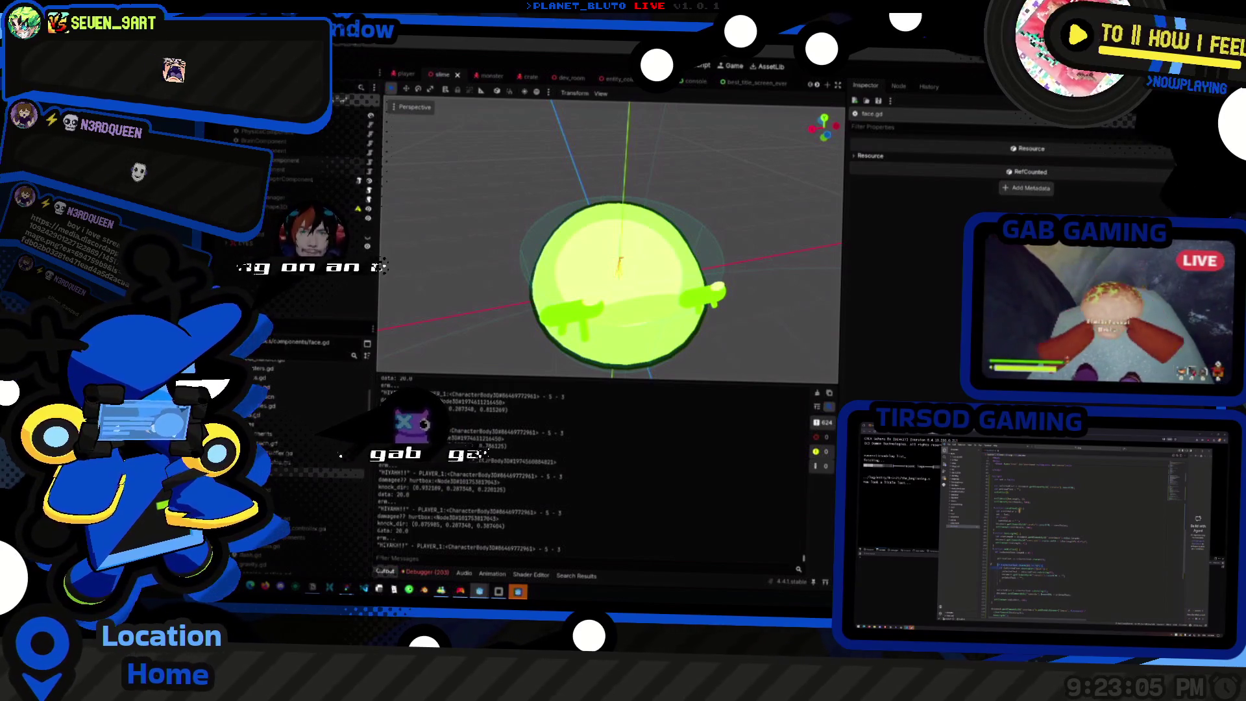
pyautogui.click(625, 196)
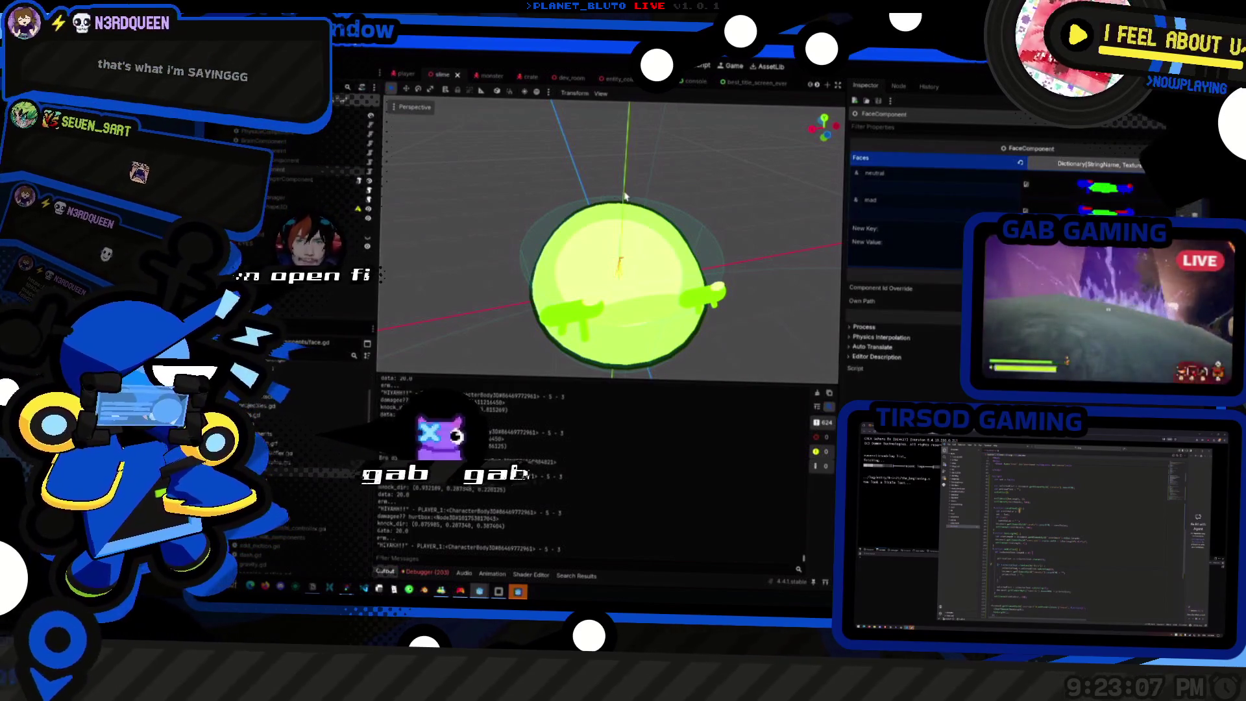
pyautogui.hotkey('alt', 'Tab')
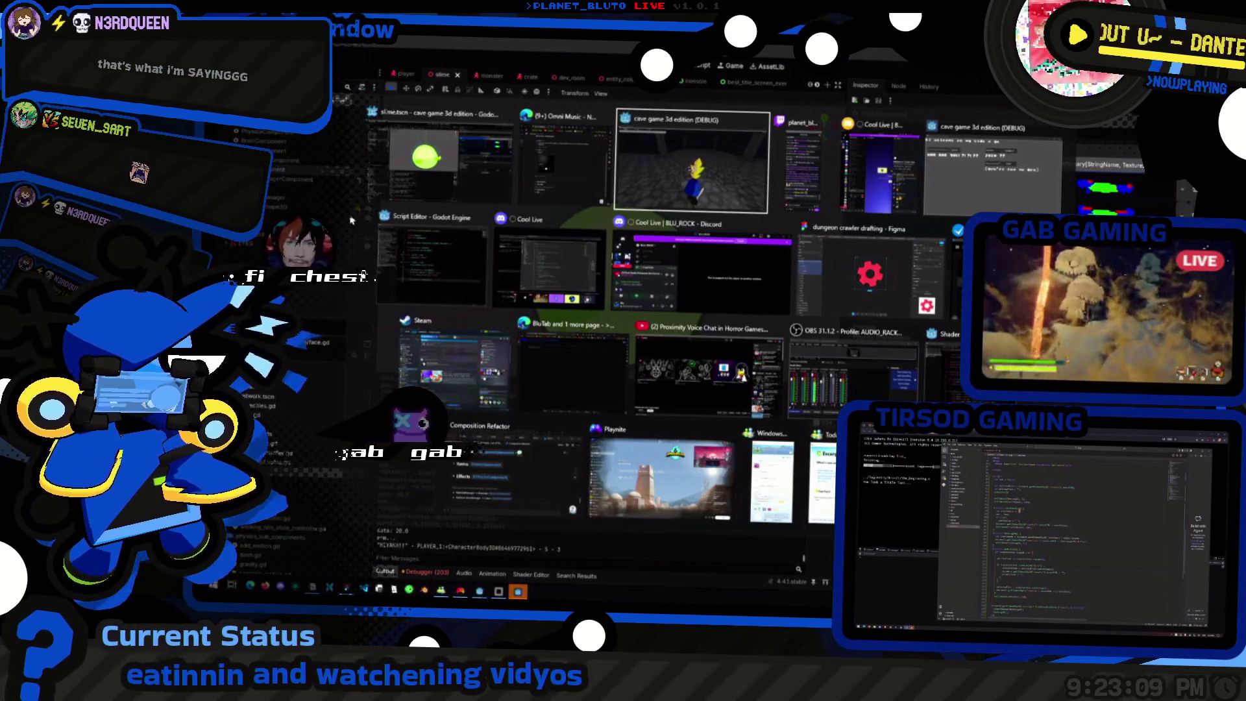
pyautogui.click(432, 259)
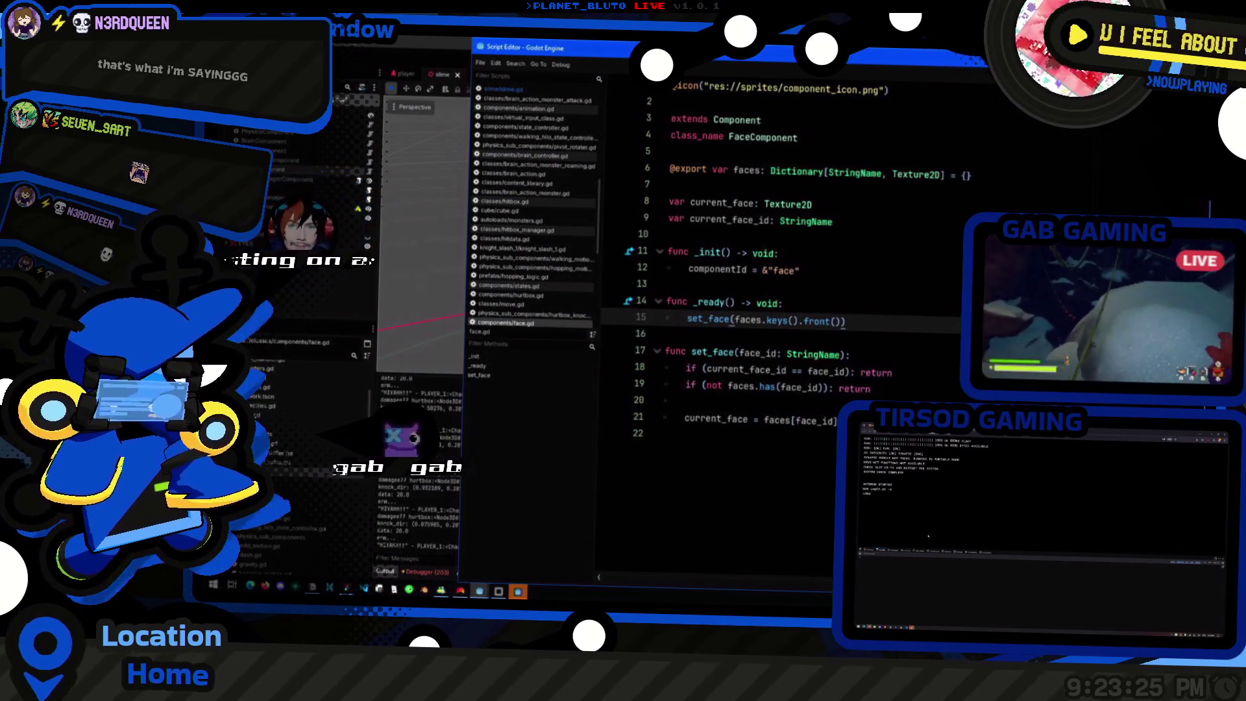
# Return to face.gd and discard a stray 'func _set' line typed at its end
pyautogui.press('Down')
pyautogui.press('Down')
pyautogui.press('Down')
pyautogui.press('Up')
pyautogui.press('Up')
pyautogui.press('Up')
pyautogui.hotkey('alt', 'Tab')
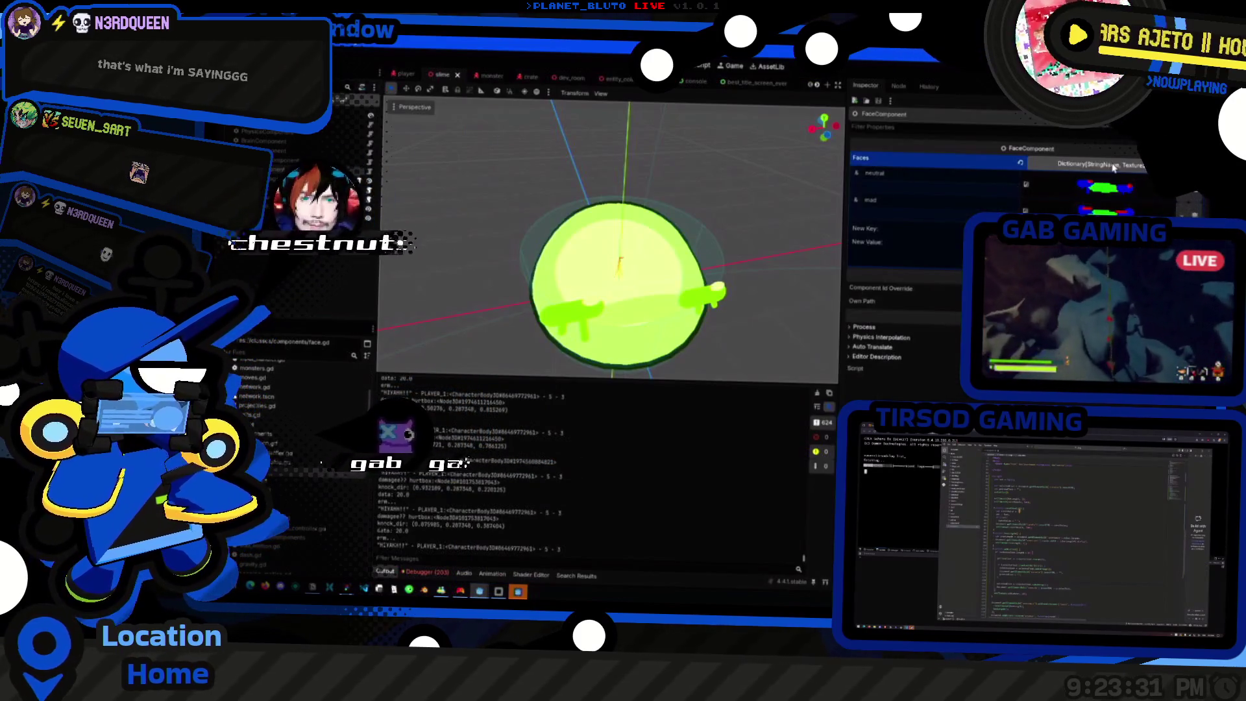
pyautogui.hotkey('alt', 'Tab')
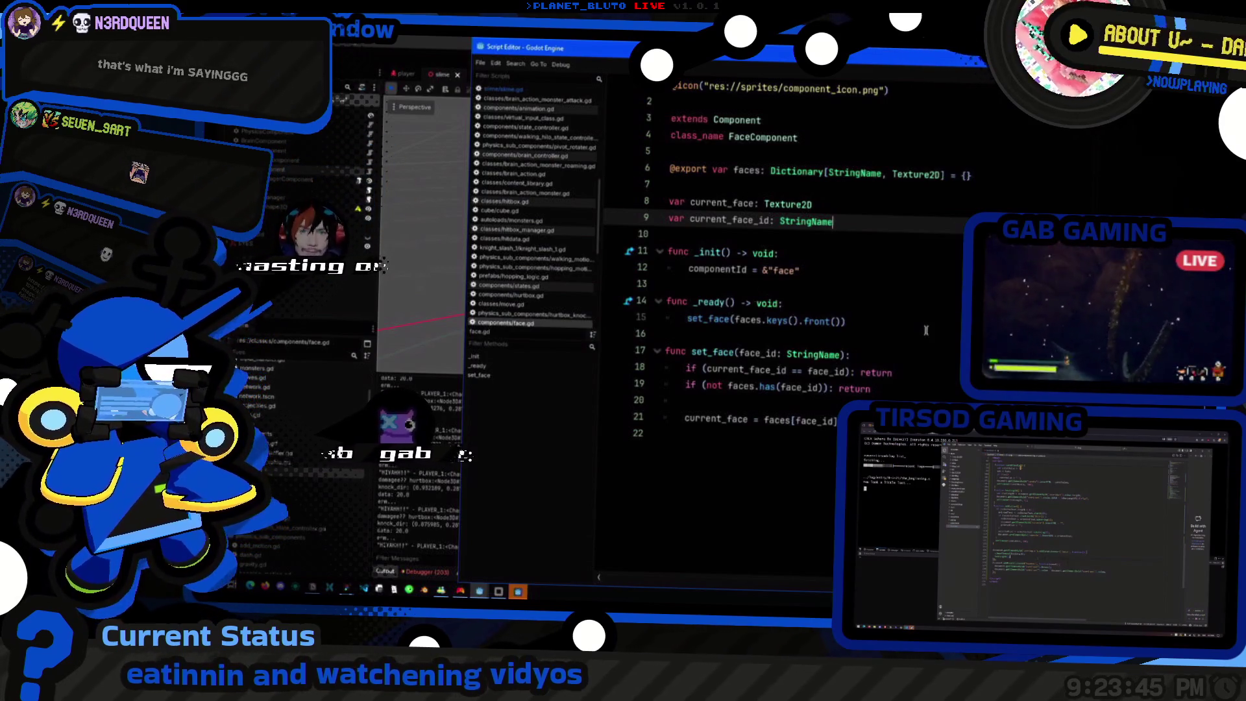
pyautogui.click(714, 434)
pyautogui.press('Return')
pyautogui.write('func ')
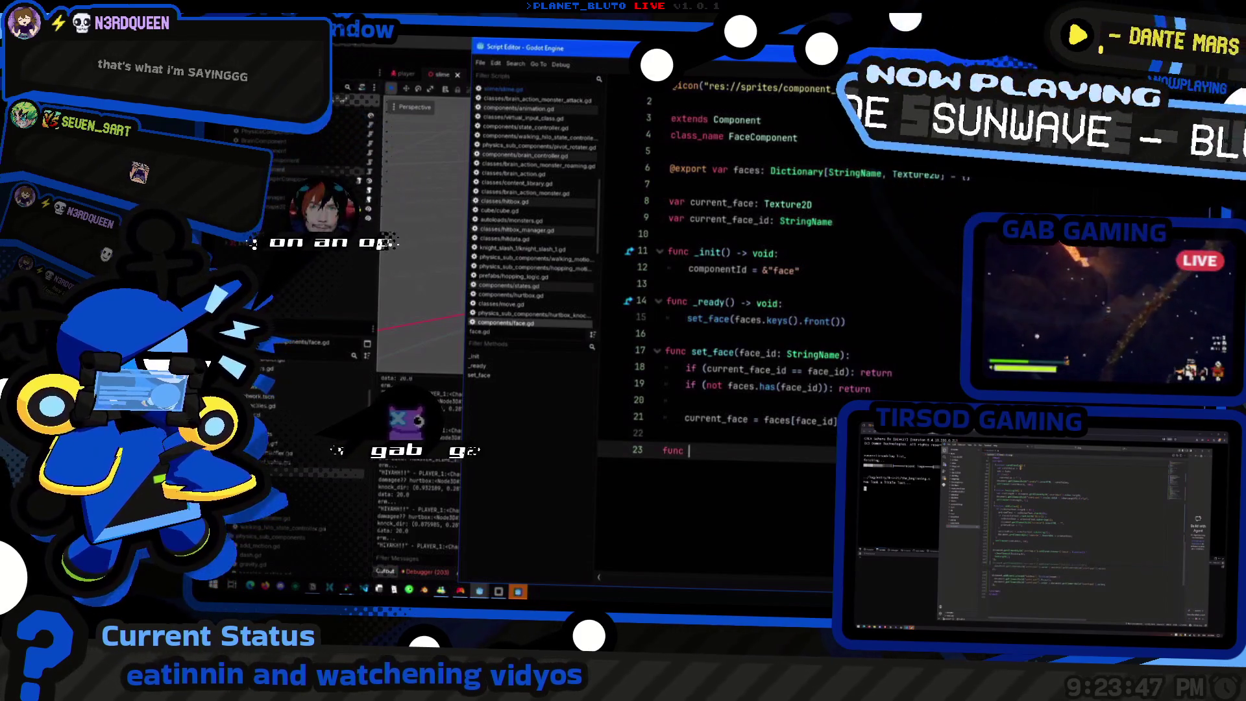
pyautogui.write('_set')
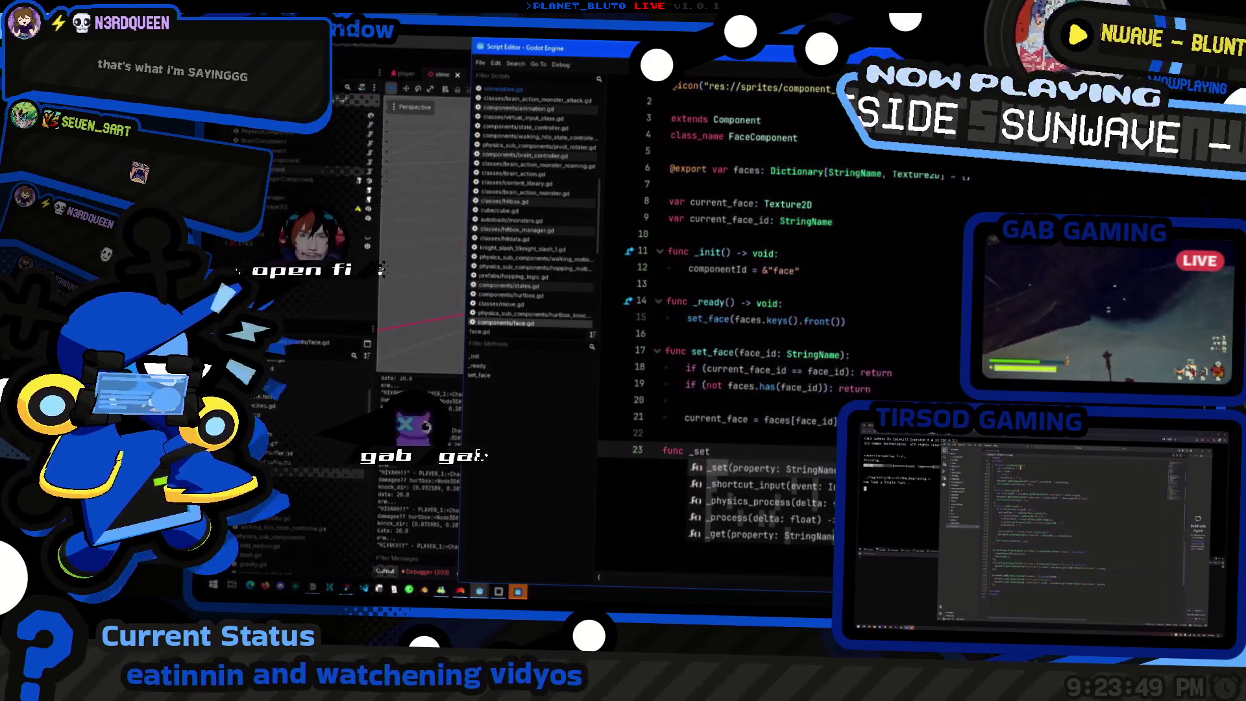
pyautogui.press('BackSpace')
pyautogui.press('BackSpace')
pyautogui.press('BackSpace')
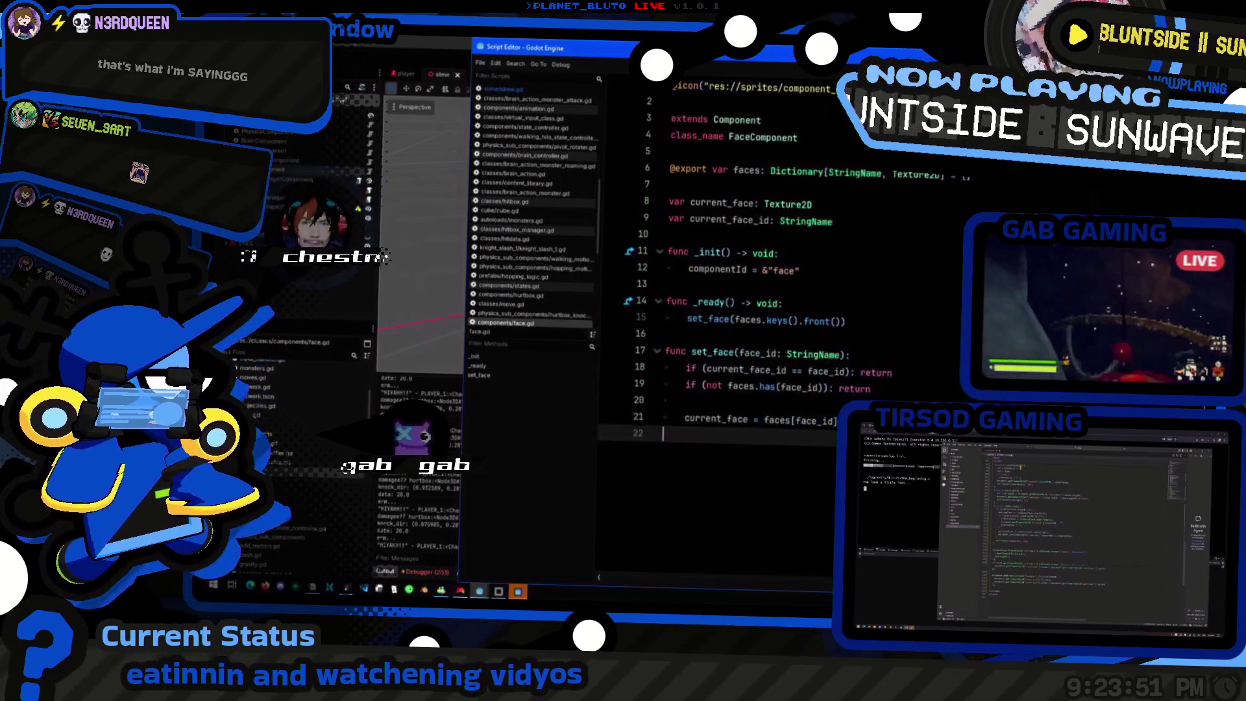
pyautogui.press('BackSpace')
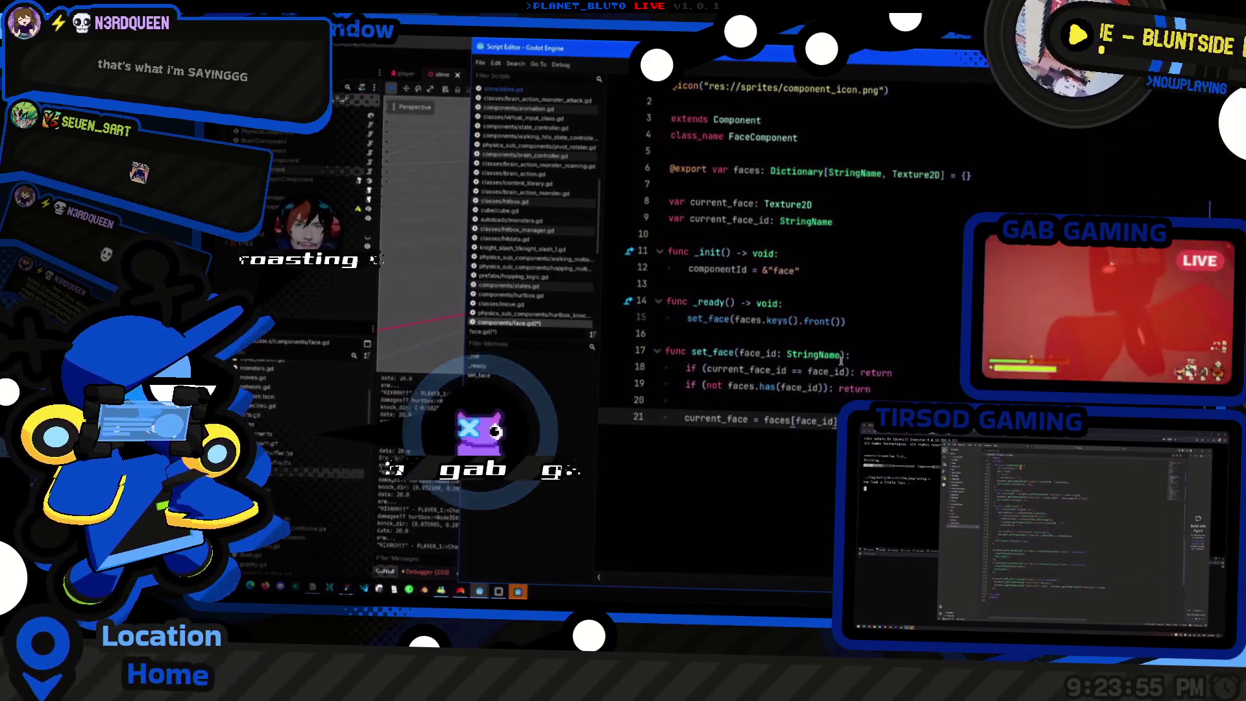
# Duplicate the faces export line as a state_map dictionary with StringName values
pyautogui.click(1000, 177)
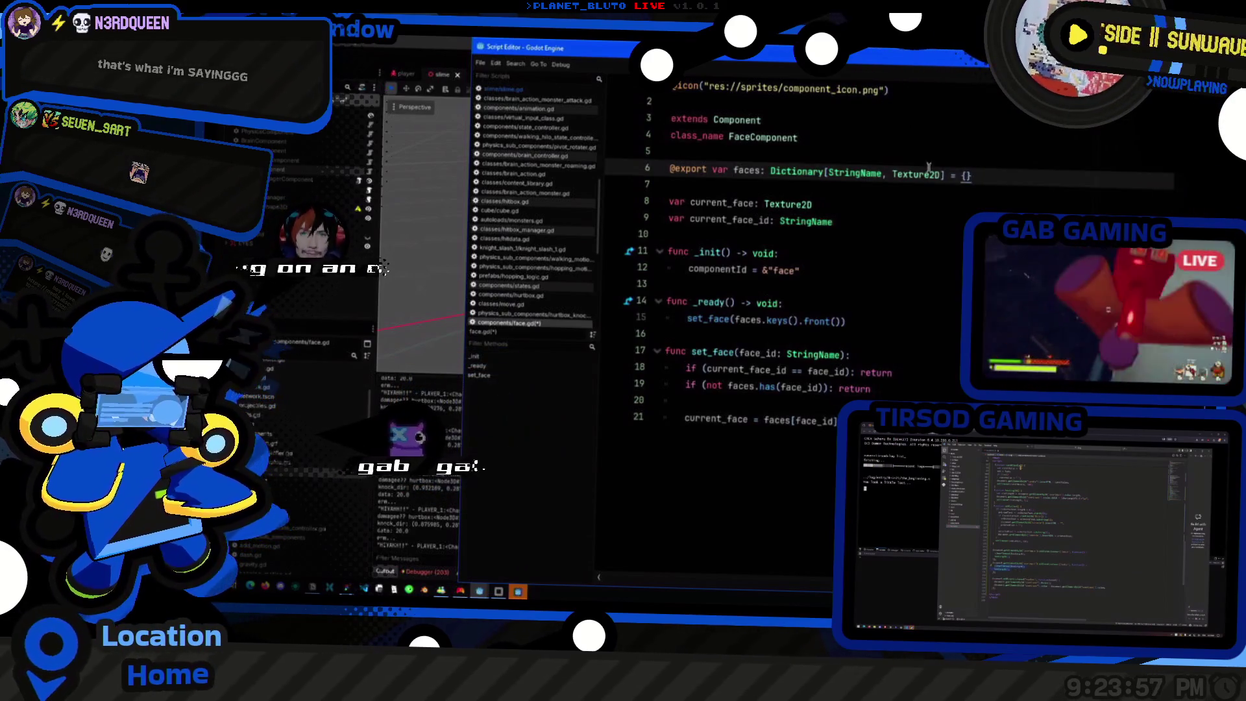
pyautogui.hotkey('ctrl', 'shift', 'd')
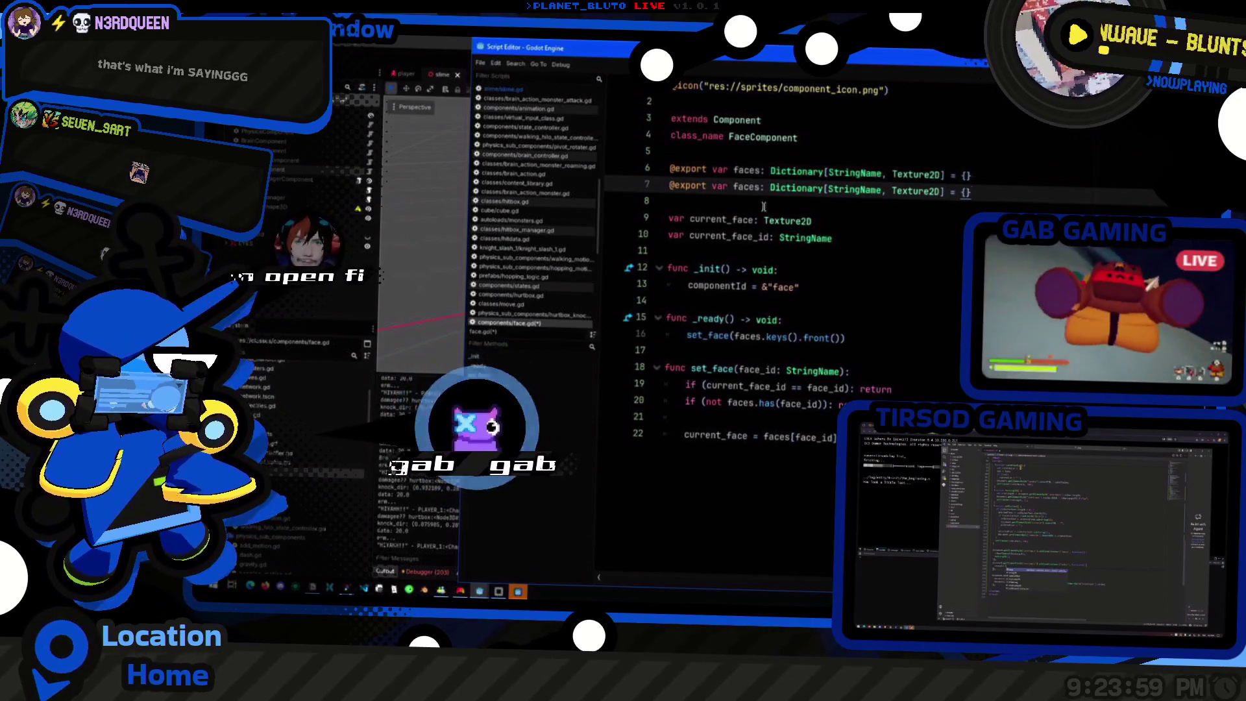
pyautogui.press('Home')
pyautogui.press('Return')
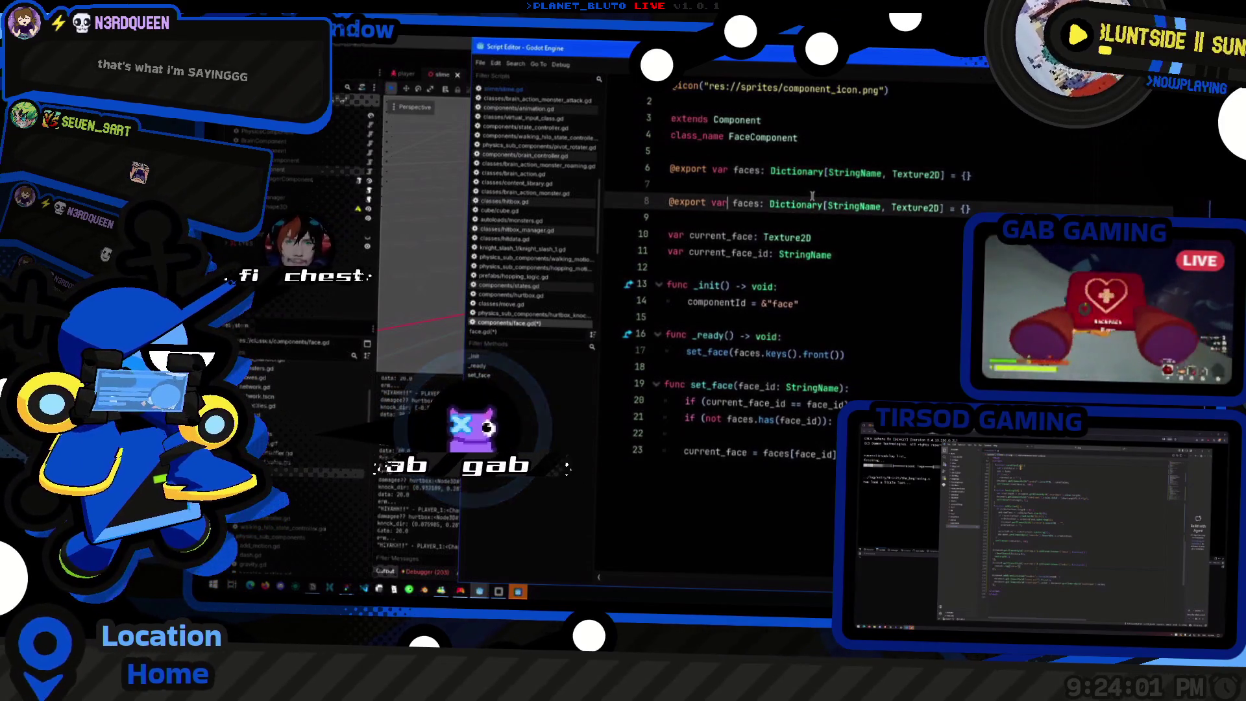
pyautogui.hotkey('ctrl', 'shift', 'Right')
pyautogui.write('state')
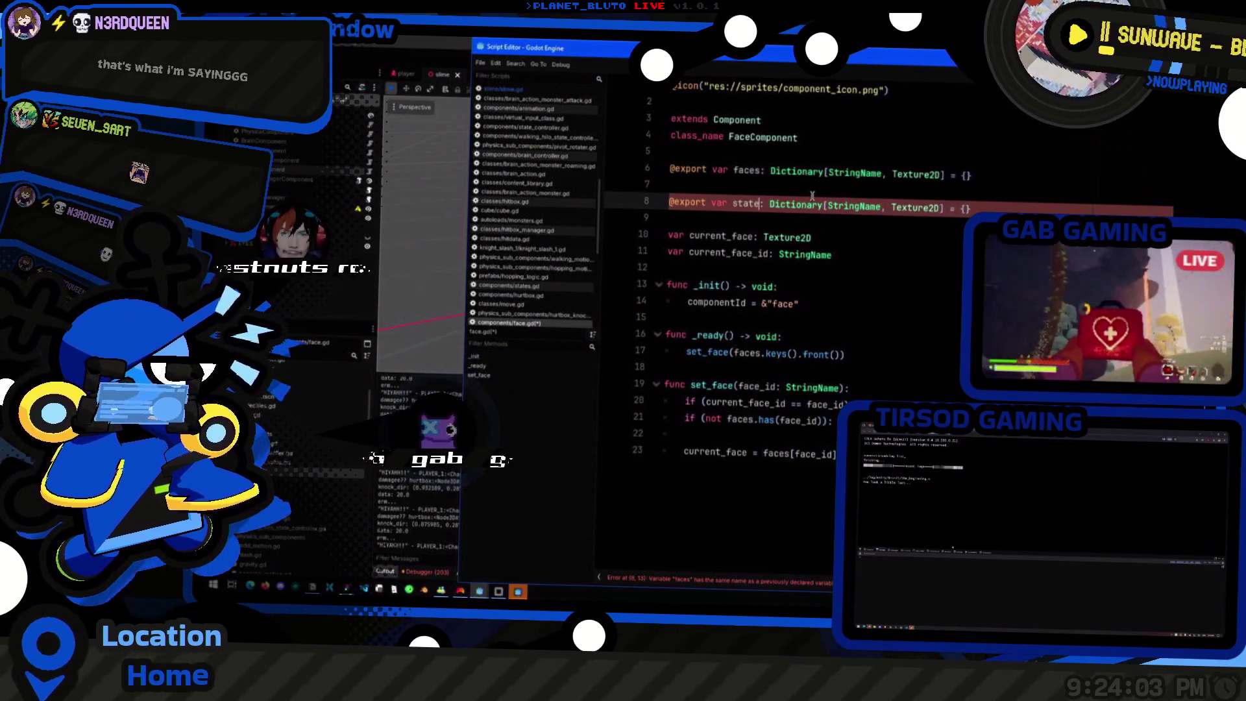
pyautogui.write('_map')
pyautogui.hotkey('ctrl', 'Right')
pyautogui.hotkey('ctrl', 'Right')
pyautogui.hotkey('ctrl', 'Right')
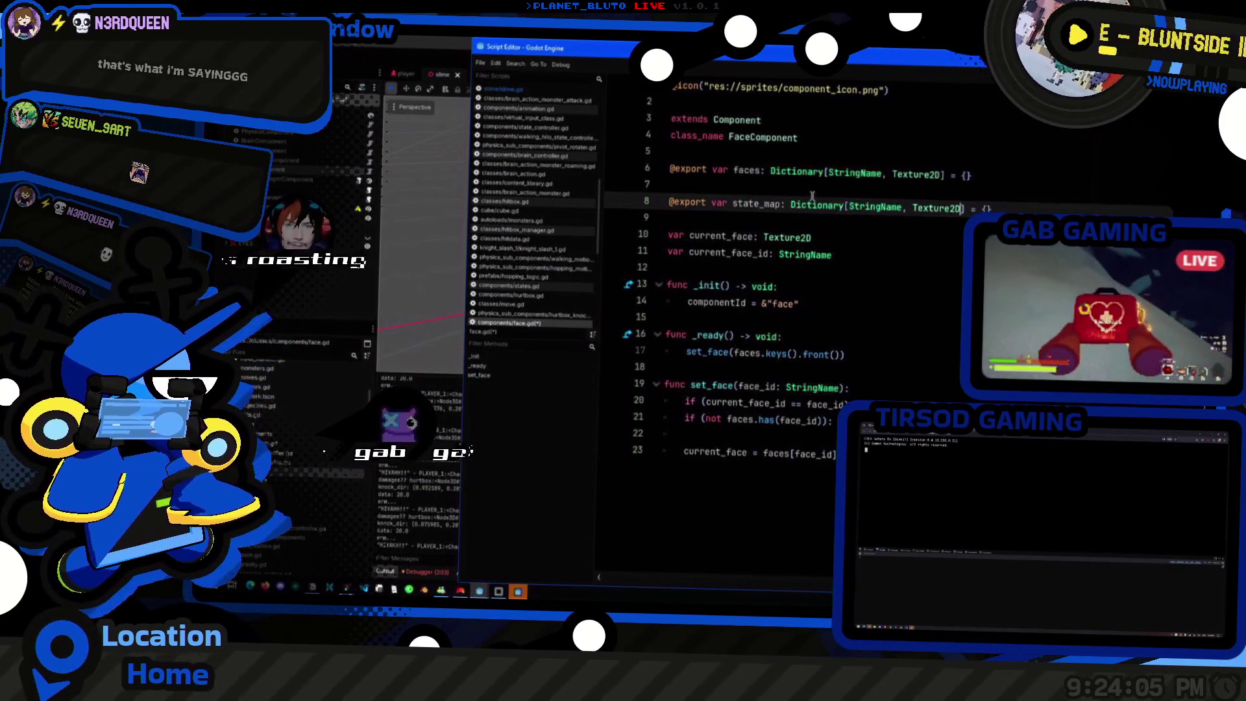
pyautogui.press('End')
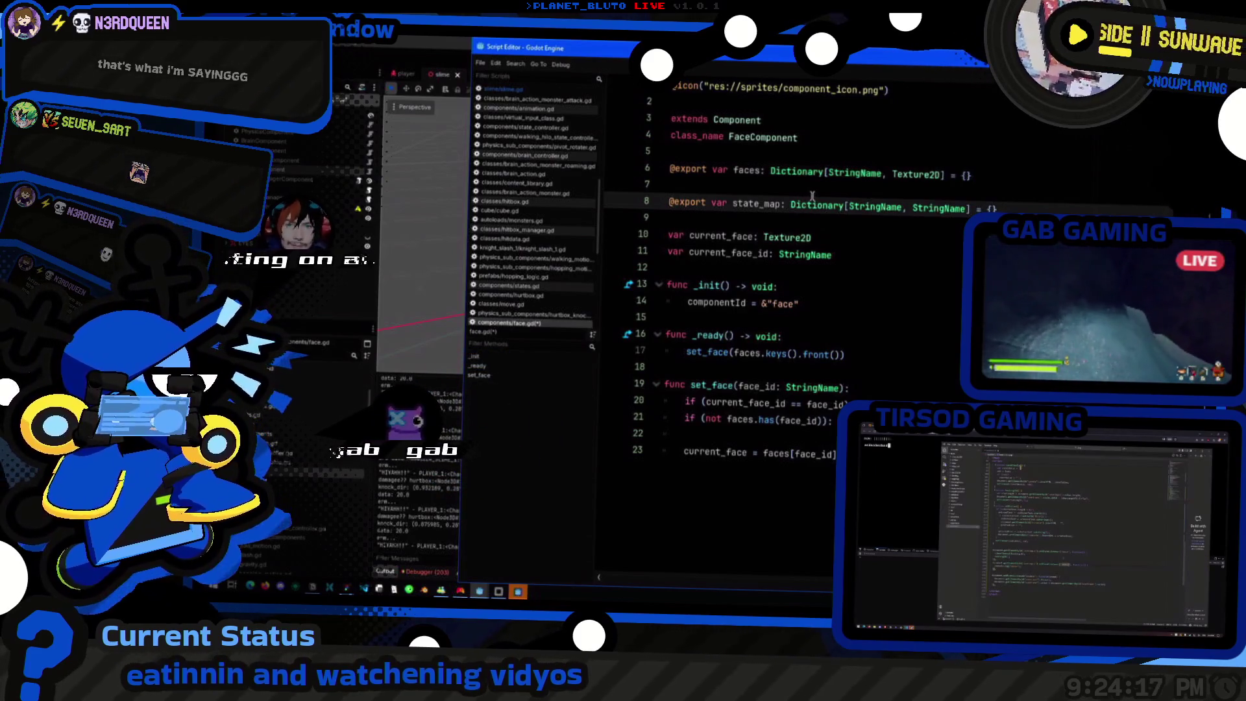
# Add a temporary state_map() function stub at the script end, then delete it
pyautogui.doubleClick(768, 204)
pyautogui.hotkey('ctrl', 'c')
pyautogui.hotkey('ctrl', 'End')
pyautogui.press('Return')
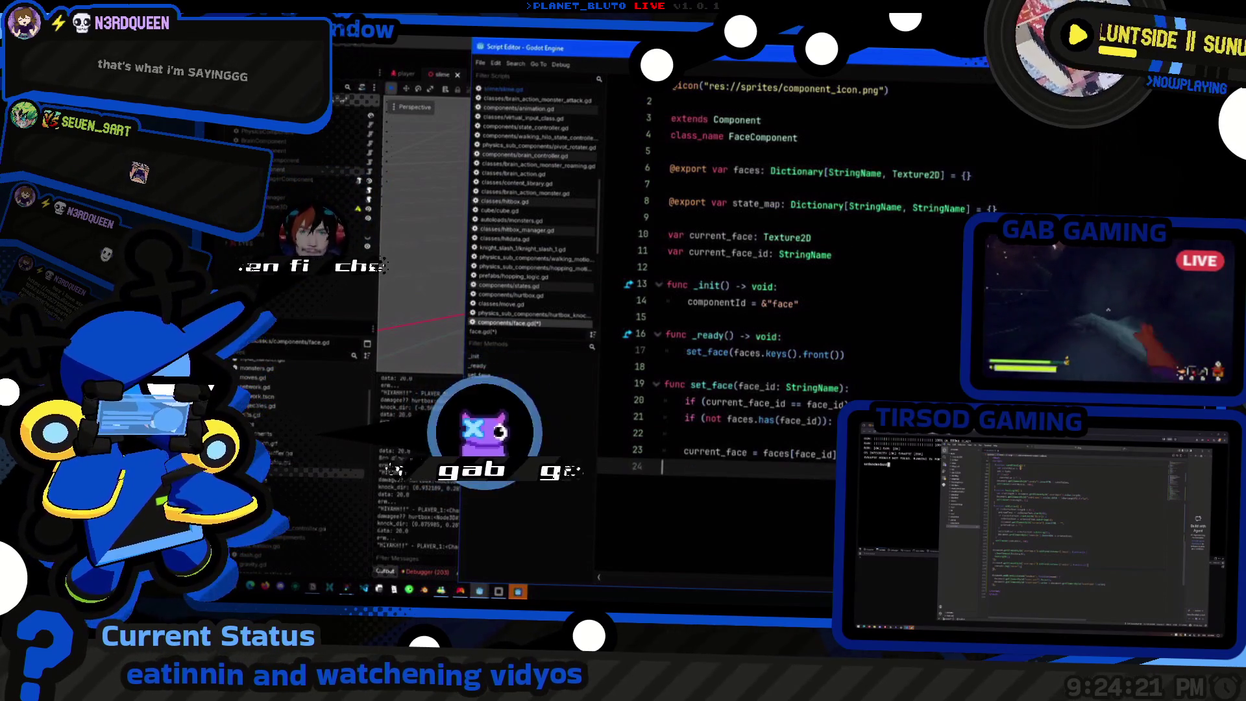
pyautogui.press('Return')
pyautogui.hotkey('ctrl', 'v')
pyautogui.hotkey('ctrl', 'z')
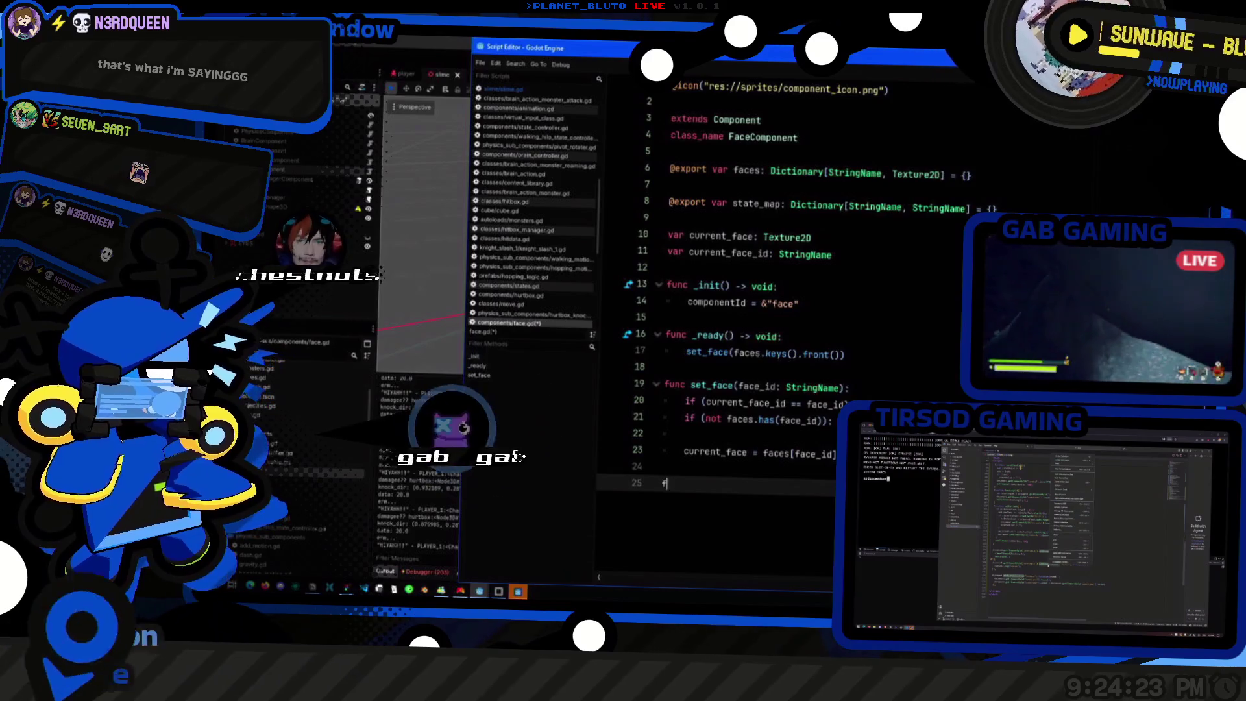
pyautogui.write('unc (')
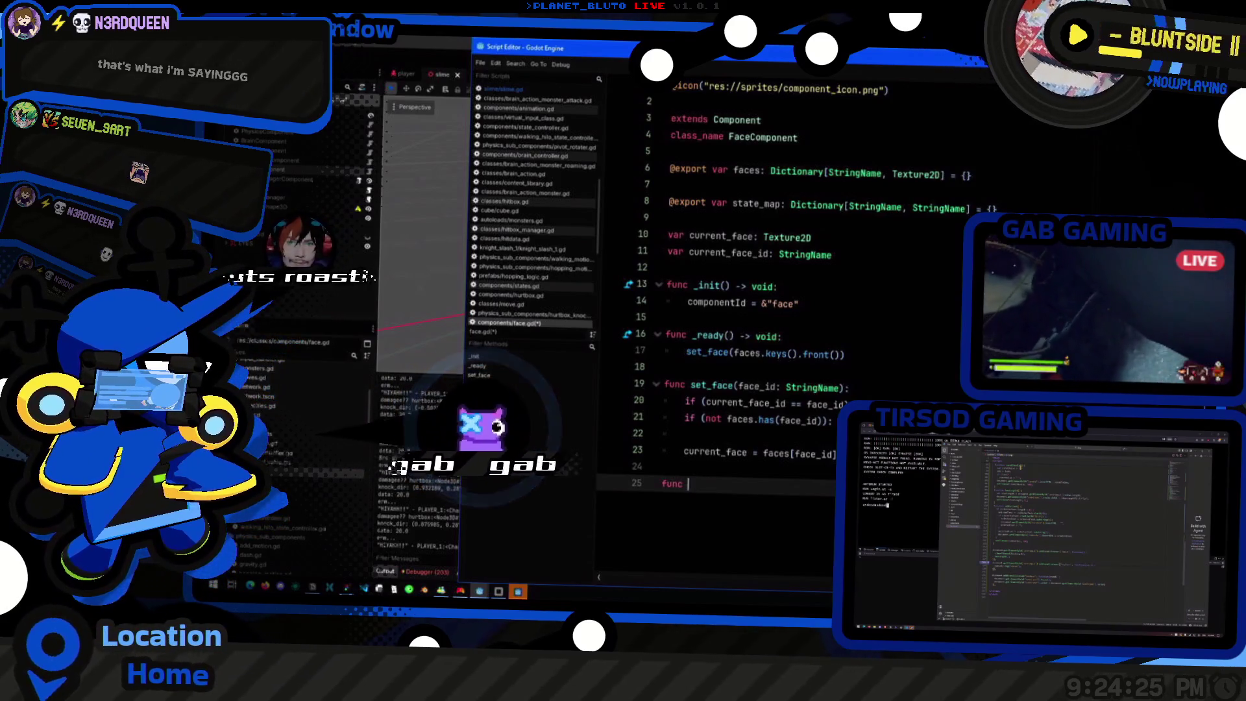
pyautogui.write(':')
pyautogui.press('Return')
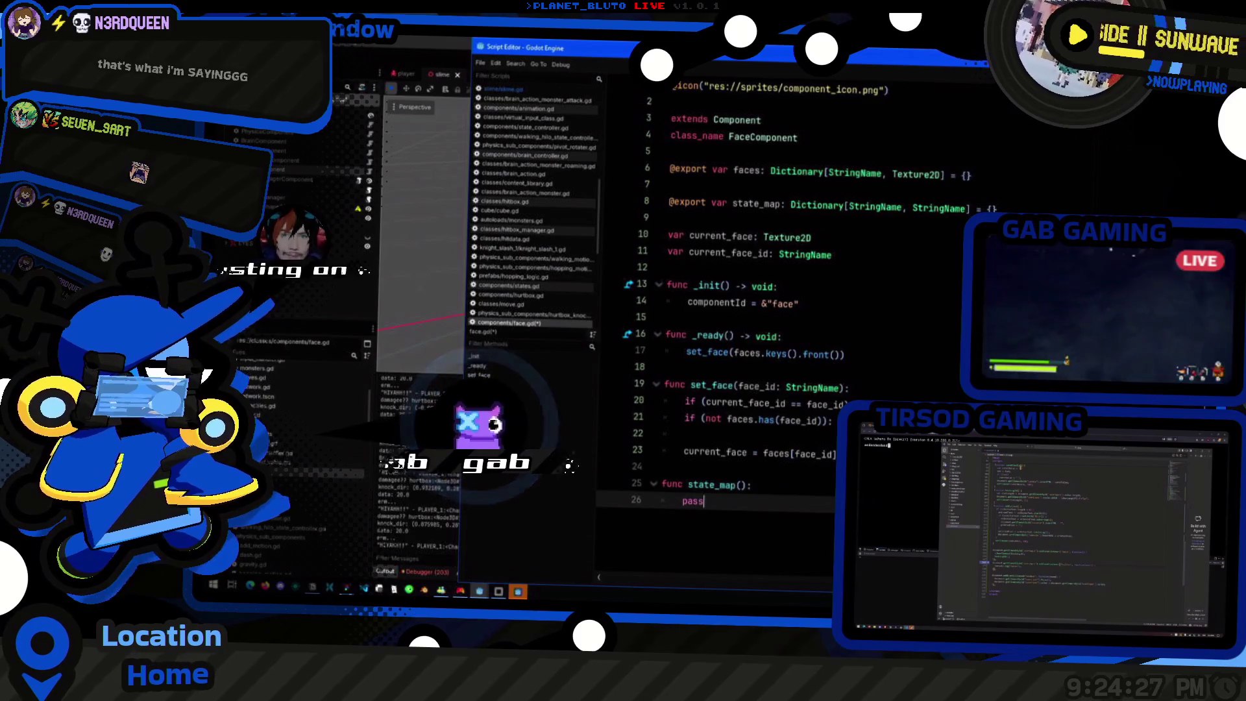
pyautogui.press('Up')
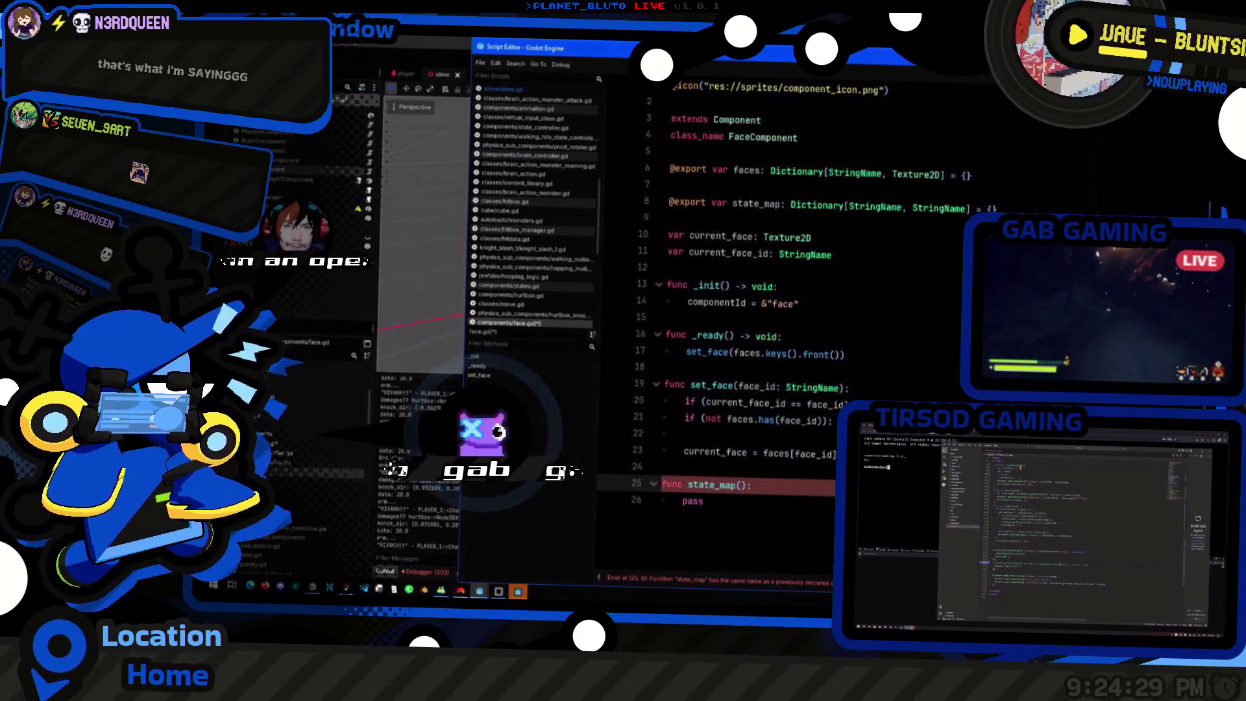
pyautogui.click(663, 501)
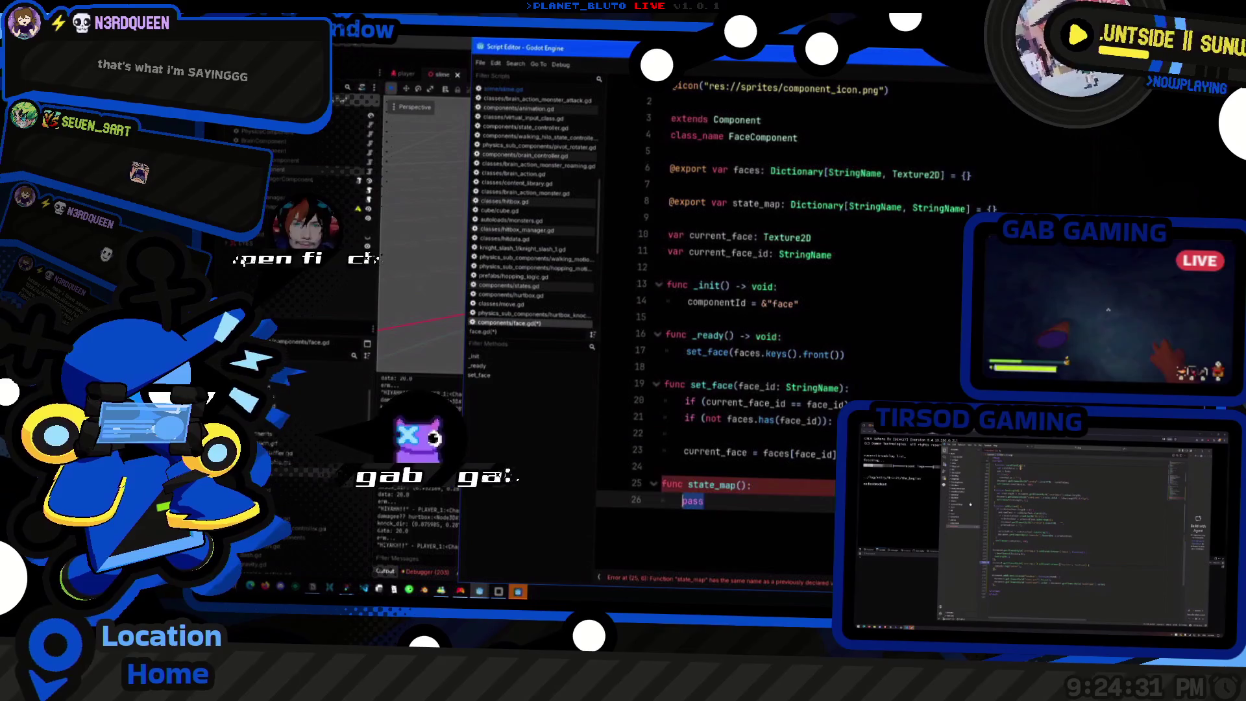
pyautogui.hotkey('ctrl', 'shift', 'k')
pyautogui.hotkey('ctrl', 'shift', 'k')
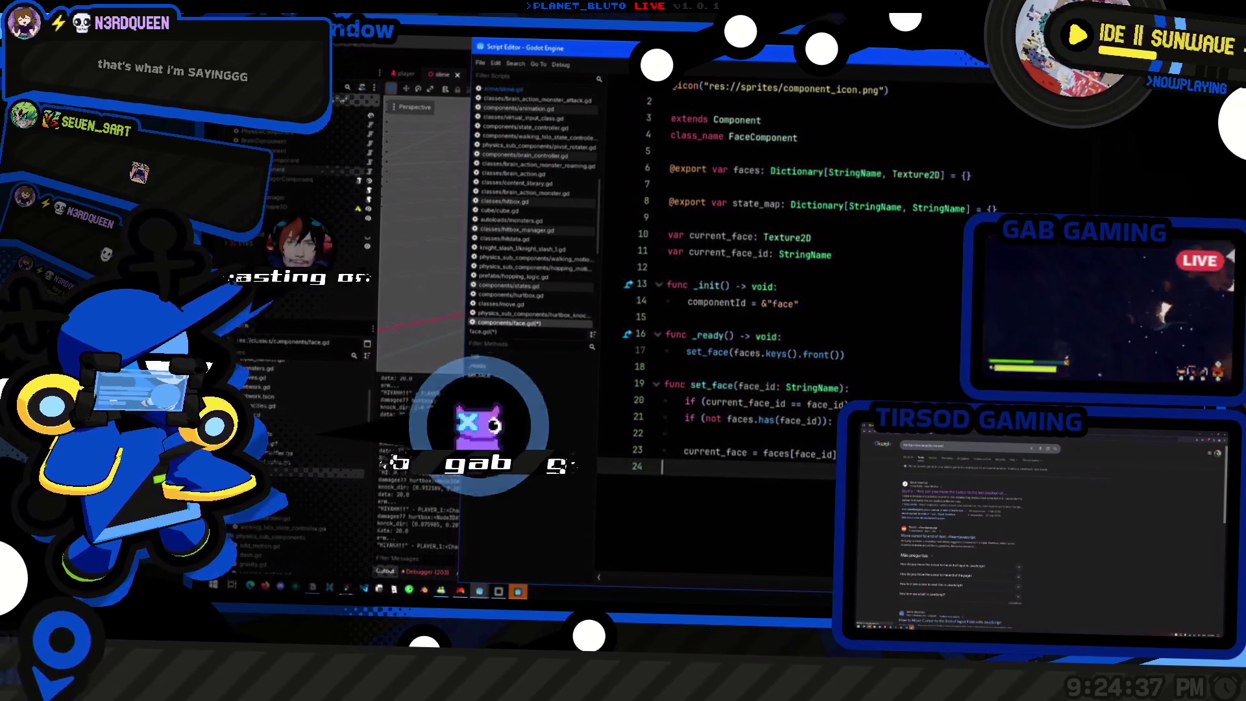
# In _ready, declare an EntityStates: StateComponent variable fetched via Composer.fetch
pyautogui.click(864, 357)
pyautogui.press('Return')
pyautogui.press('Return')
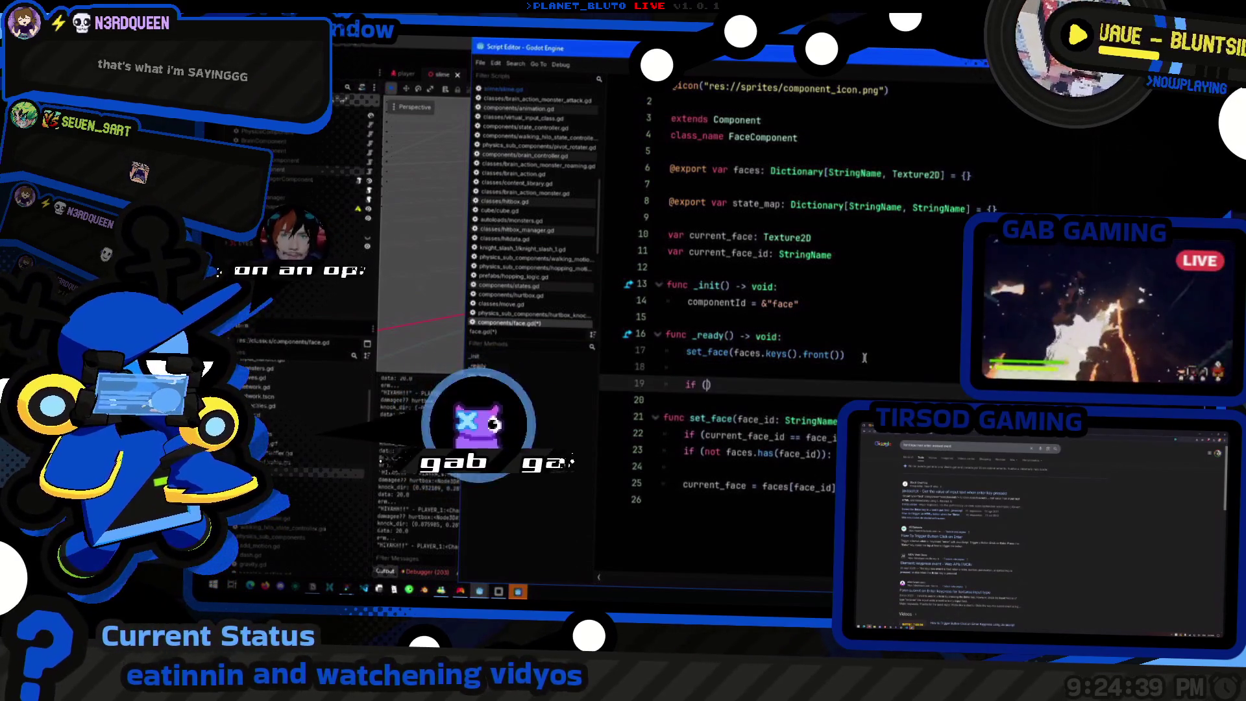
pyautogui.press('BackSpace')
pyautogui.press('BackSpace')
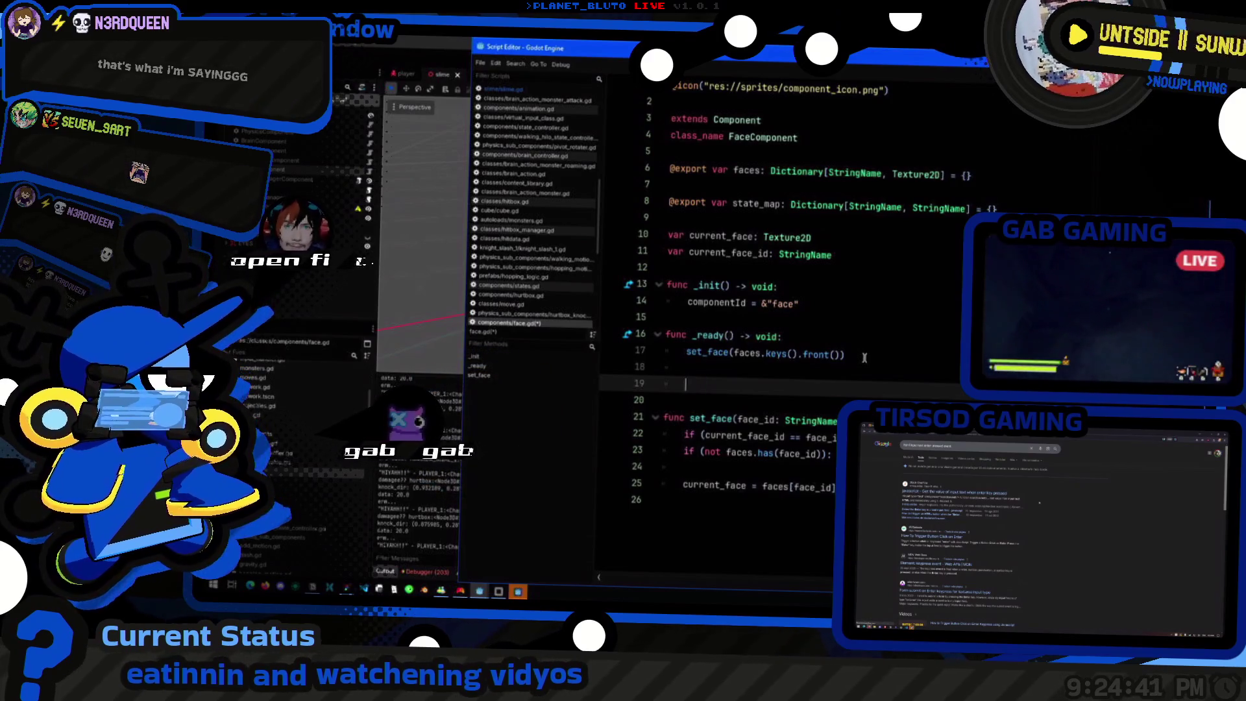
pyautogui.write('Entity')
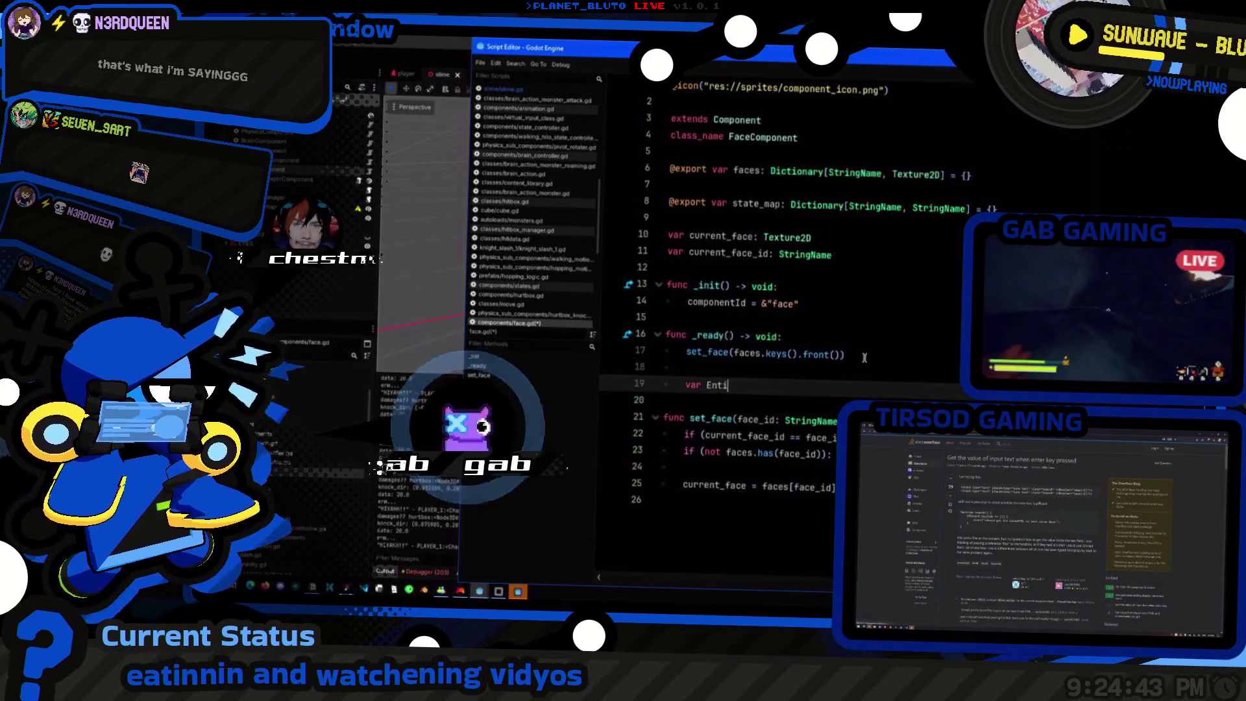
pyautogui.write('States.')
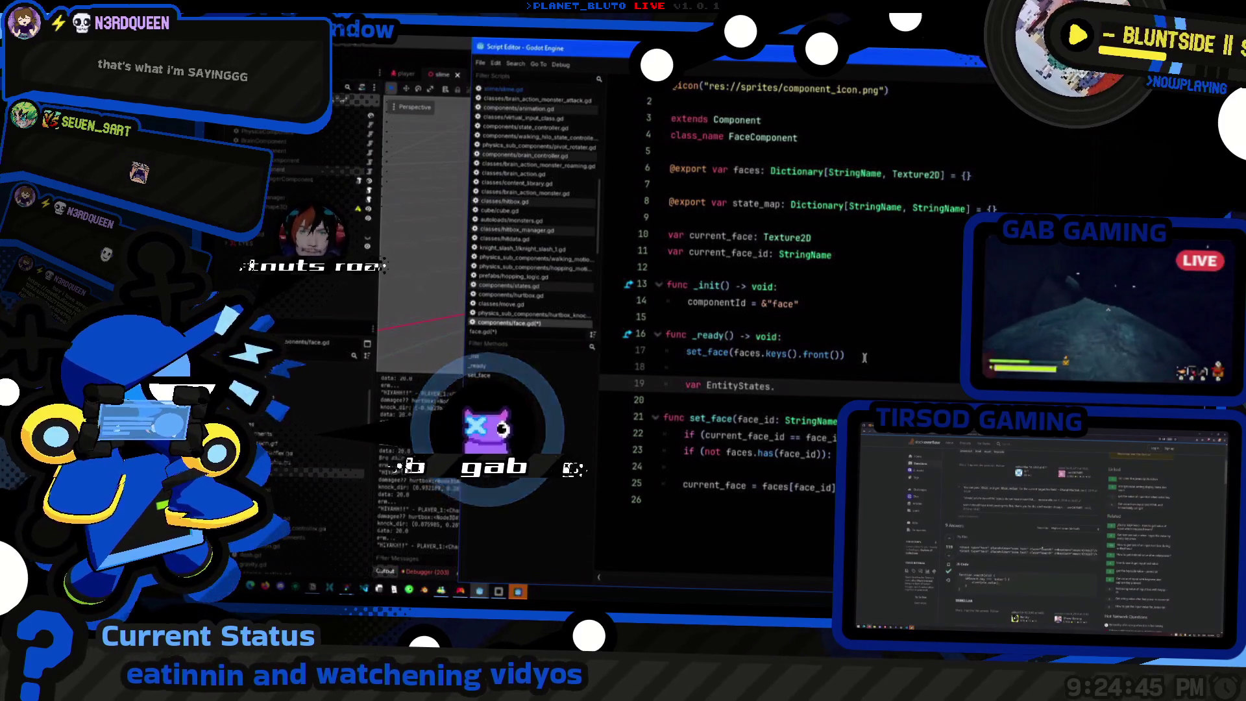
pyautogui.hotkey('ctrl', 'Left')
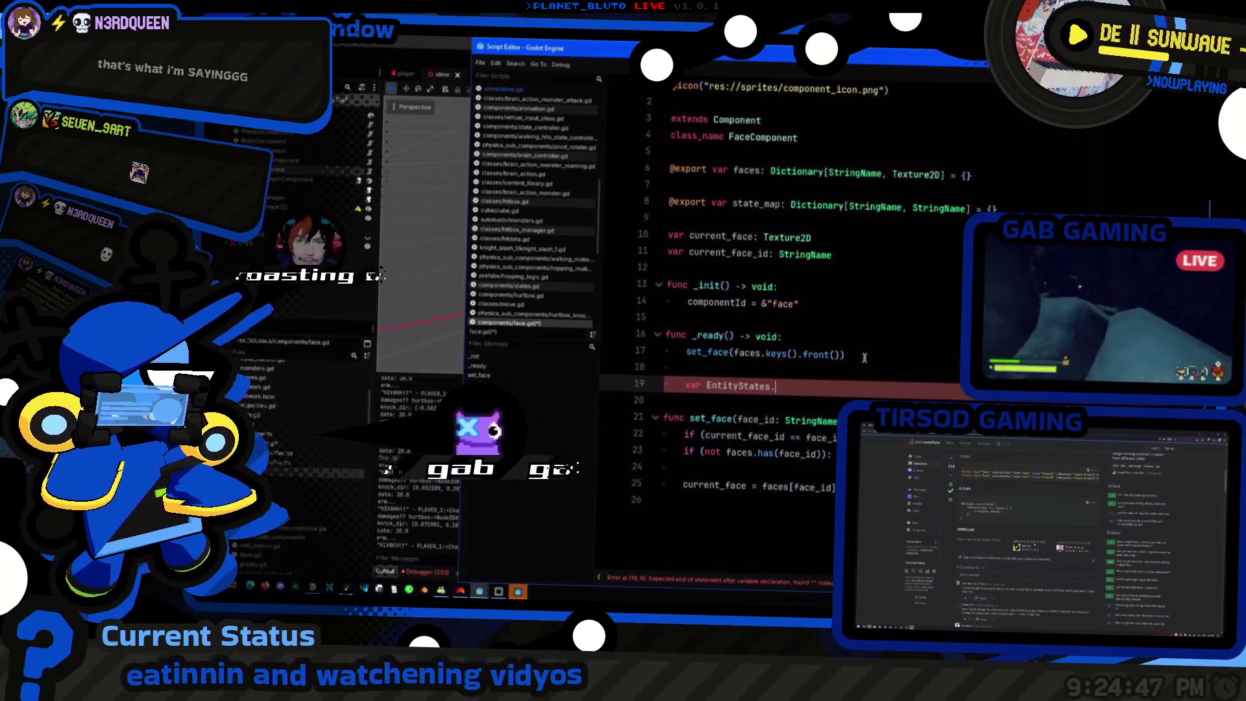
pyautogui.press('BackSpace')
pyautogui.write('teComp')
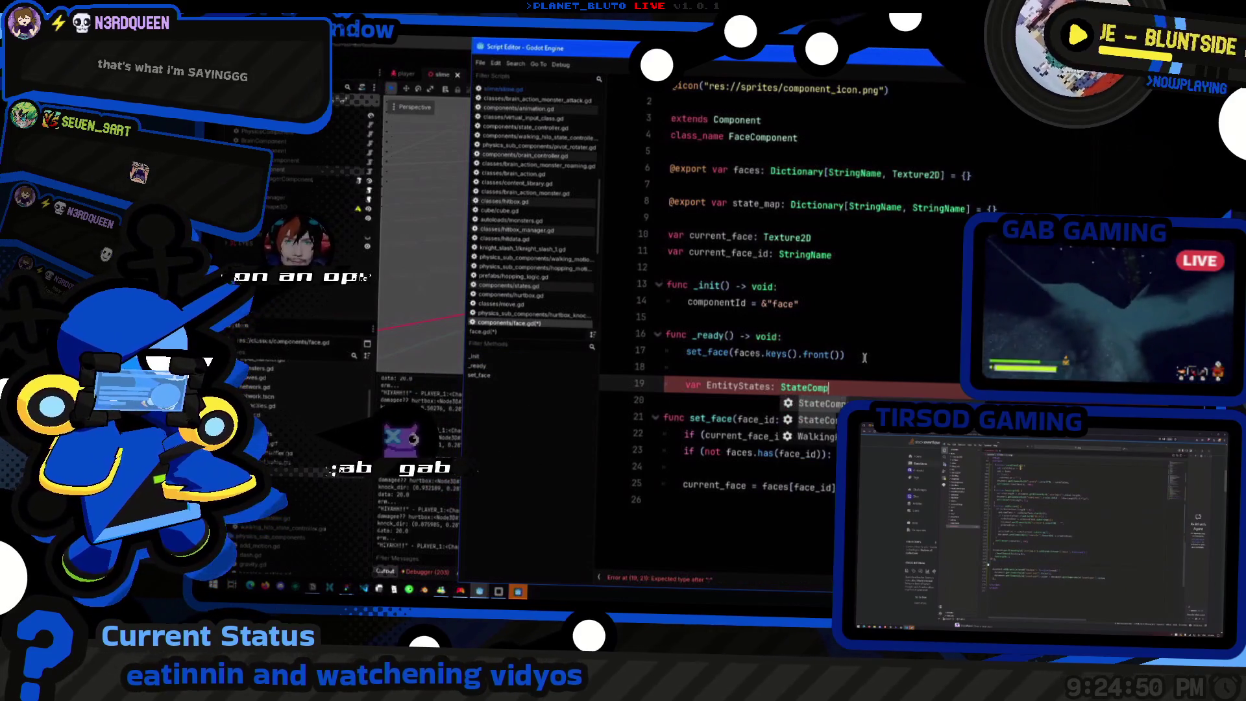
pyautogui.press('Return')
pyautogui.write('= Composer.')
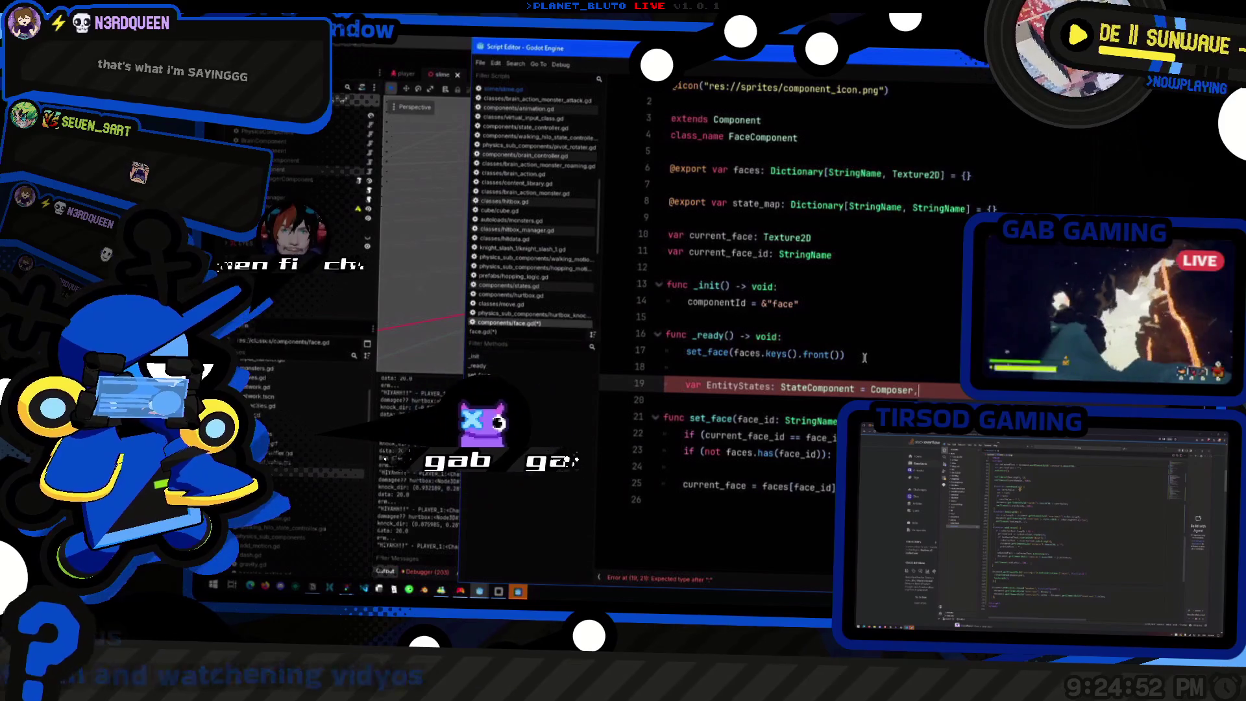
pyautogui.press('BackSpace')
pyautogui.write('.')
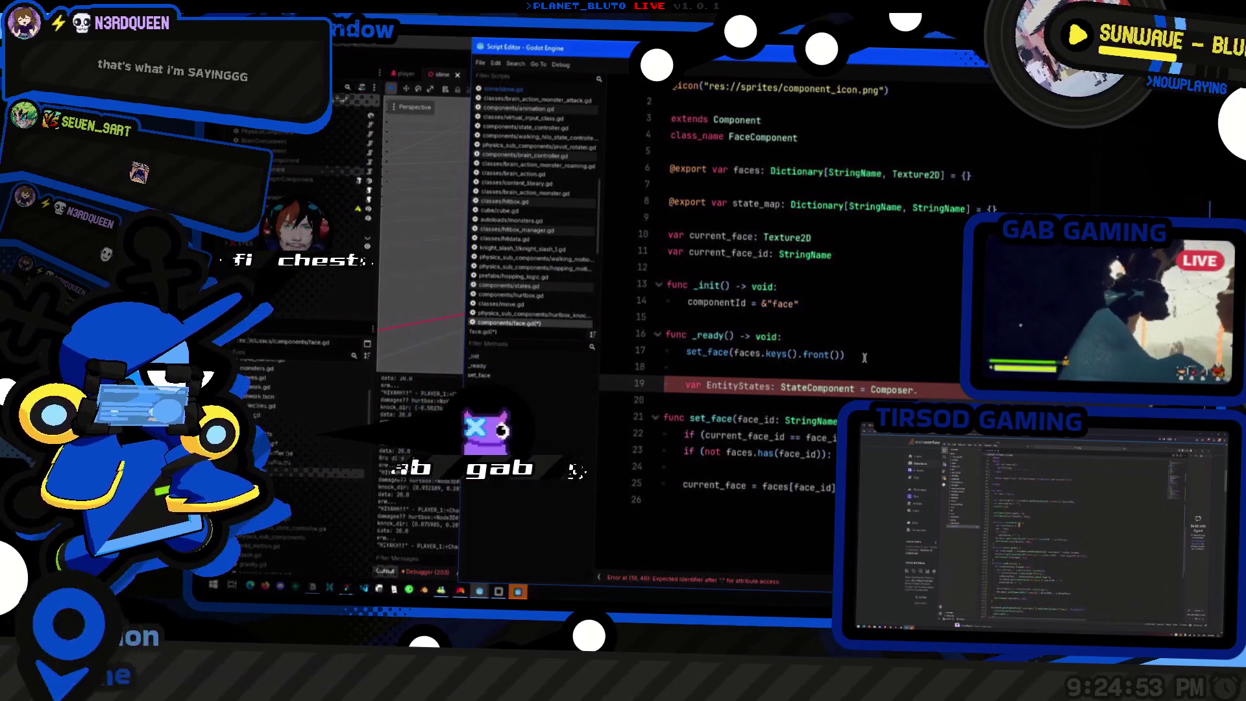
pyautogui.press('Return')
pyautogui.write('own')
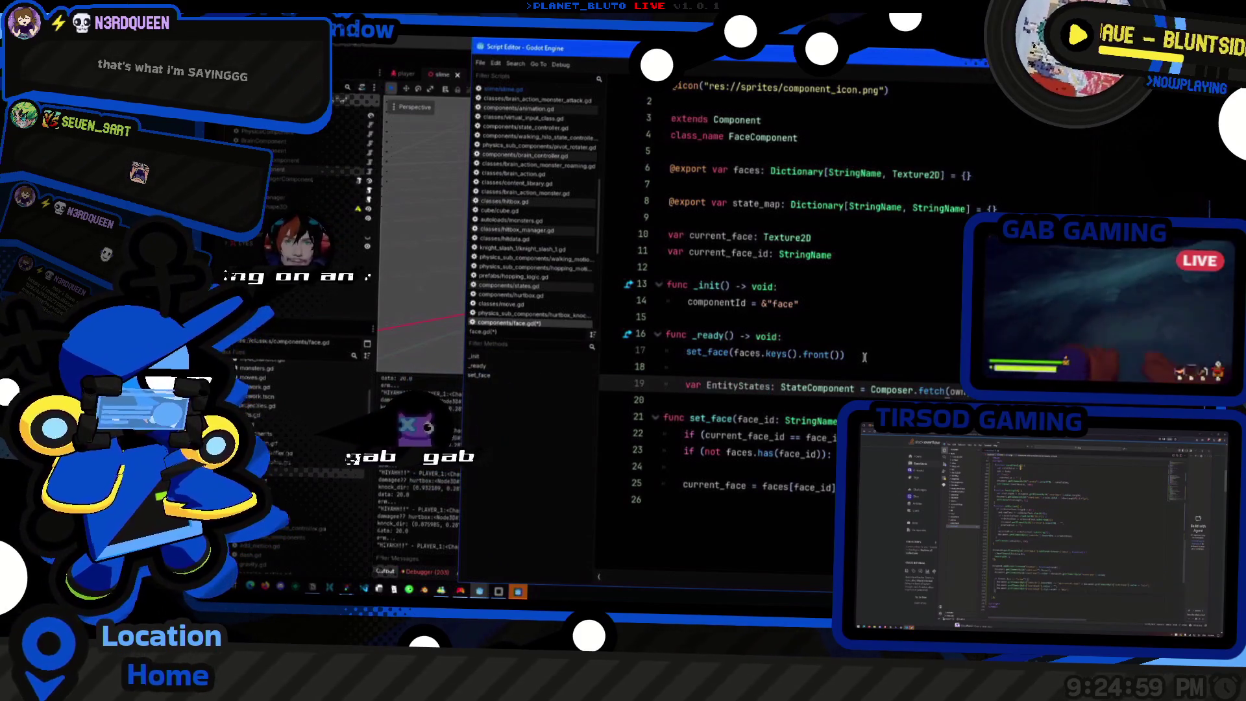
# Add 'if (EntityStates == null): return' below the EntityStates fetch
pyautogui.hotkey('ctrl', 'End')
pyautogui.press('Return')
pyautogui.press('BackSpace')
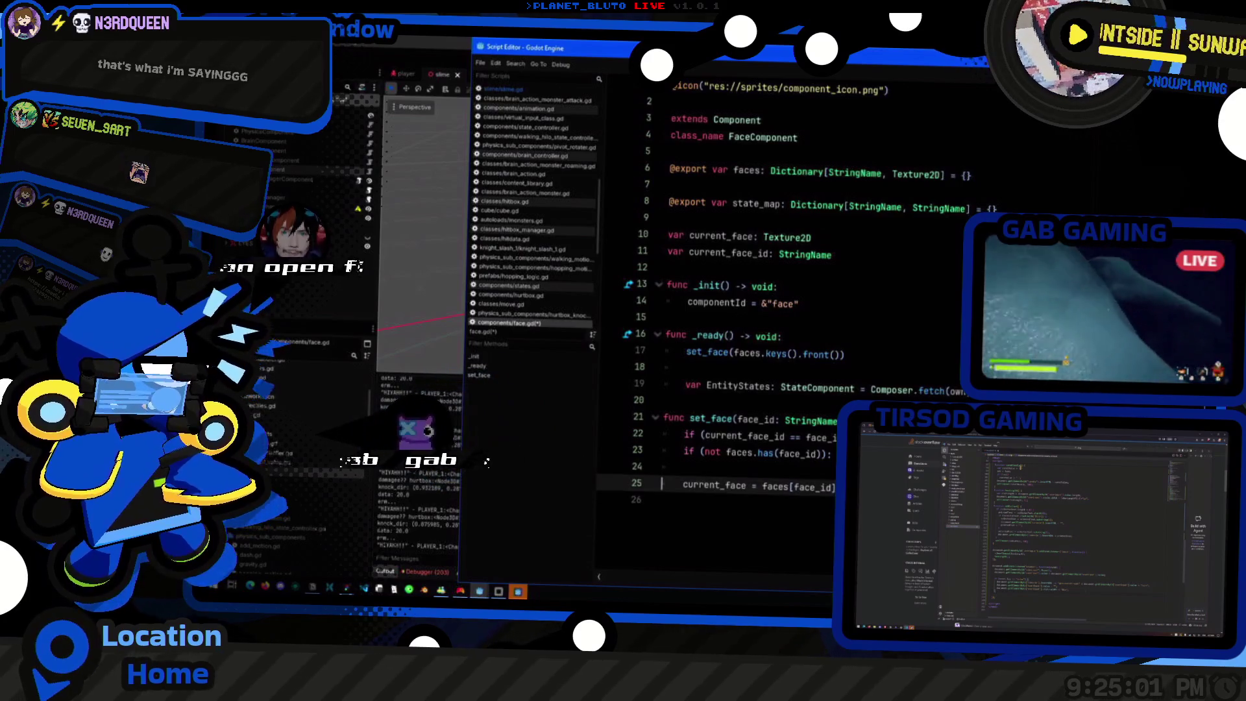
pyautogui.click(961, 389)
pyautogui.press('Return')
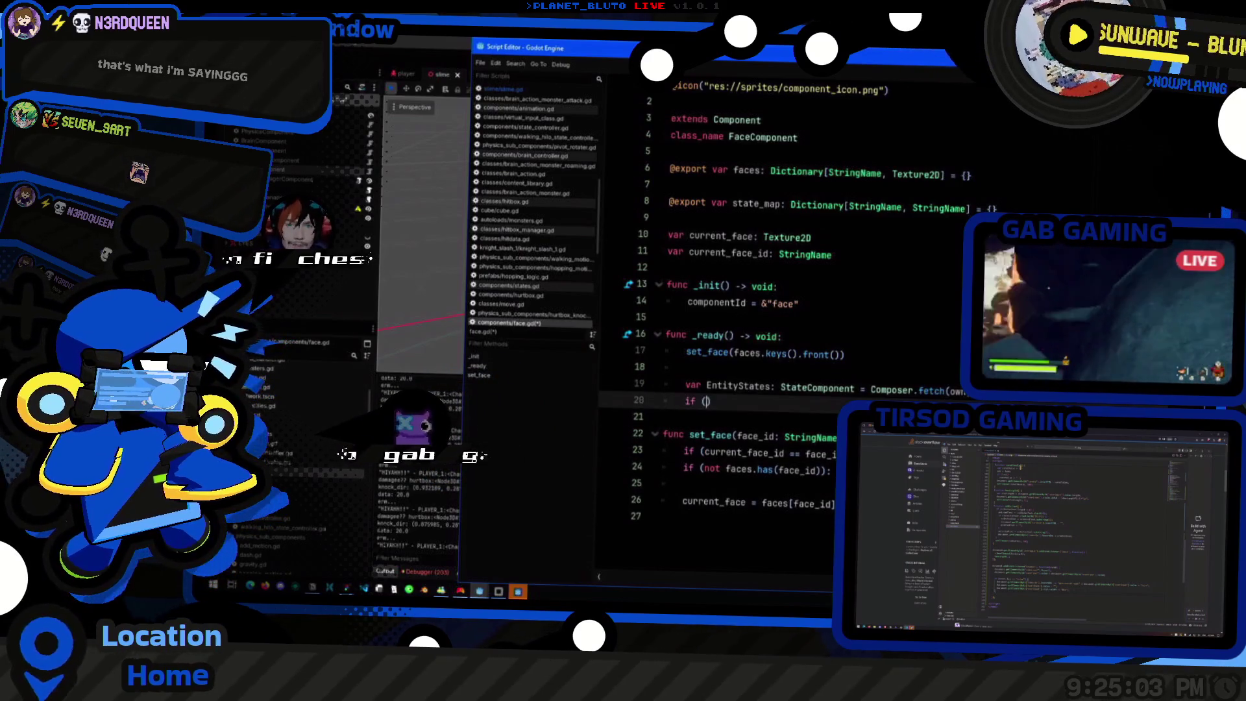
pyautogui.write(': ertur')
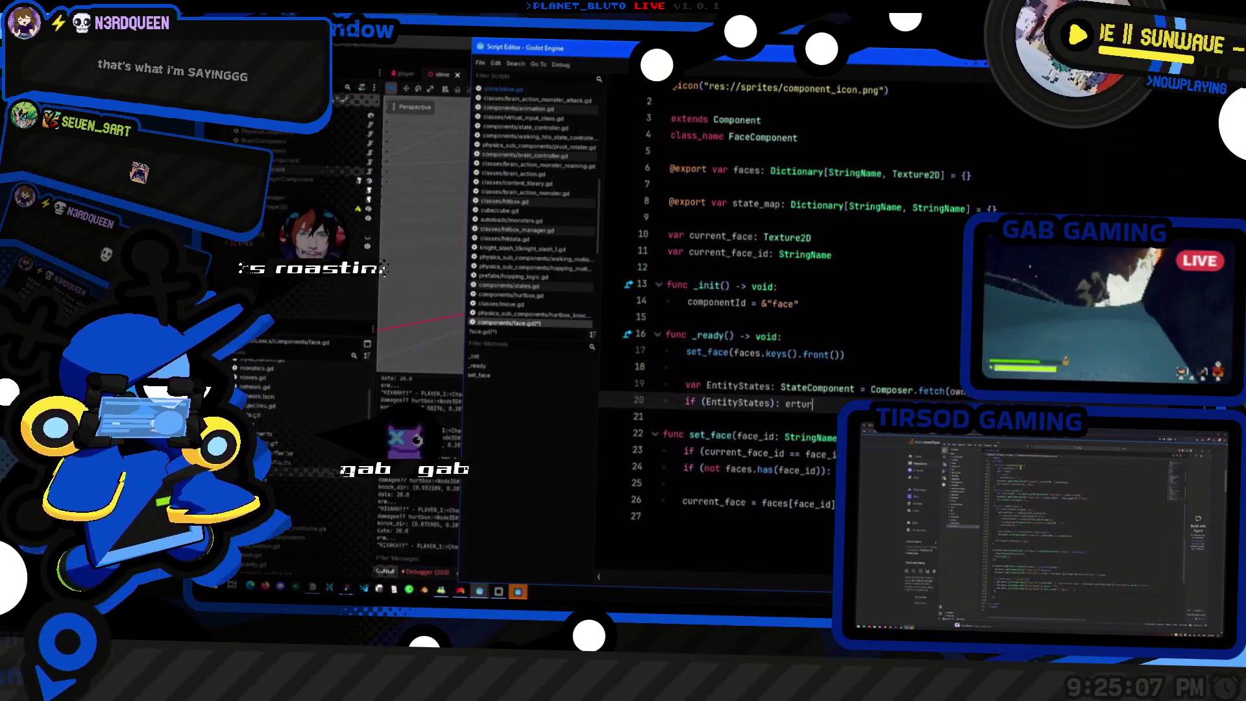
pyautogui.press('BackSpace')
pyautogui.press('BackSpace')
pyautogui.press('BackSpace')
pyautogui.press('Left')
pyautogui.press('Left')
pyautogui.write('== null')
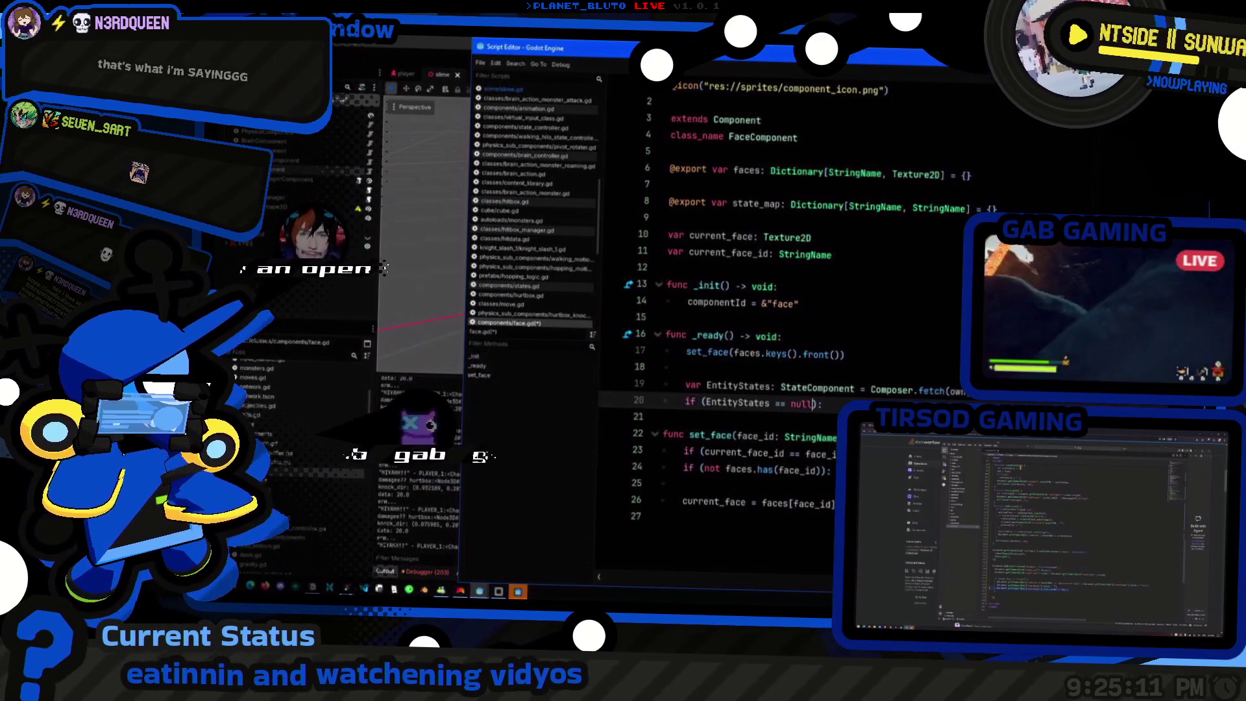
pyautogui.press('End')
pyautogui.write('ret')
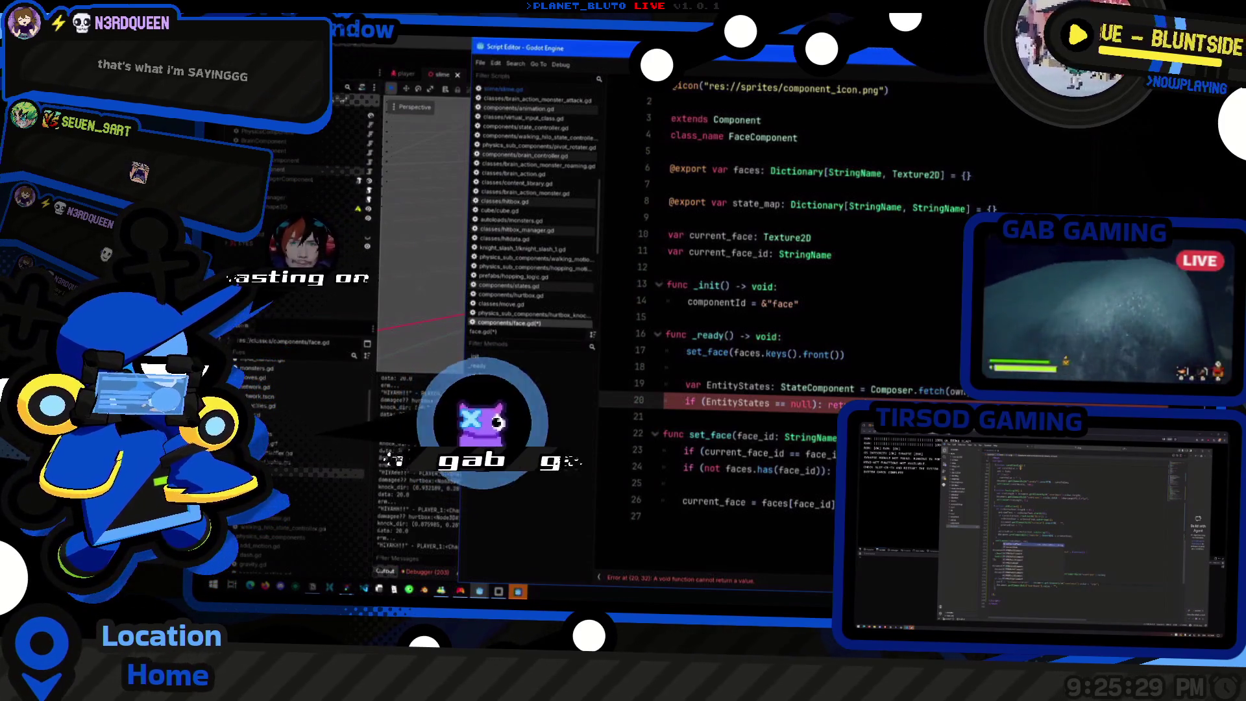
# Begin a new line referencing EntityStates below the null check
pyautogui.press('Return')
pyautogui.write('EntityStates')
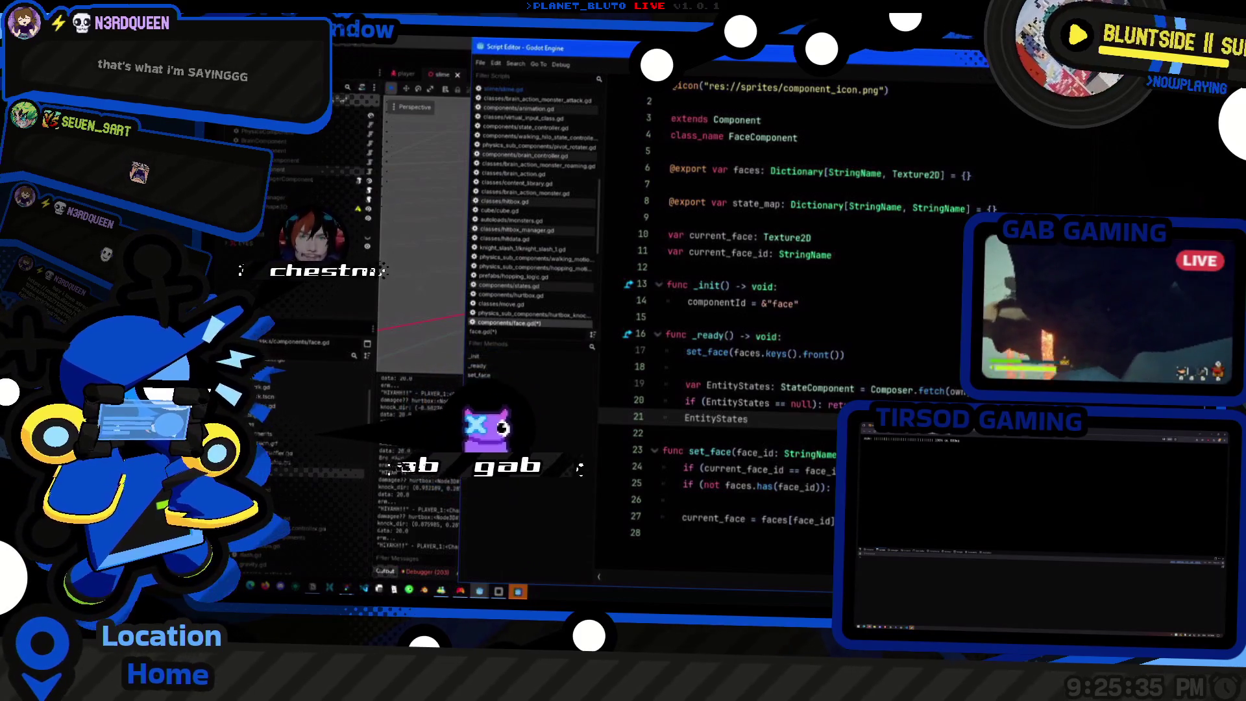
pyautogui.write('/')
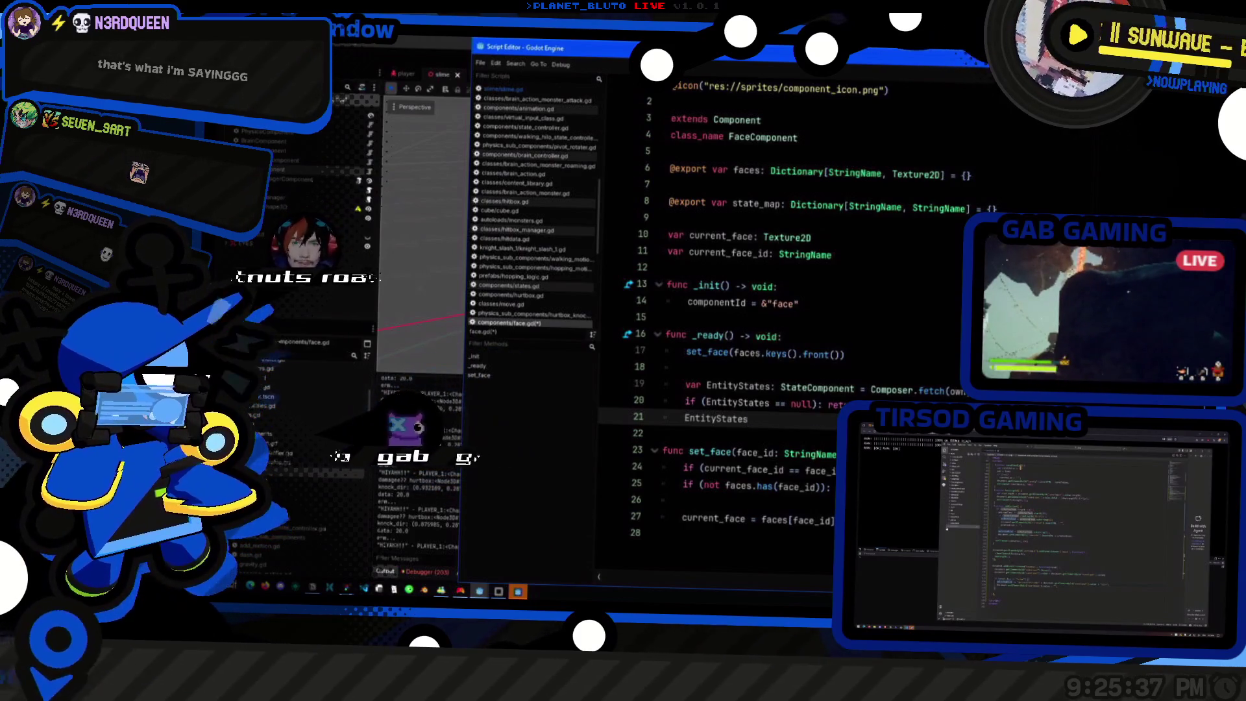
pyautogui.hotkey('alt', 'space')
# Clear the focused chat message from the stream overlay through the Kando pie menu
pyautogui.write('kando')
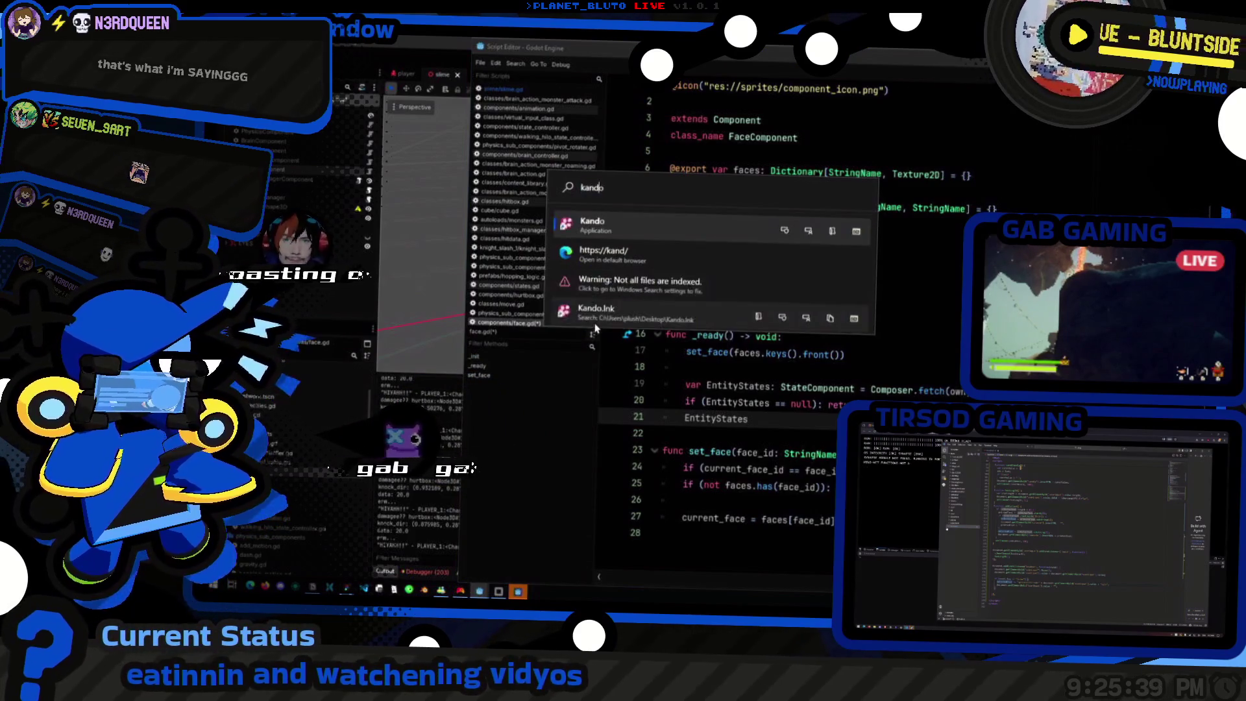
pyautogui.press('Return')
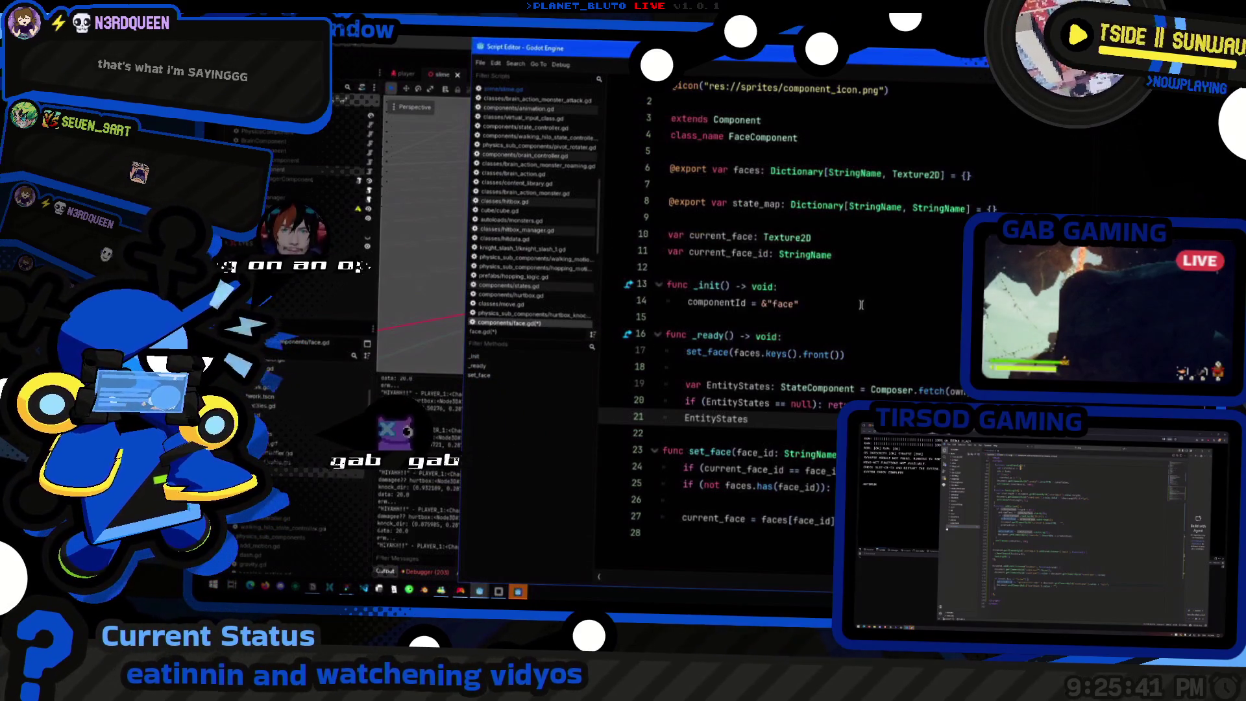
pyautogui.click(862, 304)
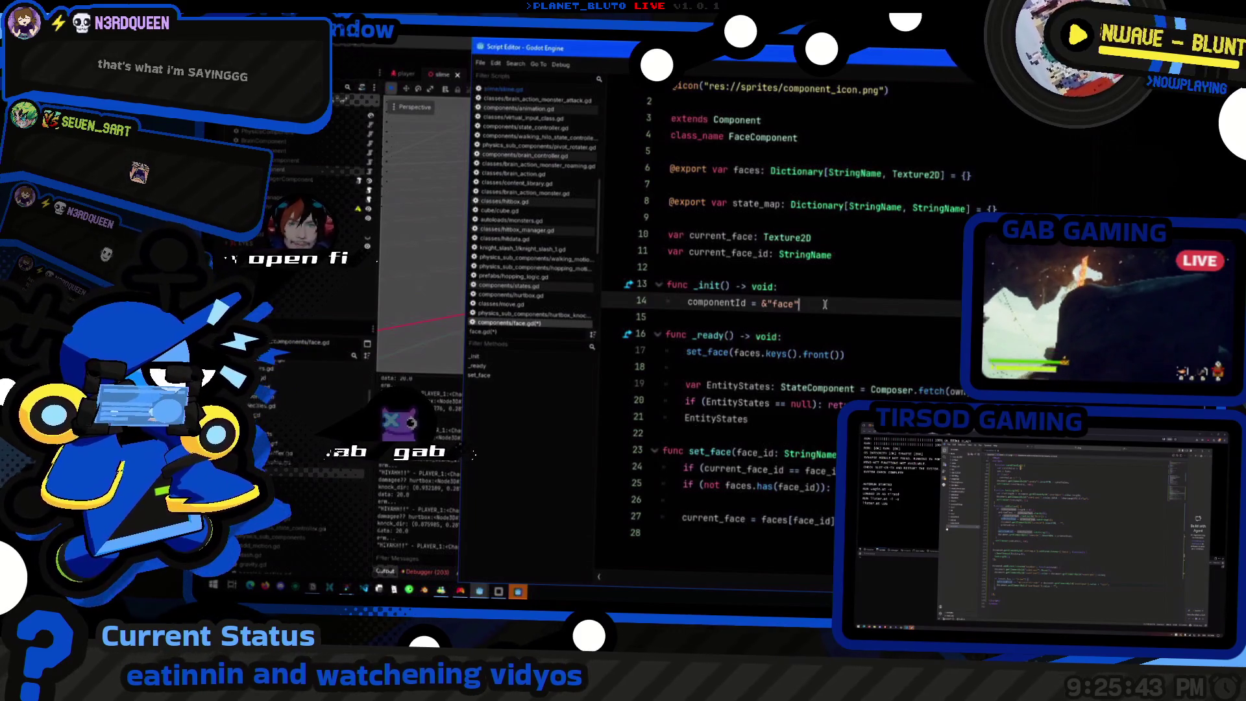
pyautogui.press('Up')
pyautogui.press('Down')
pyautogui.press('Down')
pyautogui.press('Up')
pyautogui.press('Up')
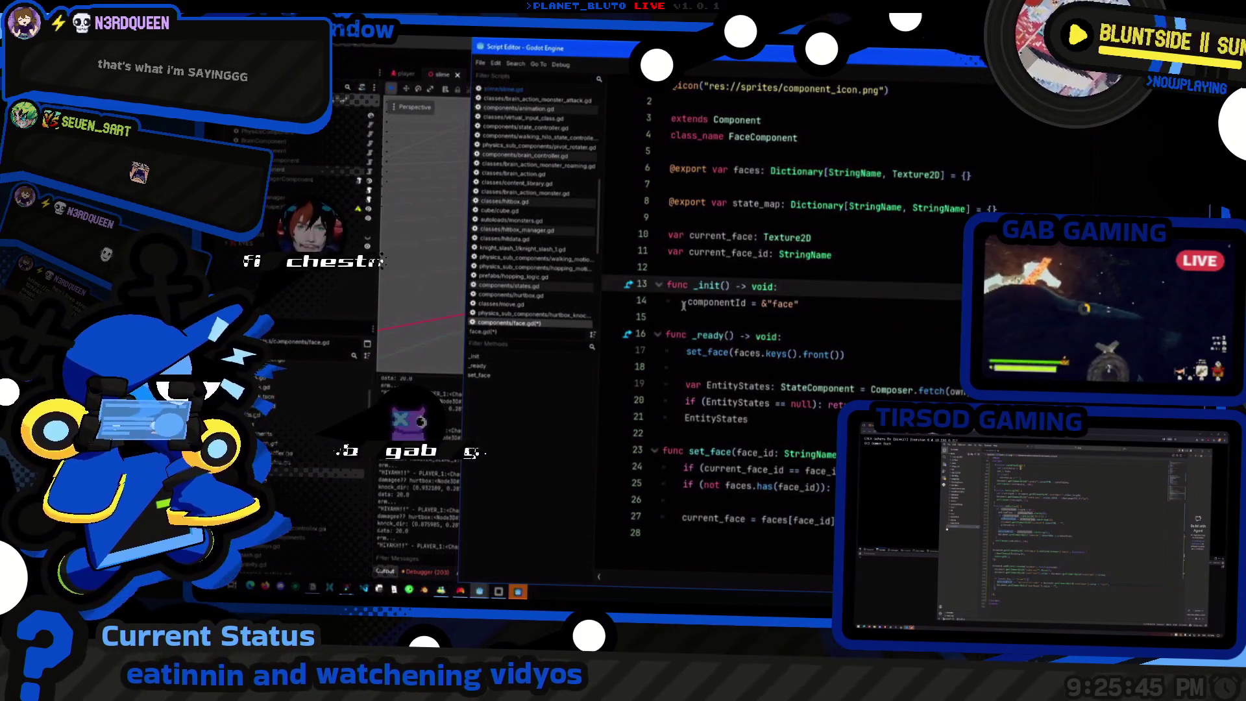
pyautogui.hotkey('ctrl', 'space')
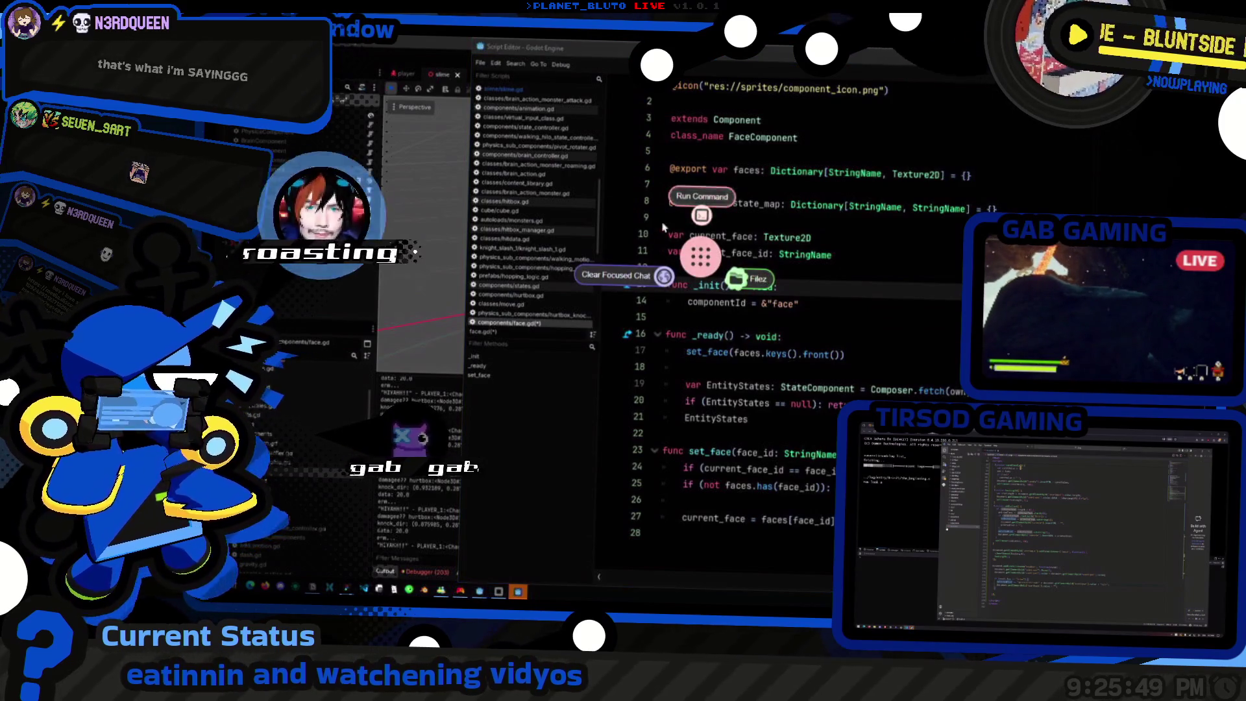
pyautogui.click(703, 270)
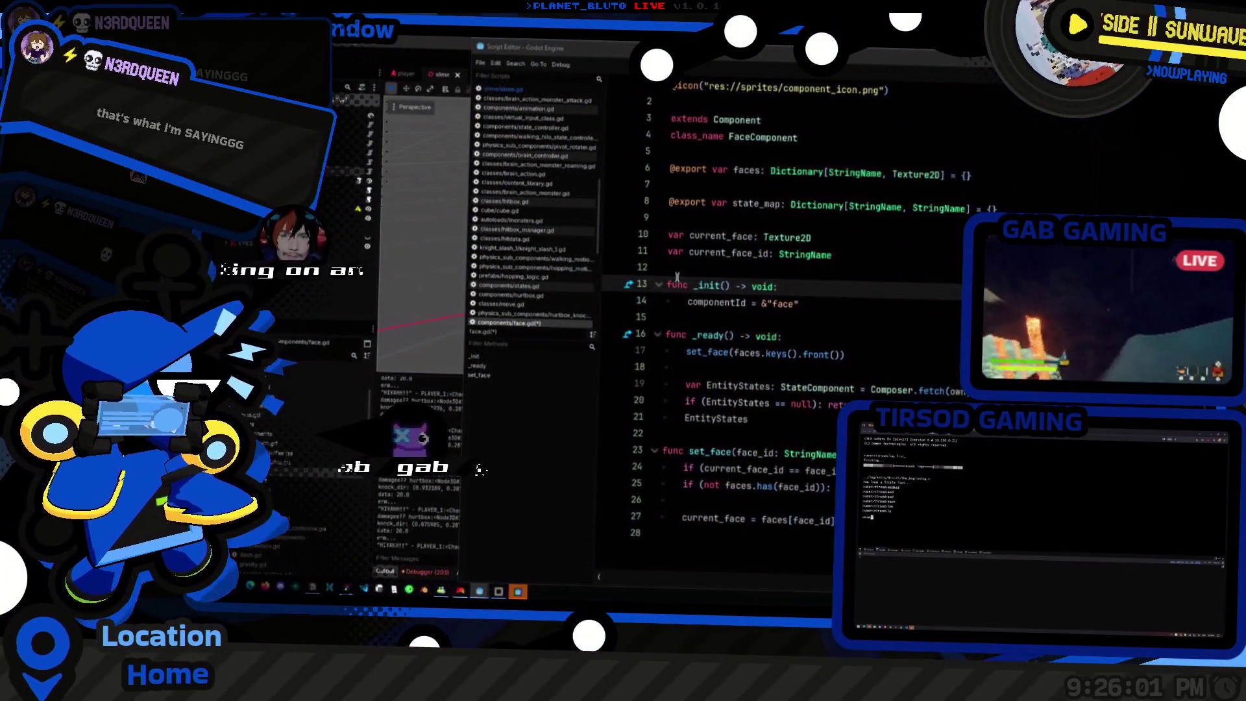
pyautogui.hotkey('ctrl', 'space')
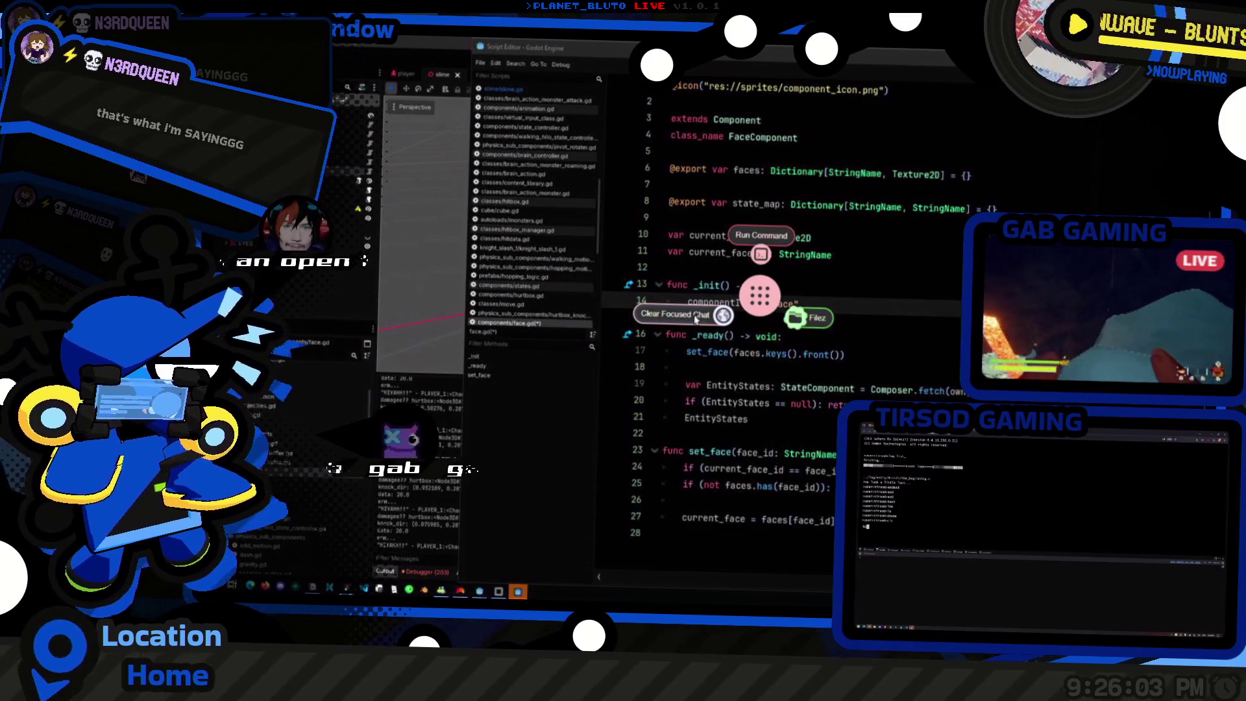
pyautogui.click(696, 317)
# Dismiss the Kando menu, briefly visit the Omni Music browser, and refocus face.gd
pyautogui.press('Up')
pyautogui.press('Up')
pyautogui.press('Up')
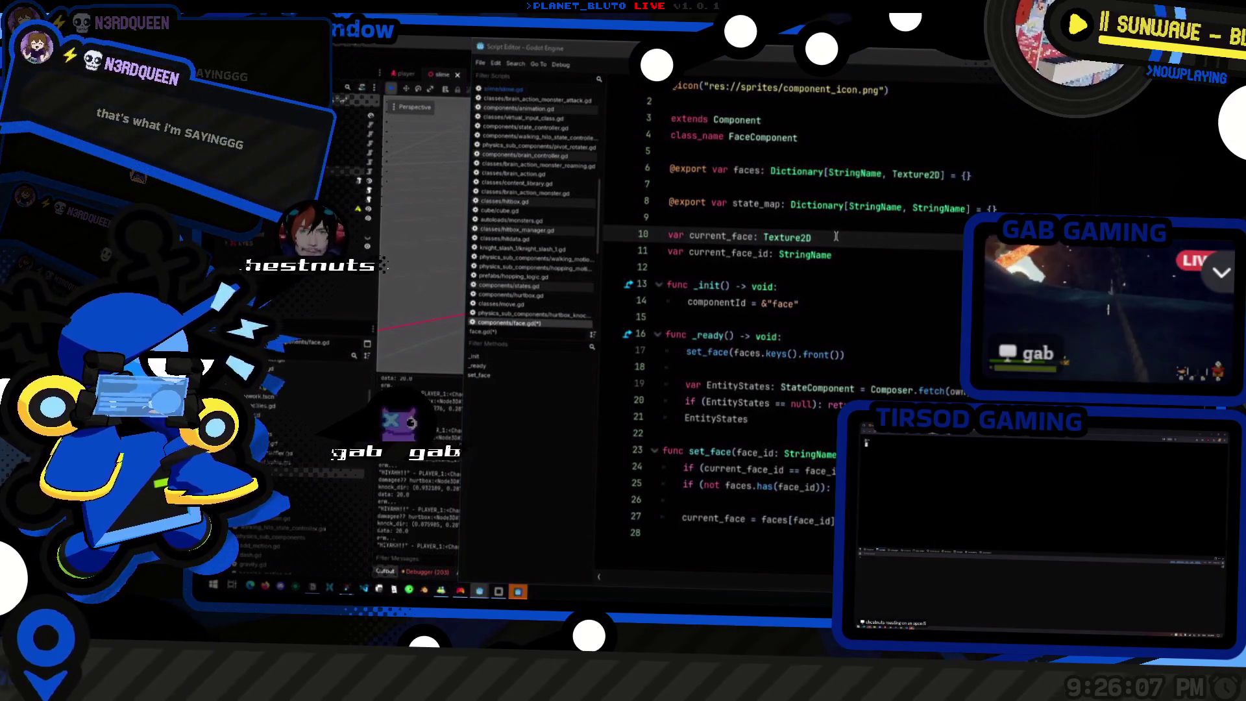
pyautogui.press('Down')
pyautogui.hotkey('ctrl', 'space')
pyautogui.press('Escape')
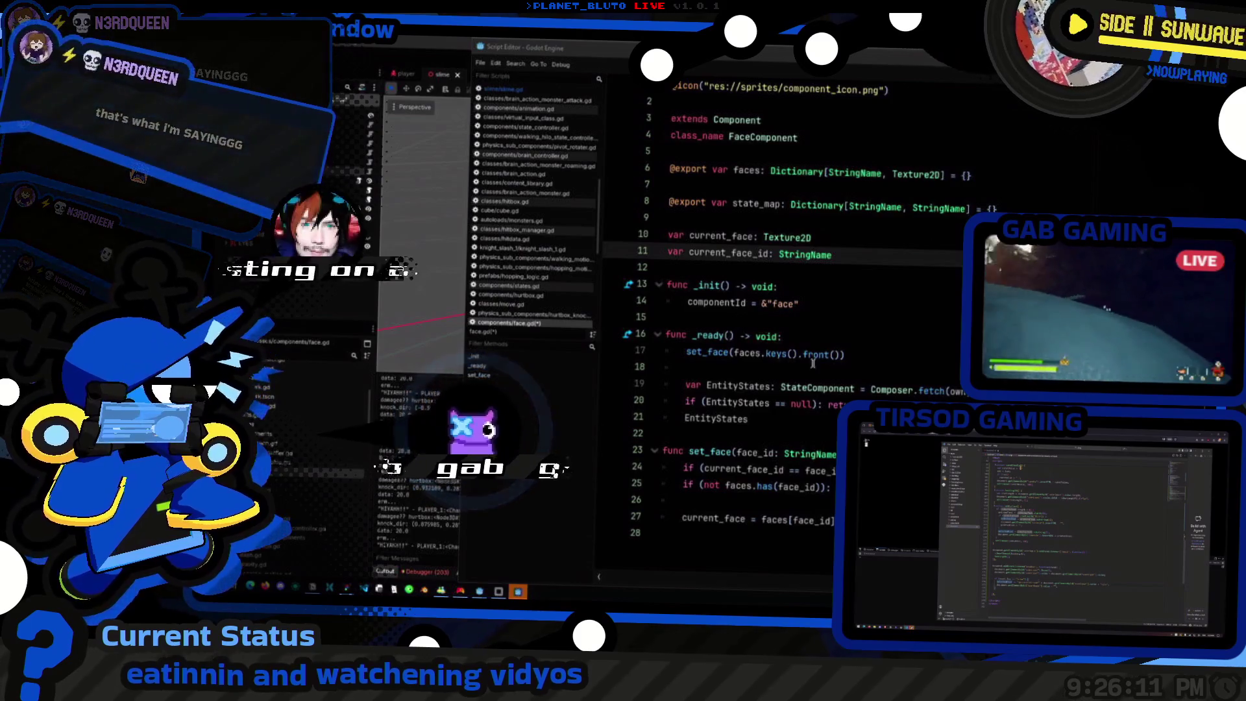
pyautogui.press('Down')
pyautogui.press('Down')
pyautogui.hotkey('ctrl', 'space')
pyautogui.press('Escape')
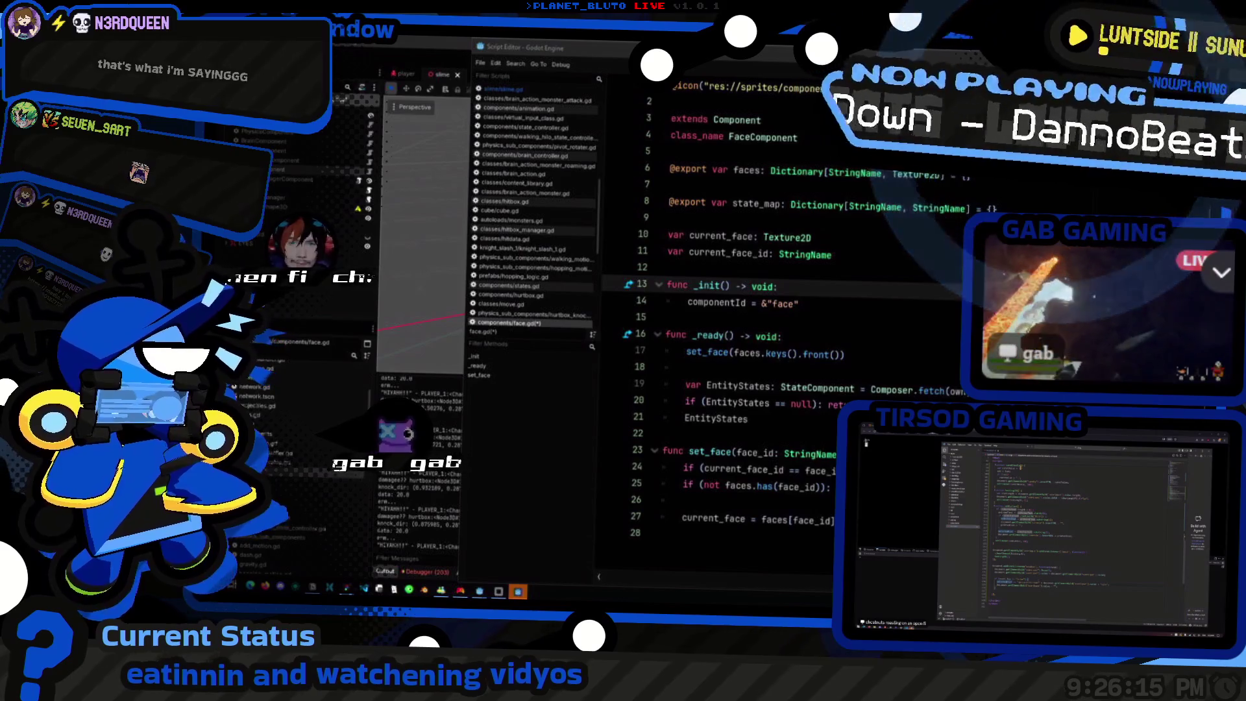
pyautogui.hotkey('alt', 'Tab')
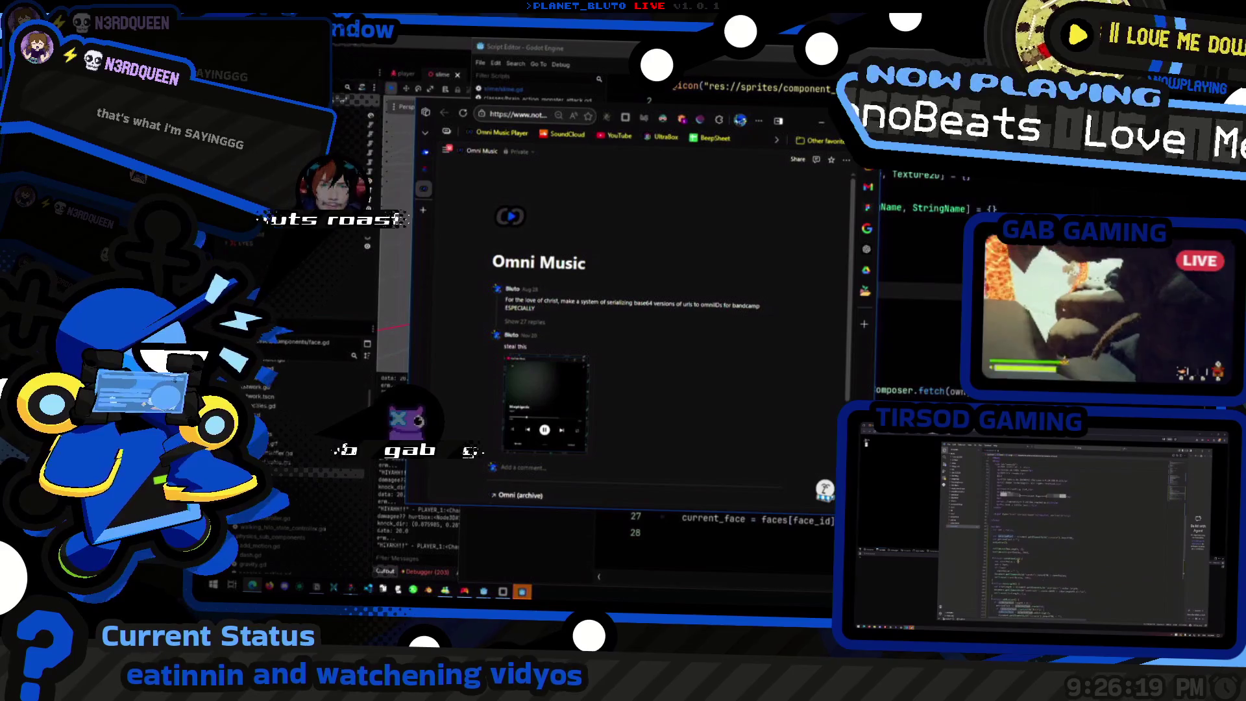
pyautogui.middleClick(945, 193)
pyautogui.click(945, 192)
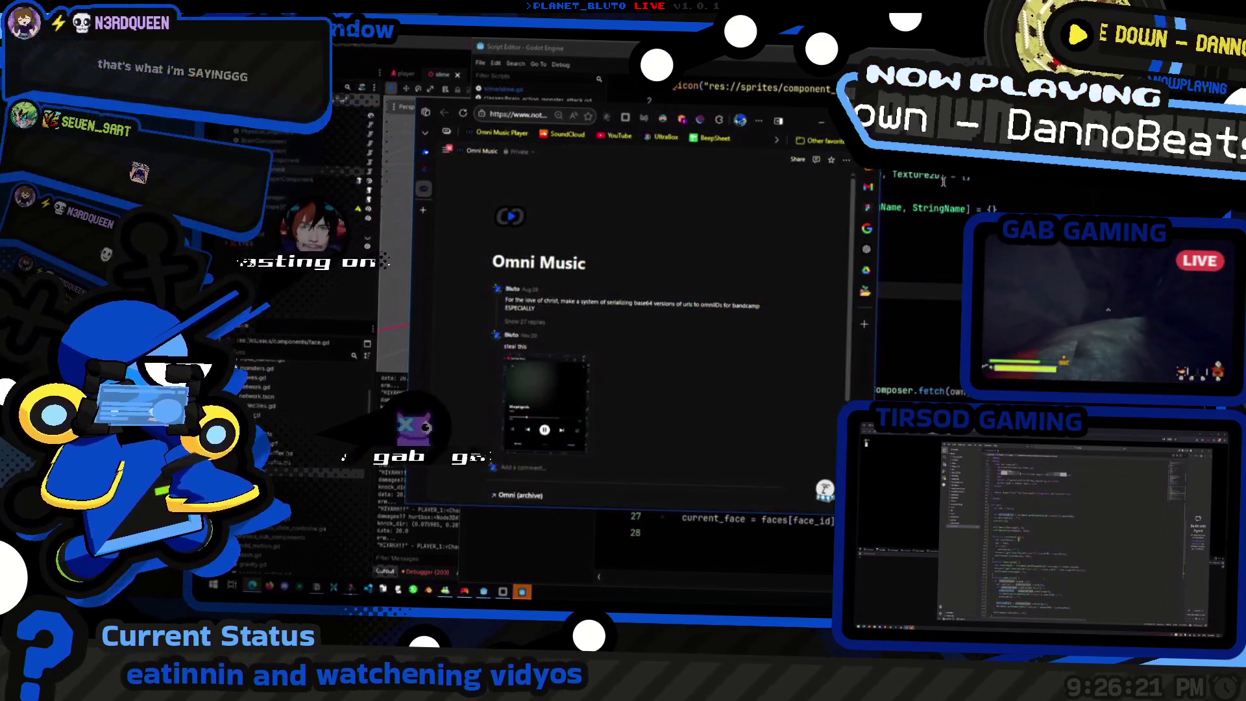
pyautogui.hotkey('alt', 'Tab')
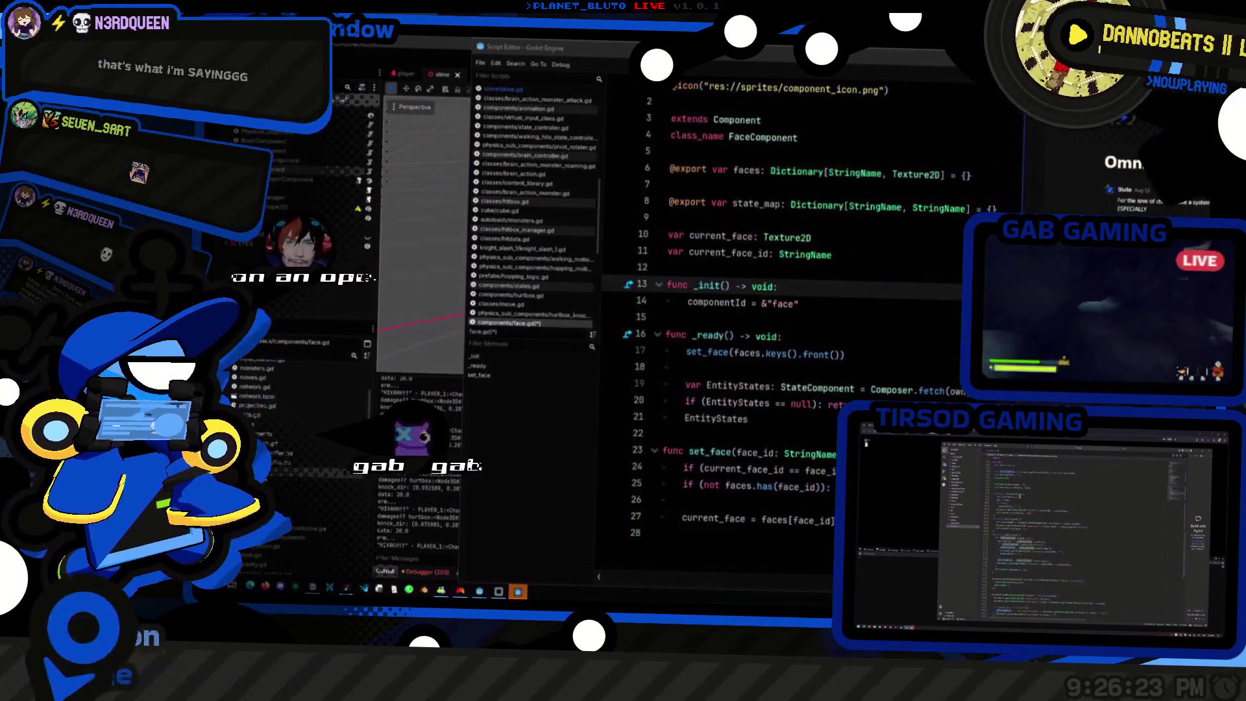
pyautogui.click(881, 320)
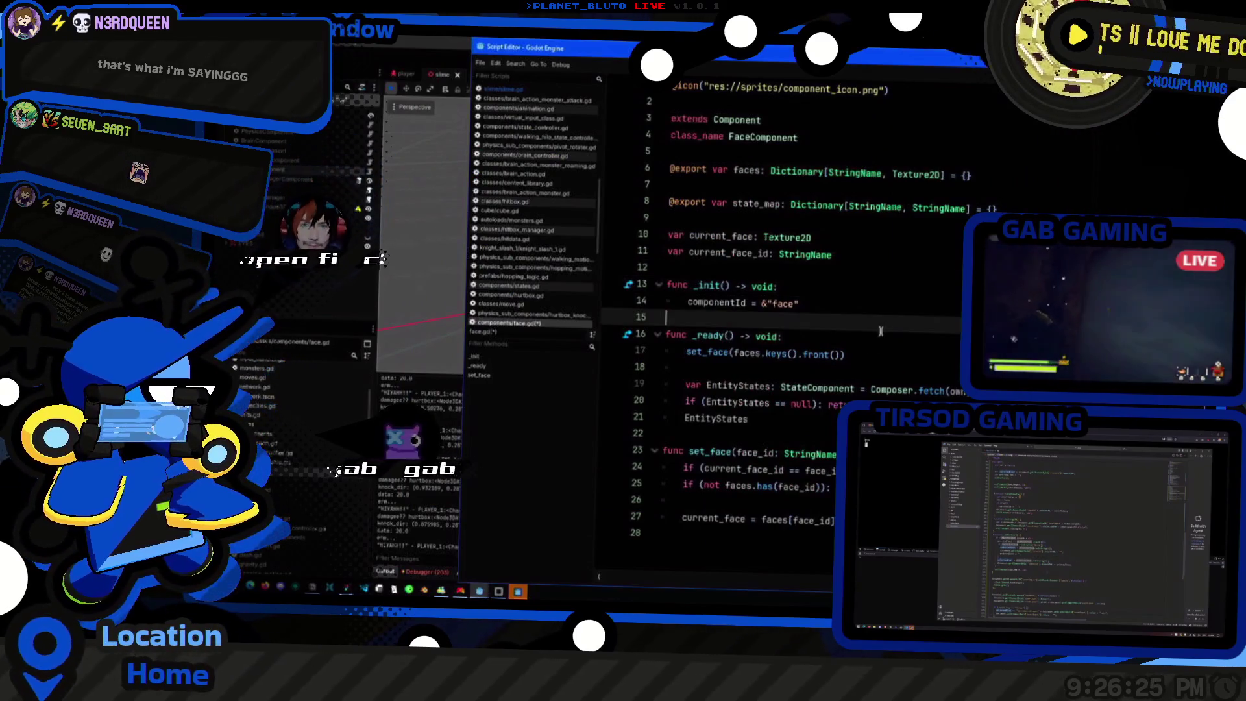
# Connect EntityStates.state_changed in _ready, nested under an 'if (EntityStates):' check
pyautogui.click(831, 422)
pyautogui.write('.')
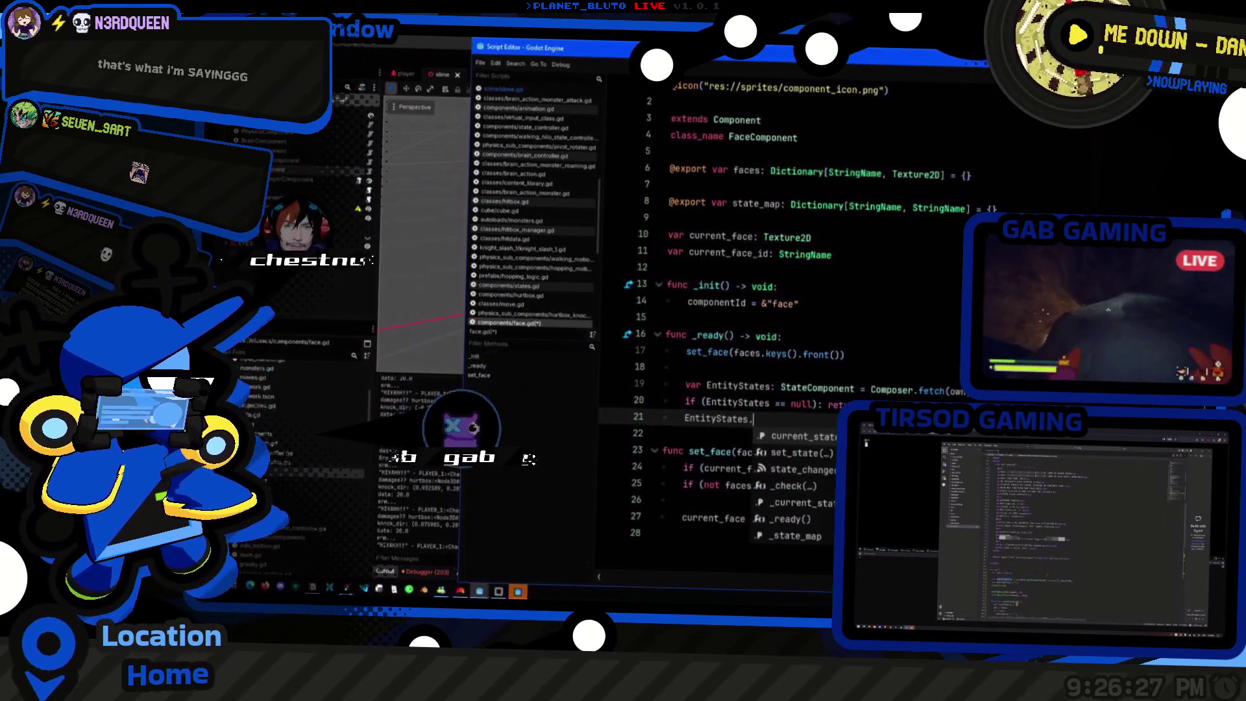
pyautogui.write('state_changed')
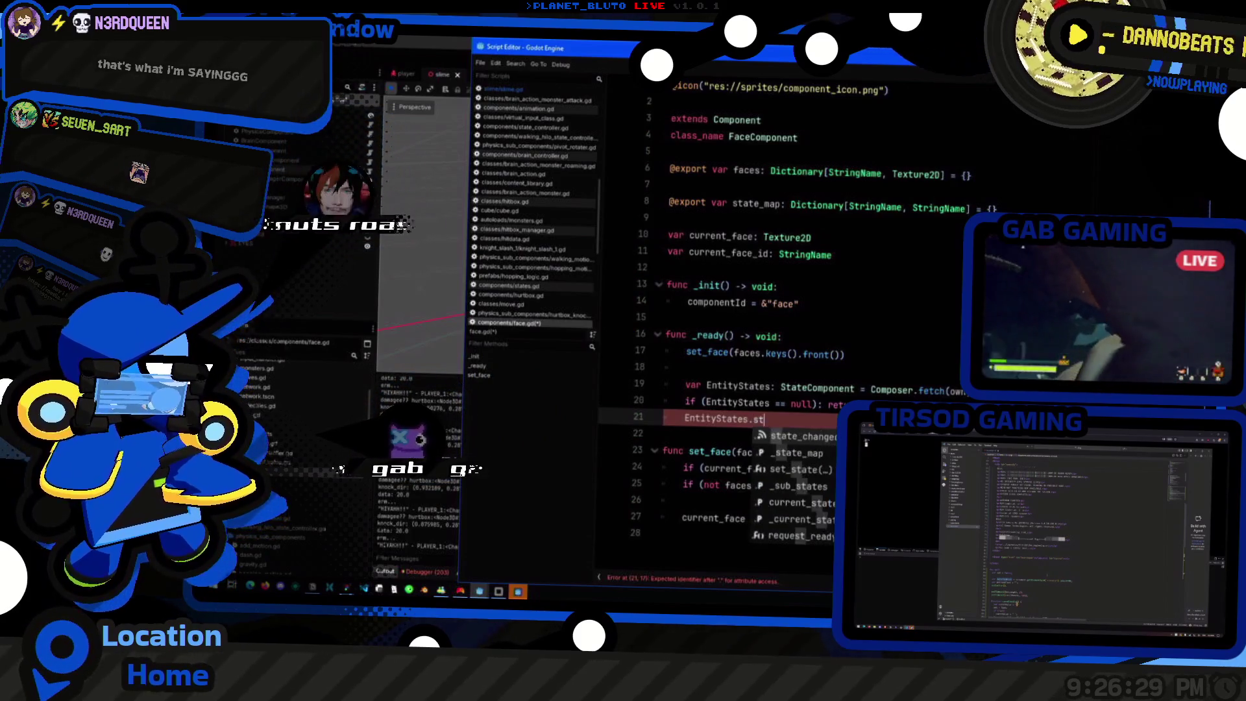
pyautogui.write('.co')
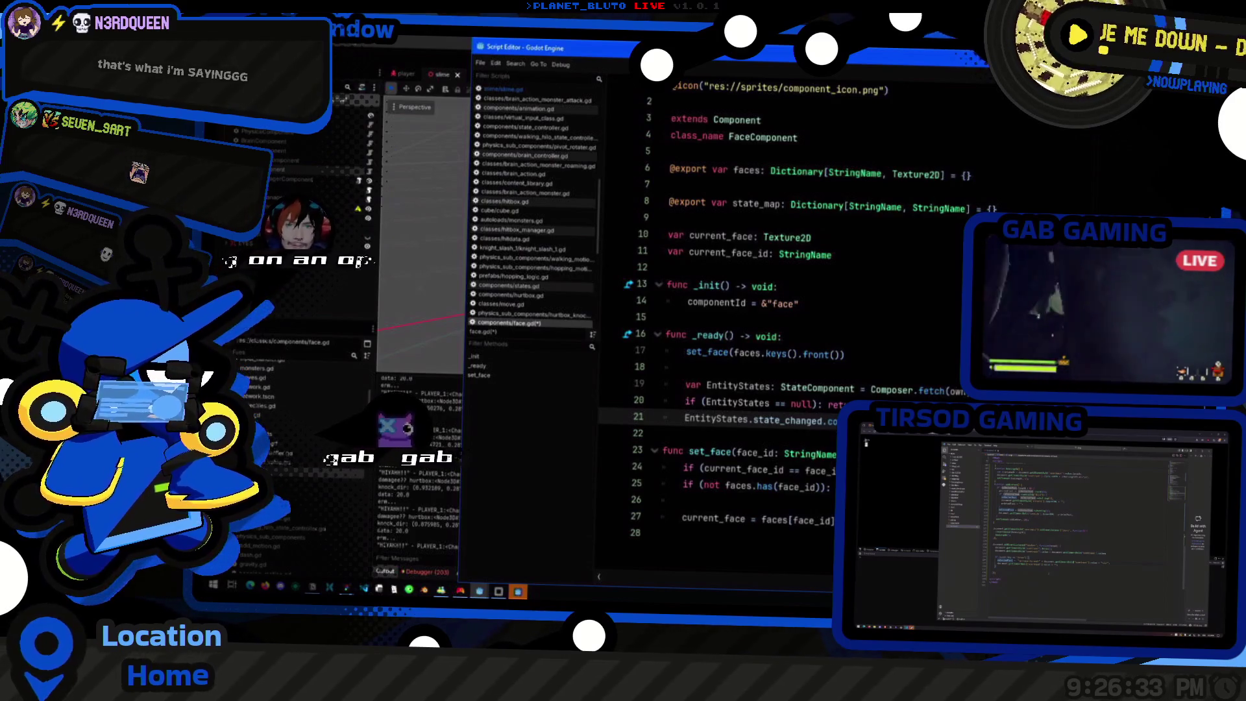
pyautogui.click(696, 403)
pyautogui.press('Delete')
pyautogui.press('Delete')
pyautogui.press('Delete')
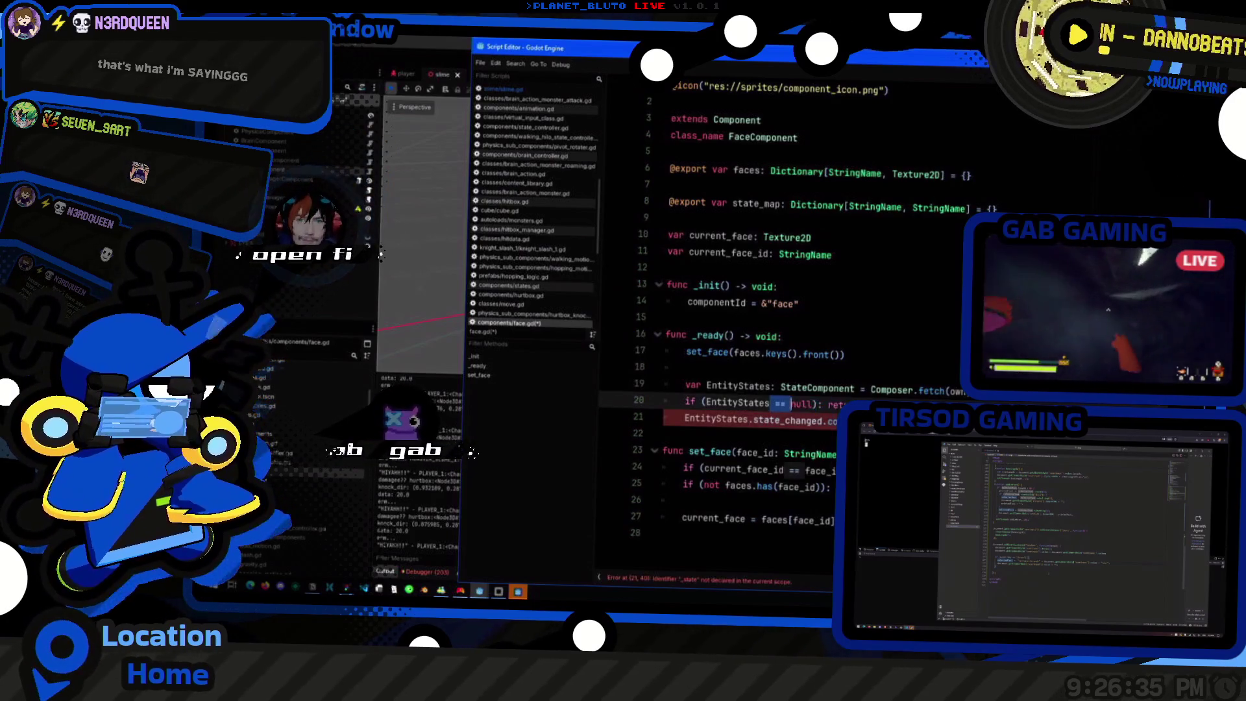
pyautogui.press('BackSpace')
pyautogui.press('BackSpace')
pyautogui.press('BackSpace')
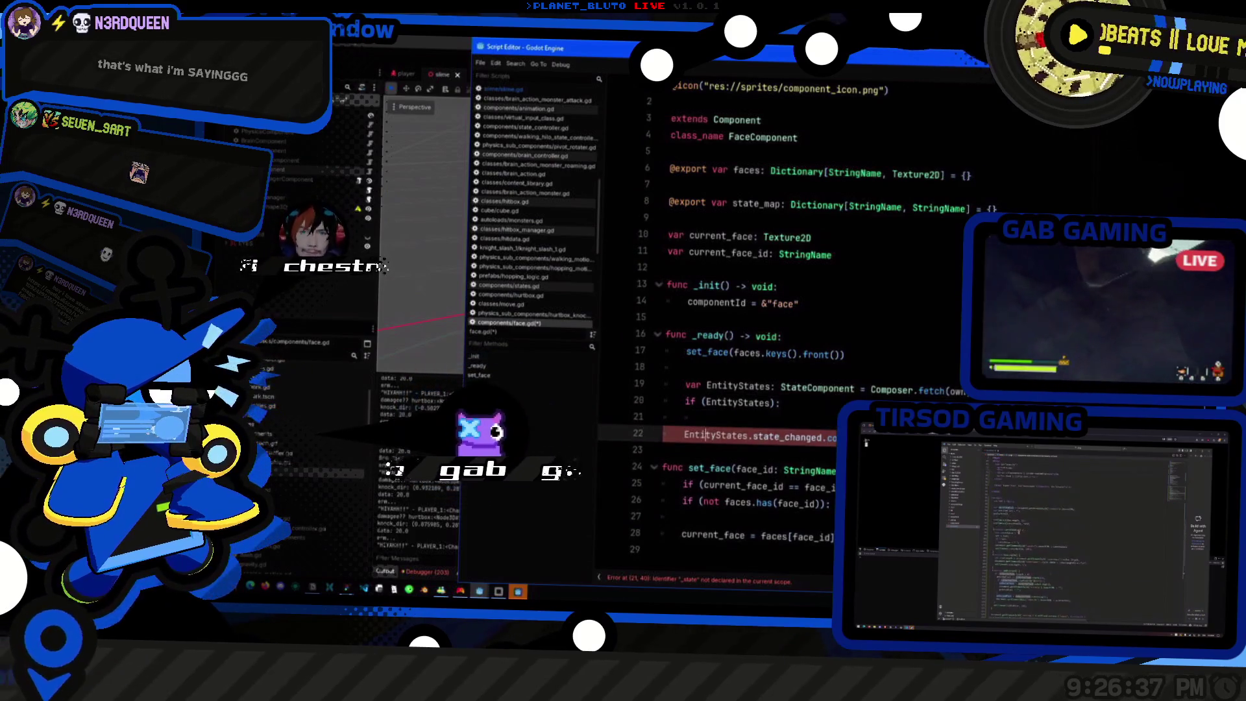
pyautogui.press('Tab')
pyautogui.press('Return')
pyautogui.press('Delete')
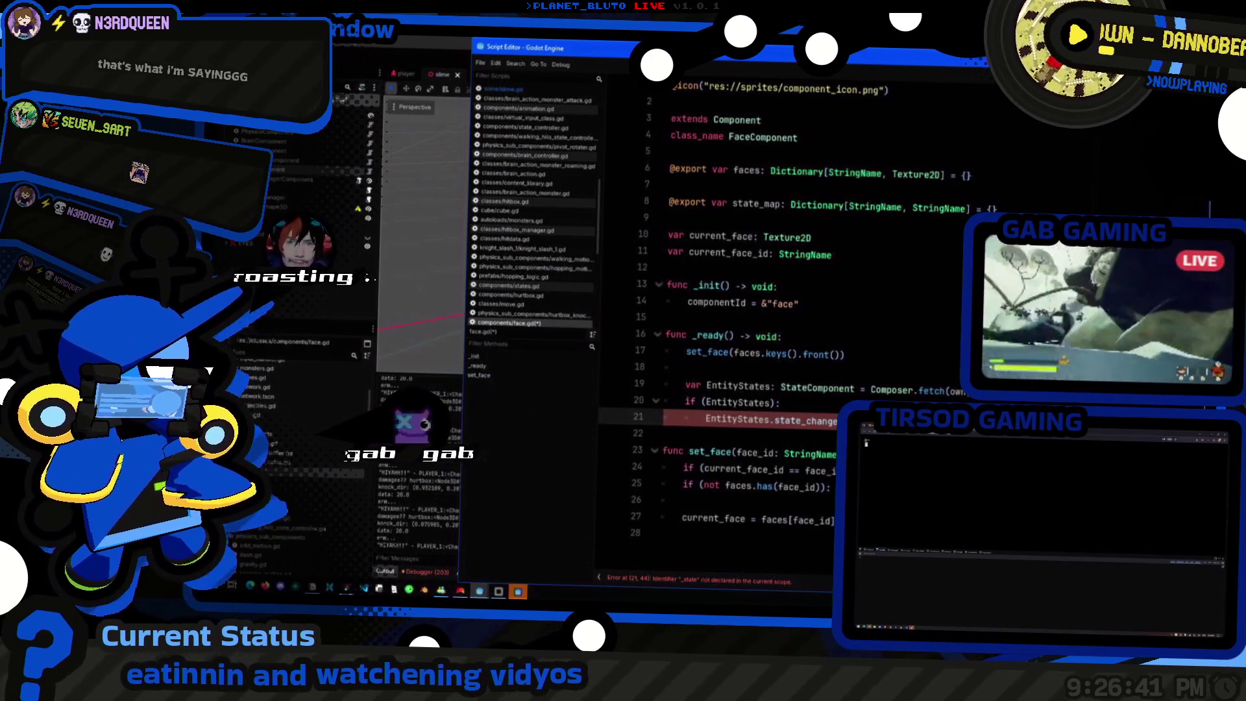
# Start a new line at the end of face.gd with the _state_changed function name
pyautogui.press('Down')
pyautogui.press('Down')
pyautogui.press('Down')
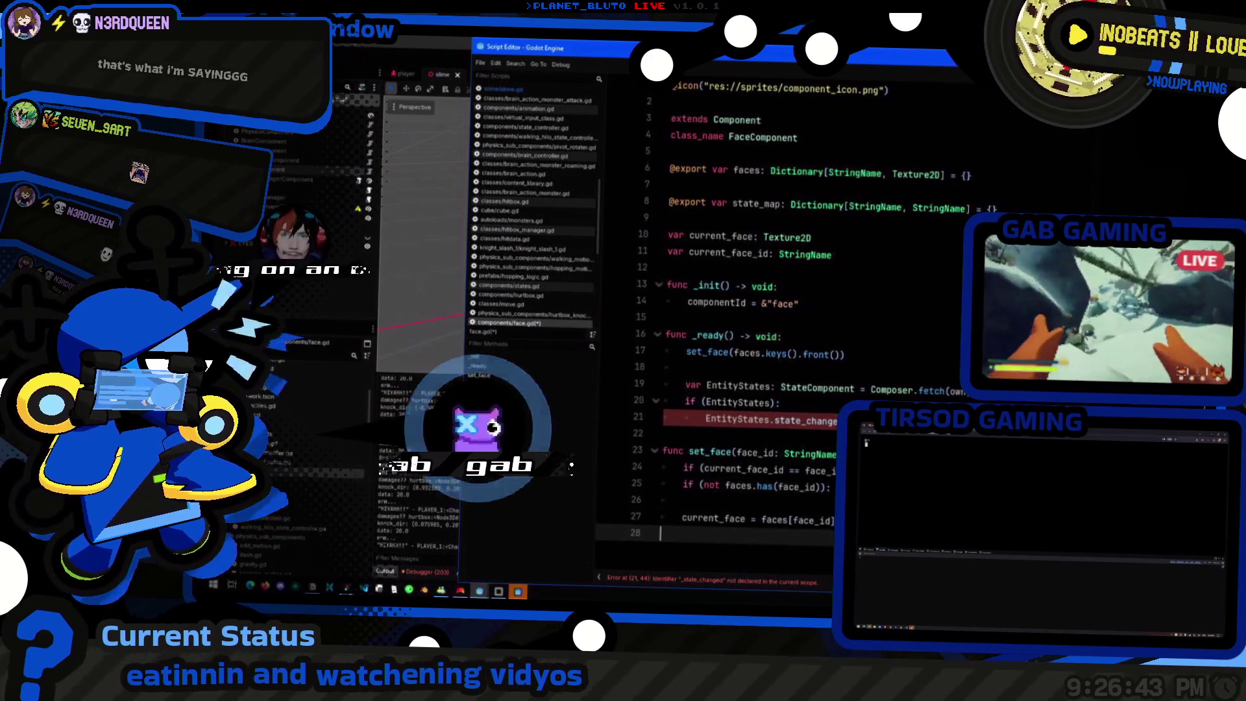
pyautogui.press('Return')
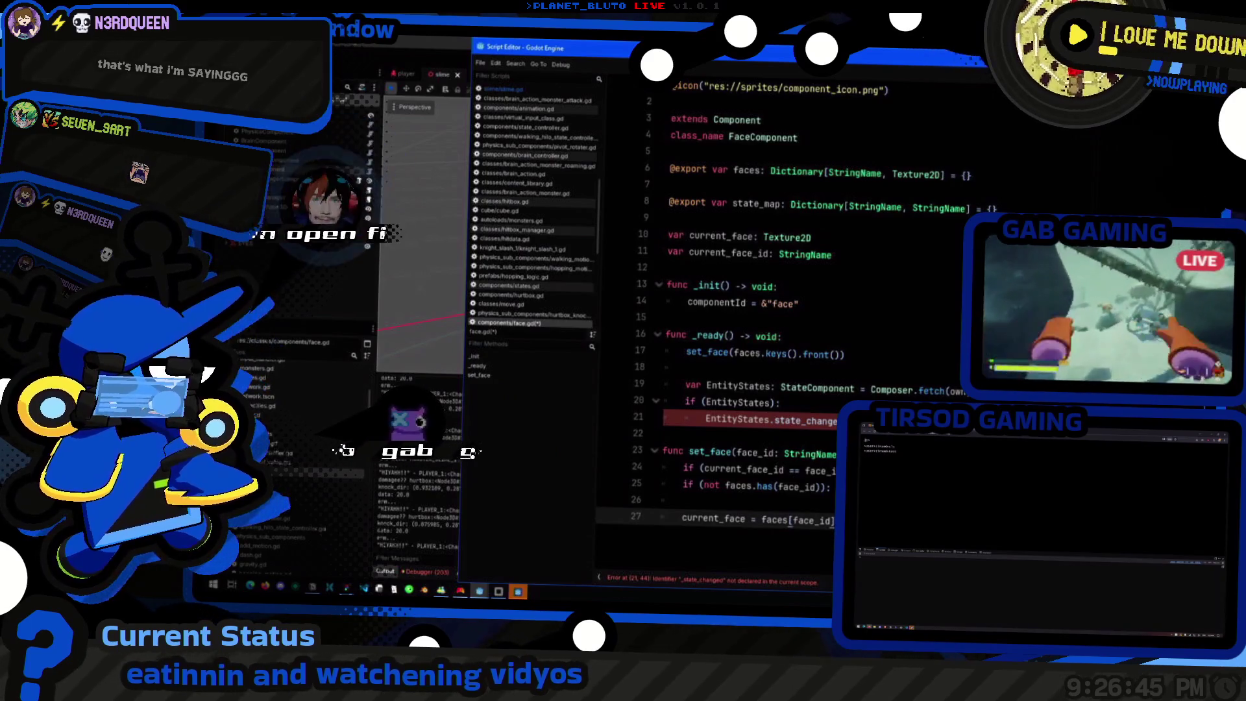
pyautogui.press('BackSpace')
pyautogui.press('Return')
pyautogui.write('_state_changed')
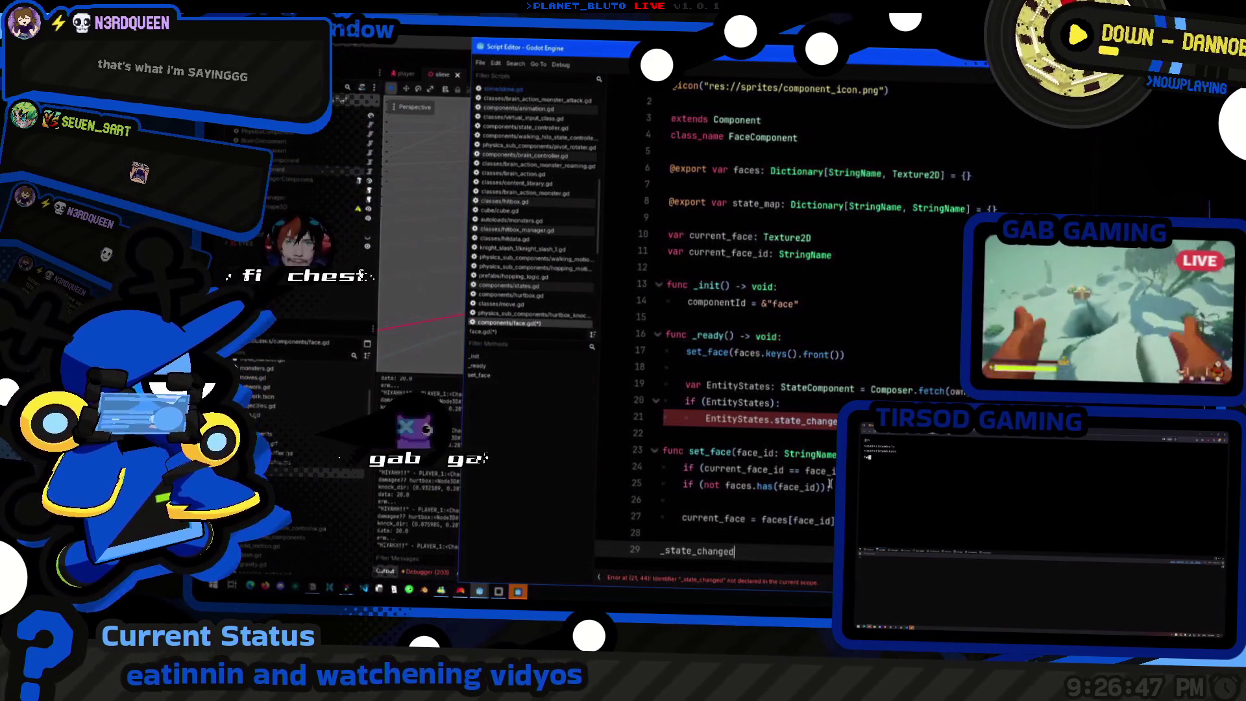
# Write func _state_changed(state: StateComponent) with a state.data.face body, then open states.gd
pyautogui.write('(staat')
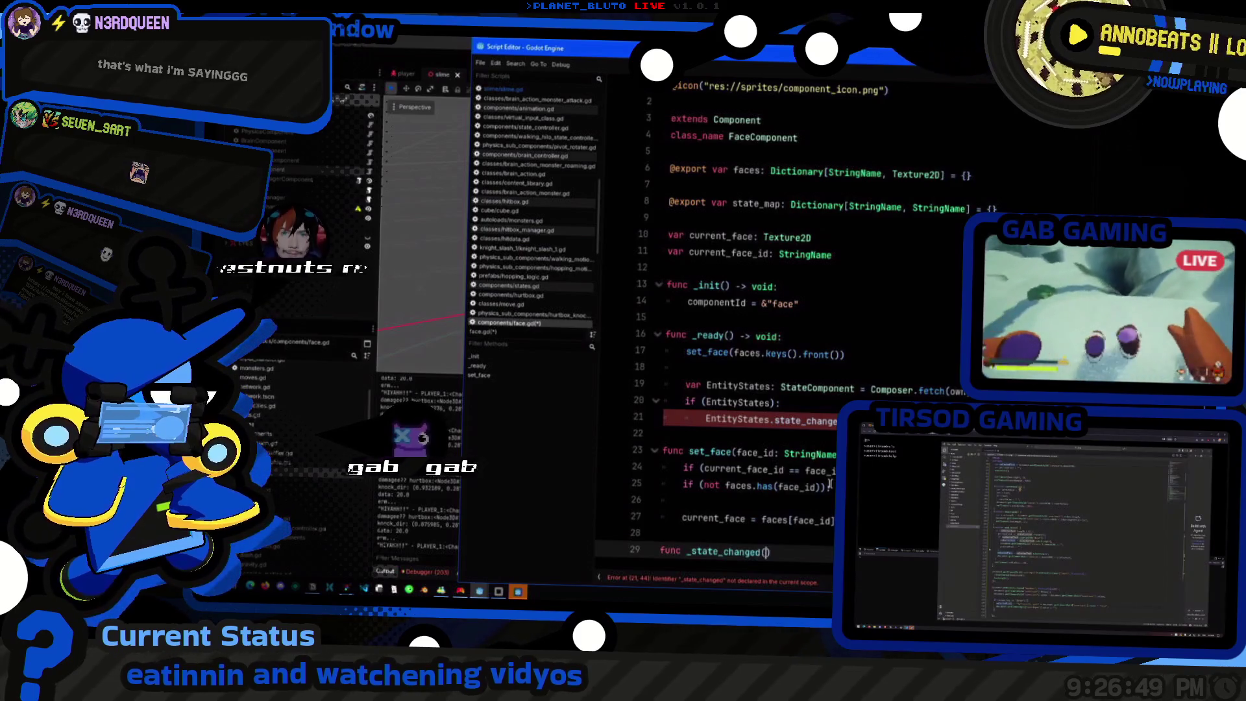
pyautogui.write('te)')
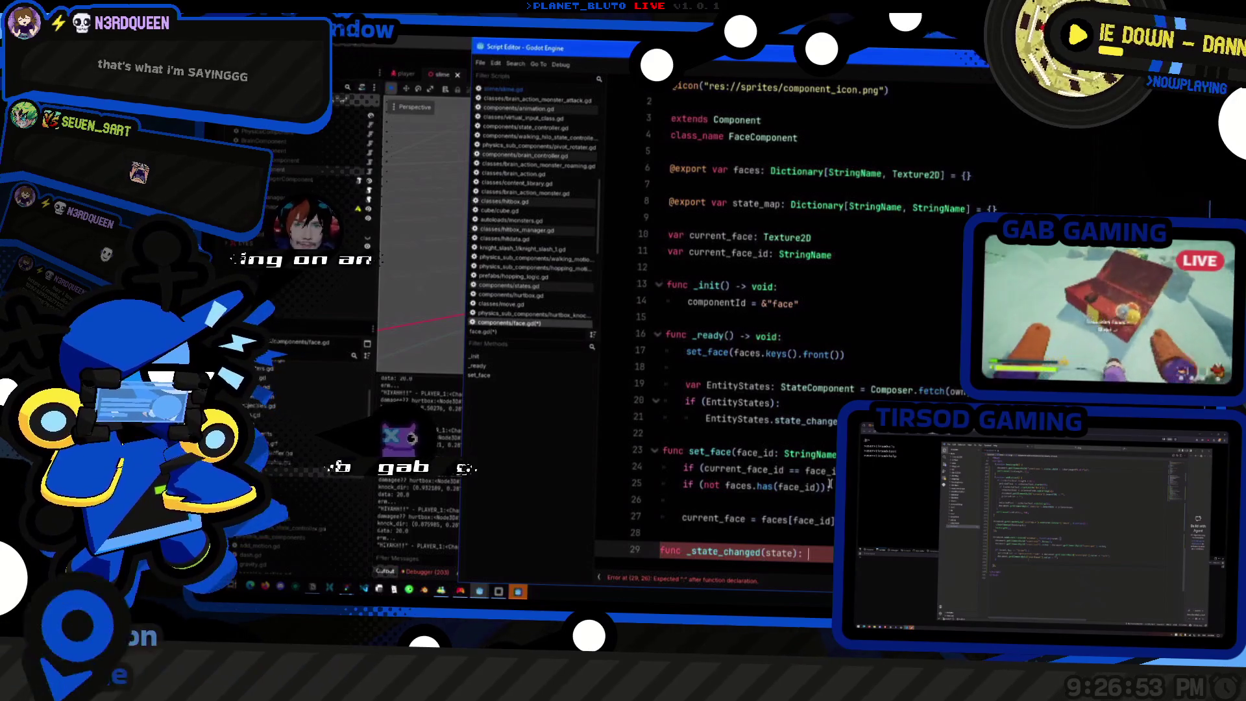
pyautogui.write('state')
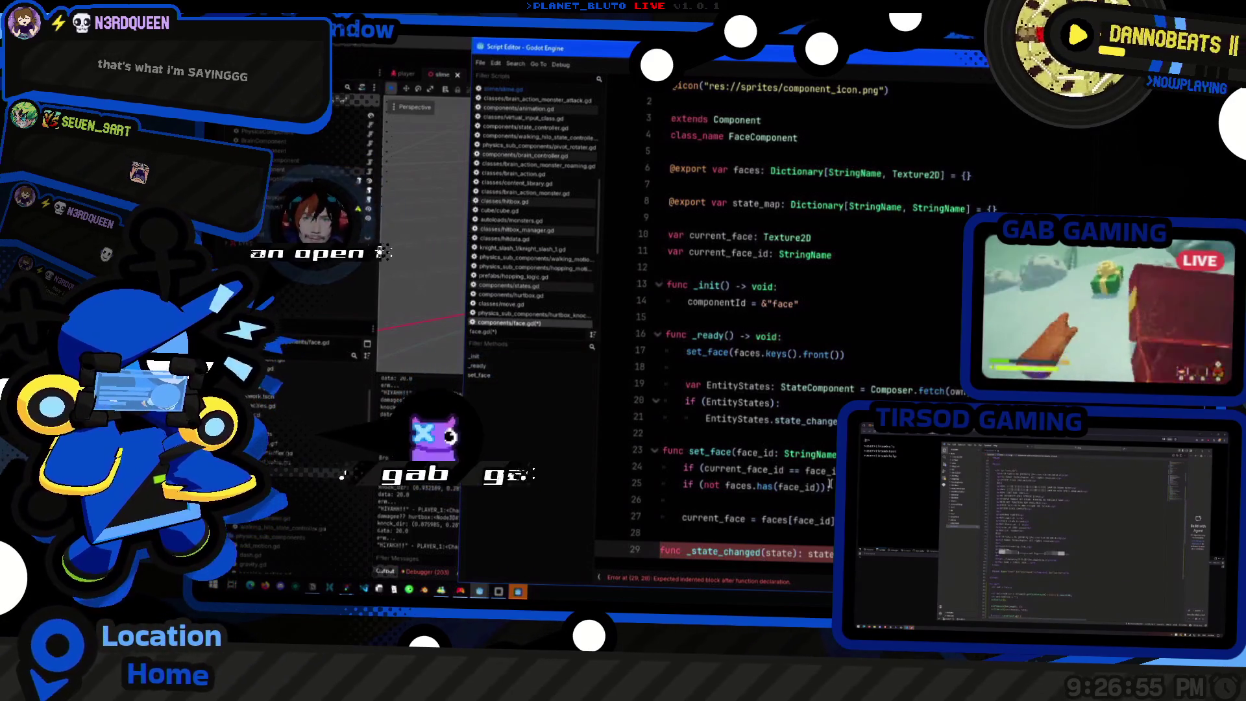
pyautogui.write('.')
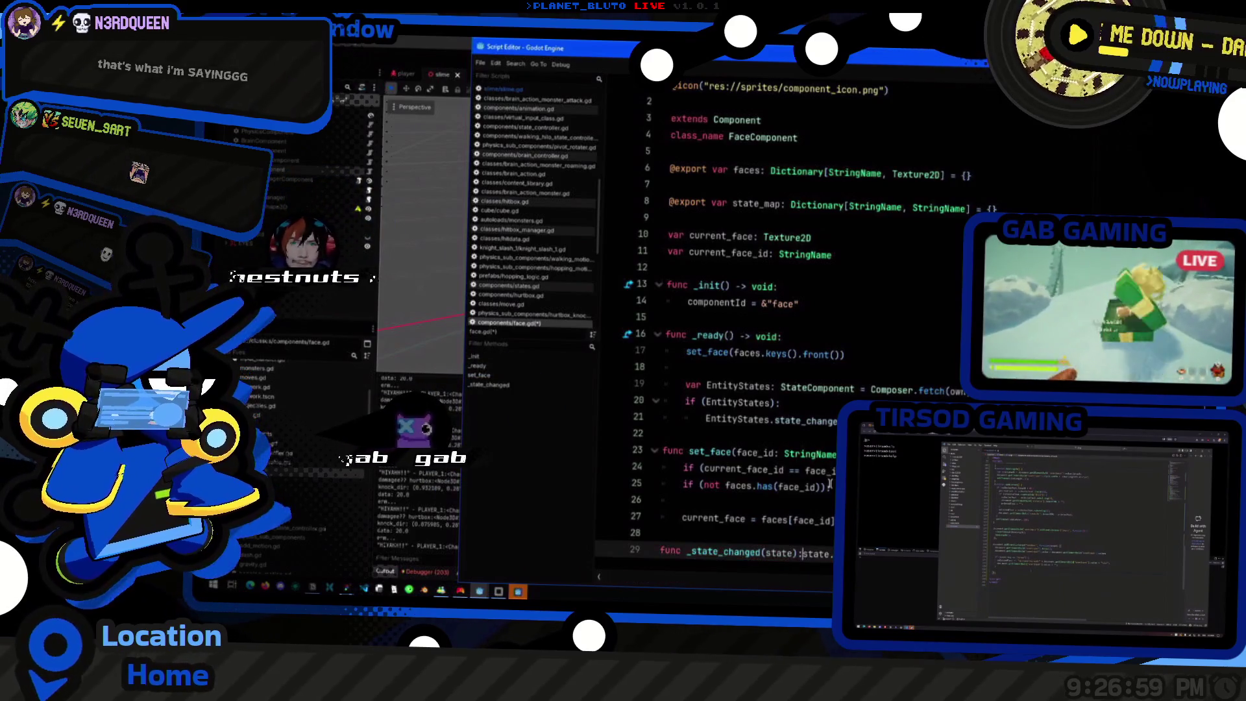
pyautogui.press('Return')
pyautogui.press('Left')
pyautogui.press('Left')
pyautogui.press('Left')
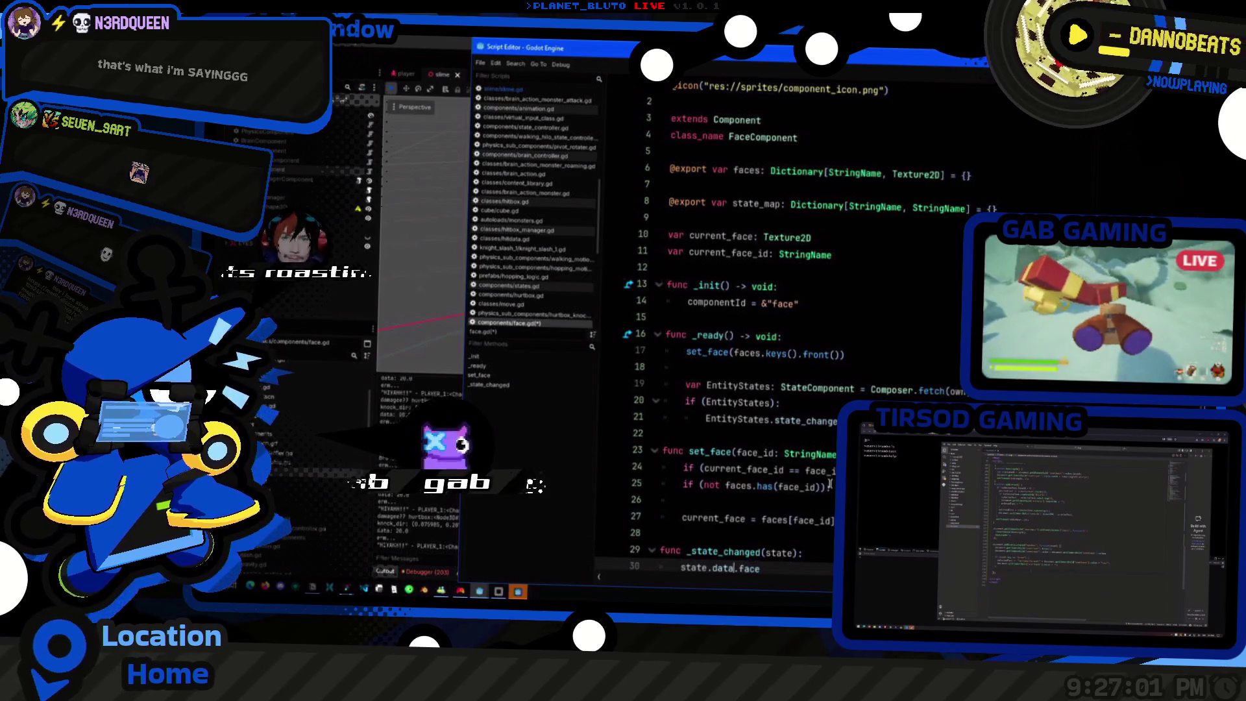
pyautogui.click(796, 552)
pyautogui.write(': ')
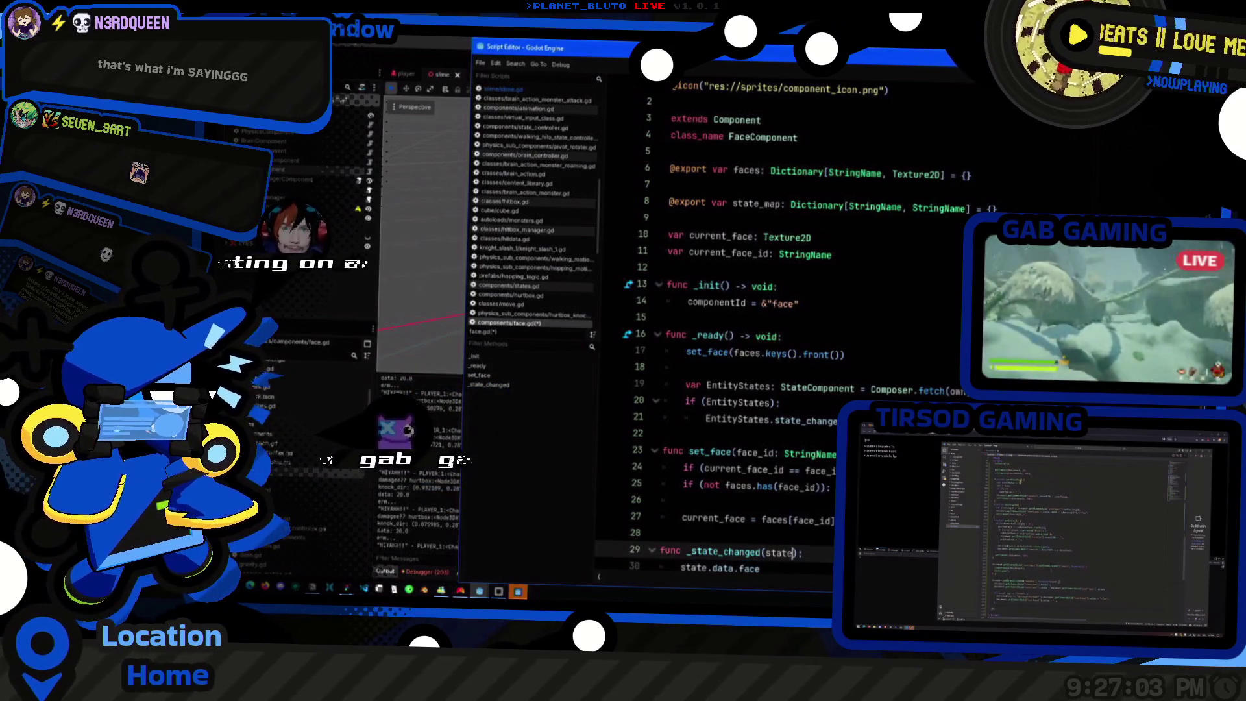
pyautogui.write('StateC')
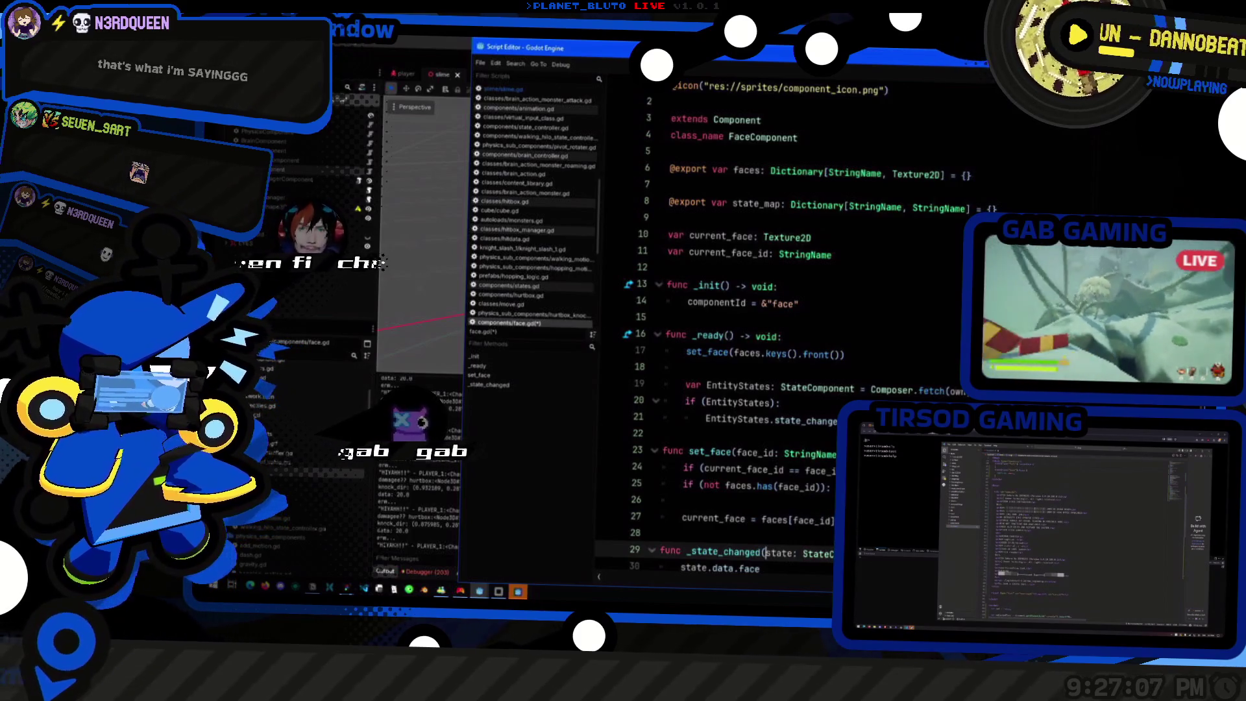
pyautogui.keyDown('ctrl'); pyautogui.click(817, 388); pyautogui.keyUp('ctrl')
pyautogui.scroll(5, 894, 366)
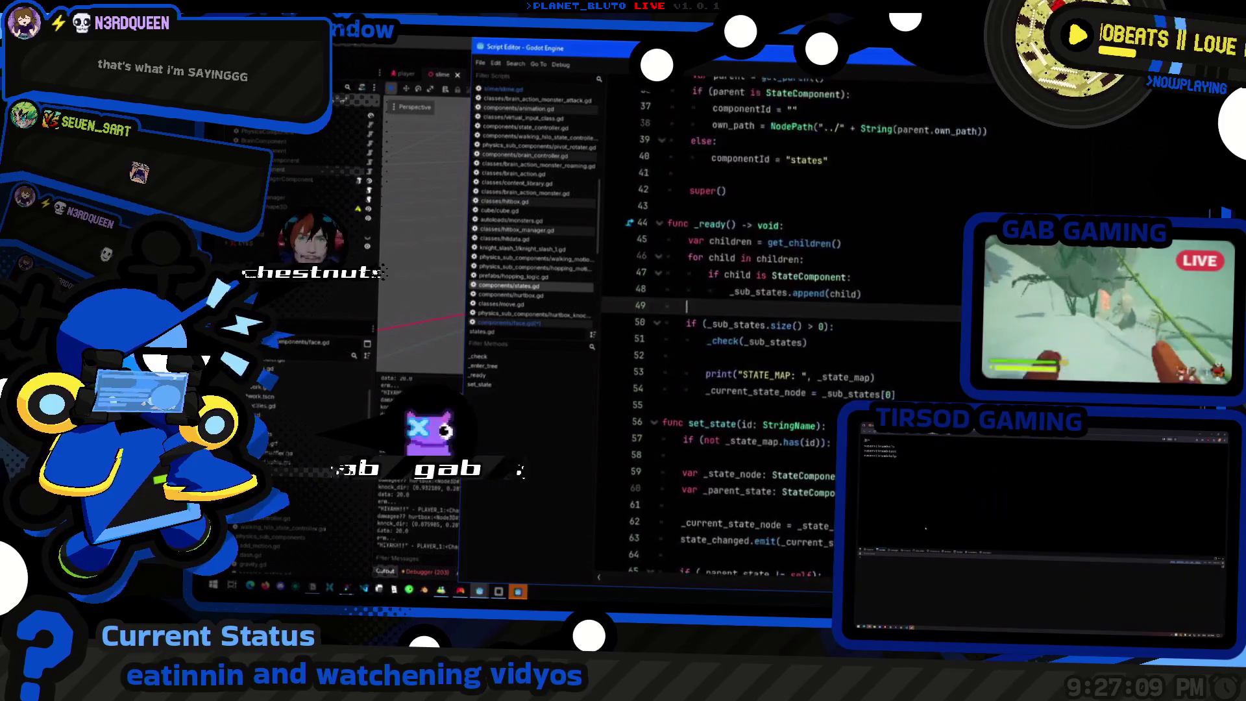
# Declare var data: Dictionary[String, String] = {} on line 18 of states.gd
pyautogui.click(669, 267)
pyautogui.press('Down')
pyautogui.press('Down')
pyautogui.press('Down')
pyautogui.press('Return')
pyautogui.press('Return')
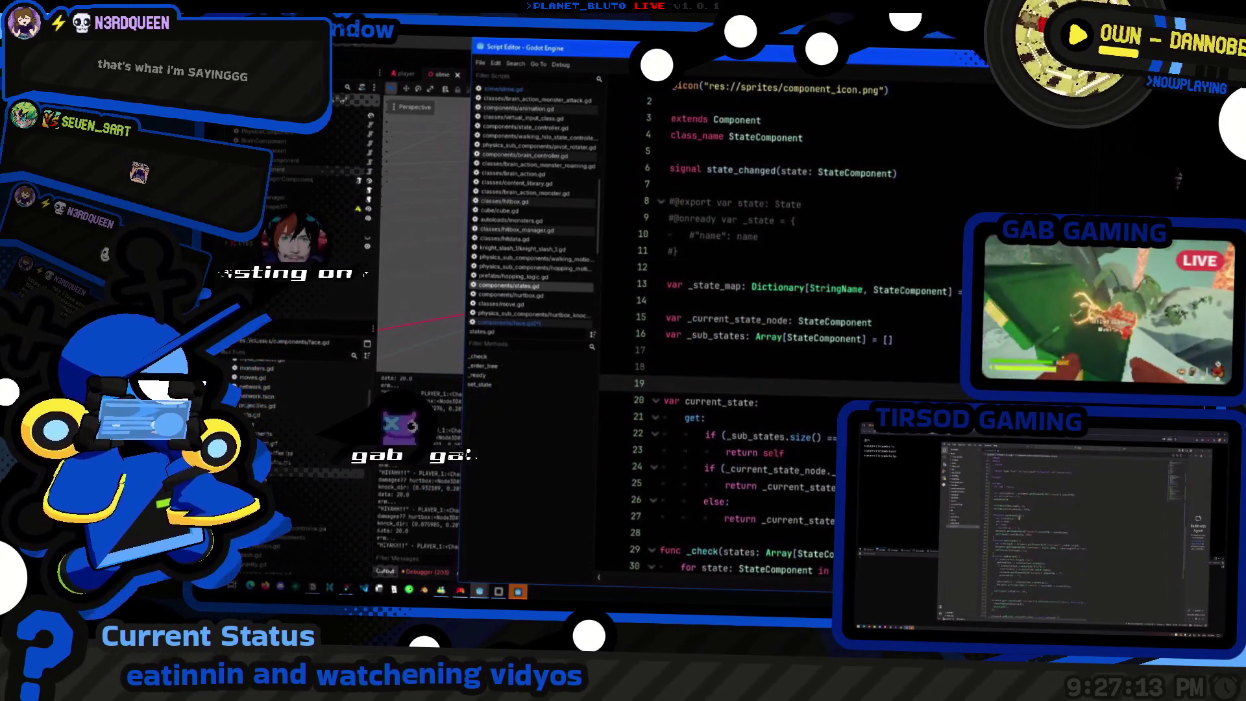
pyautogui.press('Up')
pyautogui.write('var data')
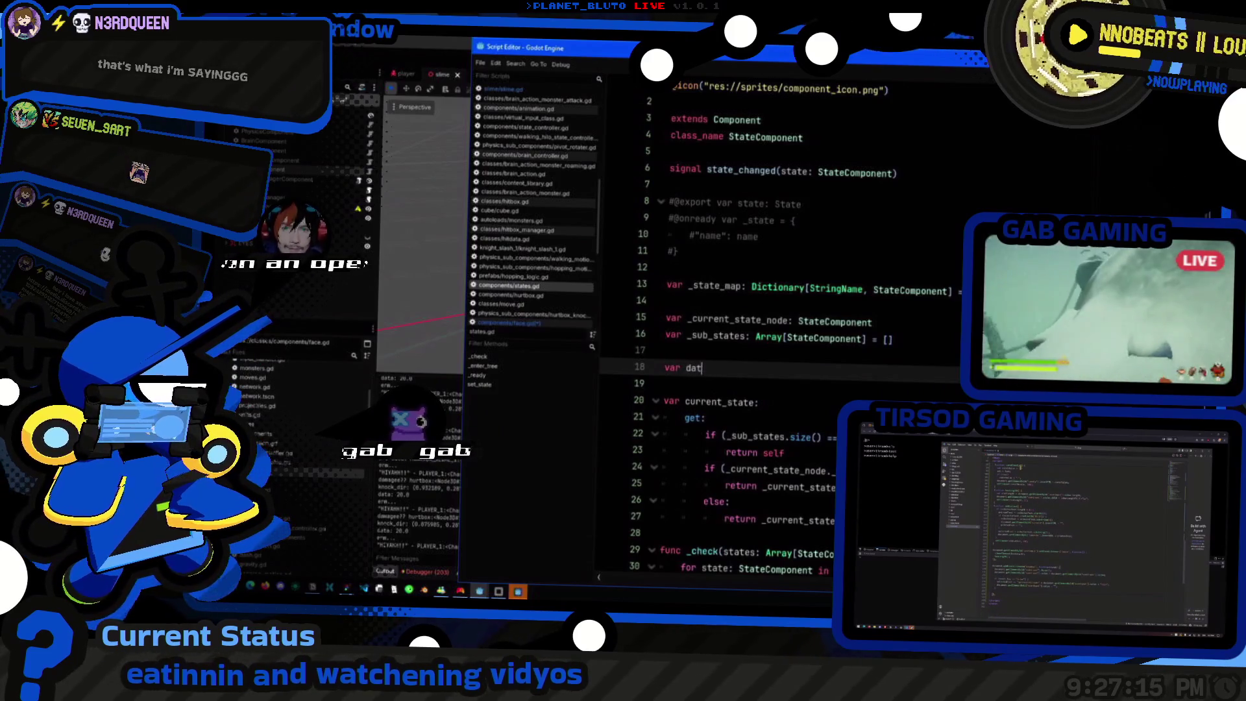
pyautogui.write(': Dictionary[String')
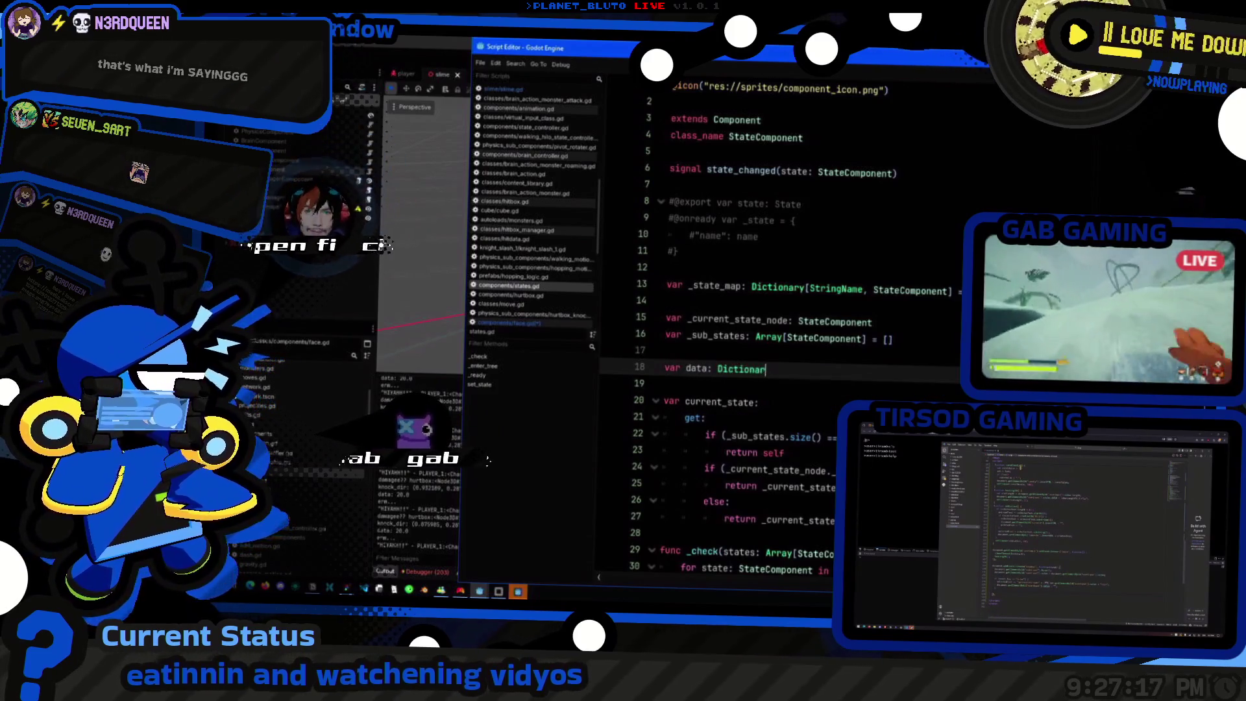
pyautogui.write(', String')
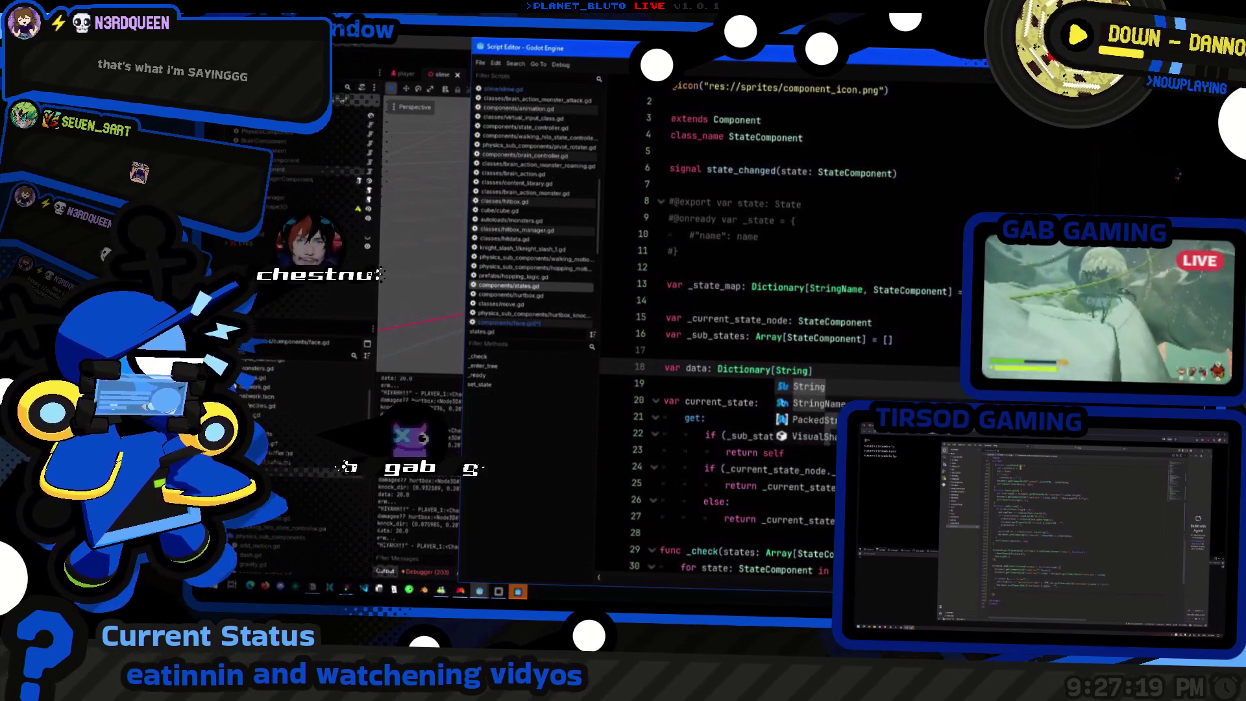
pyautogui.press('Home')
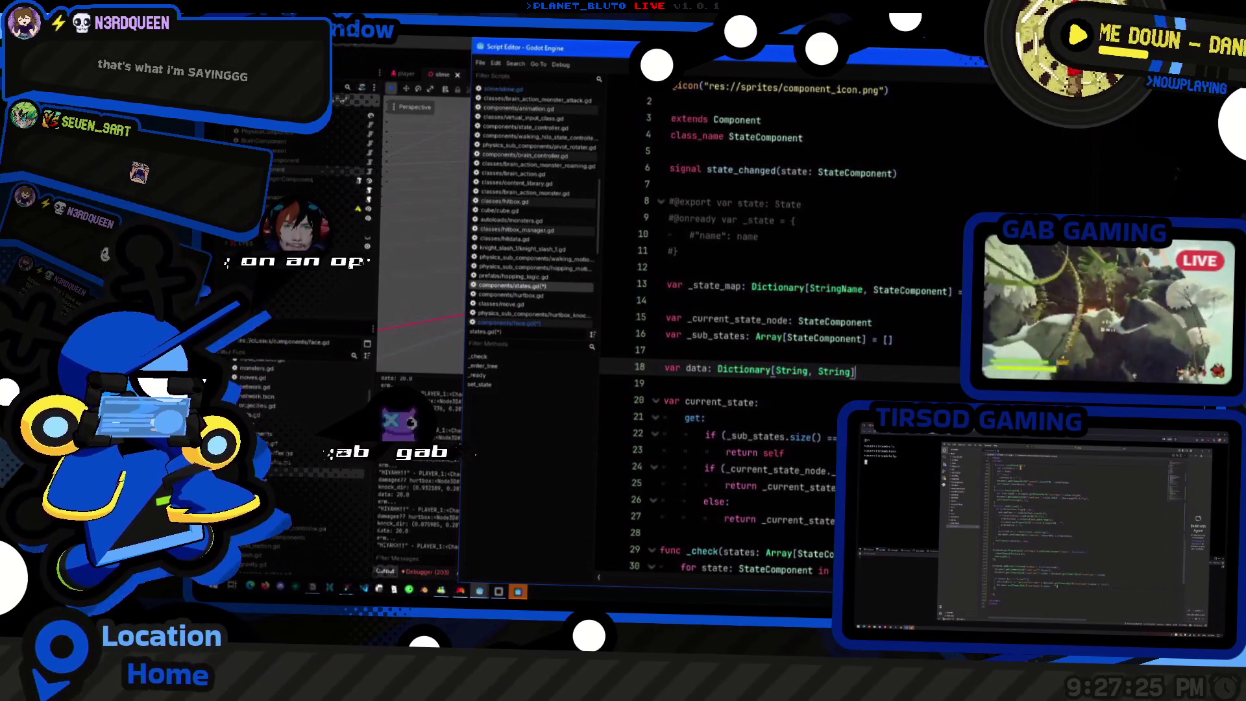
pyautogui.write('= {}')
# Review states.gd's _ready and script end, then switch back to face.gd
pyautogui.click(709, 368)
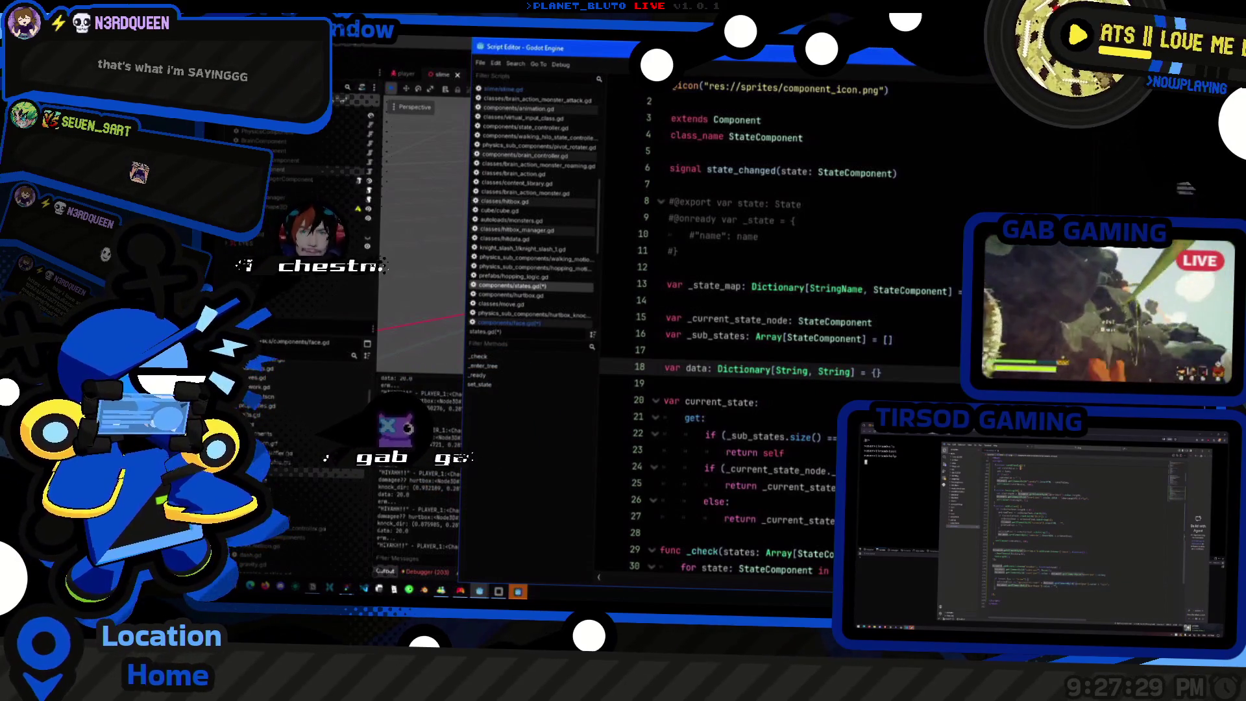
pyautogui.click(851, 321)
pyautogui.scroll(-2, 747, 325)
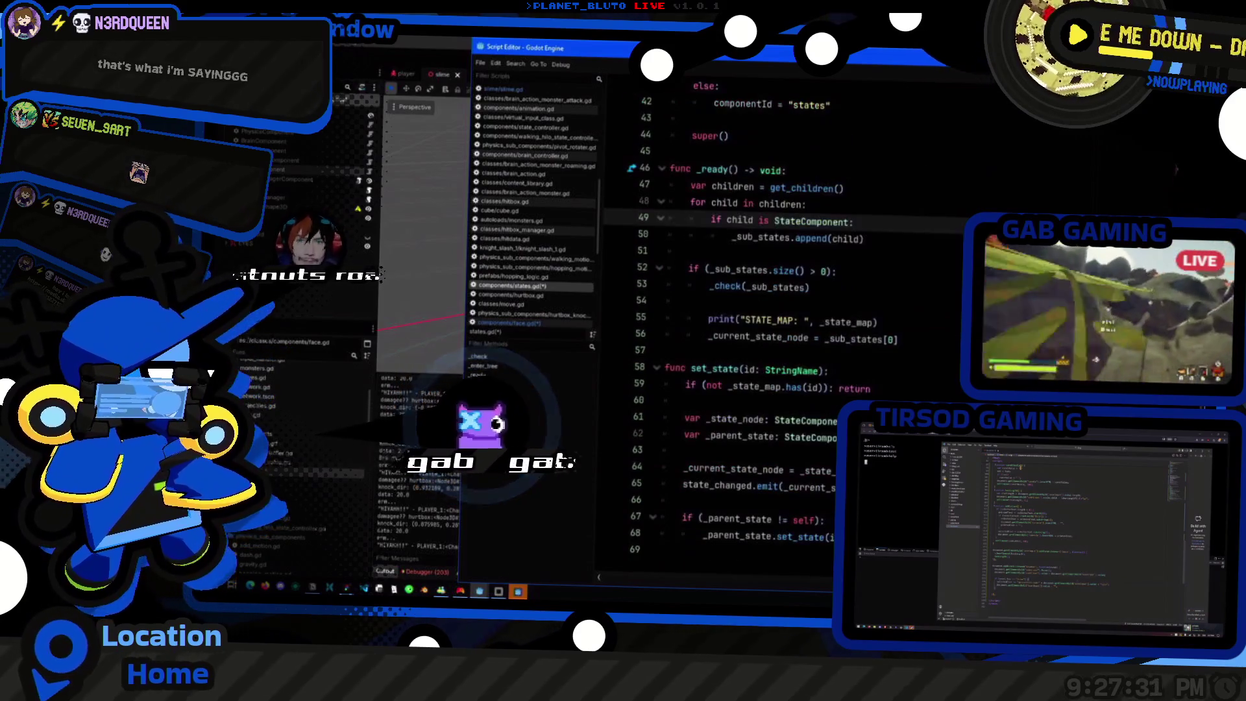
pyautogui.click(688, 549)
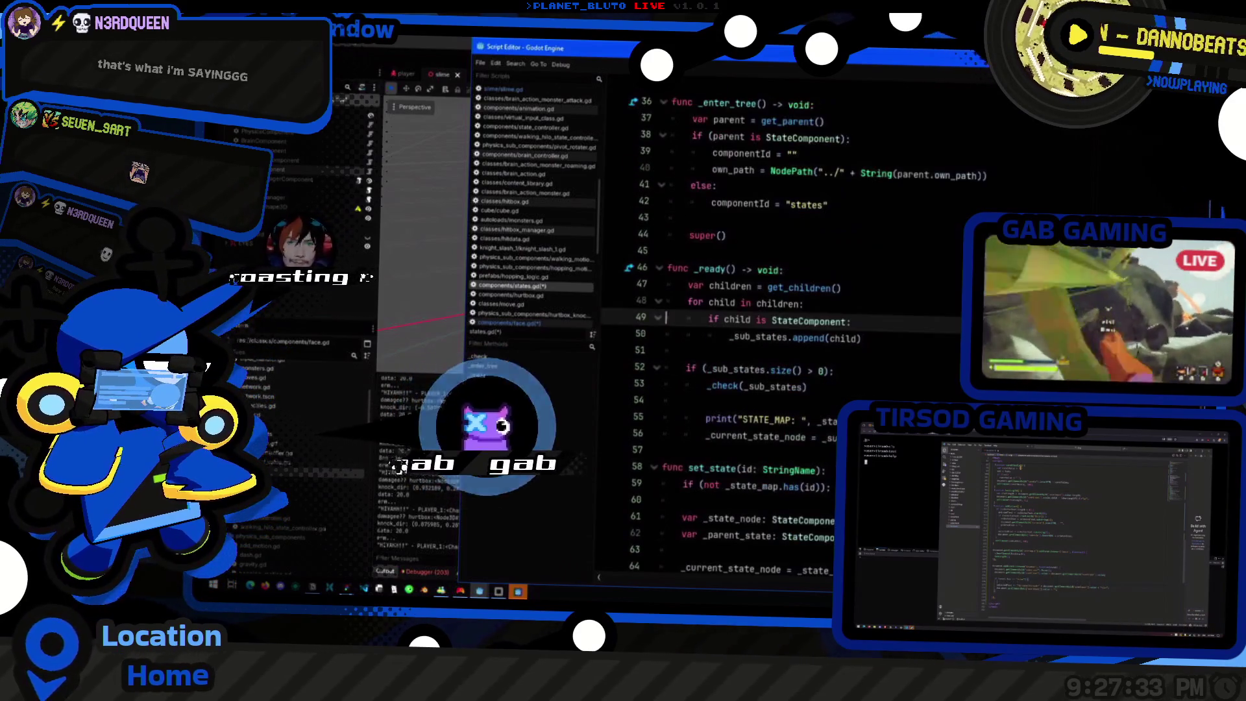
pyautogui.click(506, 323)
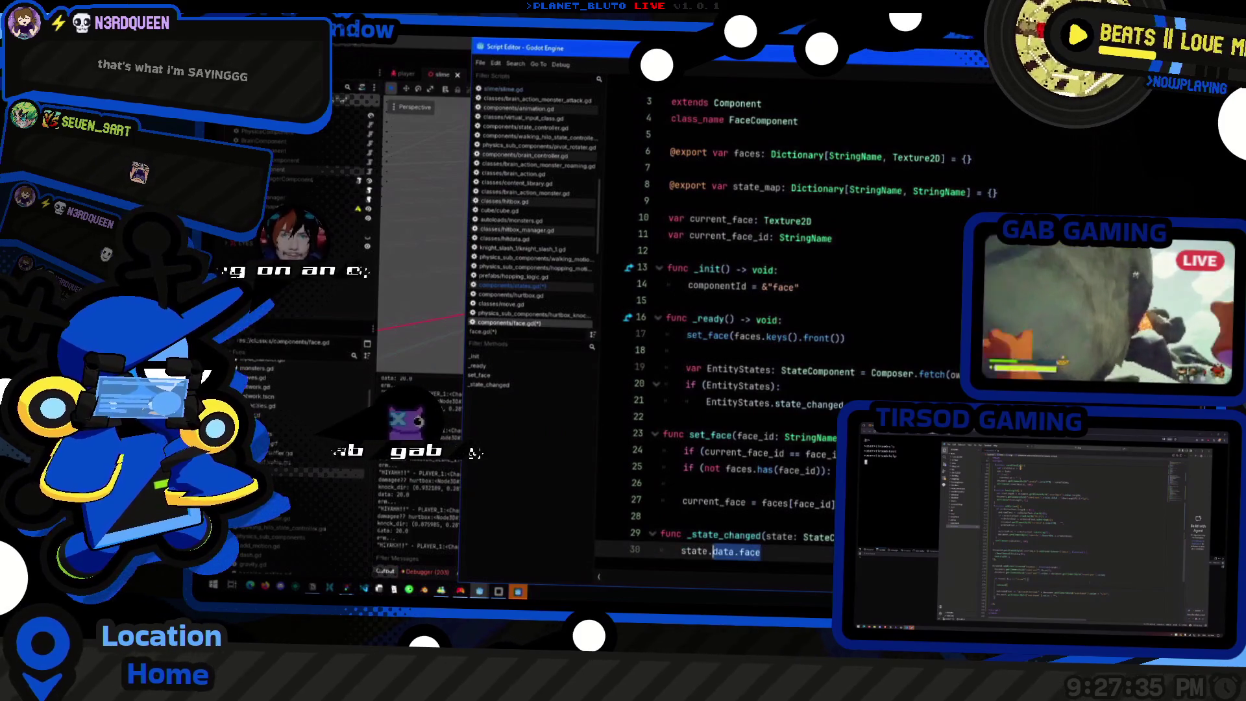
# In _state_changed, start an if check on state.data for the "face" key
pyautogui.hotkey('ctrl', 'shift', 'Return')
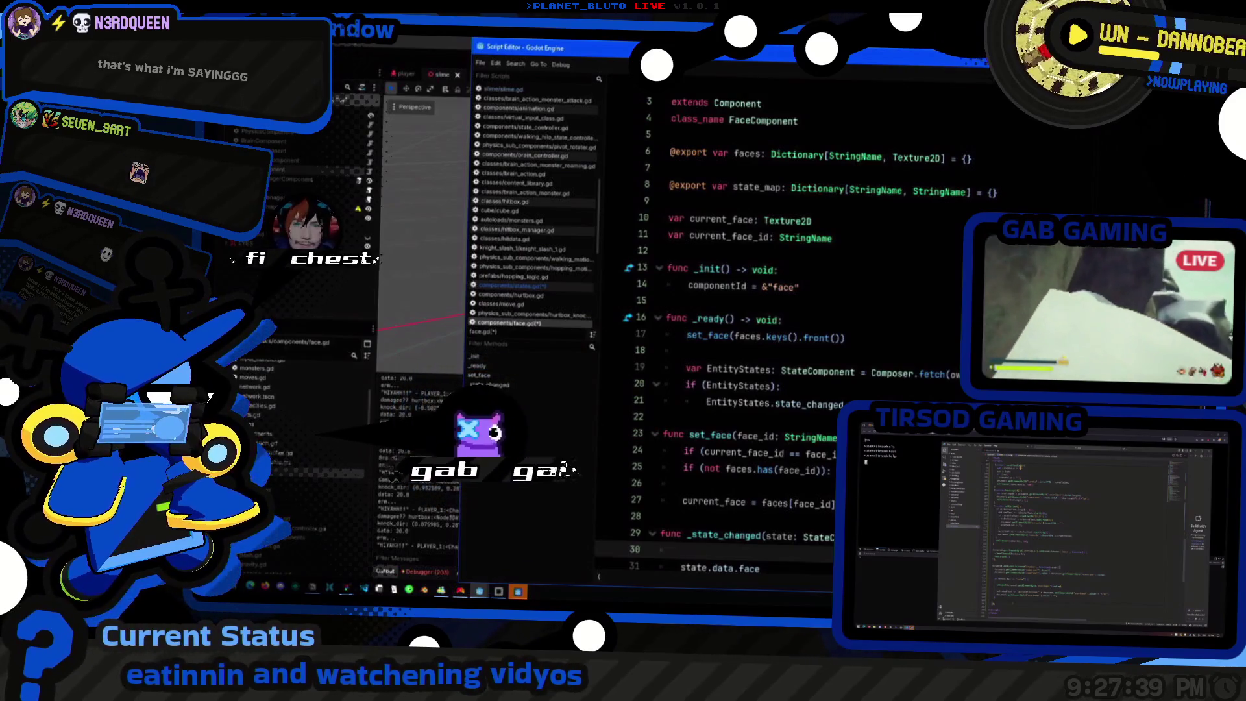
pyautogui.press('BackSpace')
pyautogui.press('BackSpace')
pyautogui.press('Return')
pyautogui.write('data/')
pyautogui.press('BackSpace')
pyautogui.press('BackSpace')
pyautogui.press('BackSpace')
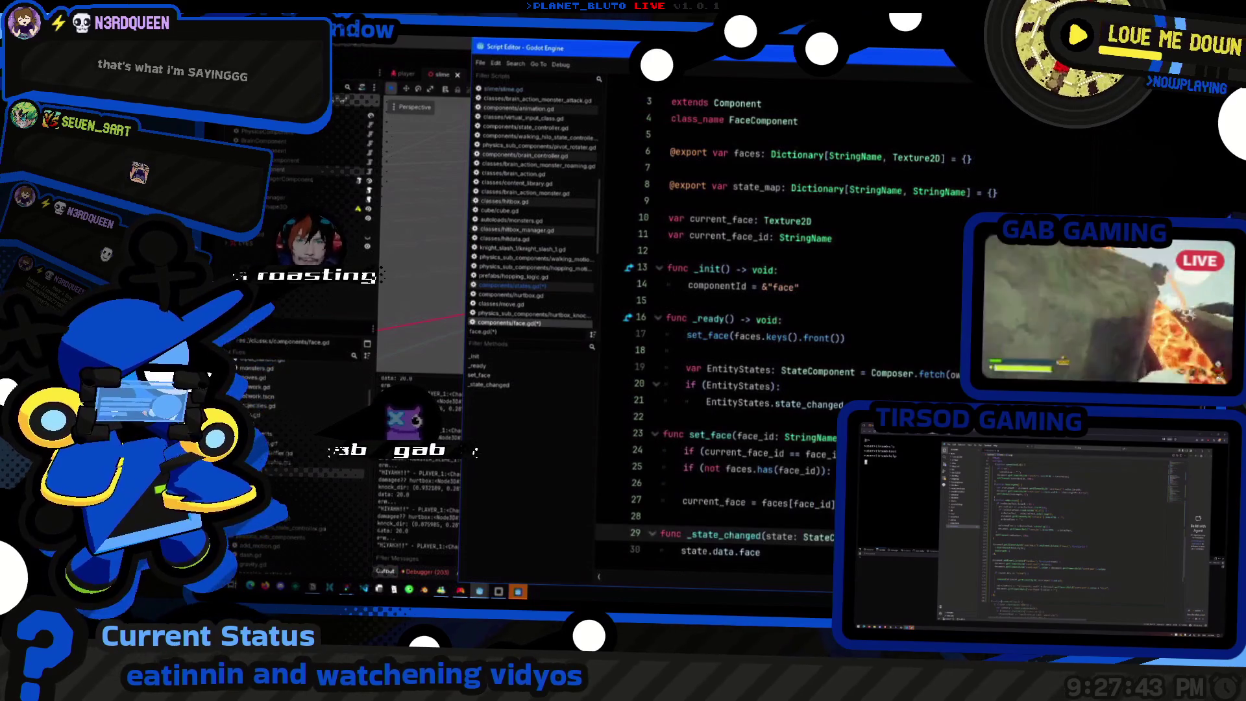
pyautogui.click(740, 552)
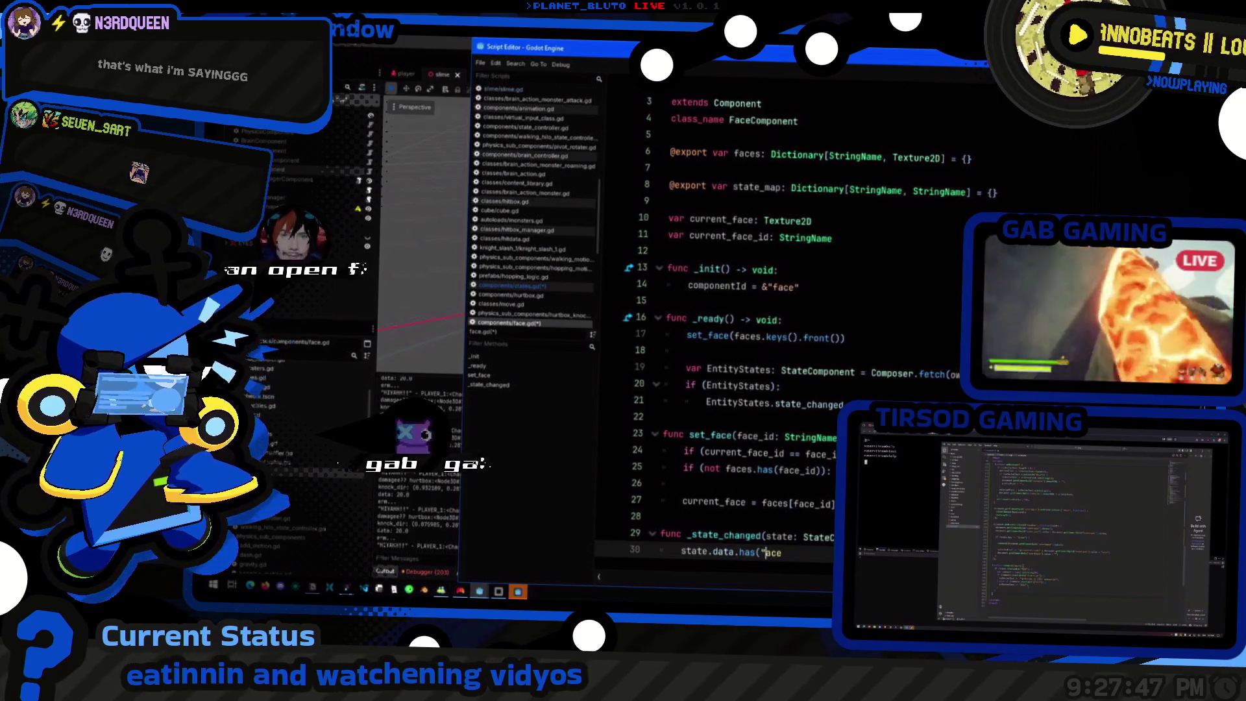
pyautogui.click(798, 553)
pyautogui.write('if (')
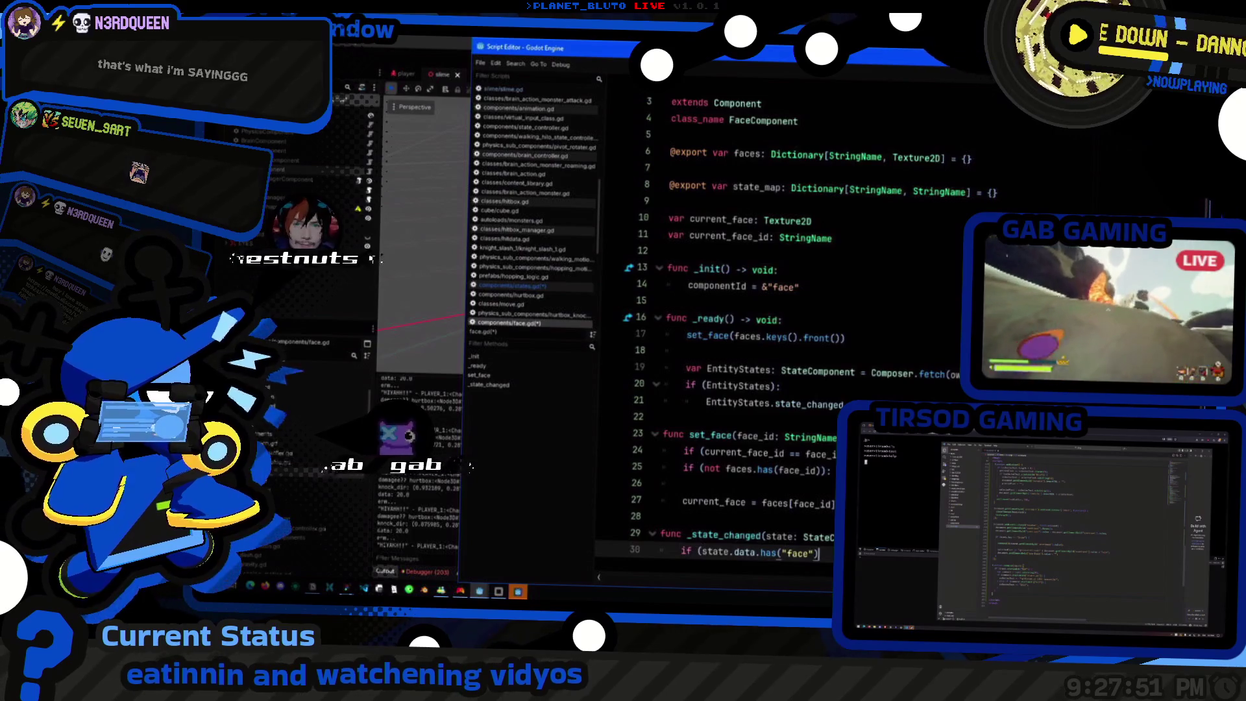
pyautogui.press('Return')
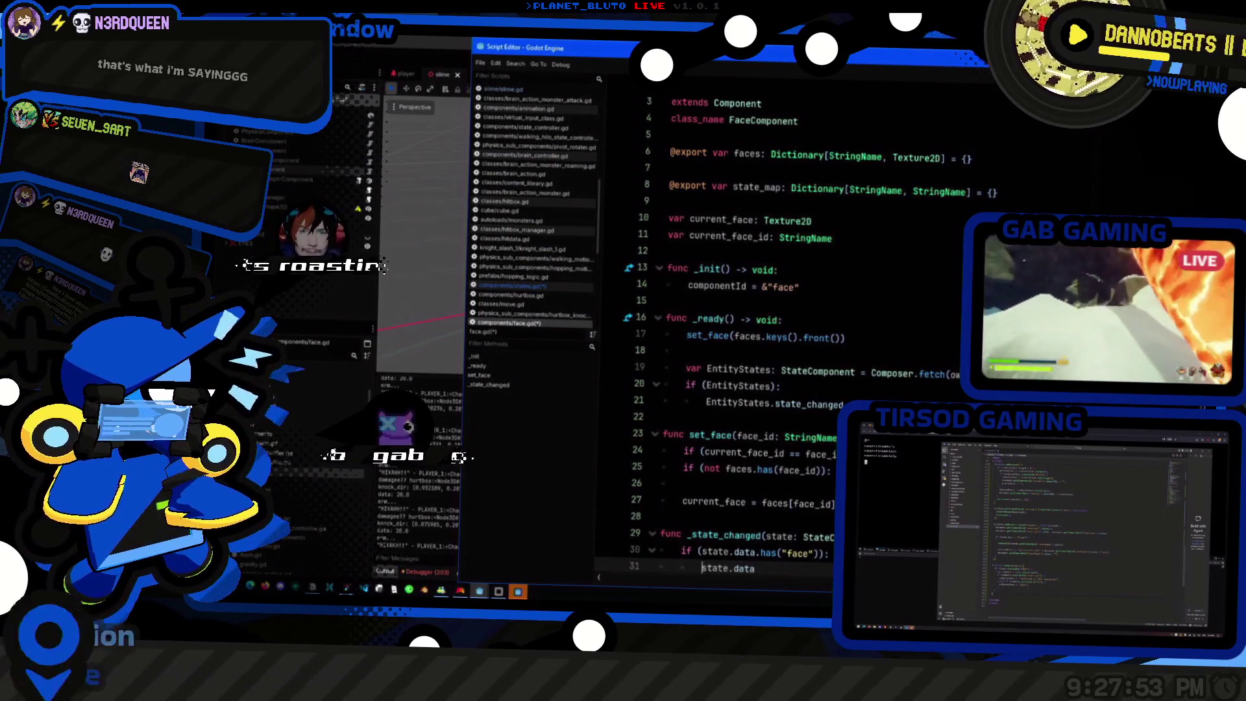
# Try wrapping state.data.face in a set_face call, then switch back to states.gd
pyautogui.press('Home')
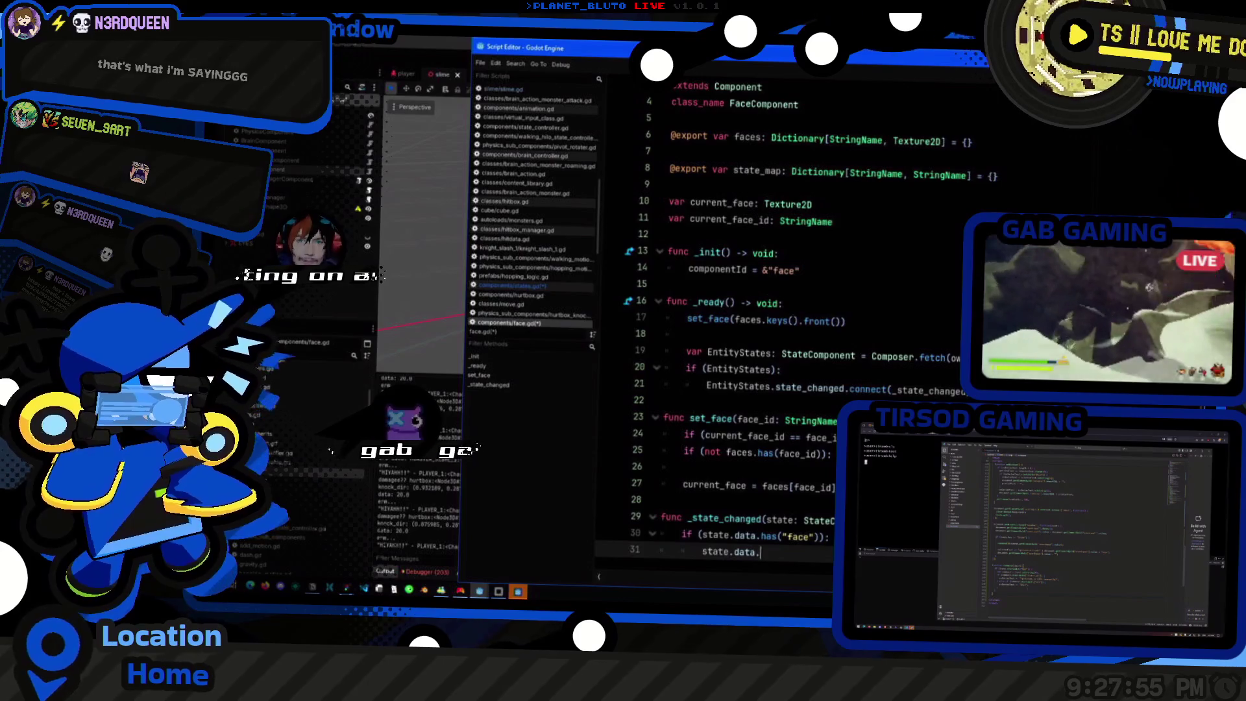
pyautogui.write(')')
pyautogui.press('Home')
pyautogui.write('(')
pyautogui.press('Home')
pyautogui.write('set_')
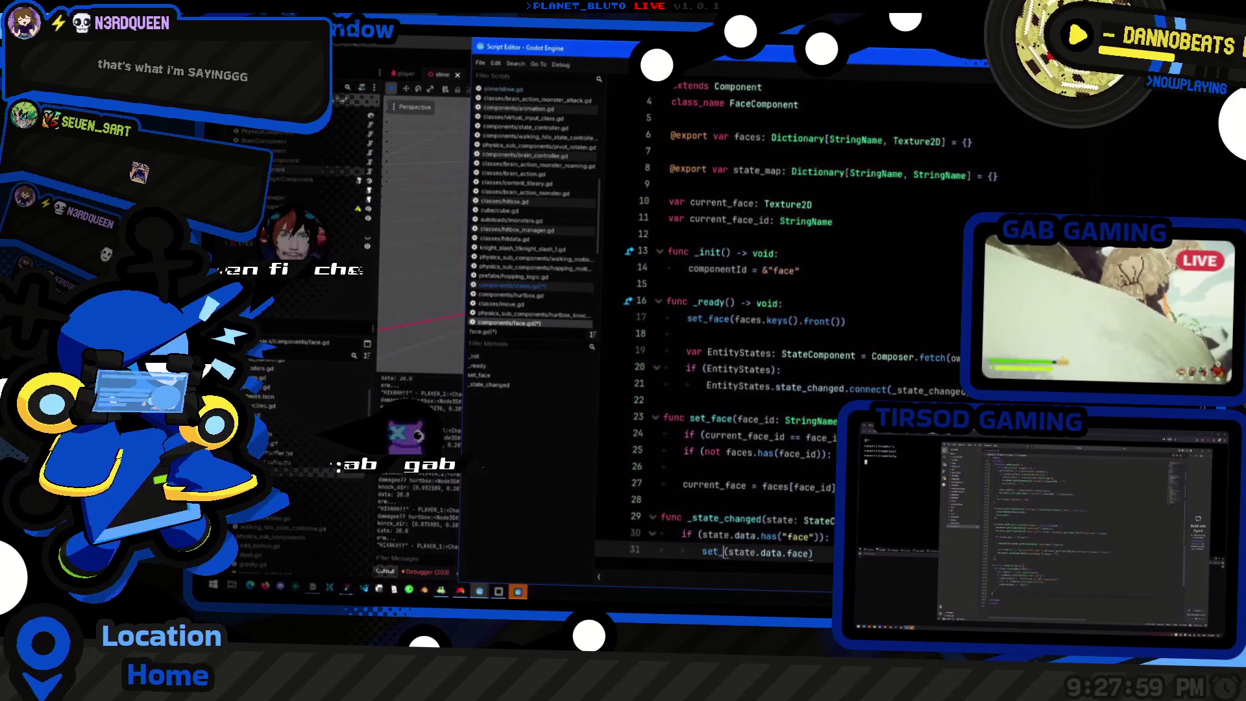
pyautogui.write('face')
pyautogui.press('BackSpace')
pyautogui.press('BackSpace')
pyautogui.press('BackSpace')
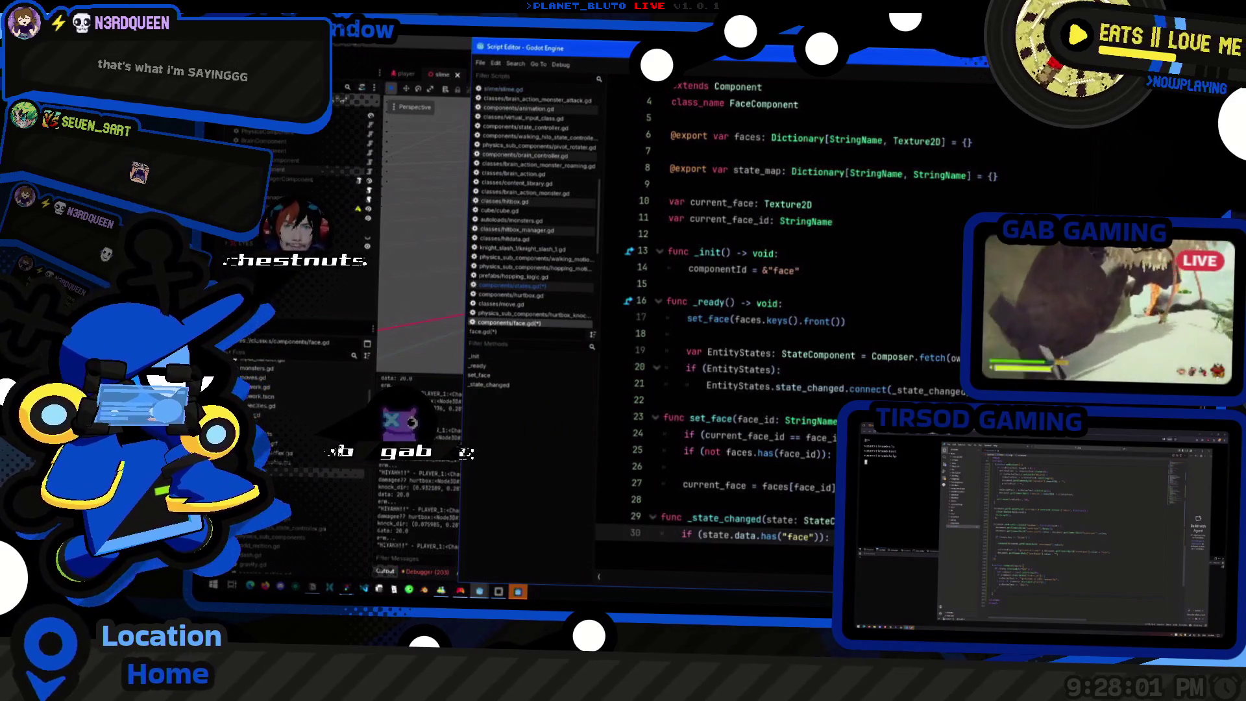
pyautogui.hotkey('shift', 'Home')
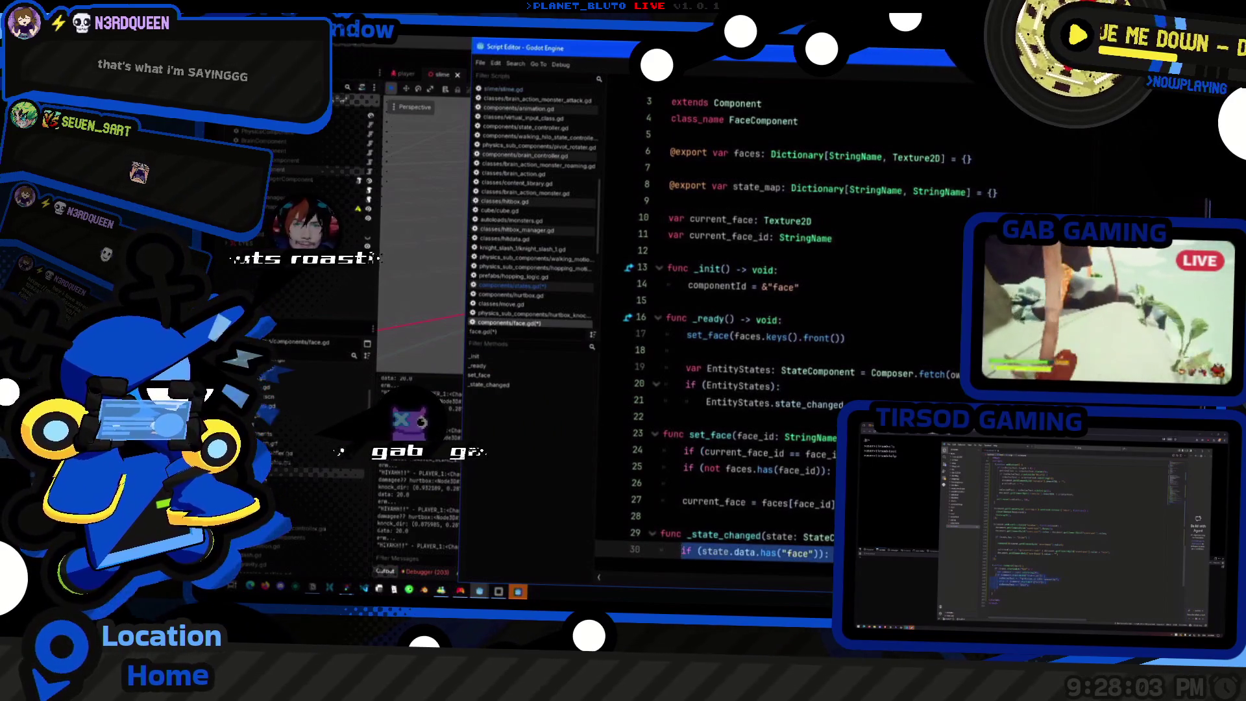
pyautogui.press('Up')
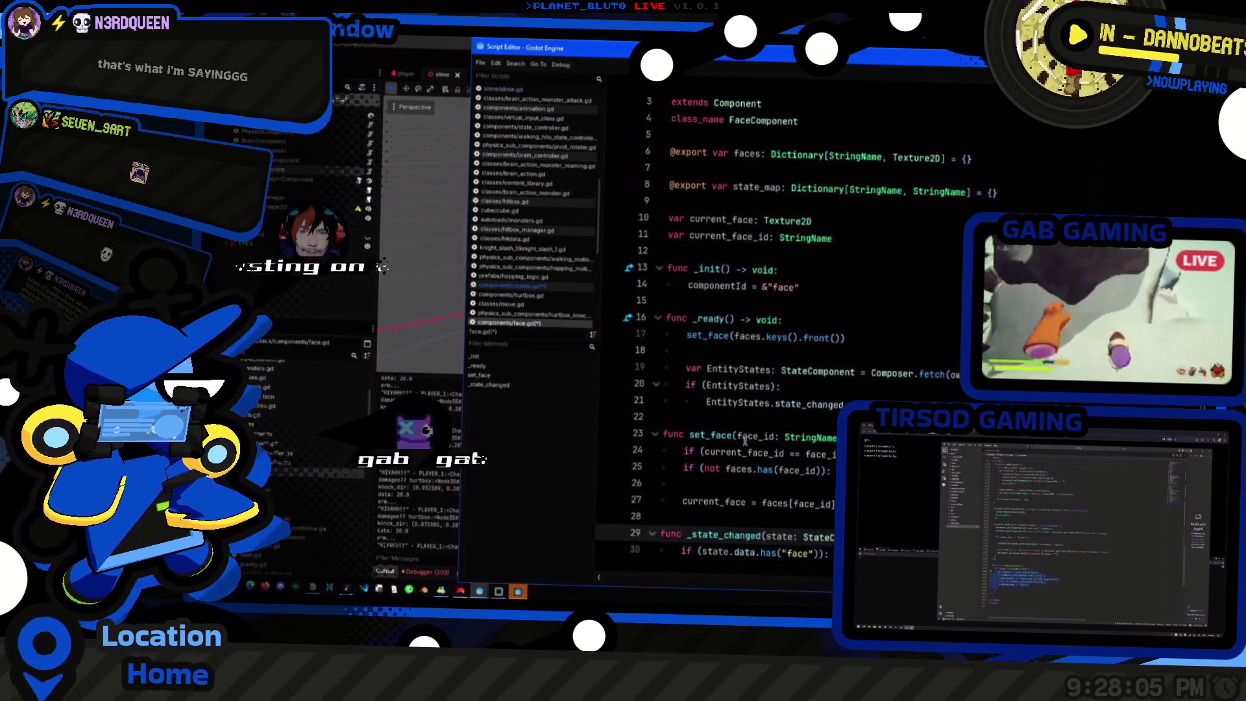
pyautogui.click(511, 285)
pyautogui.scroll(10, 816, 292)
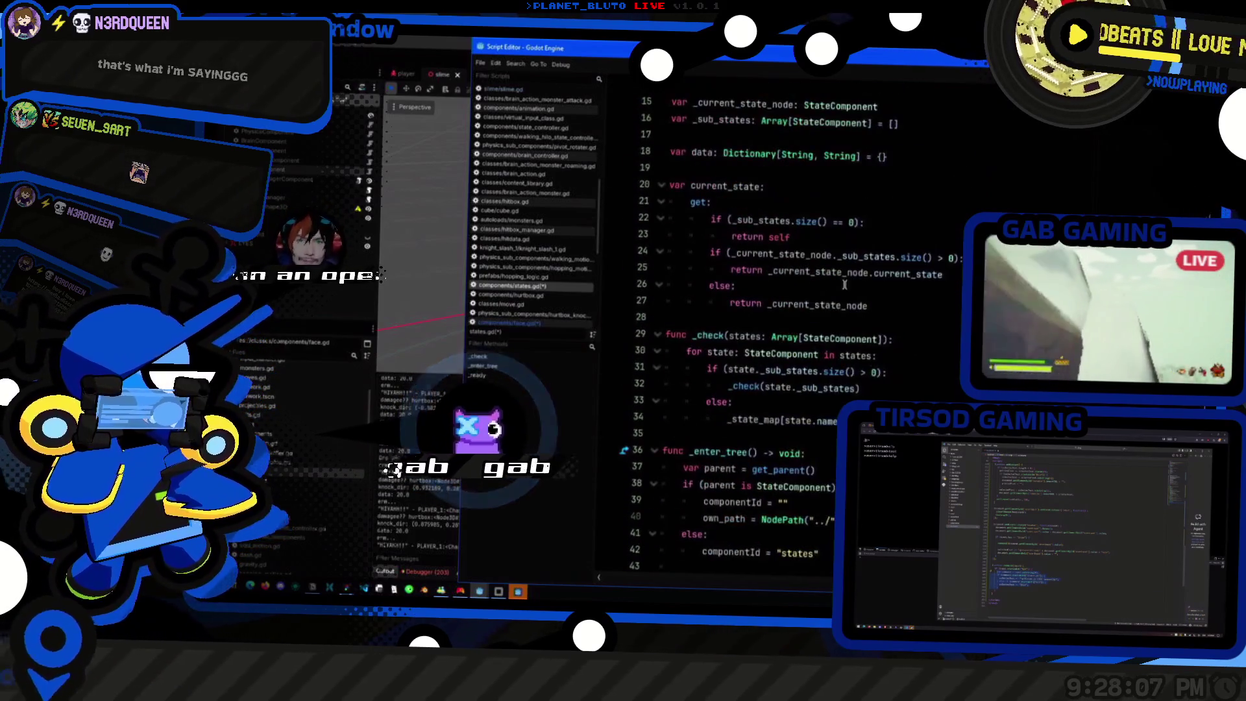
pyautogui.scroll(2, 815, 292)
pyautogui.click(750, 369)
pyautogui.press('Home')
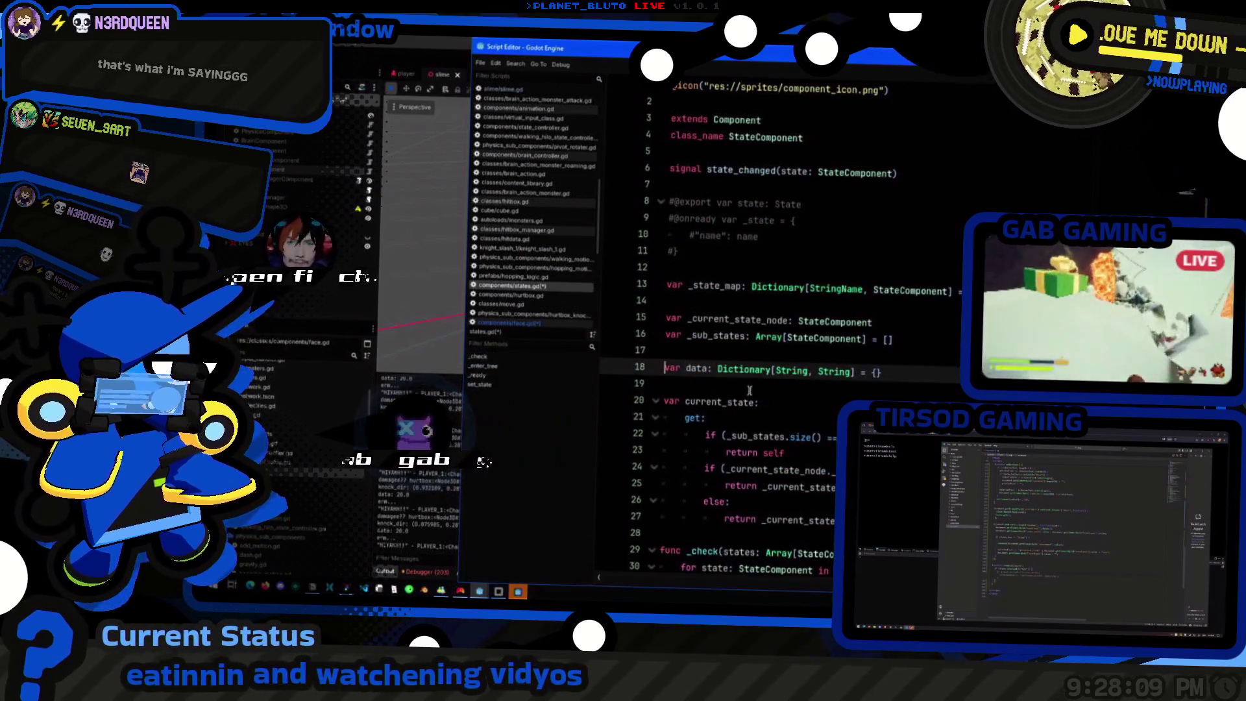
pyautogui.write('@export')
pyautogui.scroll(-2, 844, 315)
pyautogui.scroll(2, 844, 315)
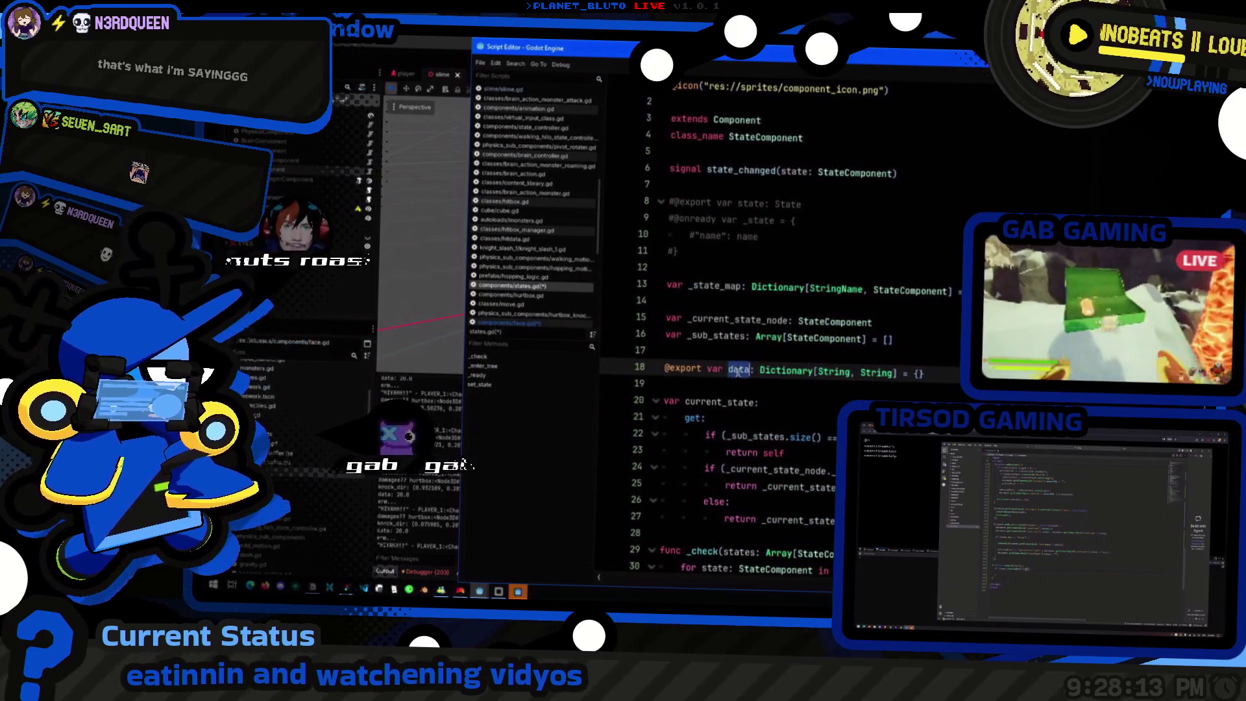
pyautogui.scroll(-5, 738, 370)
pyautogui.scroll(5, 812, 383)
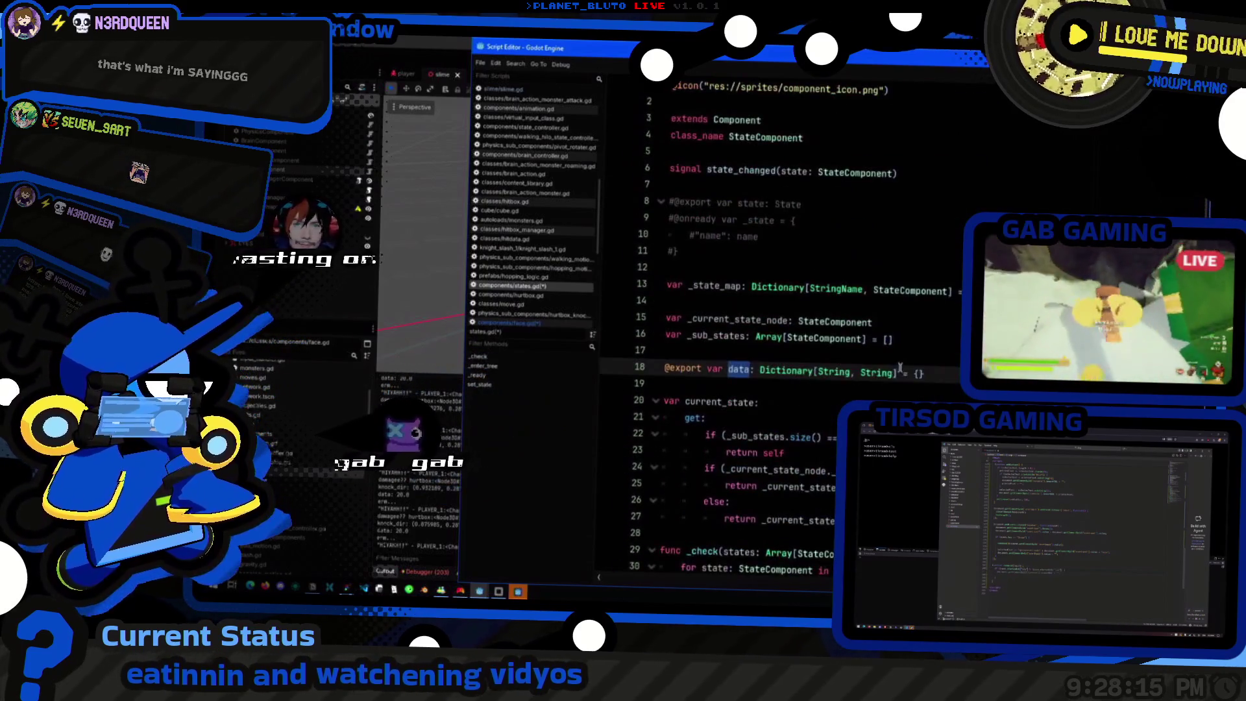
pyautogui.click(946, 376)
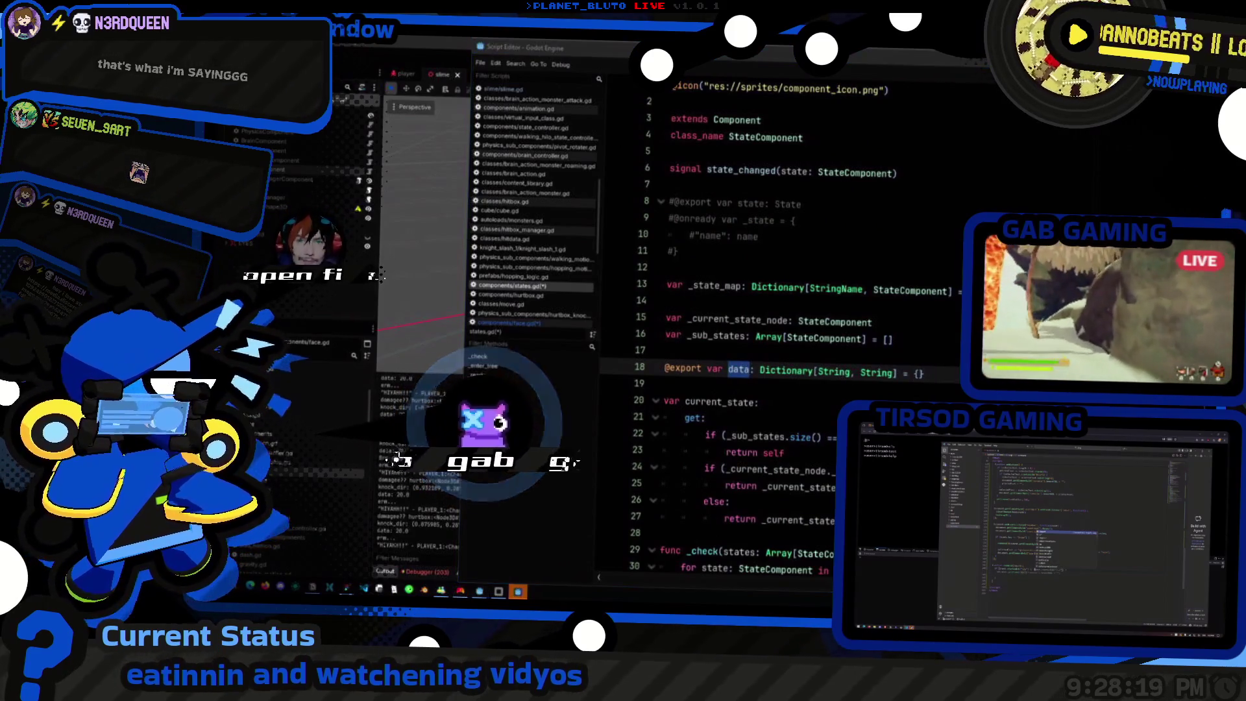
pyautogui.click(750, 368)
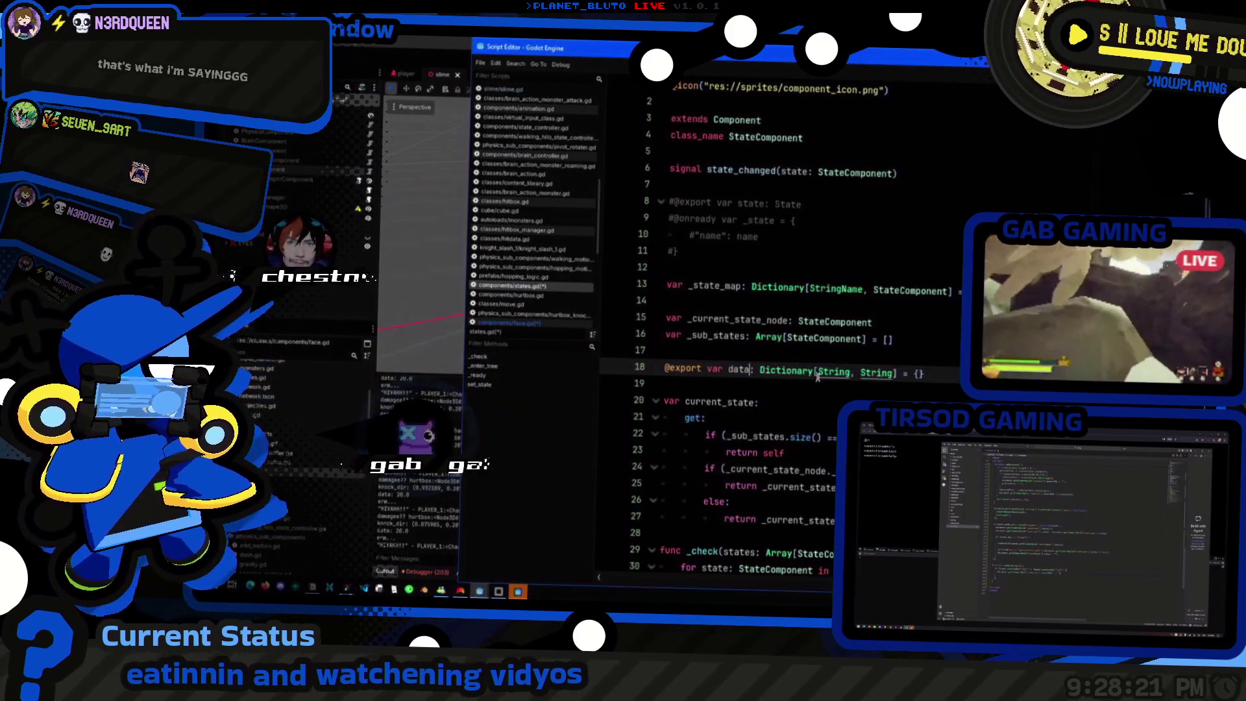
pyautogui.click(924, 373)
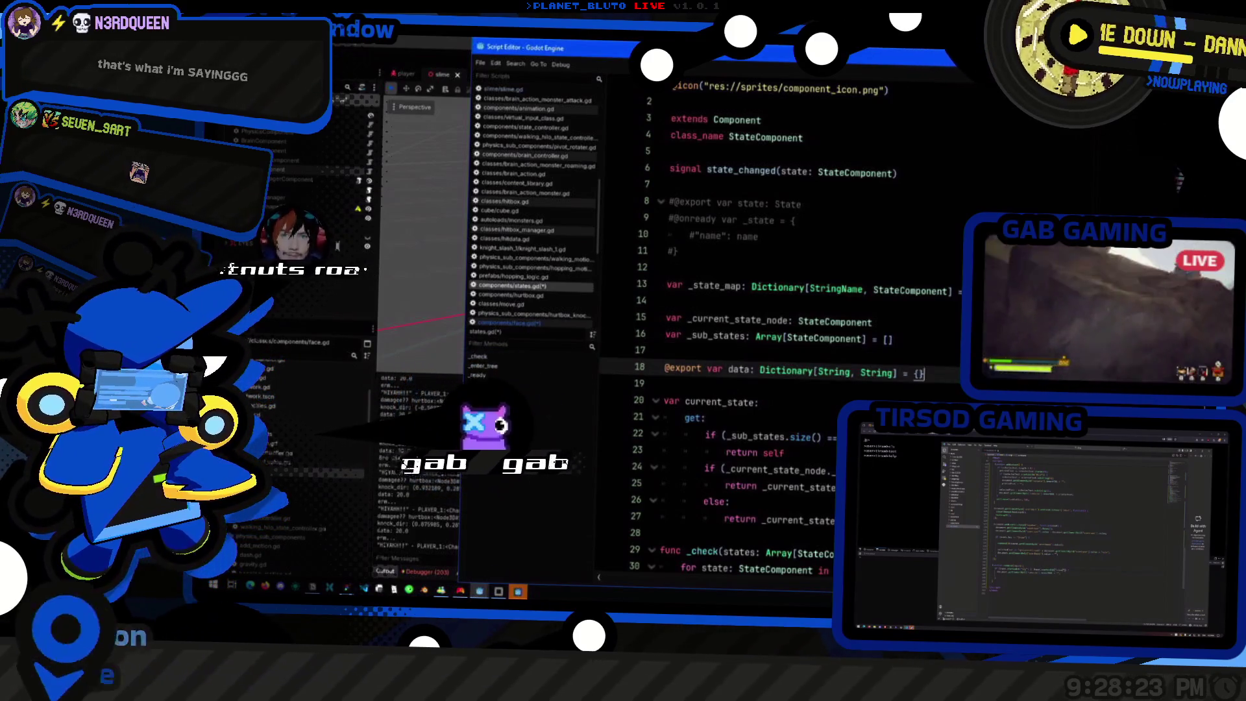
pyautogui.click(796, 262)
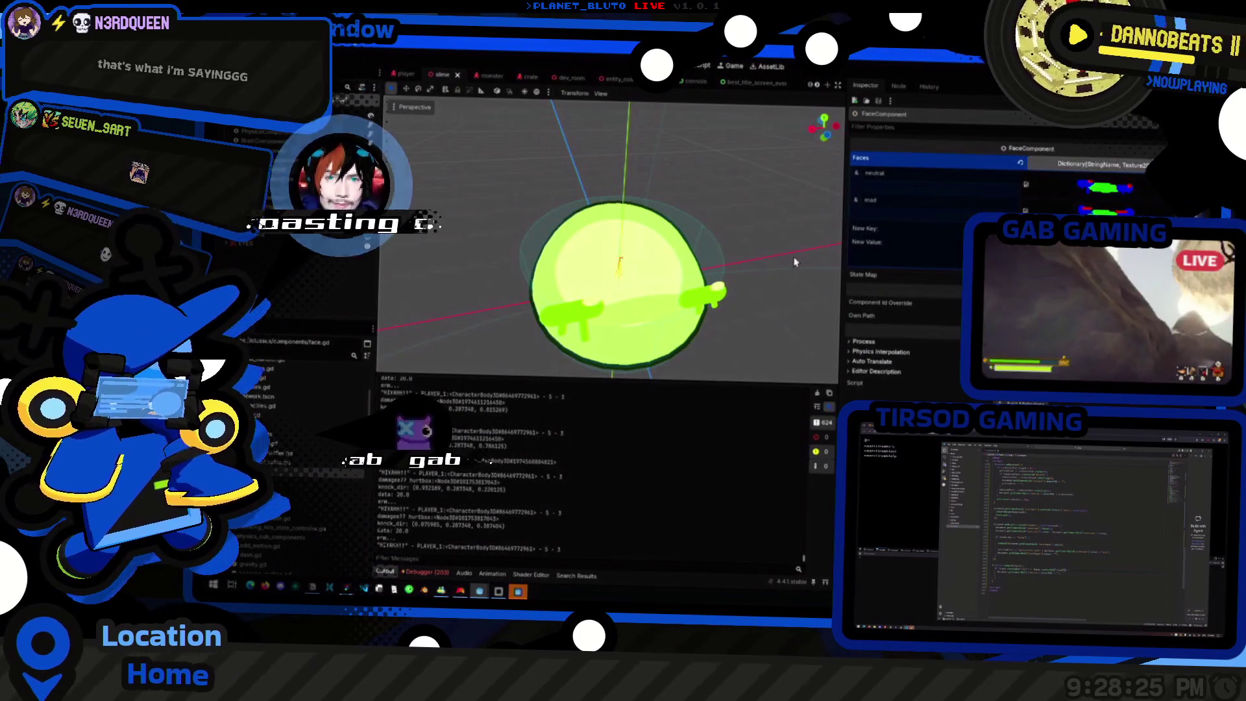
# Return to the script editor, view face.gd, and quick-open slime.gd
pyautogui.hotkey('alt', 'Tab')
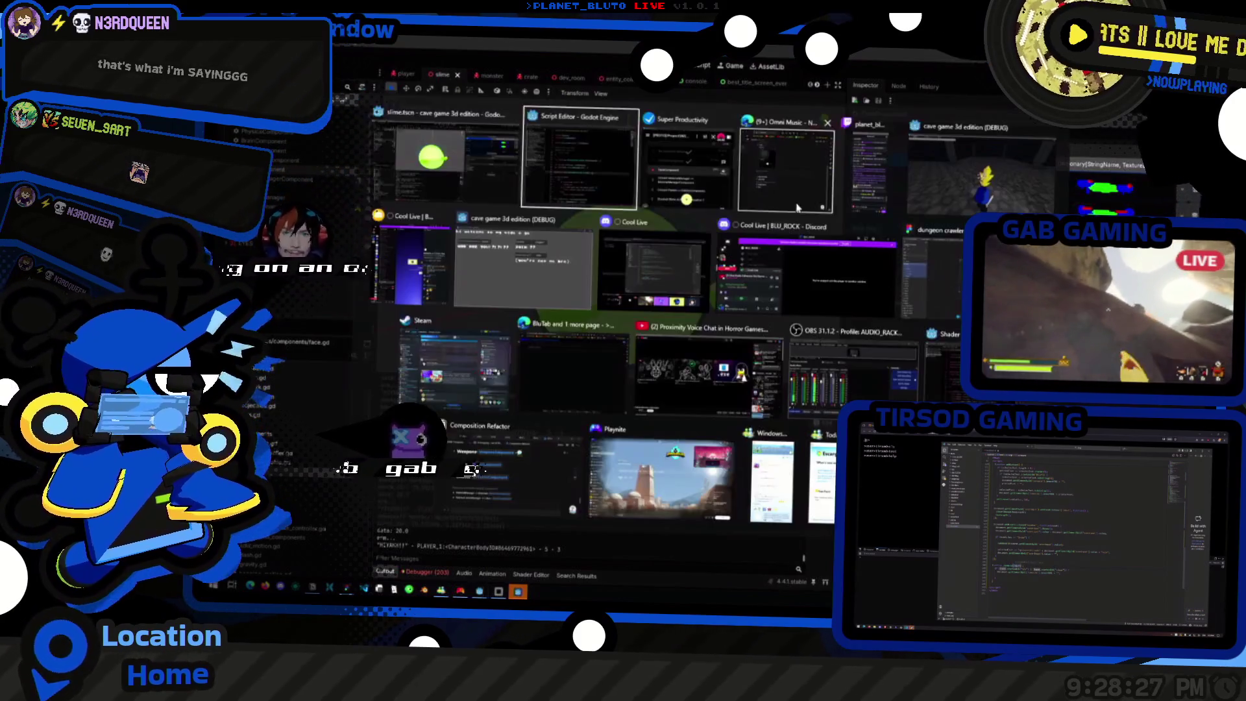
pyautogui.click(602, 194)
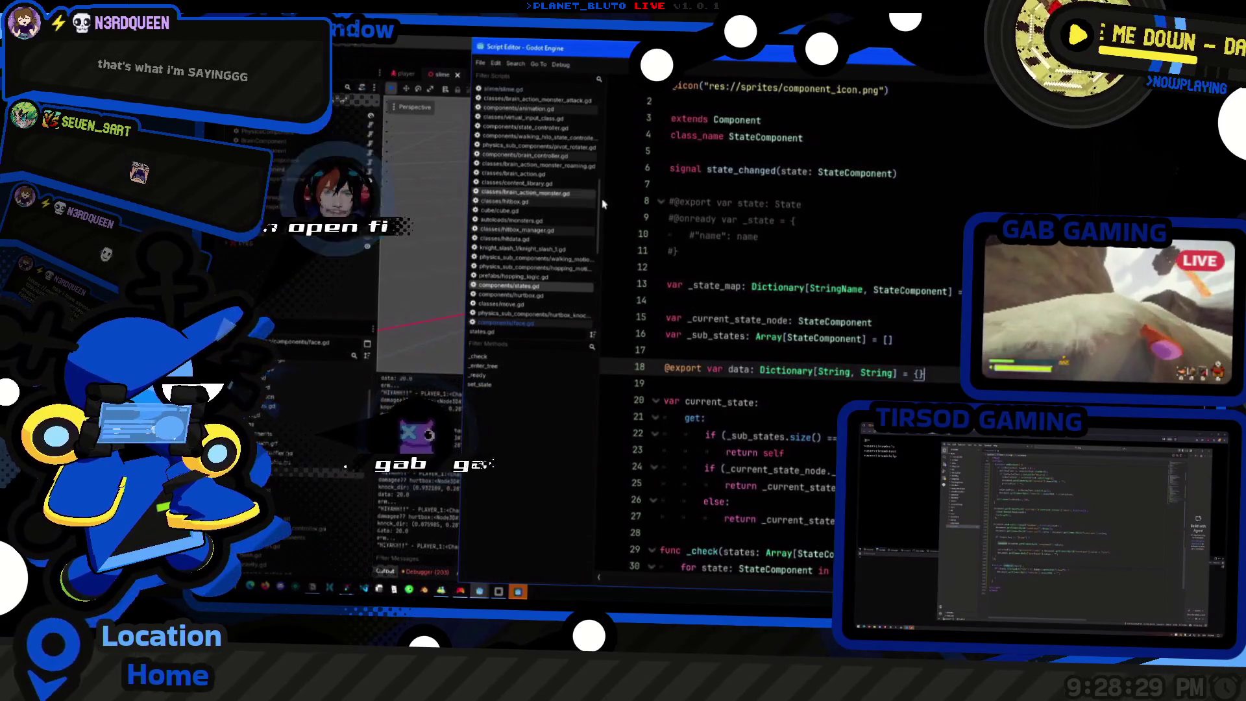
pyautogui.click(520, 325)
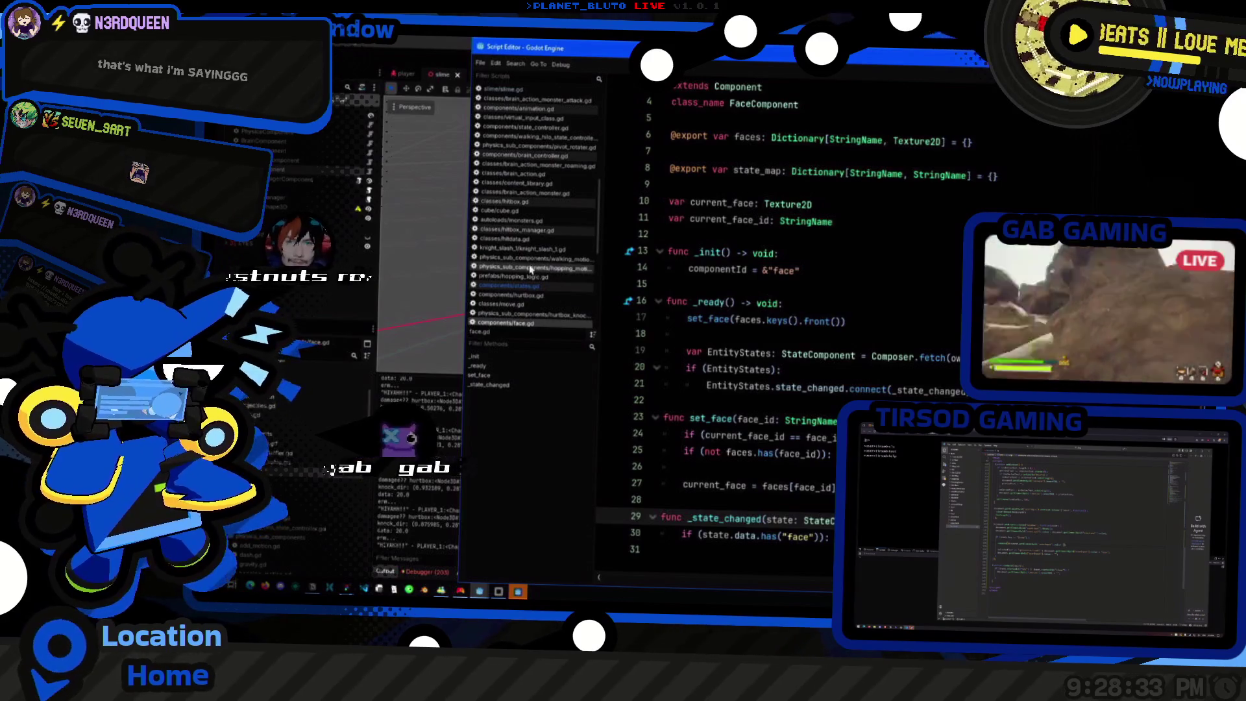
pyautogui.hotkey('alt', 'shift', 'o')
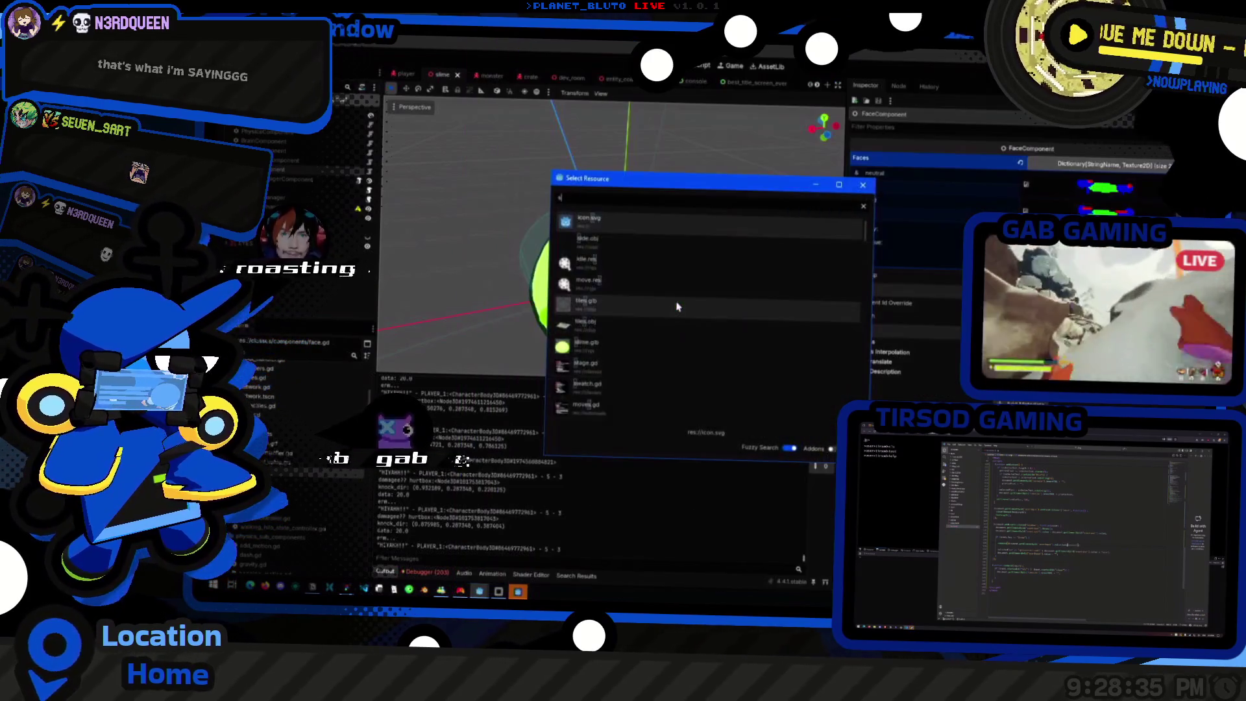
pyautogui.press('Return')
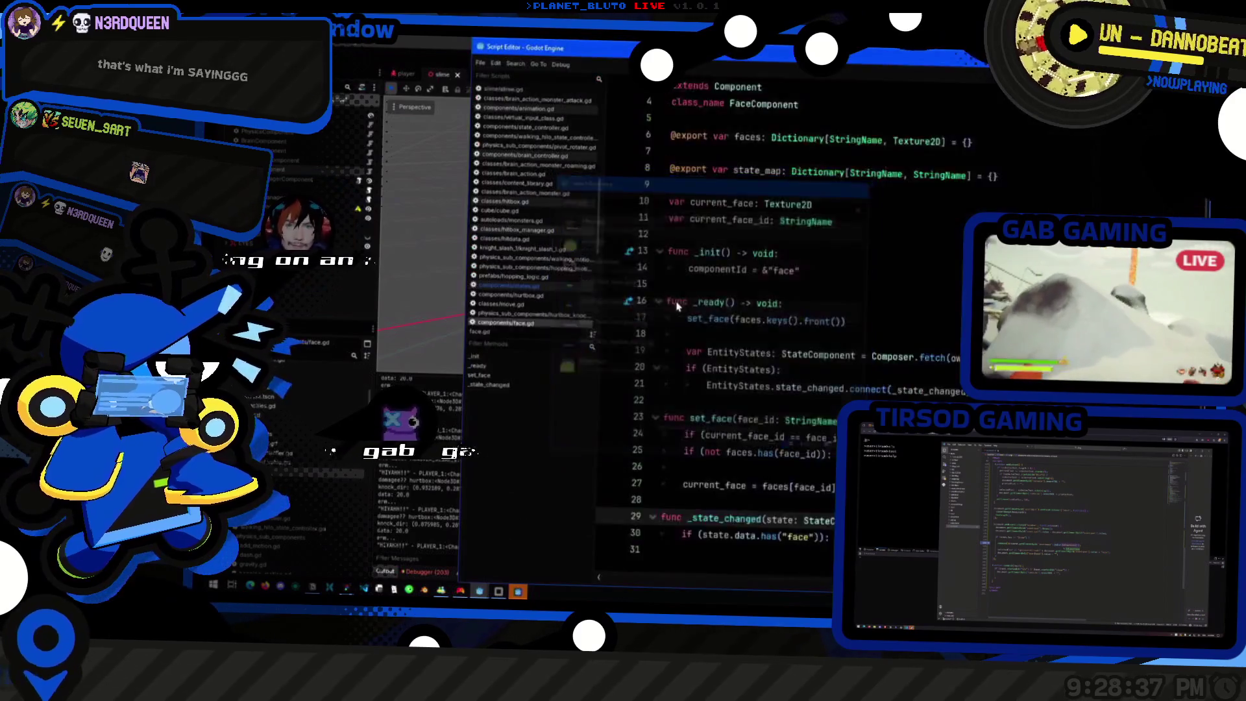
# Comment out both EntityFace.set_face calls in slime.gd with a pass line above each, then return to face.gd
pyautogui.hotkey('ctrl', 'k')
pyautogui.press('Up')
pyautogui.press('Return')
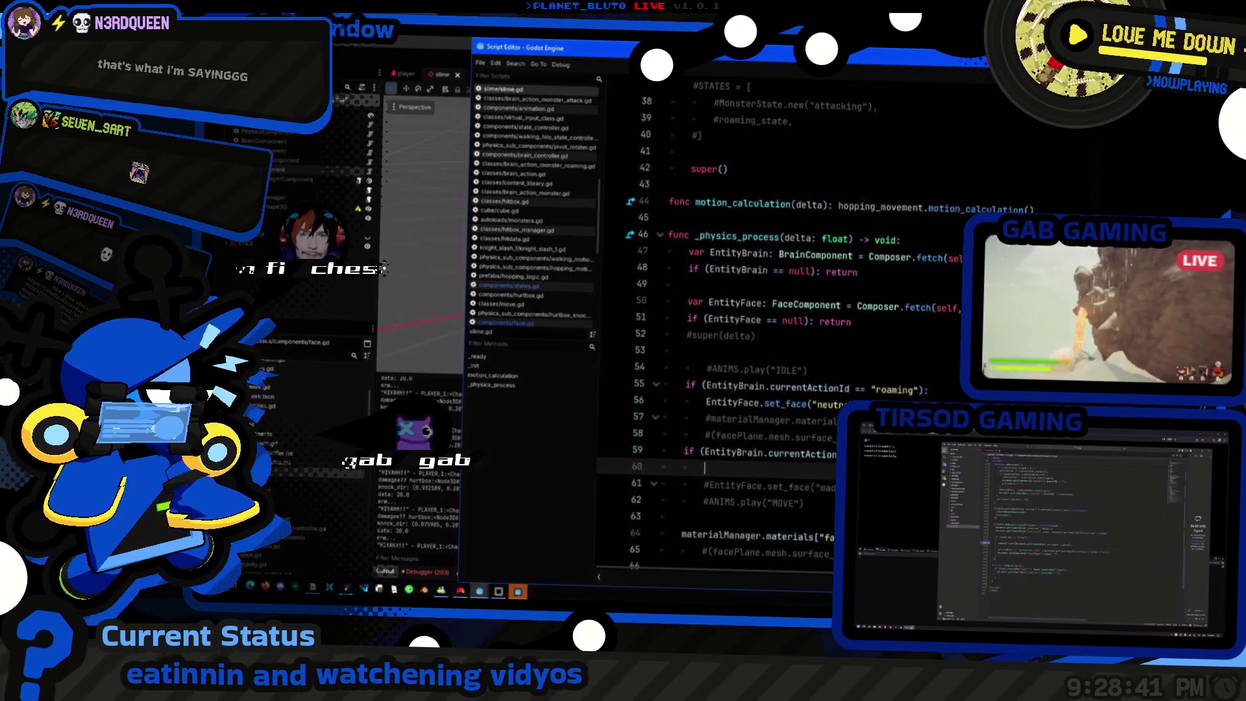
pyautogui.press('BackSpace')
pyautogui.press('BackSpace')
pyautogui.press('BackSpace')
pyautogui.write('pass')
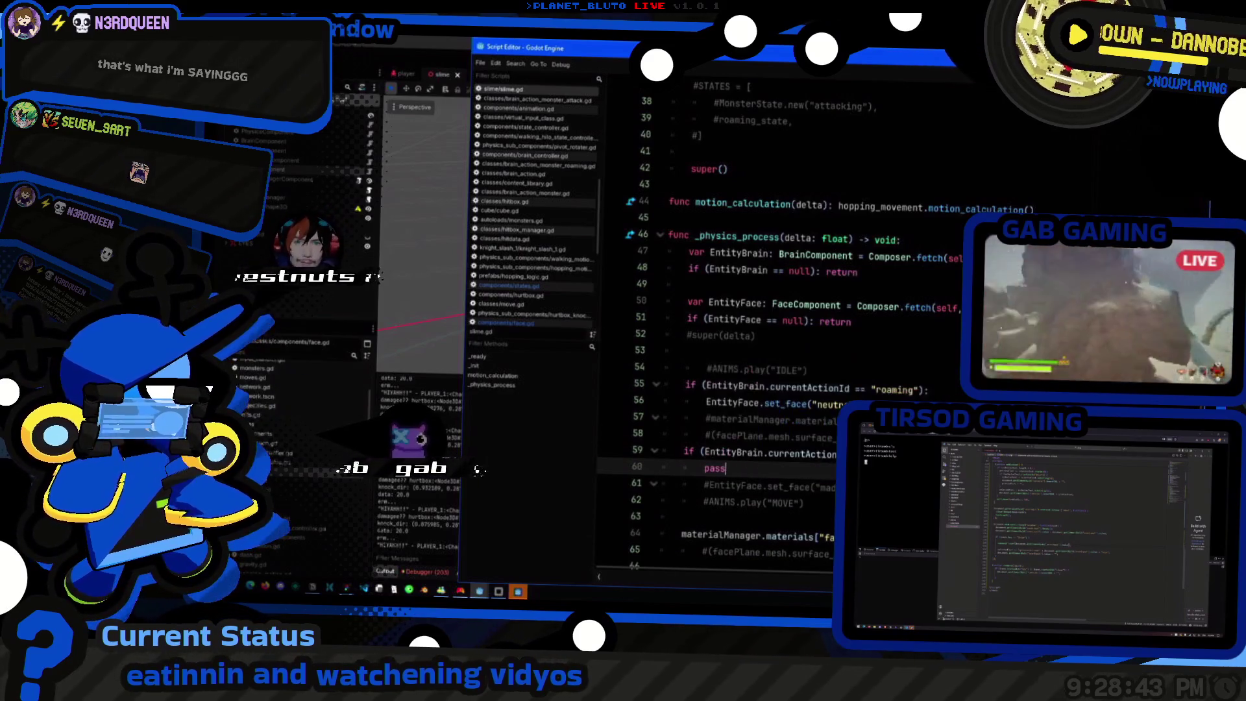
pyautogui.press('Up')
pyautogui.press('Up')
pyautogui.press('Up')
pyautogui.press('Up')
pyautogui.hotkey('ctrl', 'k')
pyautogui.hotkey('ctrl', 'shift', 'Return')
pyautogui.write('pass')
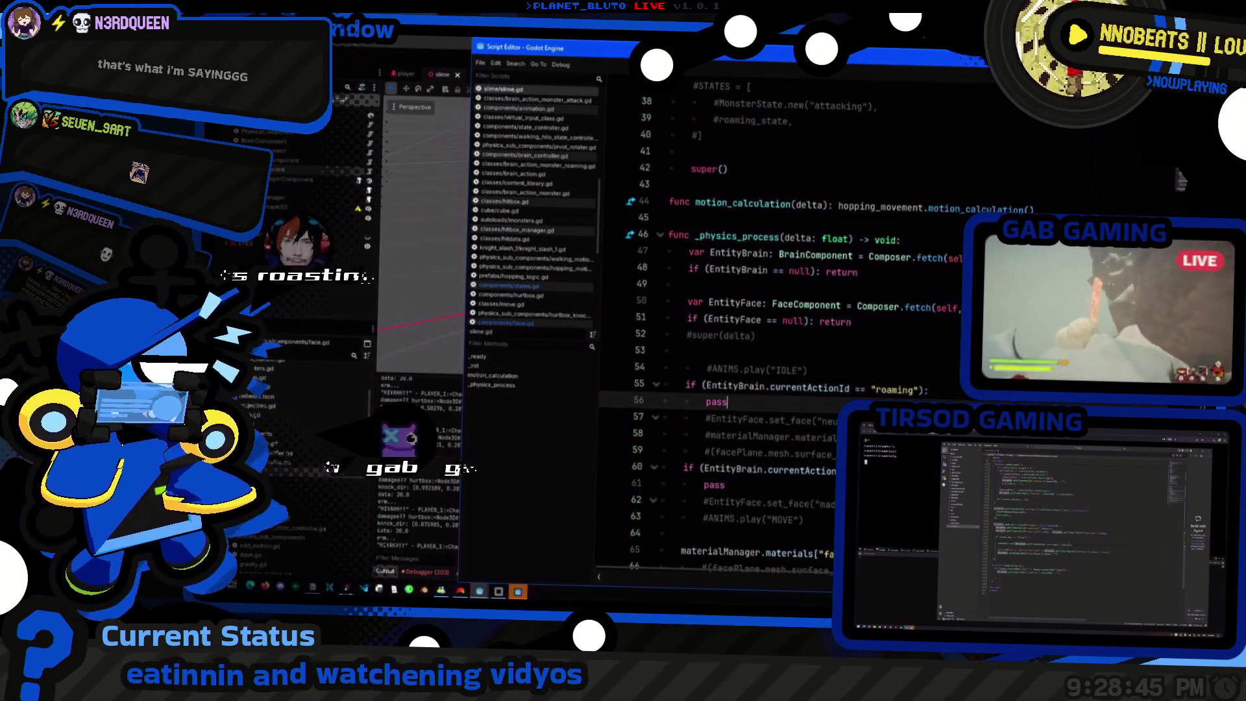
pyautogui.scroll(-1, 779, 324)
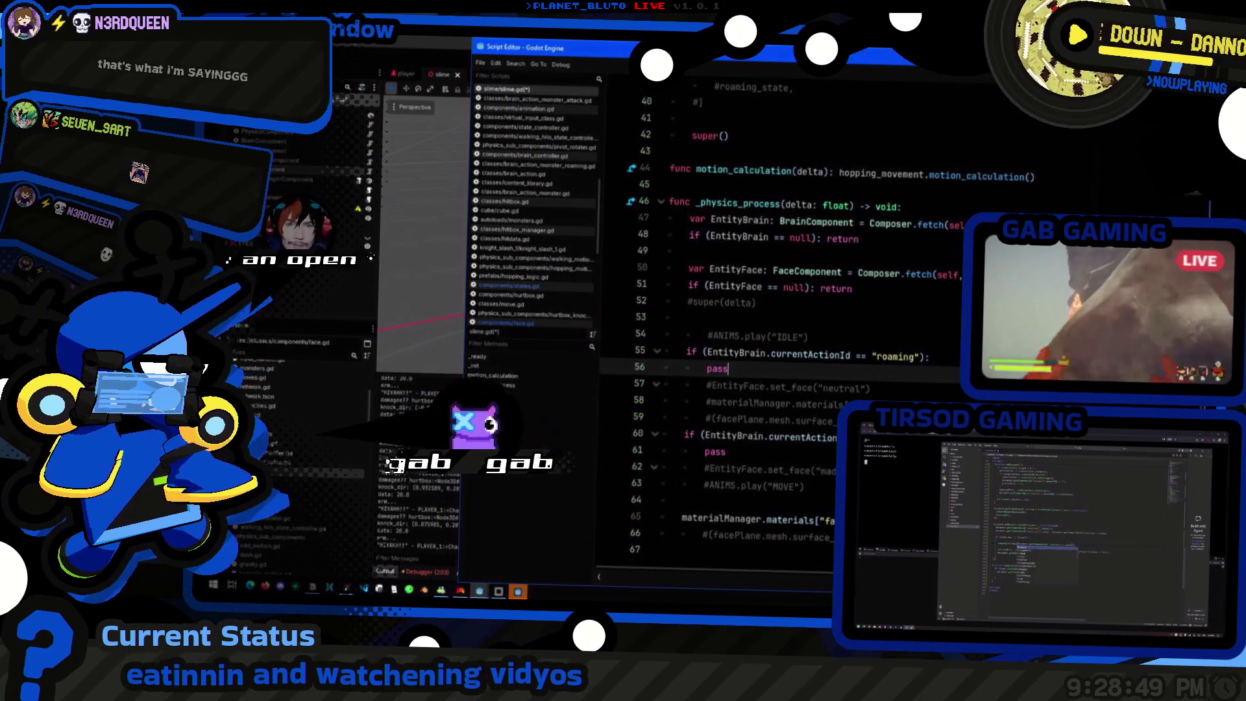
pyautogui.click(714, 520)
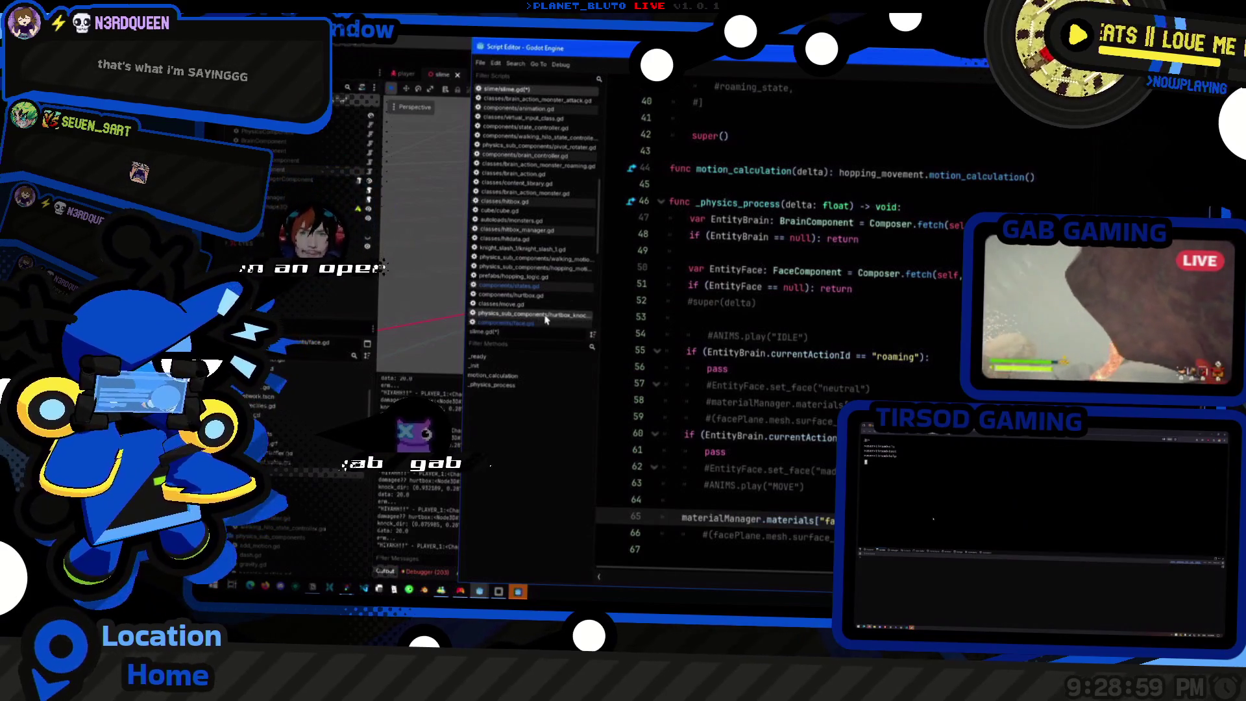
pyautogui.click(544, 322)
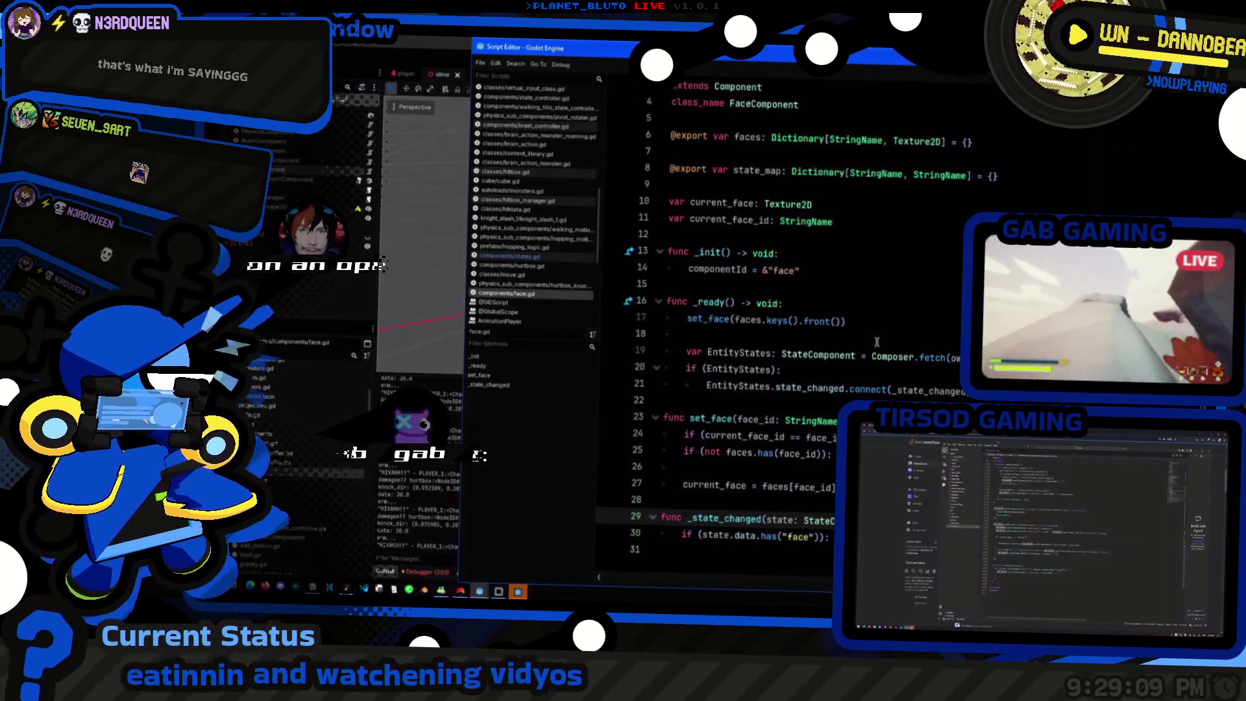
# Quick-open material_manager.gd via the search 'matner' and place the caret in its _process loop
pyautogui.hotkey('shift', 'alt', 'o')
pyautogui.write('matner')
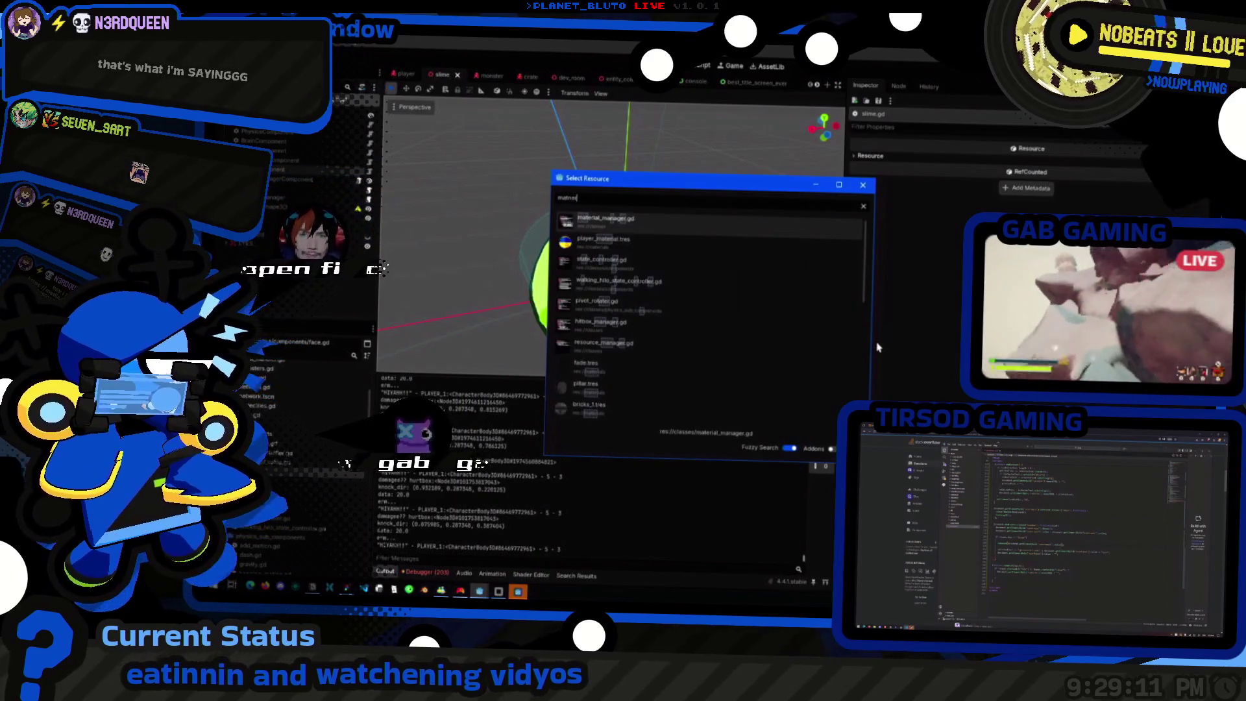
pyautogui.press('Return')
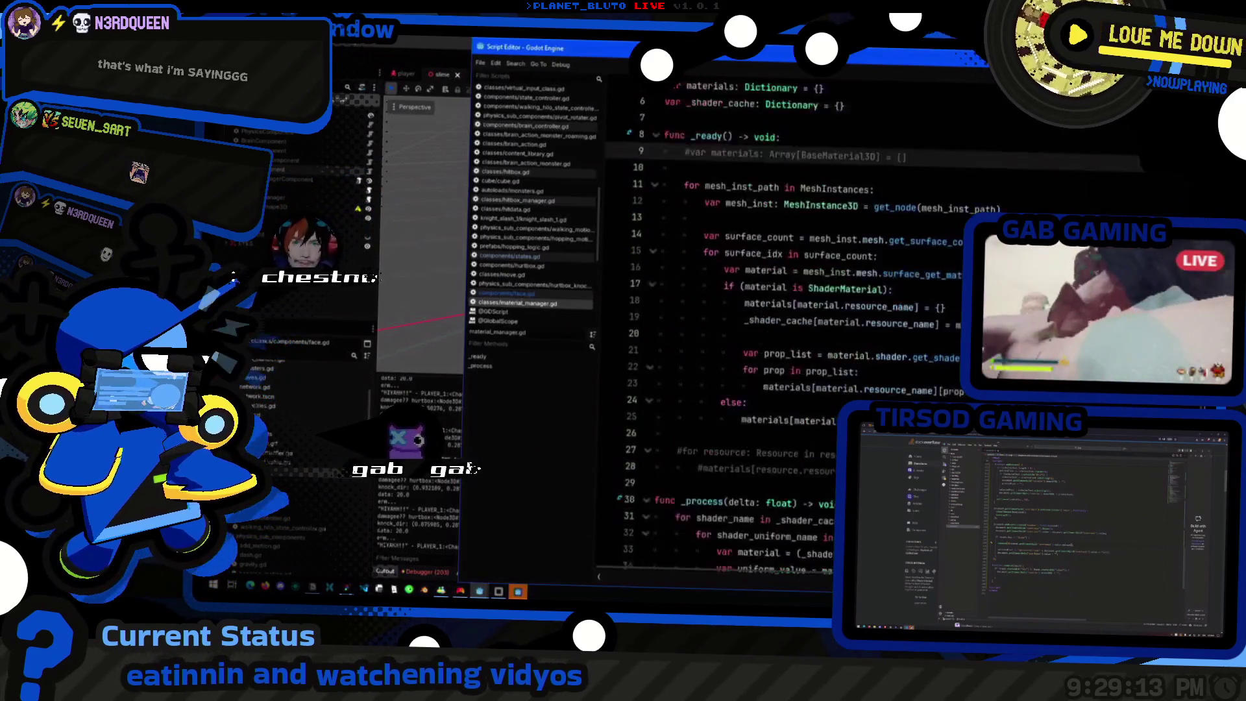
pyautogui.scroll(2, 941, 316)
pyautogui.scroll(-3, 942, 317)
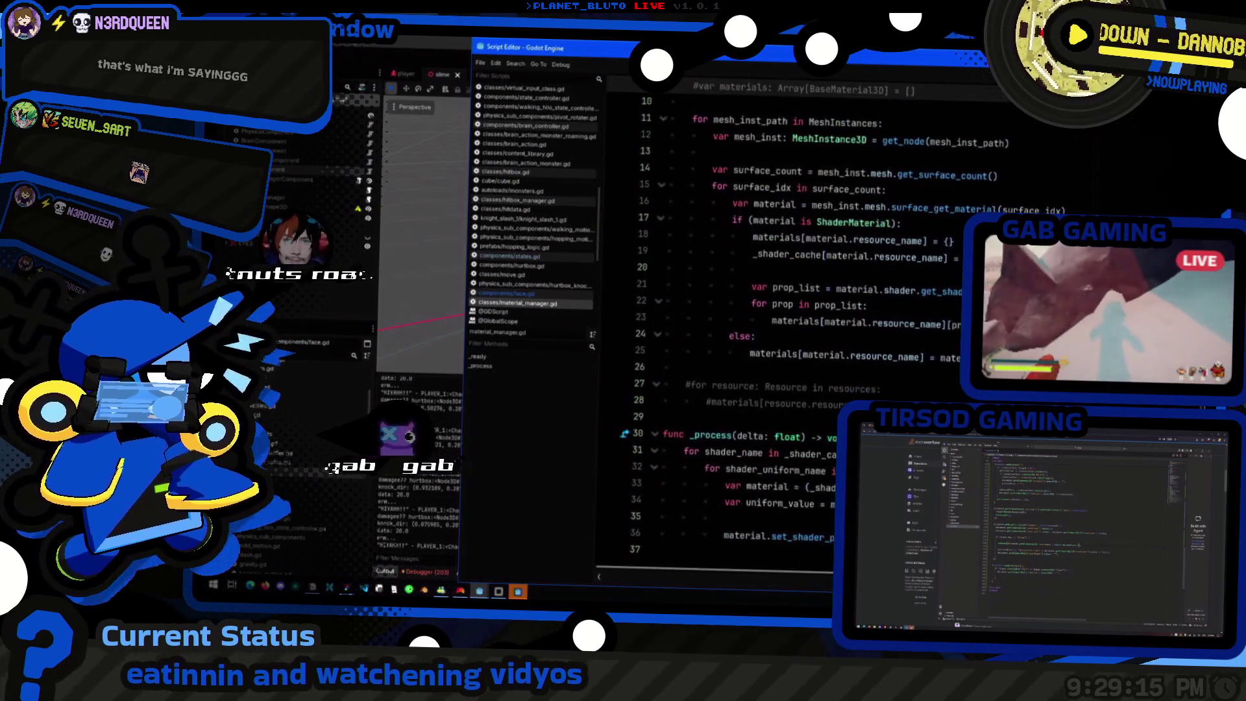
pyautogui.click(714, 451)
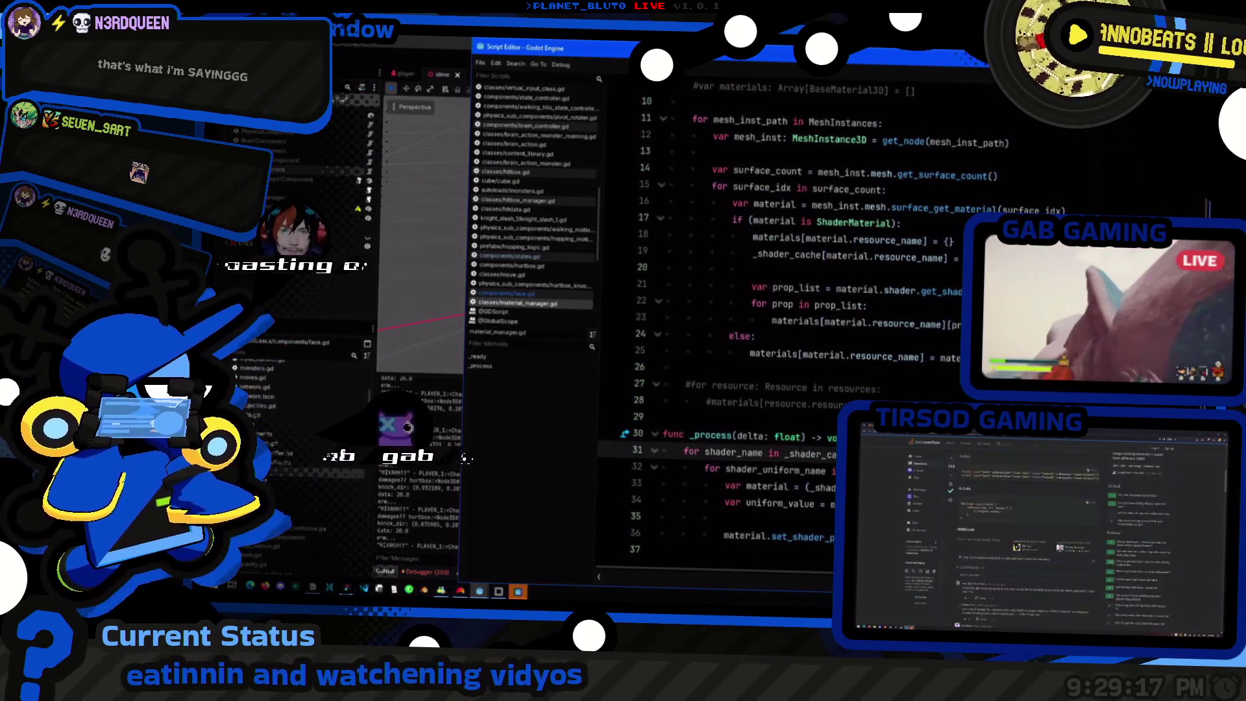
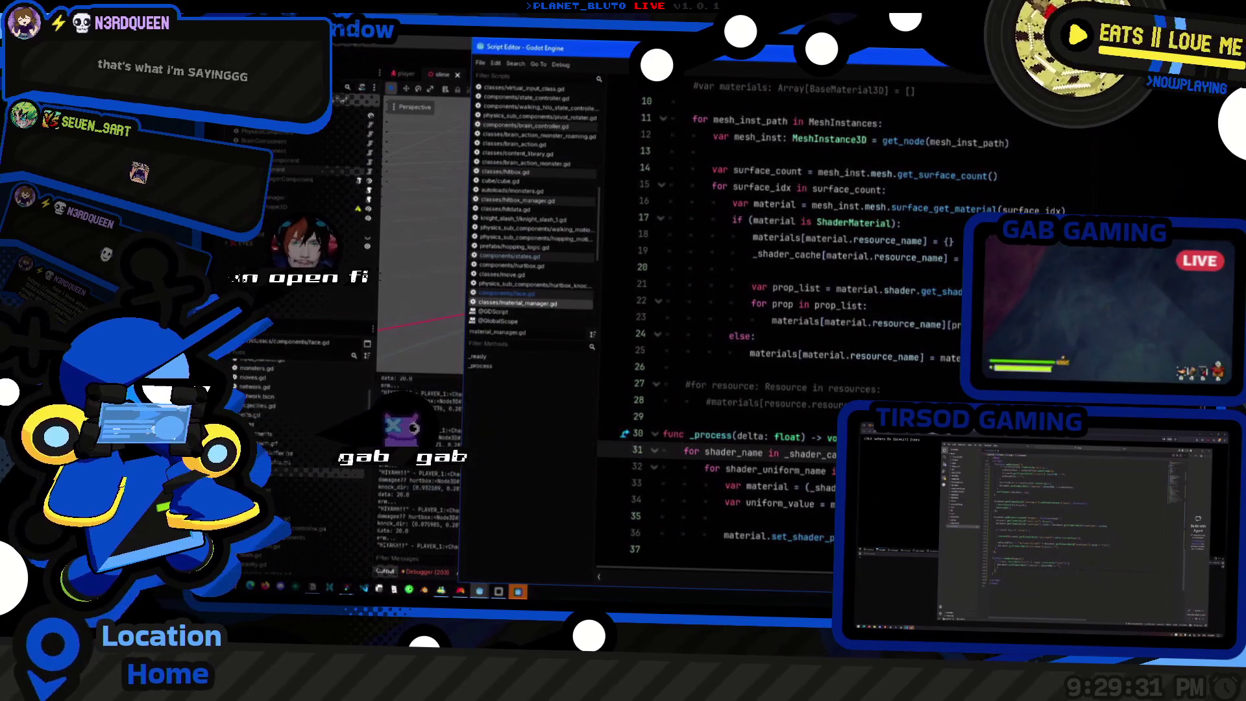
# Review face.gd's set_face checks and _state_changed face-data check, then return to the slime scene
pyautogui.scroll(3, 779, 325)
pyautogui.click(907, 223)
pyautogui.hotkey('alt', 'Left')
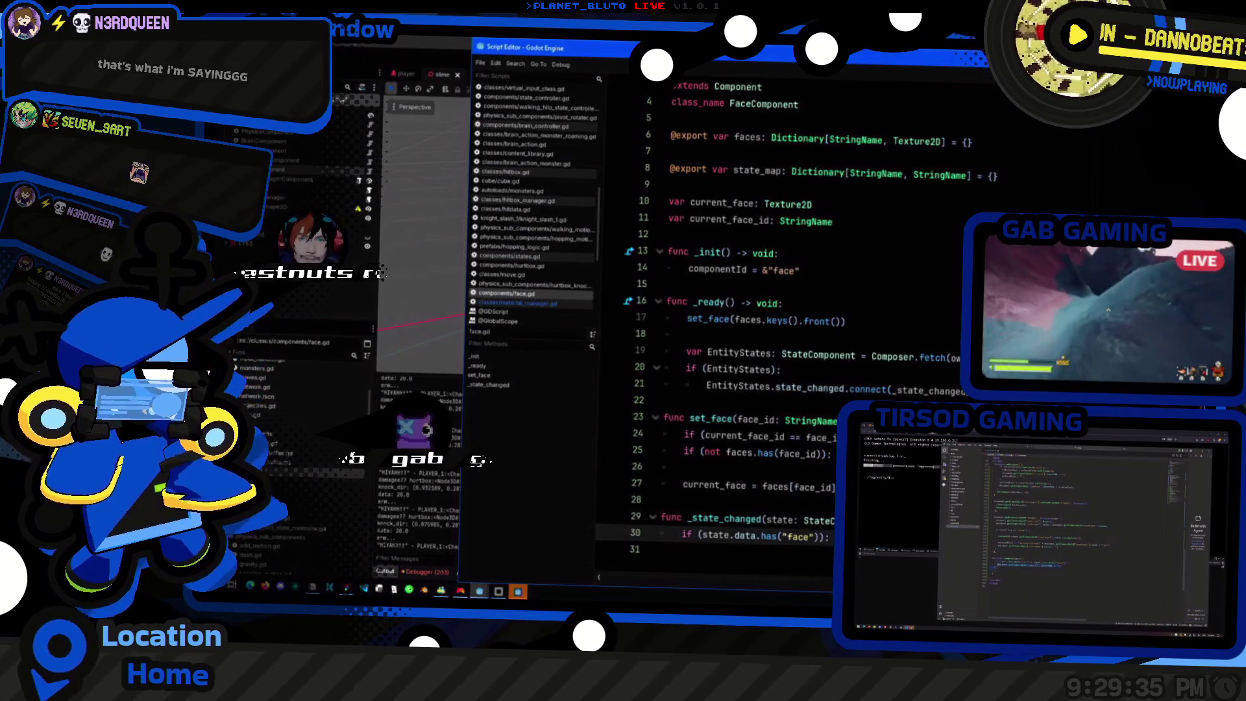
pyautogui.click(747, 519)
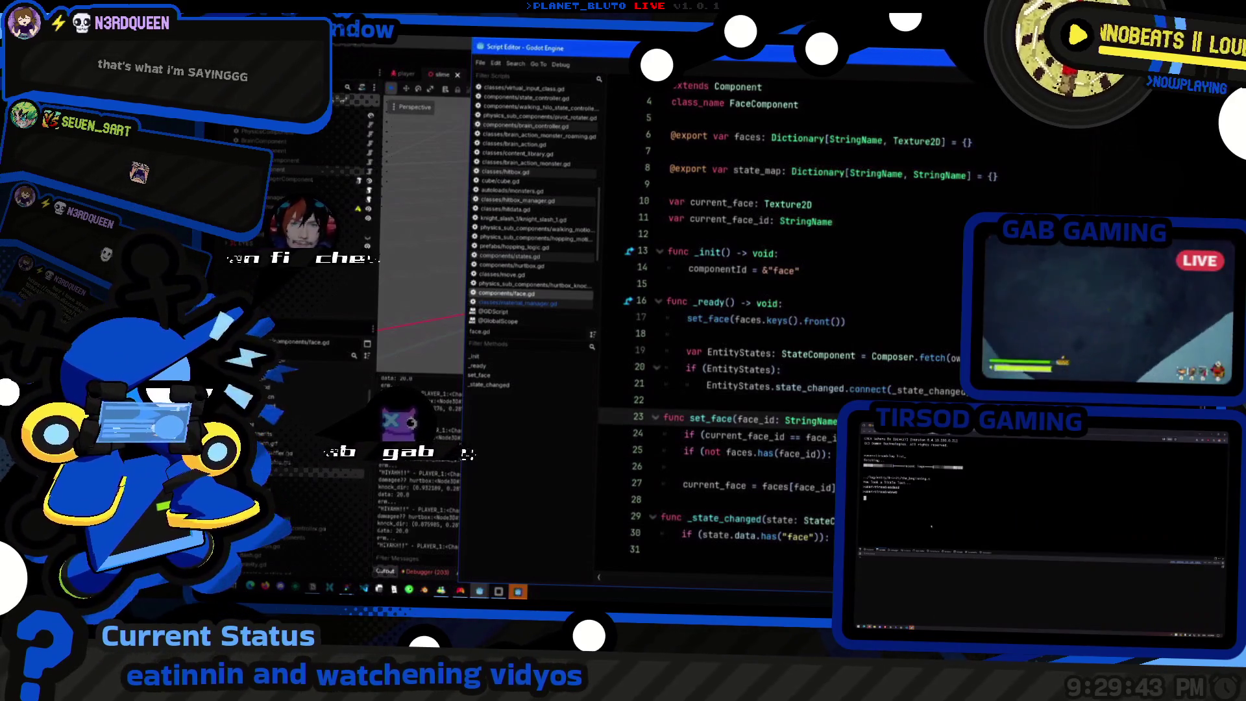
pyautogui.click(747, 433)
pyautogui.click(746, 451)
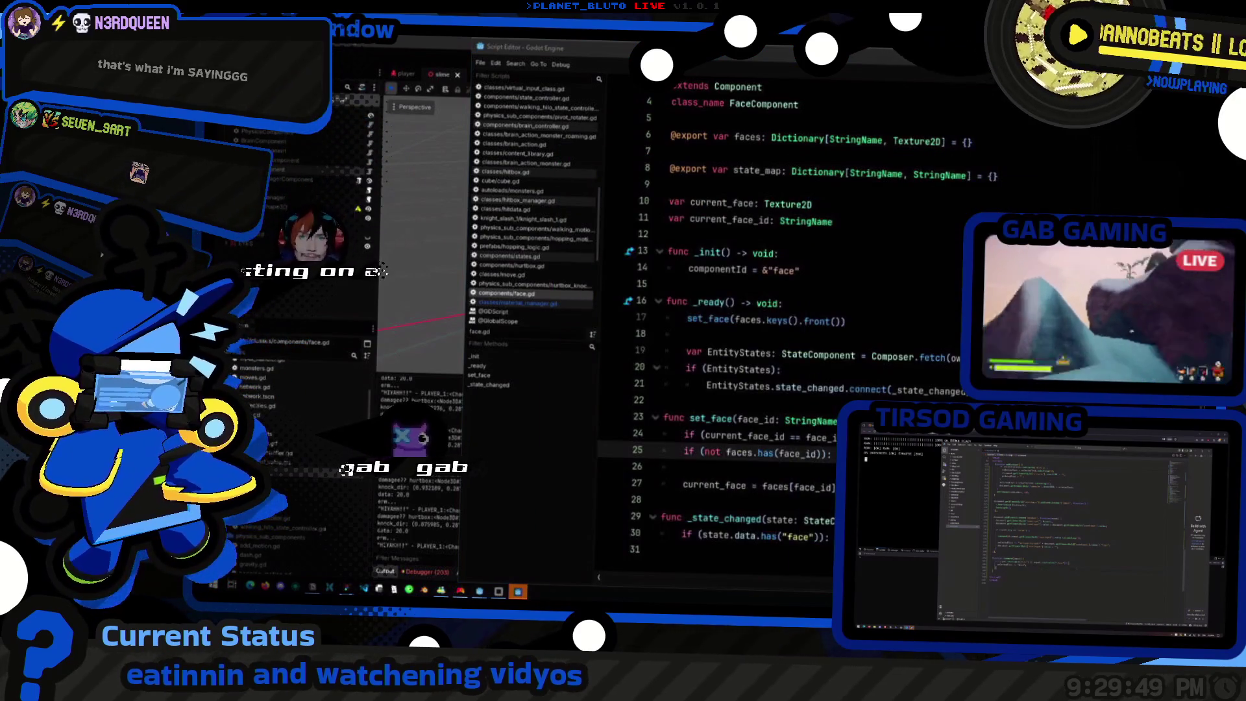
pyautogui.click(811, 518)
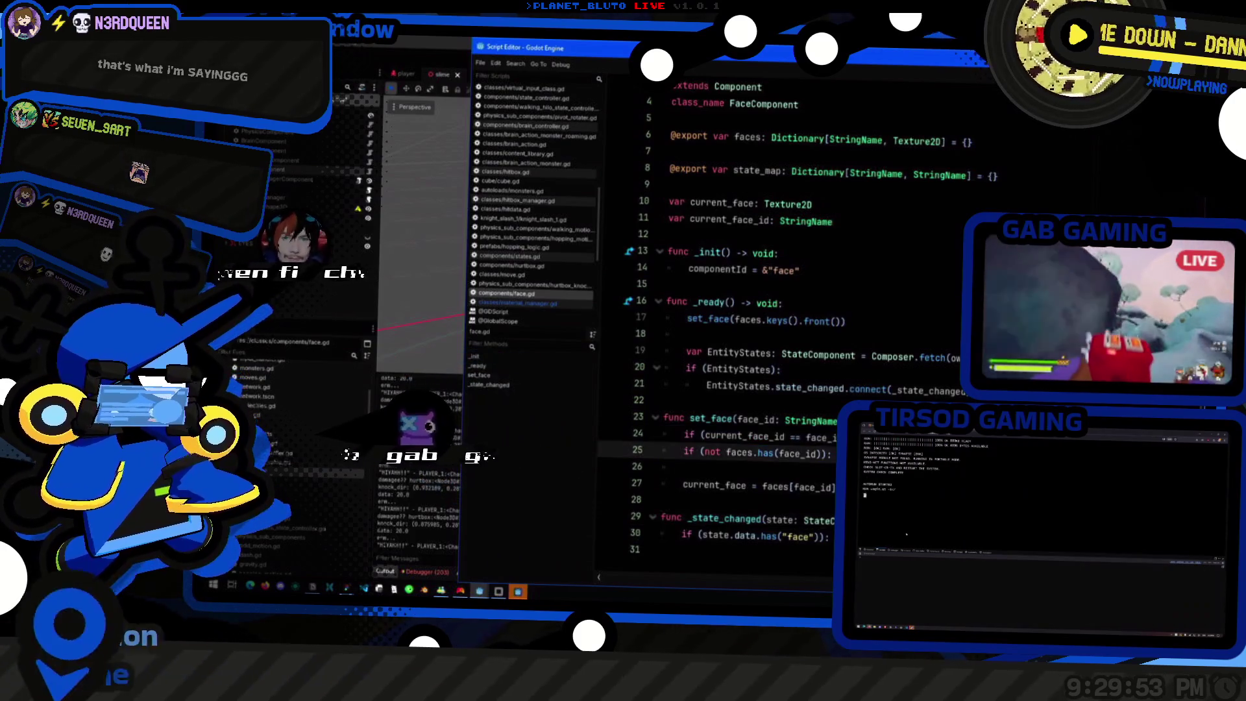
pyautogui.click(812, 536)
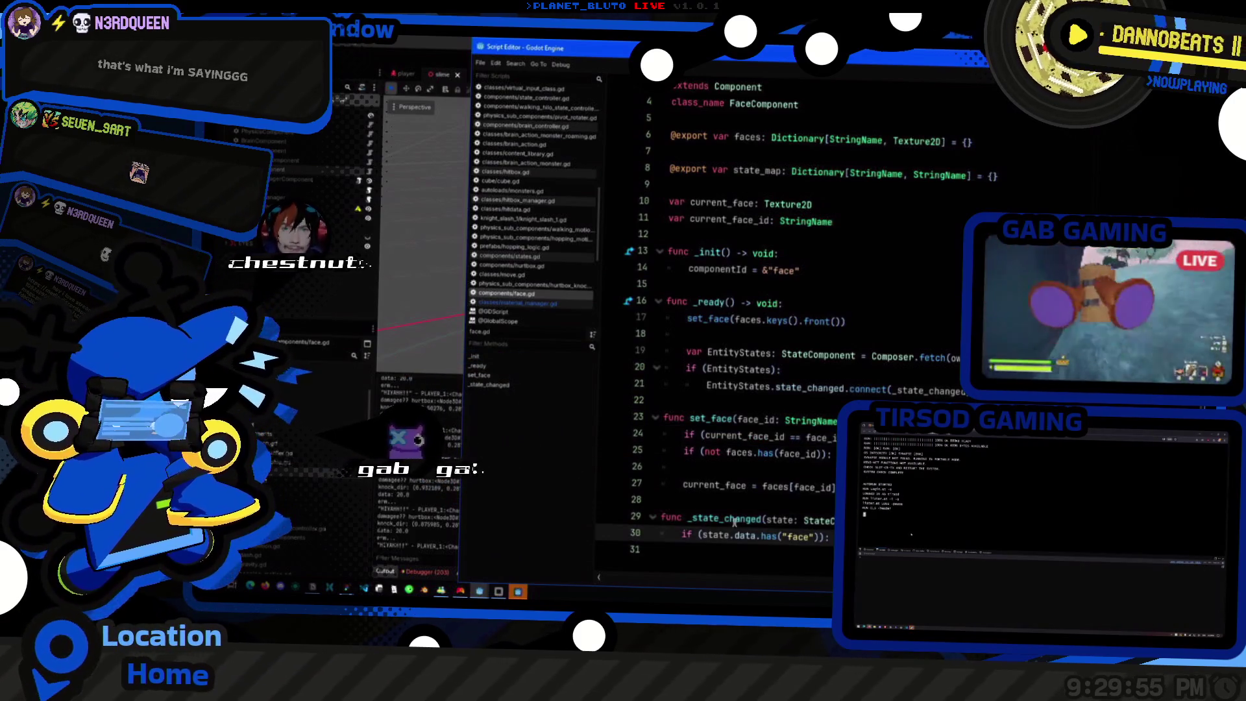
pyautogui.hotkey('alt', 'Tab')
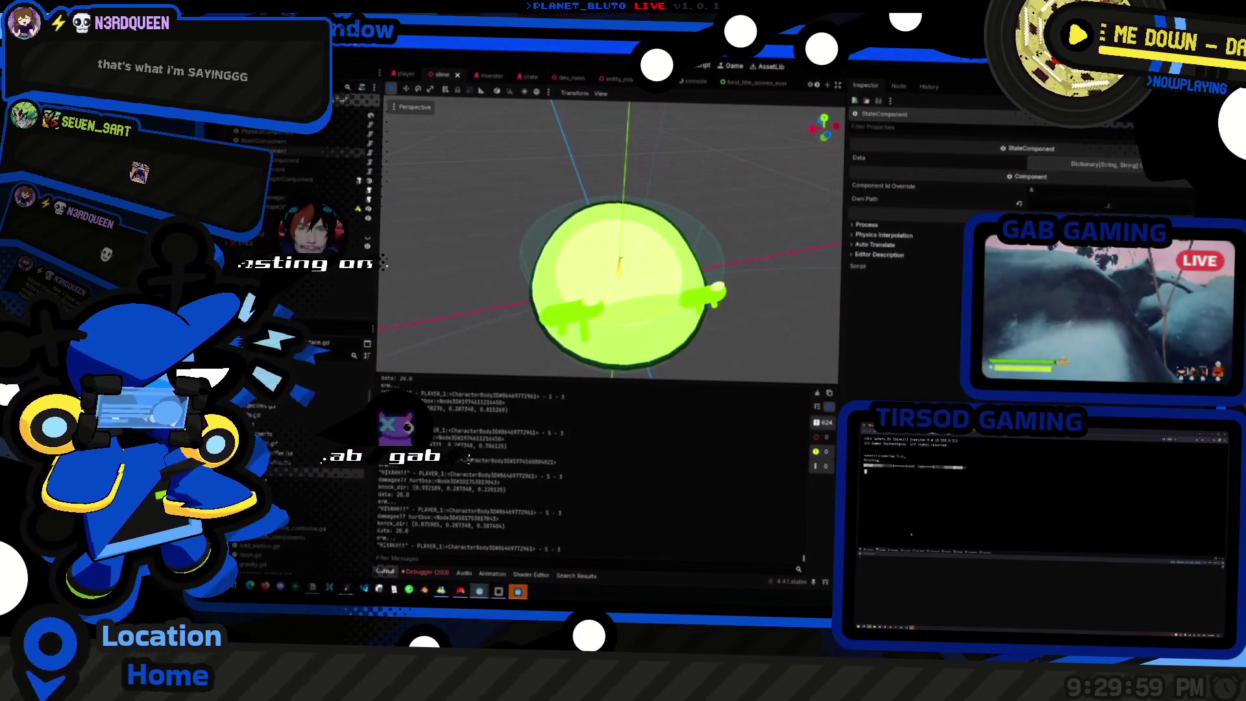
# Add a face: neutral entry to the IDLE state's Data dictionary
pyautogui.click(286, 150)
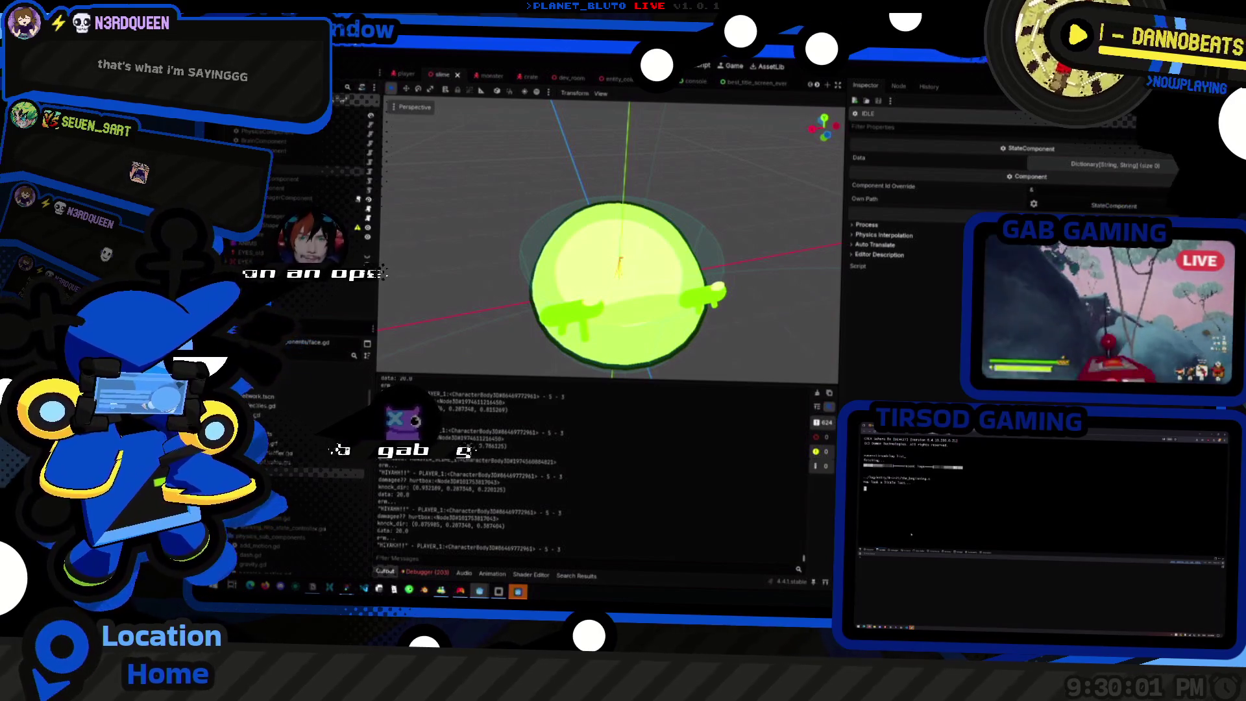
pyautogui.click(1068, 166)
pyautogui.click(1026, 203)
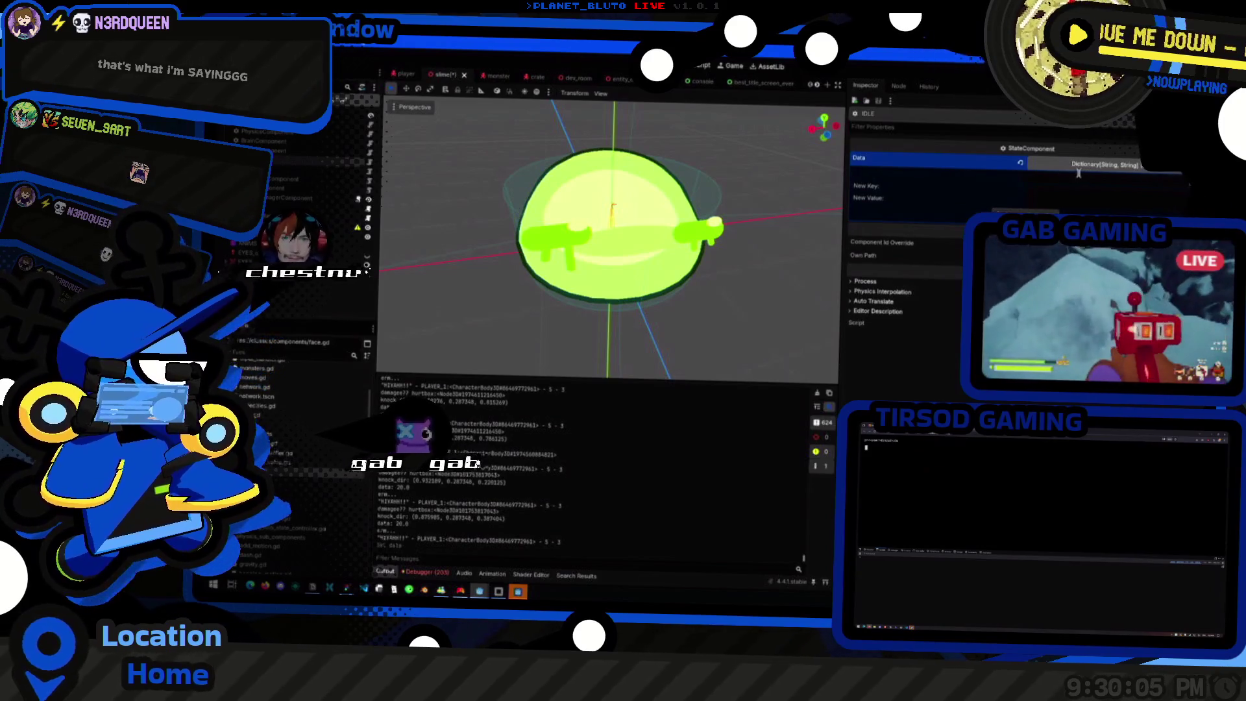
pyautogui.hotkey('ctrl', 'z')
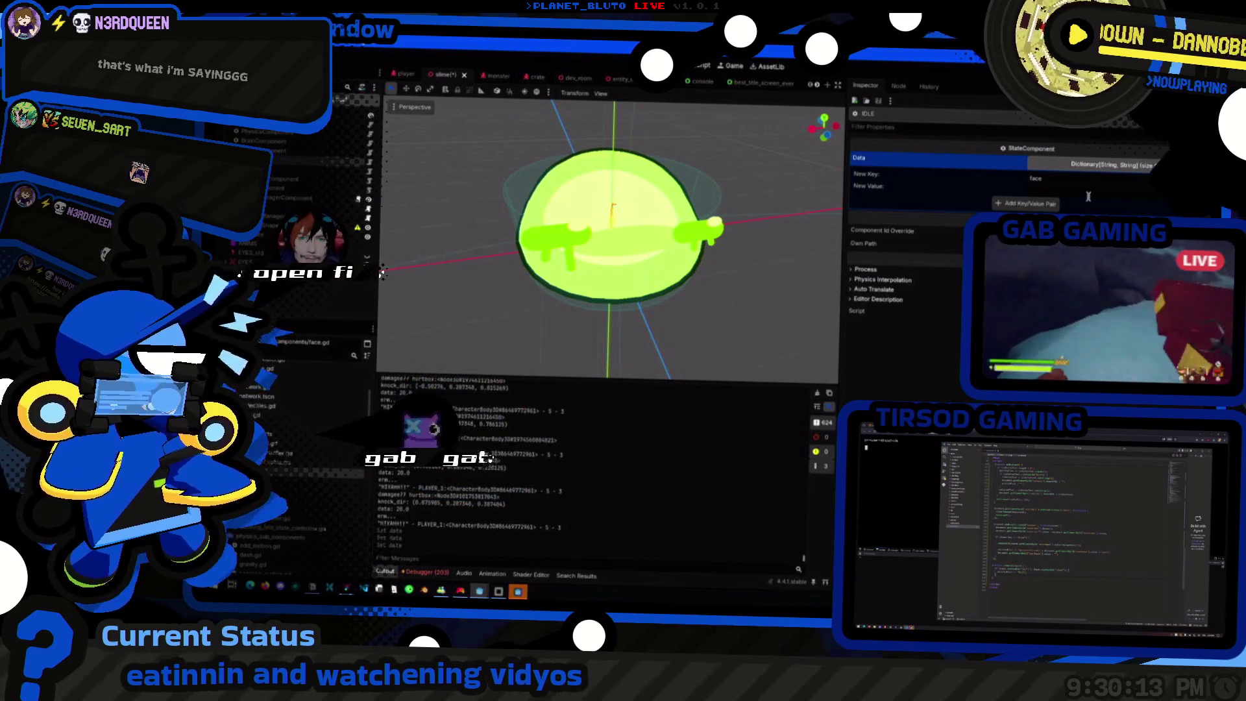
pyautogui.write('neutral')
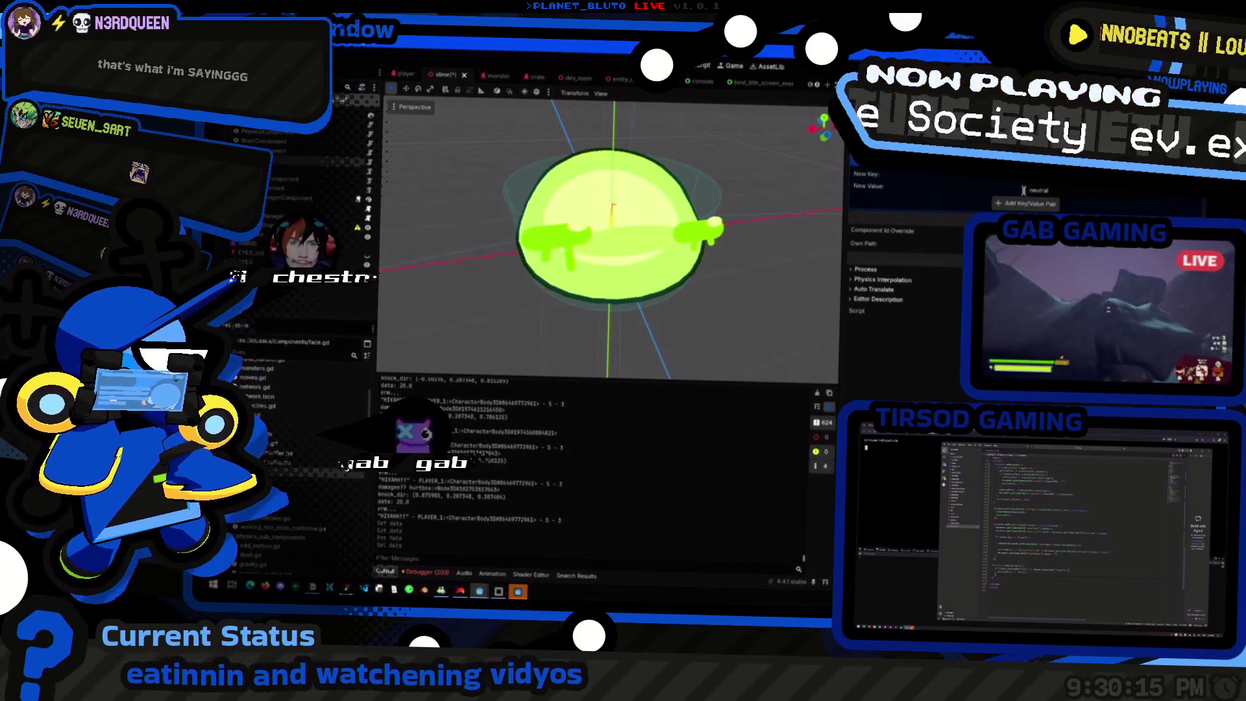
pyautogui.click(1033, 204)
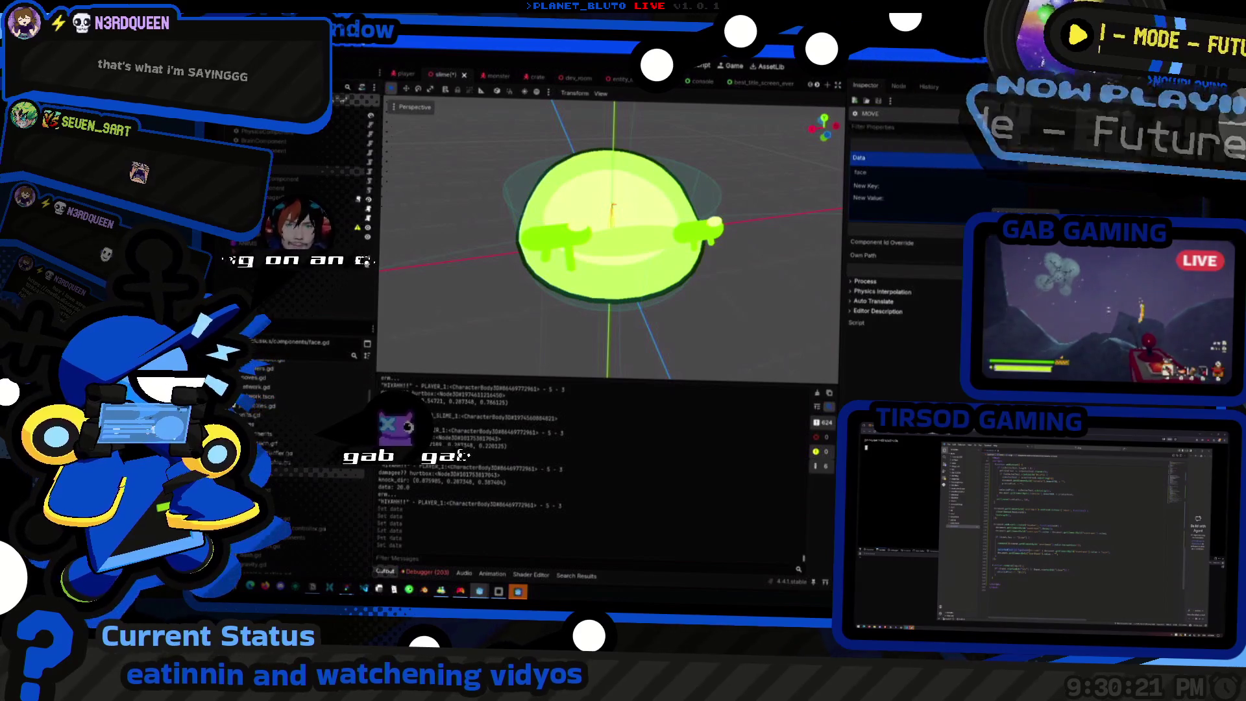
# Recheck the Data dictionary entries and bring the face.gd script window back
pyautogui.click(1118, 164)
pyautogui.click(1131, 169)
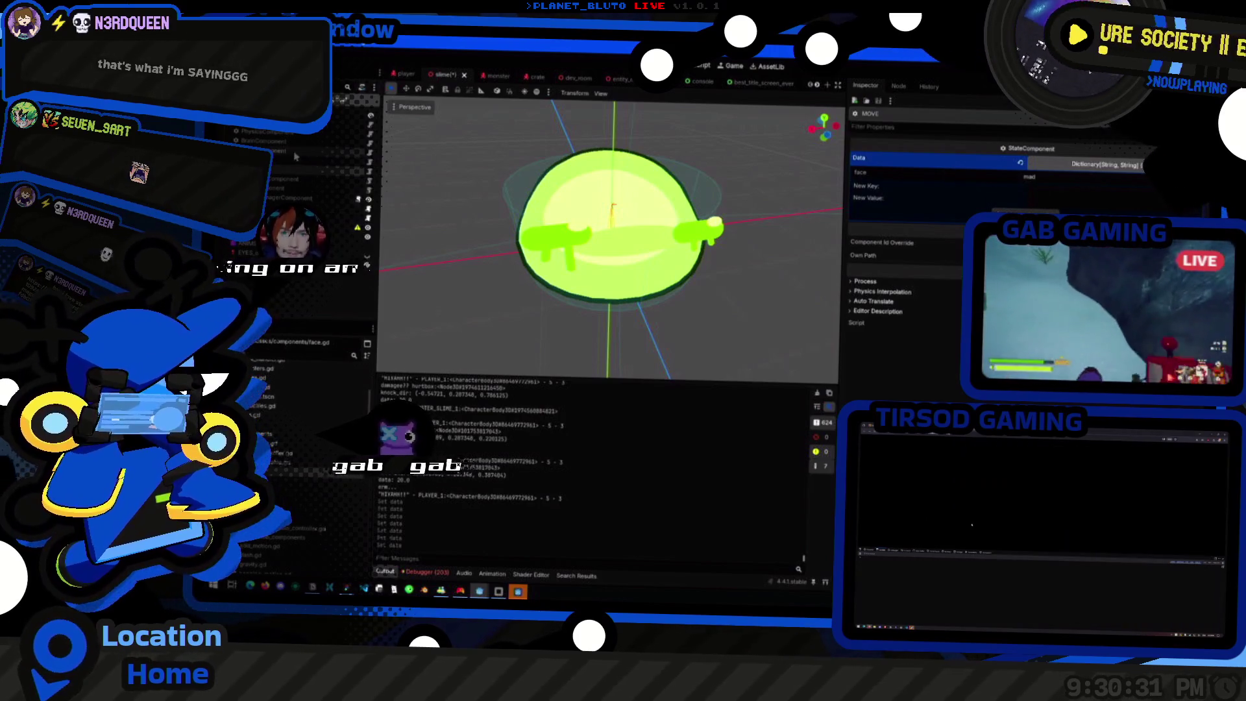
pyautogui.hotkey('ctrl', 'F3')
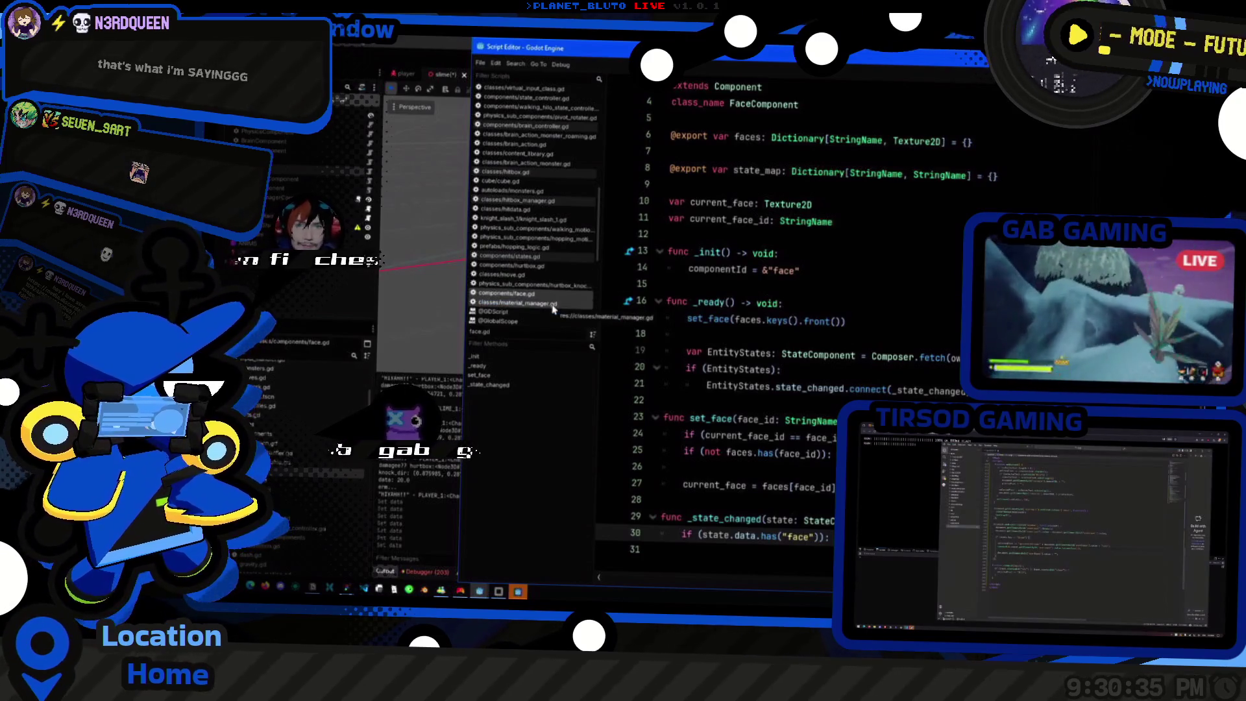
# Look through states.gd, material_manager.gd and slime.gd, then save the slime scene
pyautogui.click(542, 257)
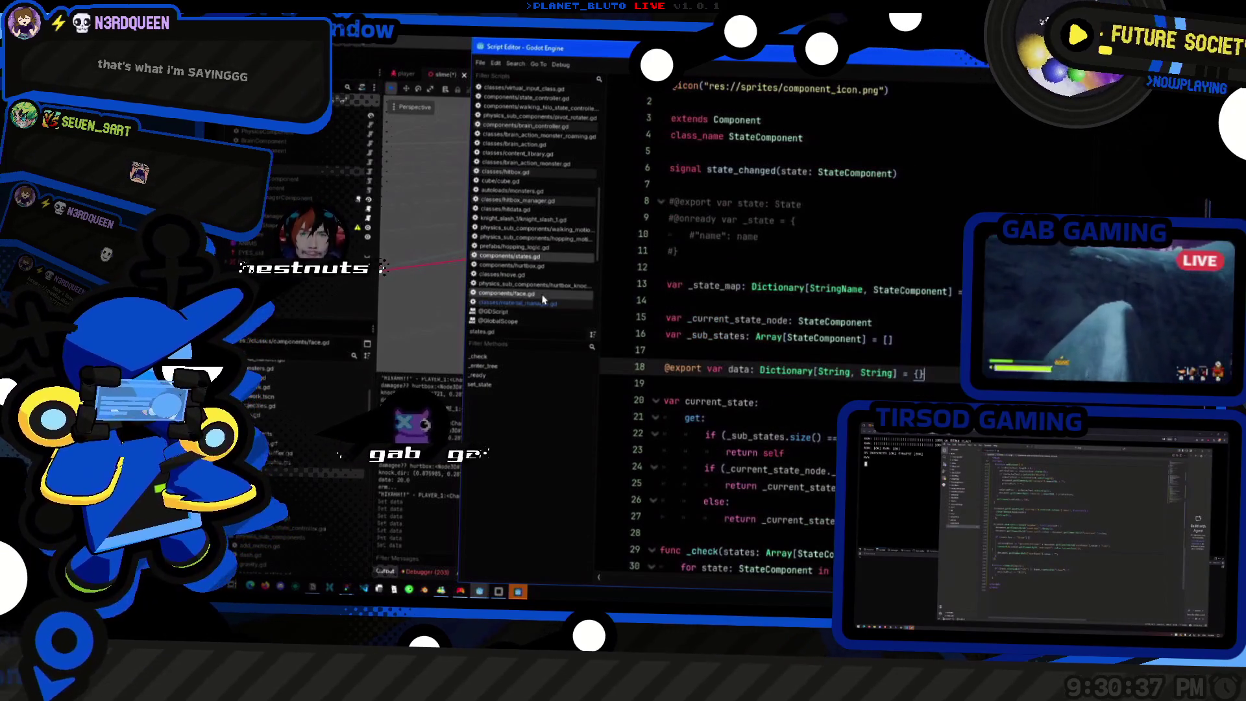
pyautogui.click(543, 303)
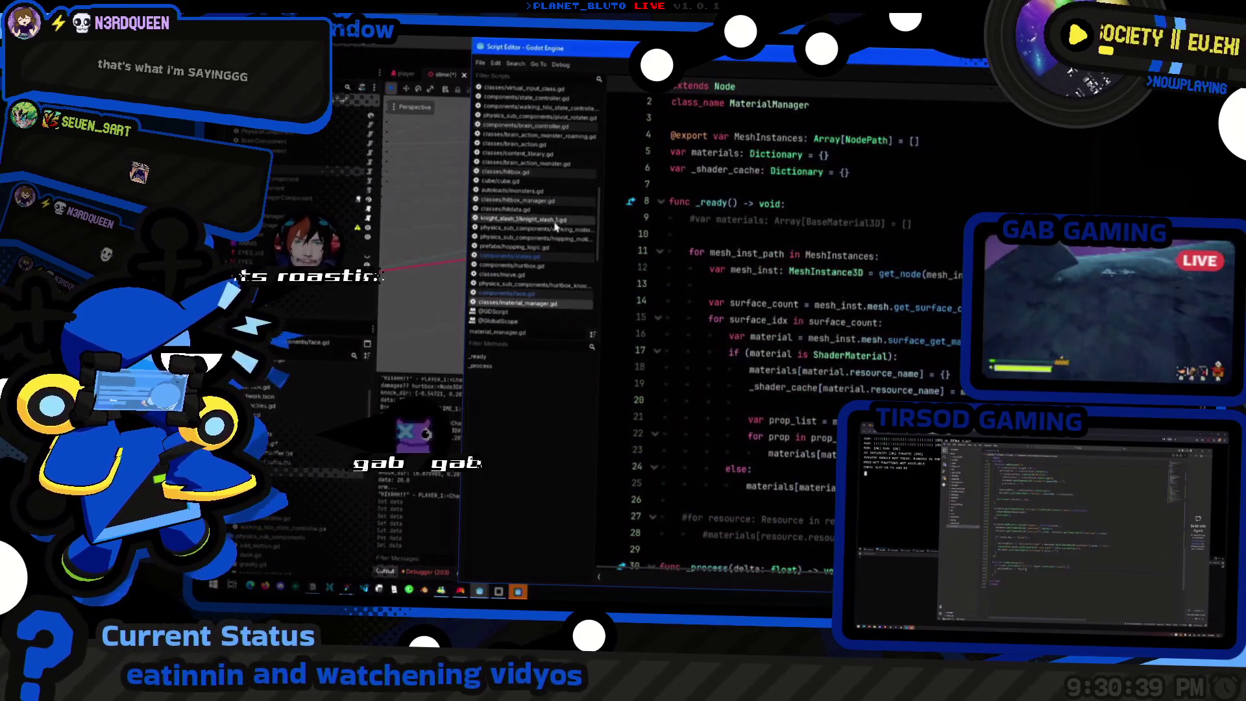
pyautogui.hotkey('shift', 'alt', 'o')
pyautogui.write('slime.gd')
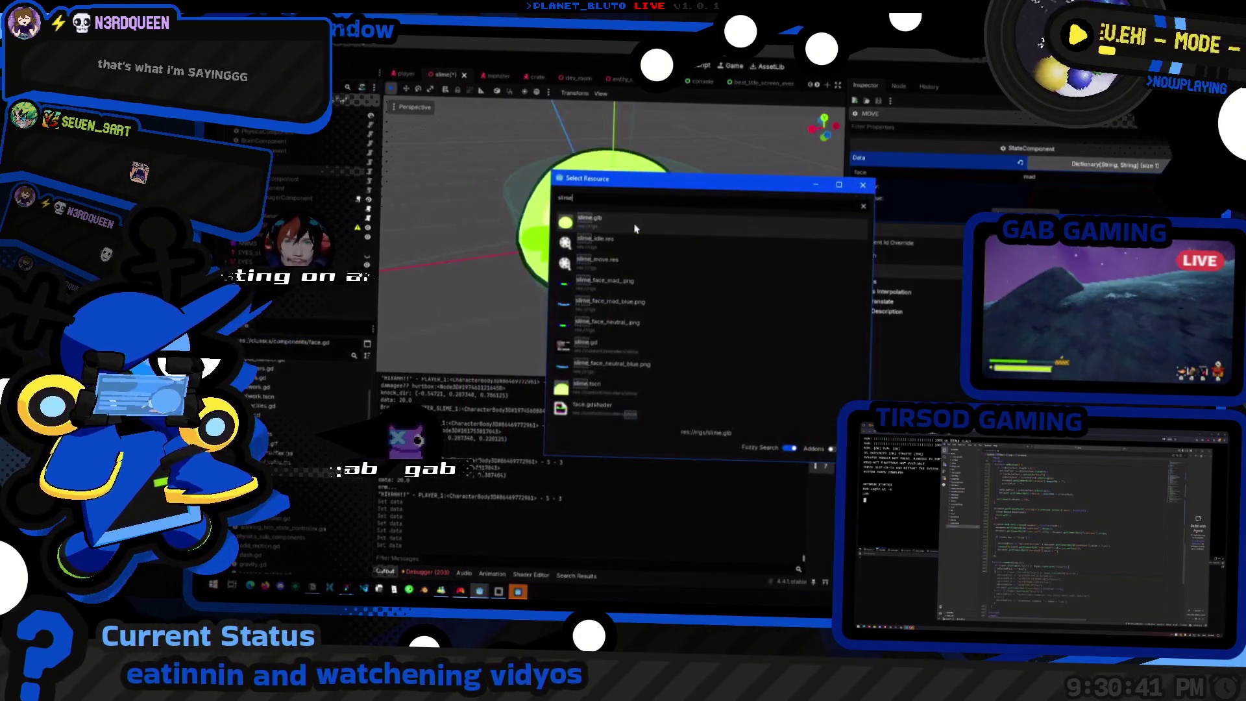
pyautogui.click(635, 229)
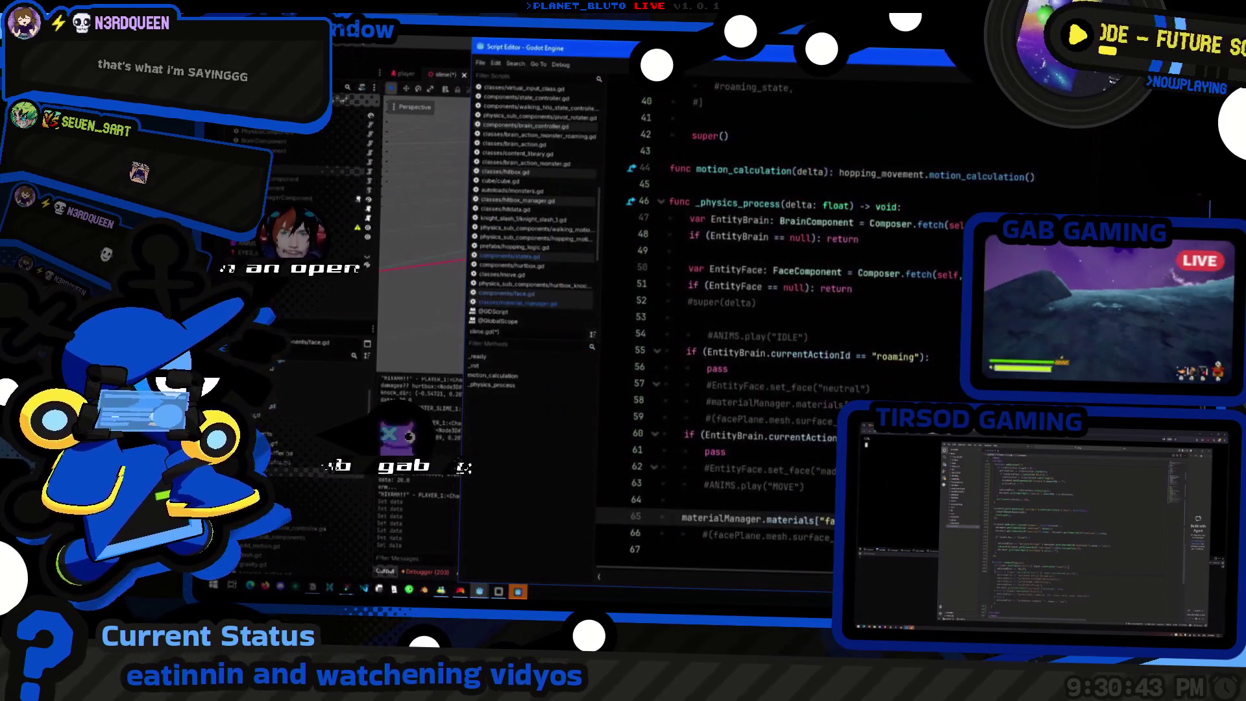
pyautogui.scroll(5, 801, 374)
pyautogui.scroll(-5, 819, 349)
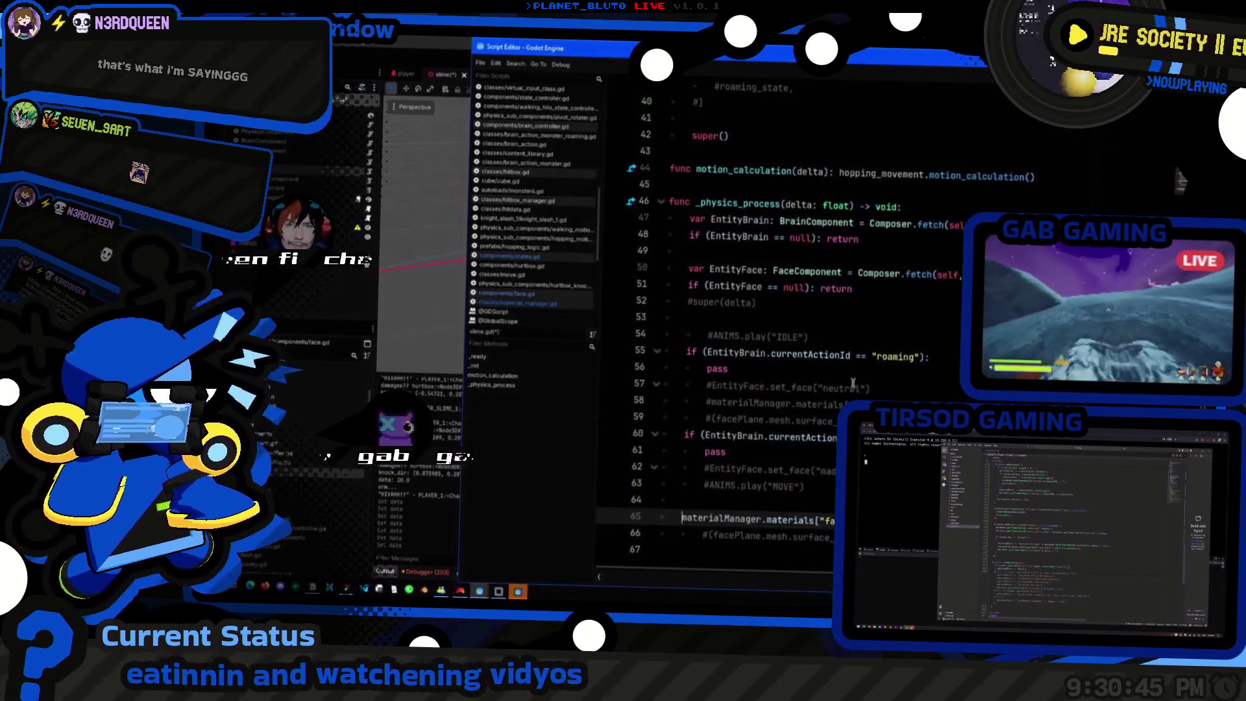
pyautogui.hotkey('ctrl', 's')
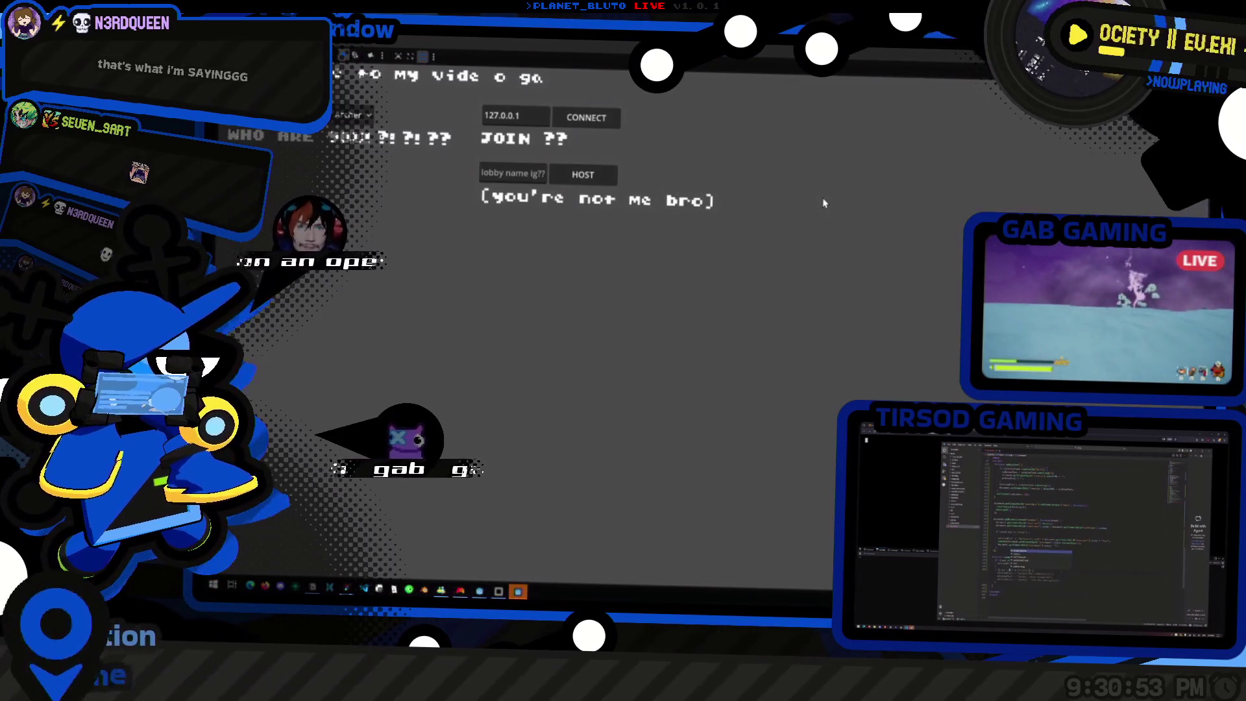
# Start the game, walk the player past the green slime, then leave the game window
pyautogui.click(368, 120)
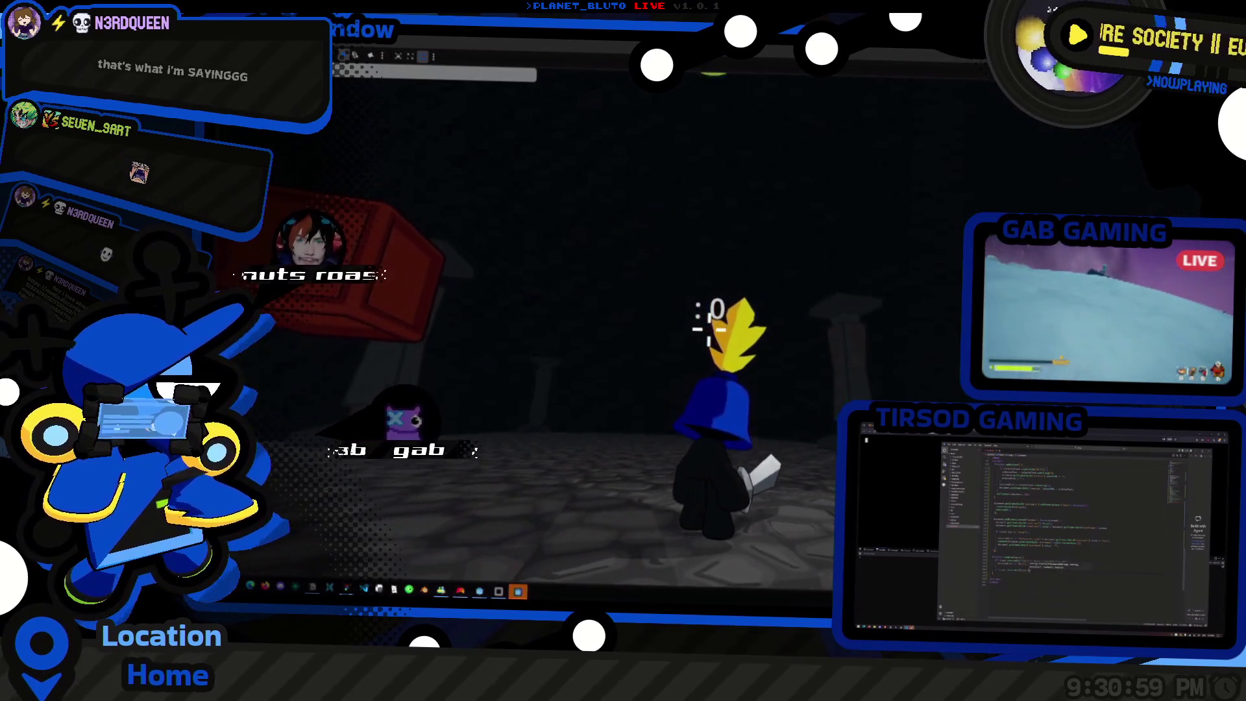
pyautogui.press('w')
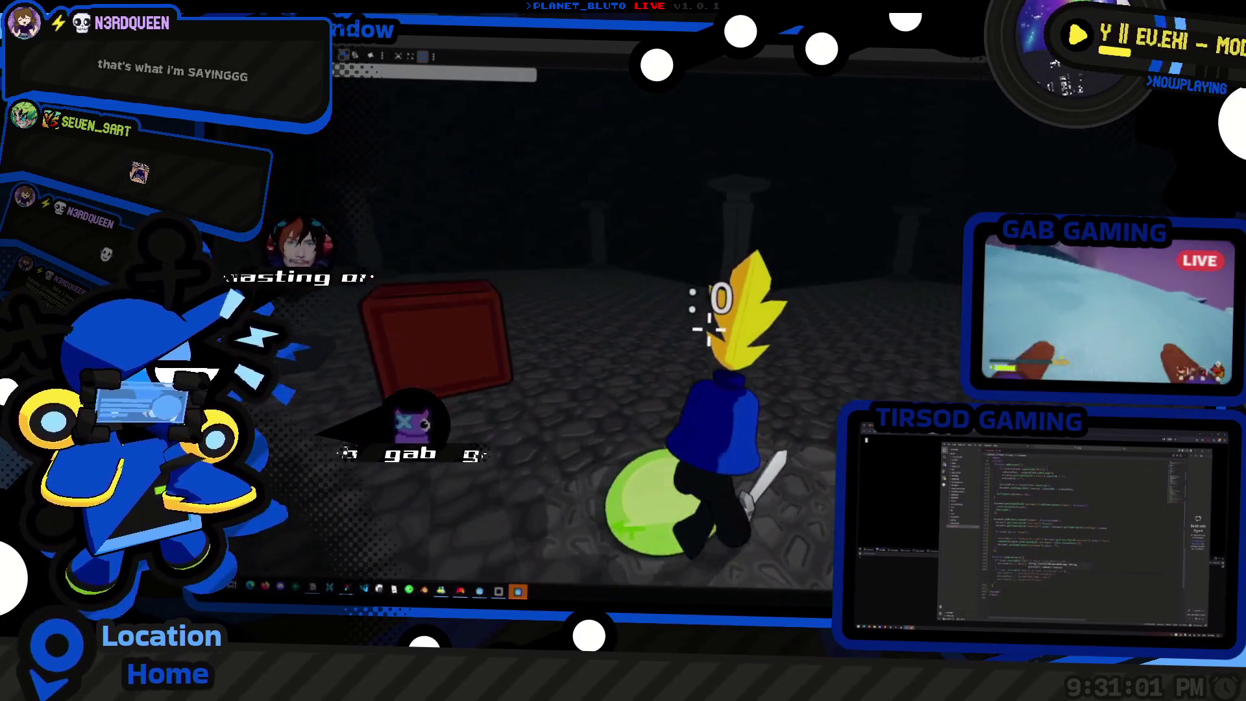
pyautogui.press('w')
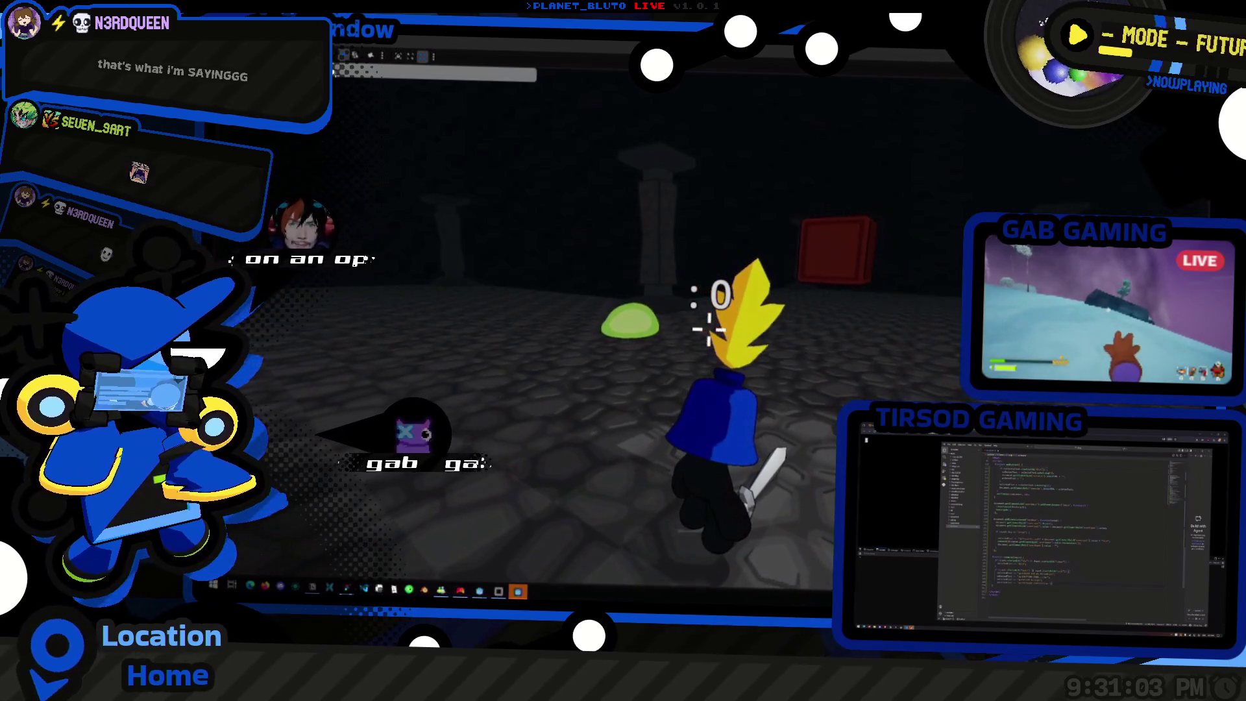
pyautogui.press('w')
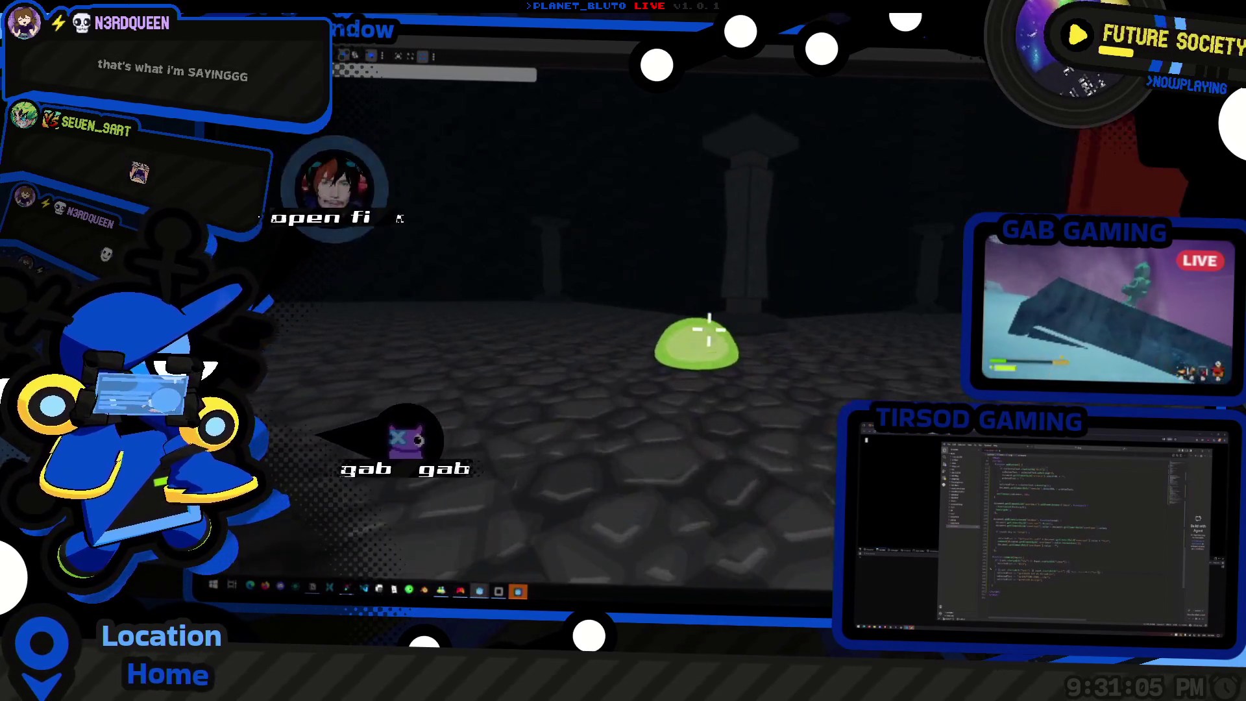
pyautogui.scroll(-3, 709, 329)
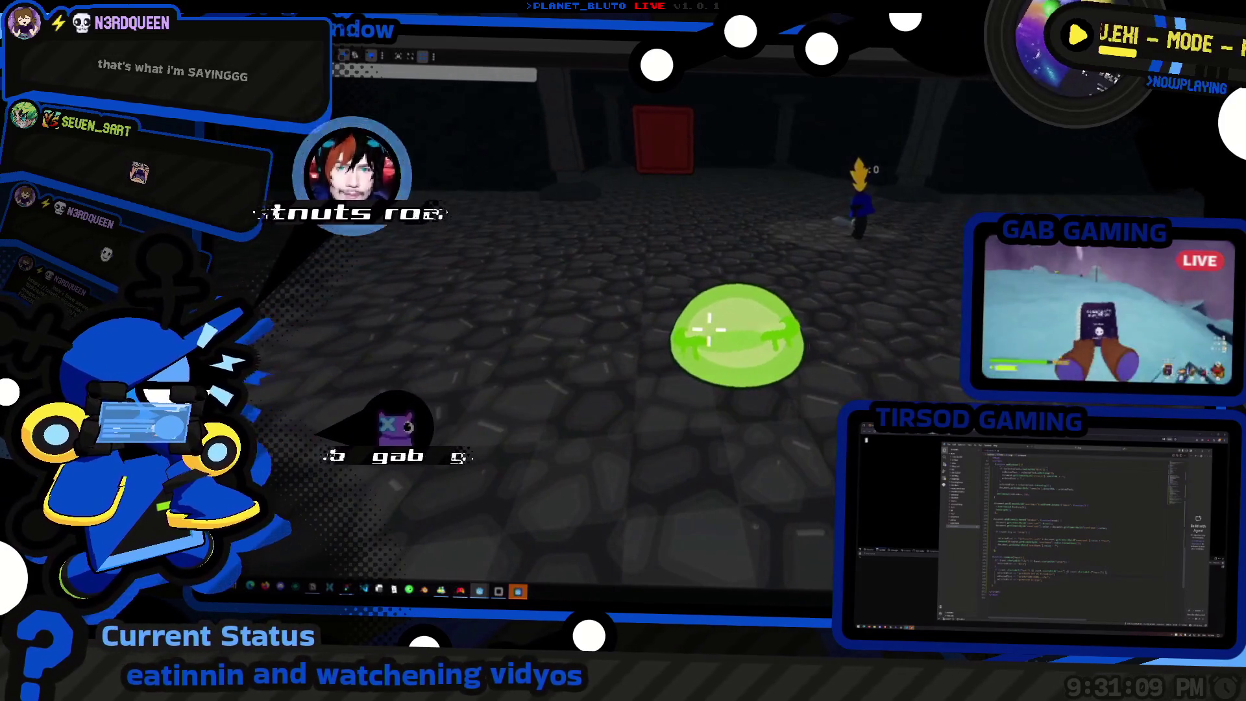
pyautogui.hotkey('alt', 'Tab')
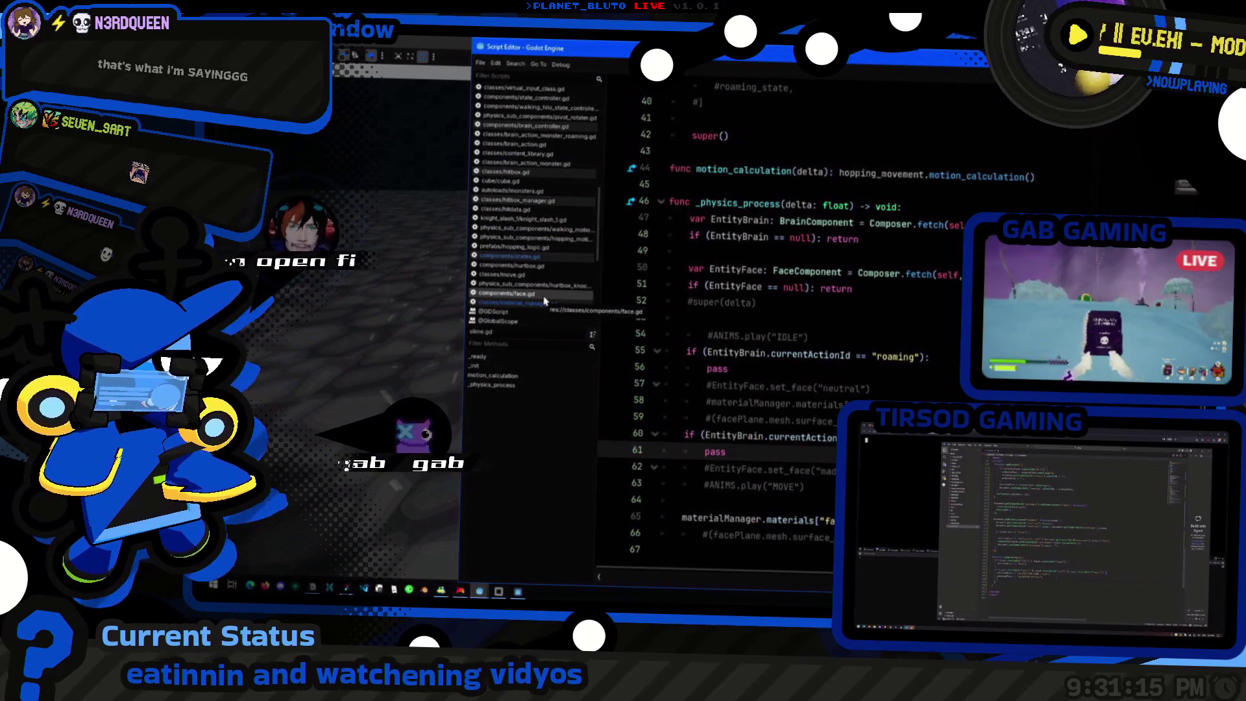
# Return to the main editor and select the IDLE state node to check its data
pyautogui.hotkey('alt', 'Tab')
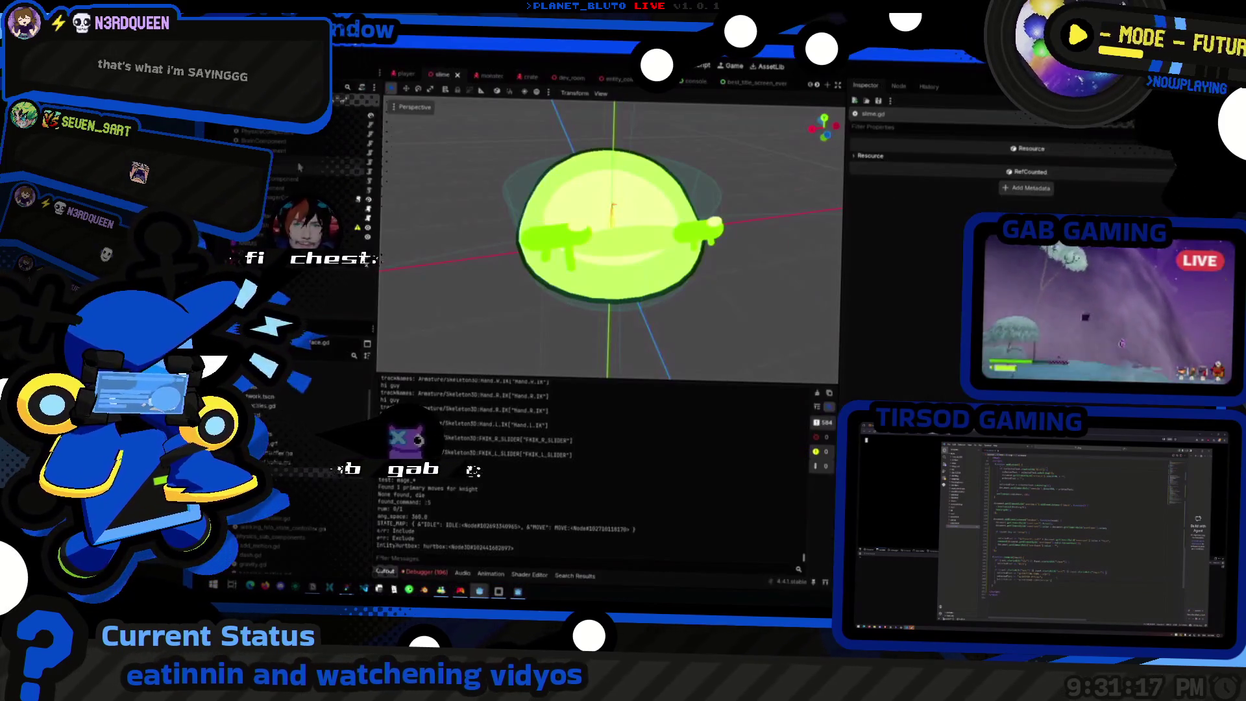
pyautogui.click(272, 167)
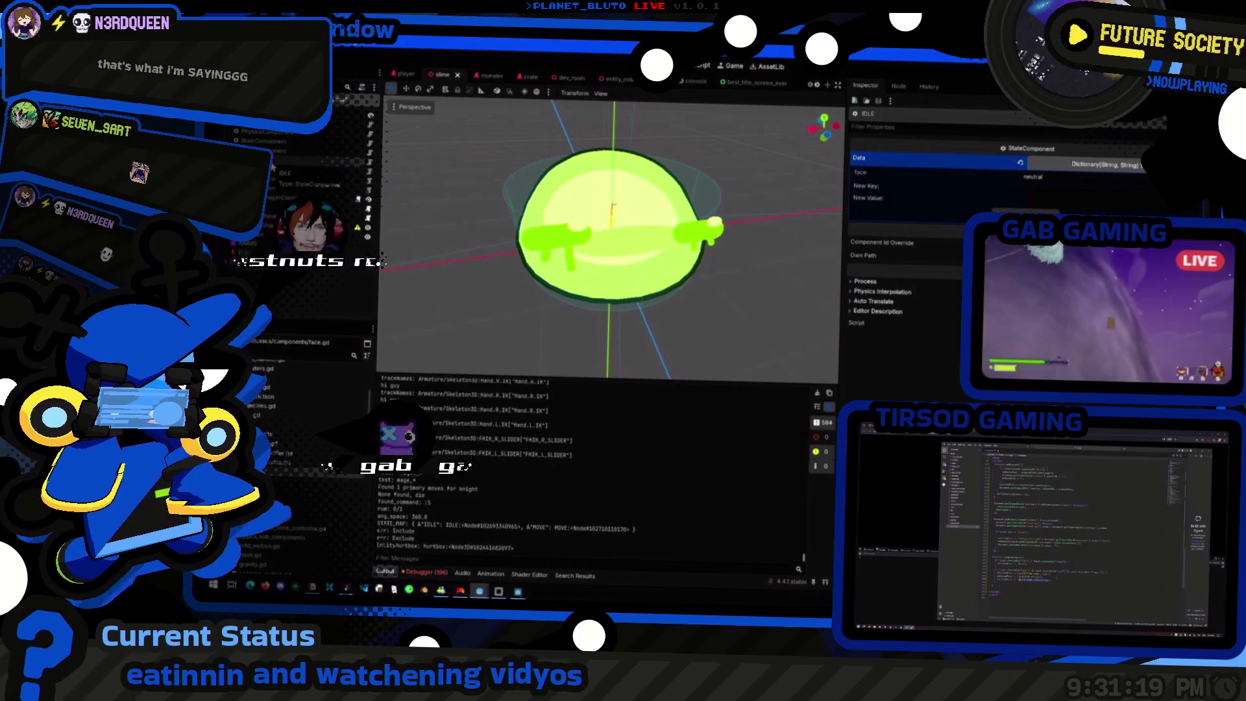
pyautogui.hotkey('alt', 'Tab')
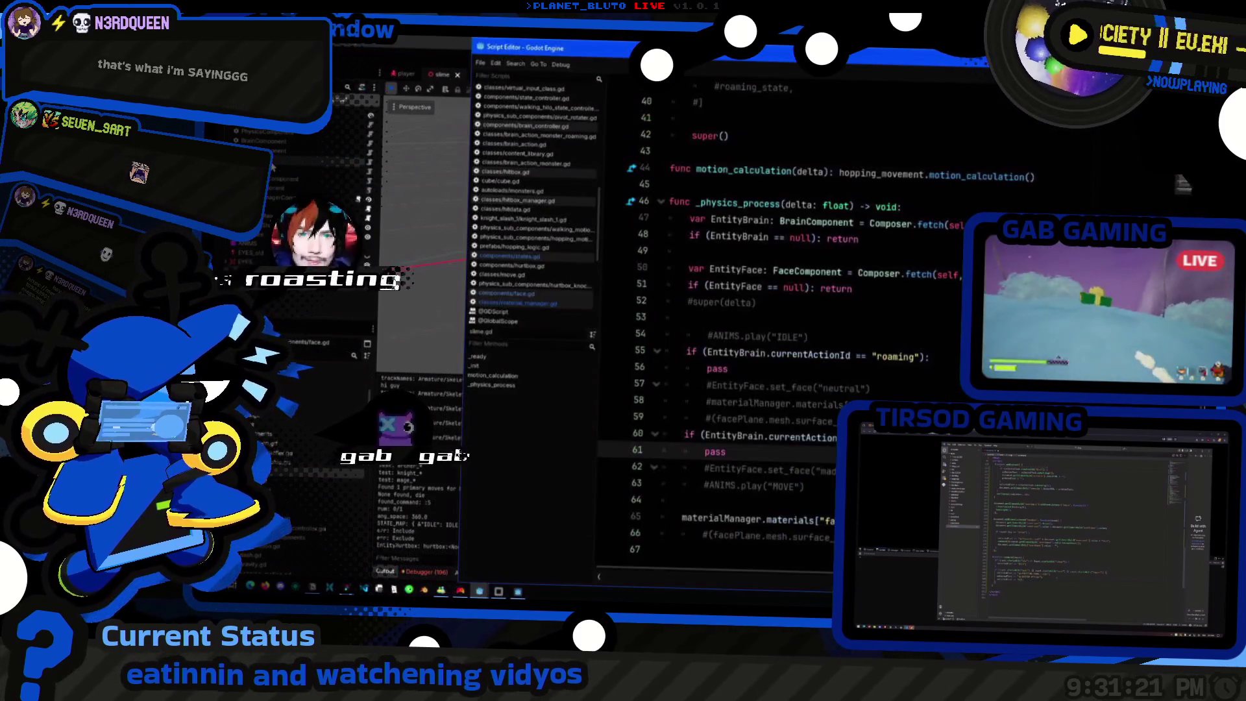
pyautogui.hotkey('alt', 'Tab')
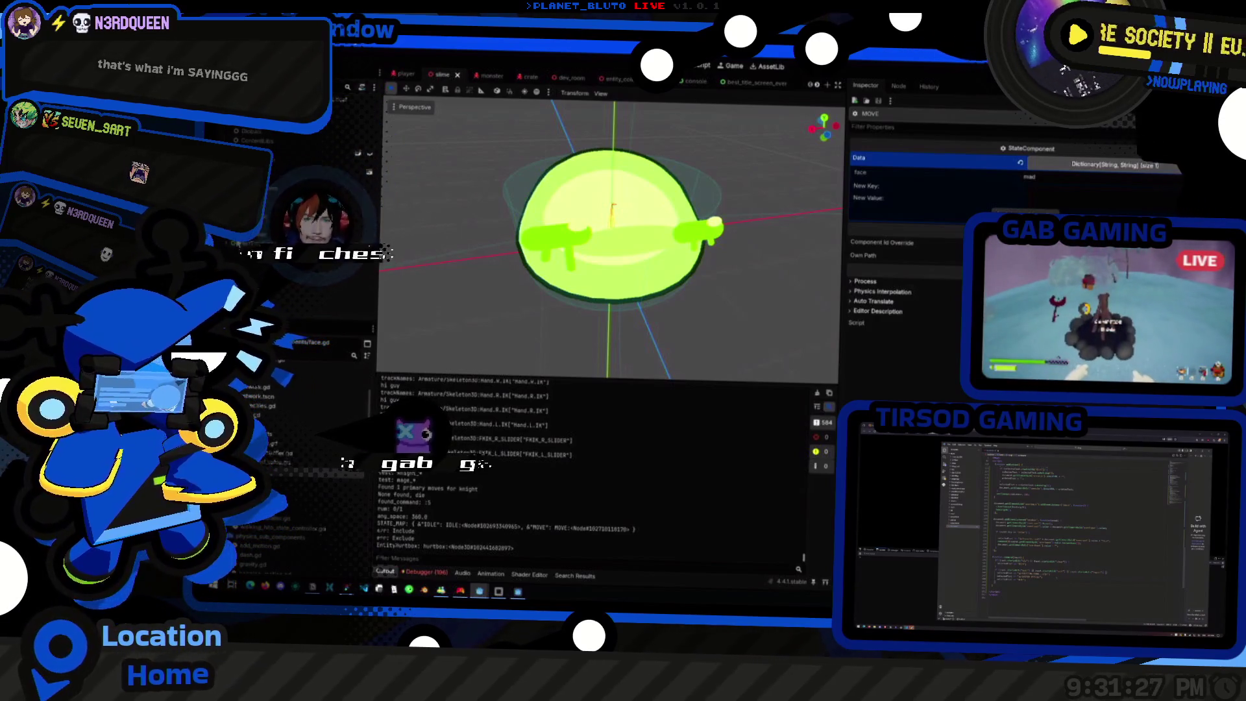
# In the Debugger's Remote tree, select the slime's face component and expand Faces
pyautogui.click(434, 574)
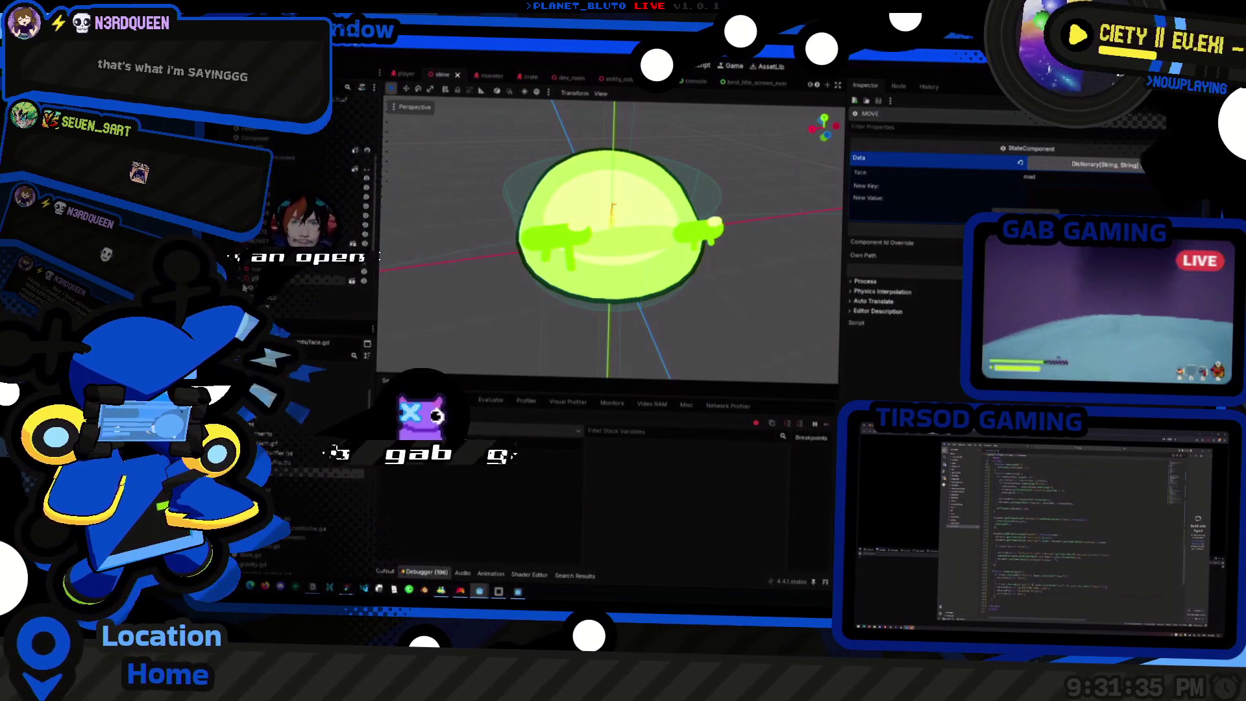
pyautogui.click(305, 156)
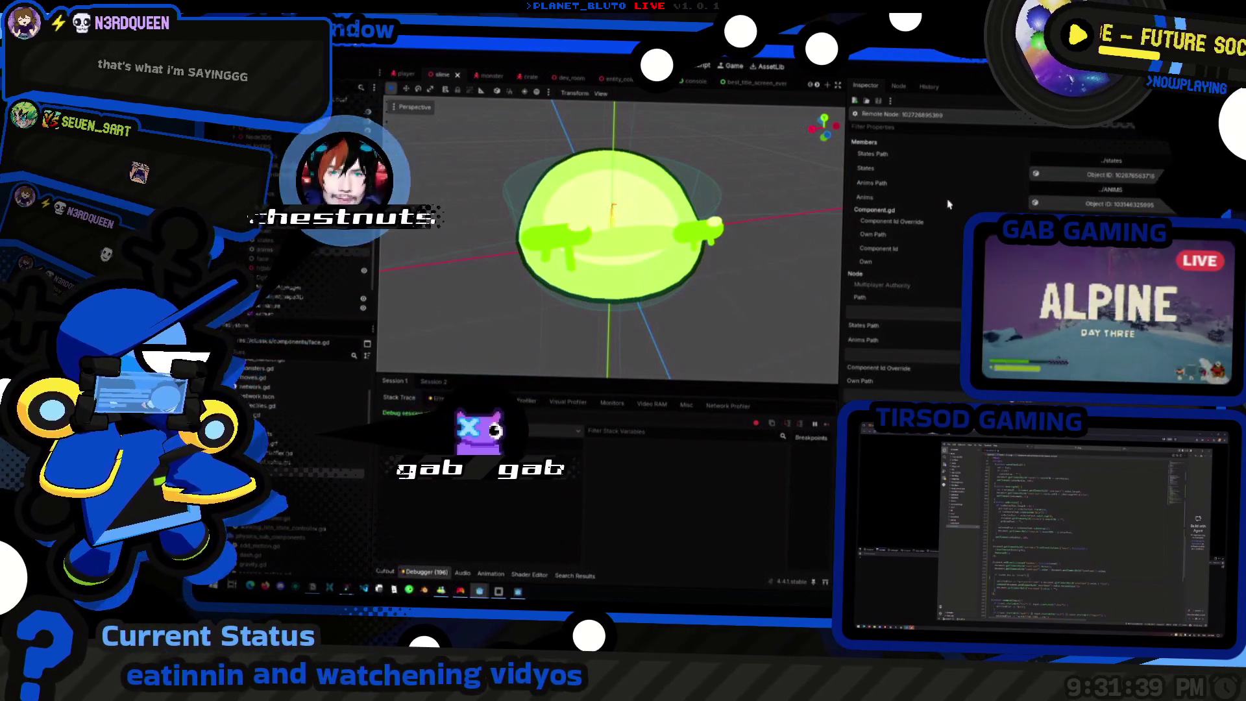
pyautogui.click(305, 168)
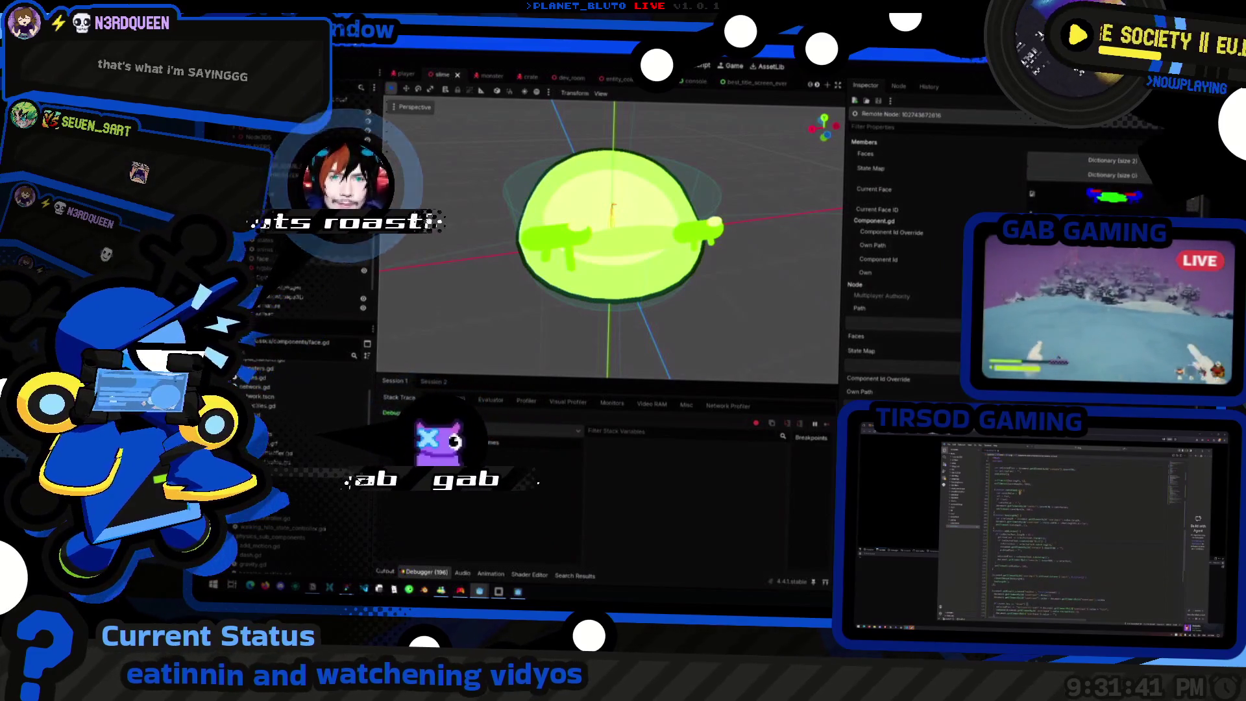
pyautogui.click(1077, 164)
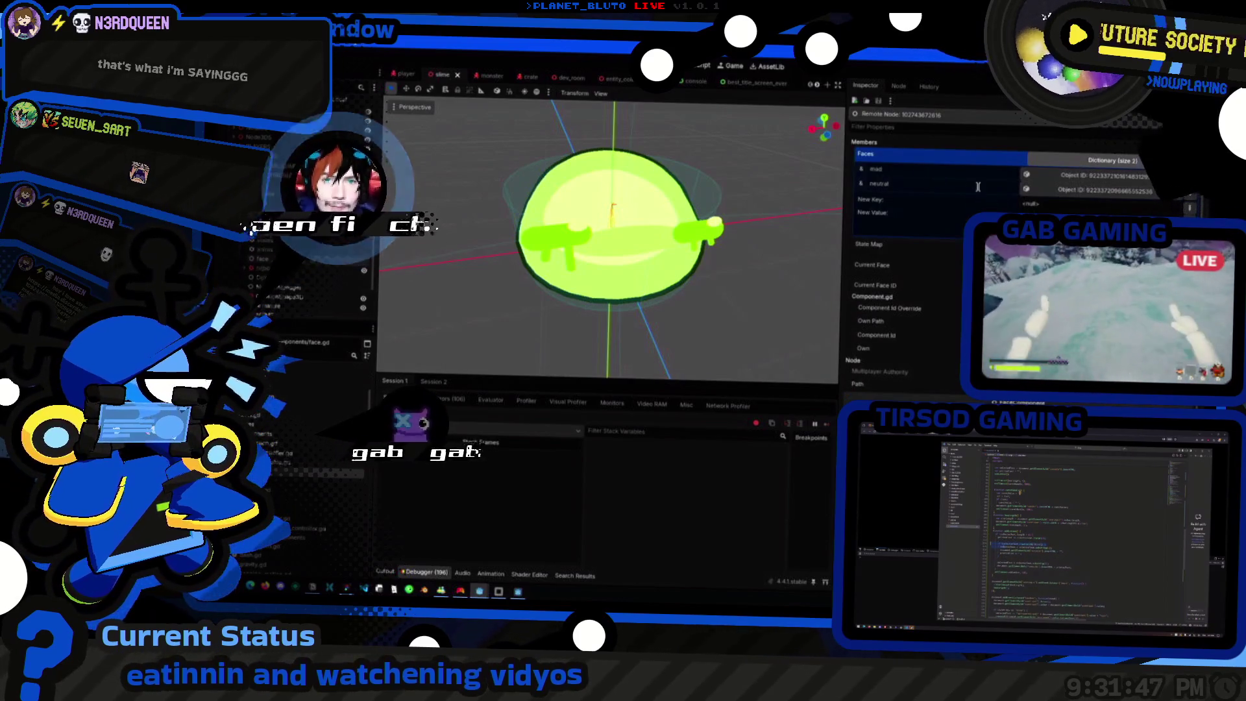
pyautogui.press('super+Tab')
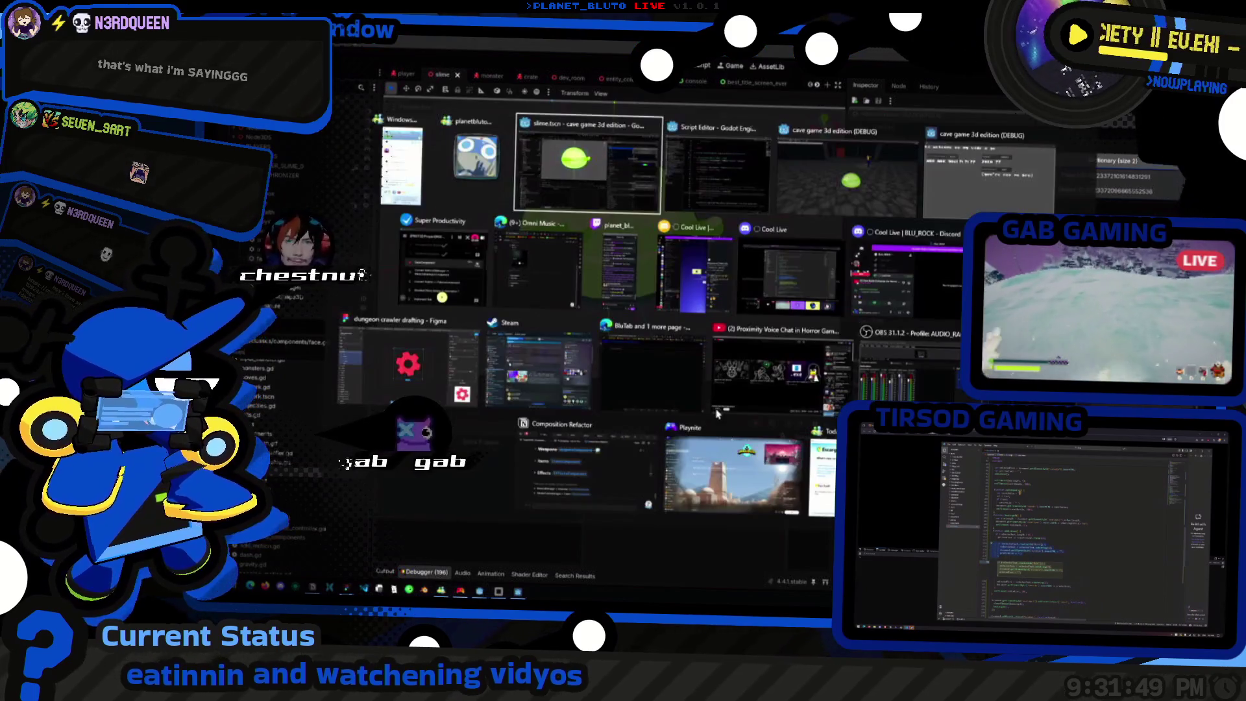
# Bring up face.gd and look at its set_face and _state_changed functions
pyautogui.click(718, 169)
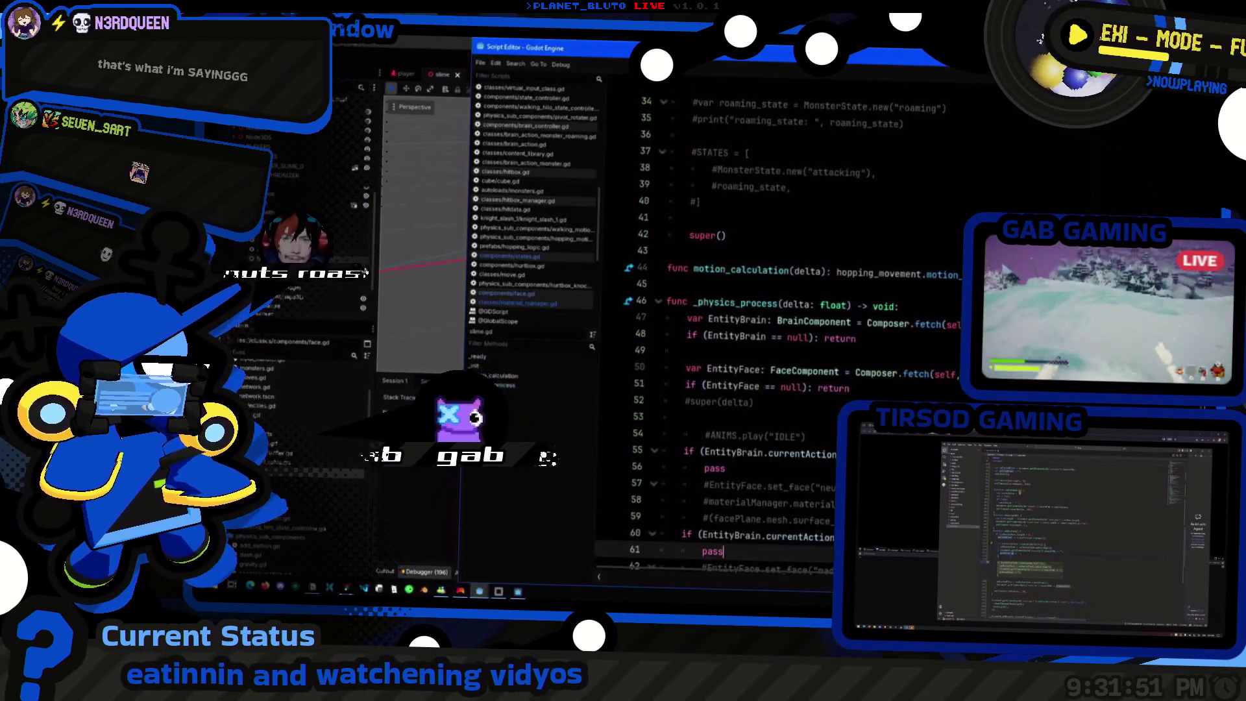
pyautogui.keyDown('ctrl'); pyautogui.click(825, 394); pyautogui.keyUp('ctrl')
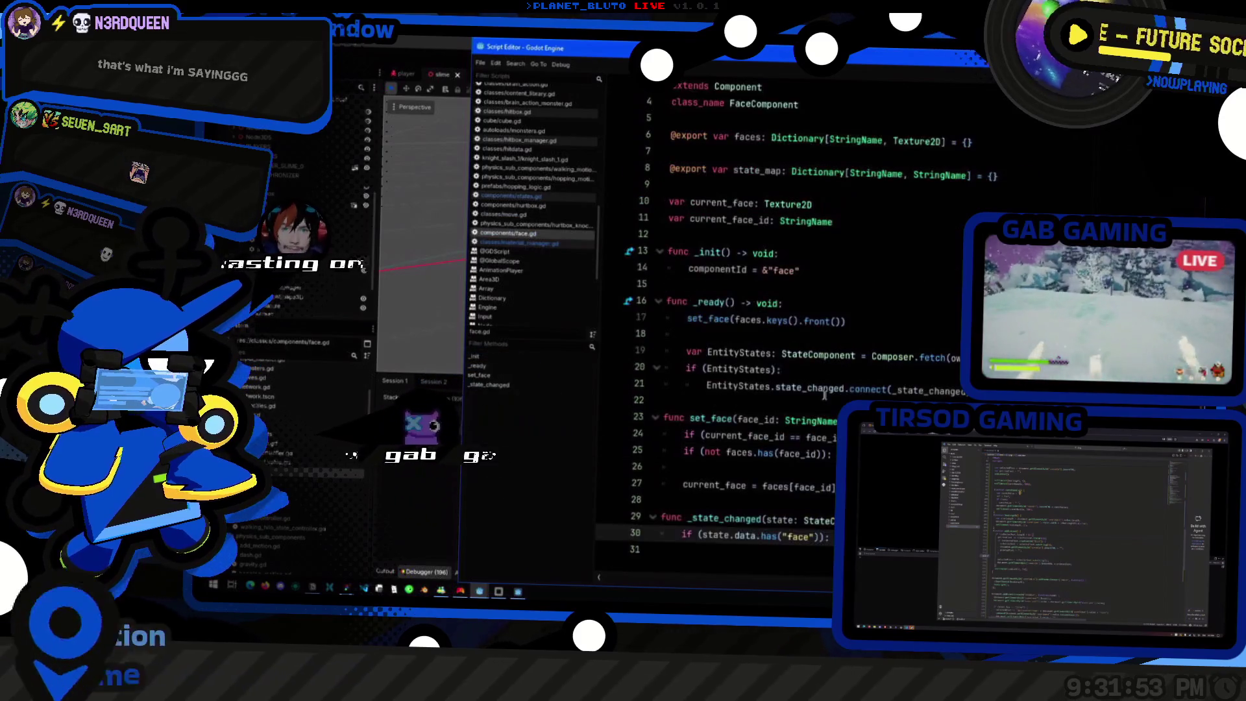
pyautogui.click(714, 419)
pyautogui.click(714, 519)
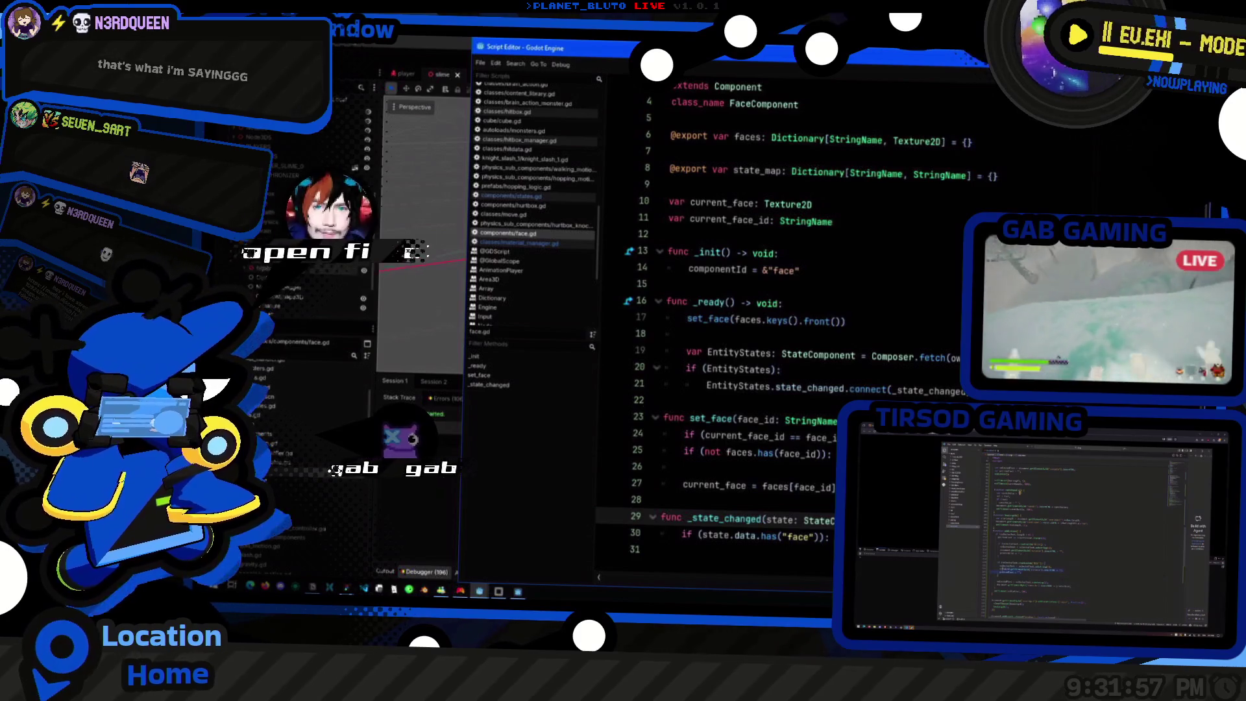
# Expand a remote state node's Data to confirm the face key, then select StateComponent in face.gd
pyautogui.hotkey('alt', 'Tab')
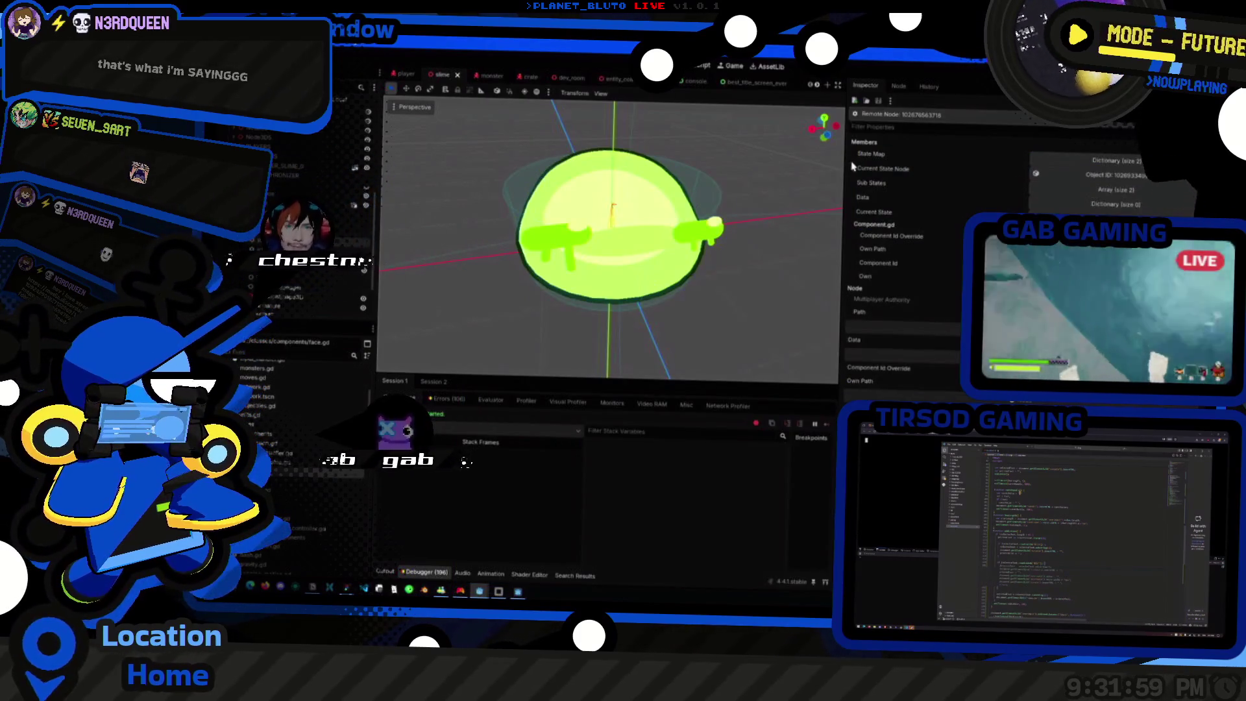
pyautogui.click(1103, 177)
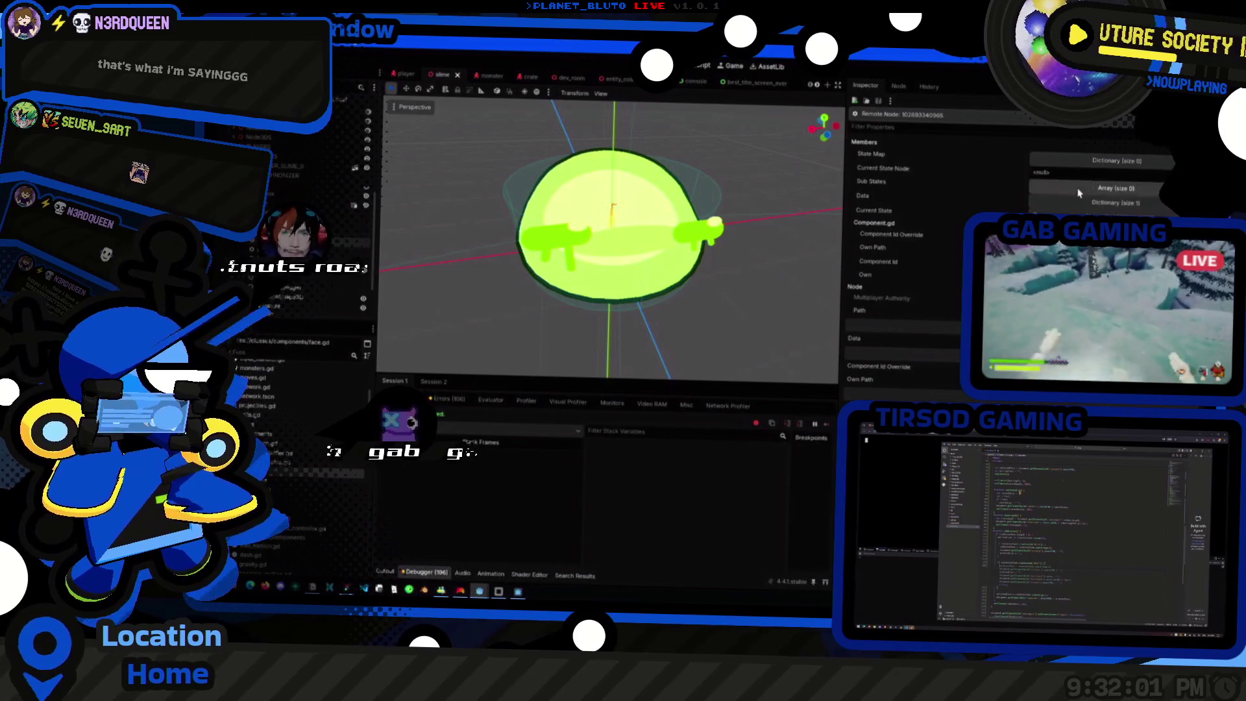
pyautogui.click(1123, 203)
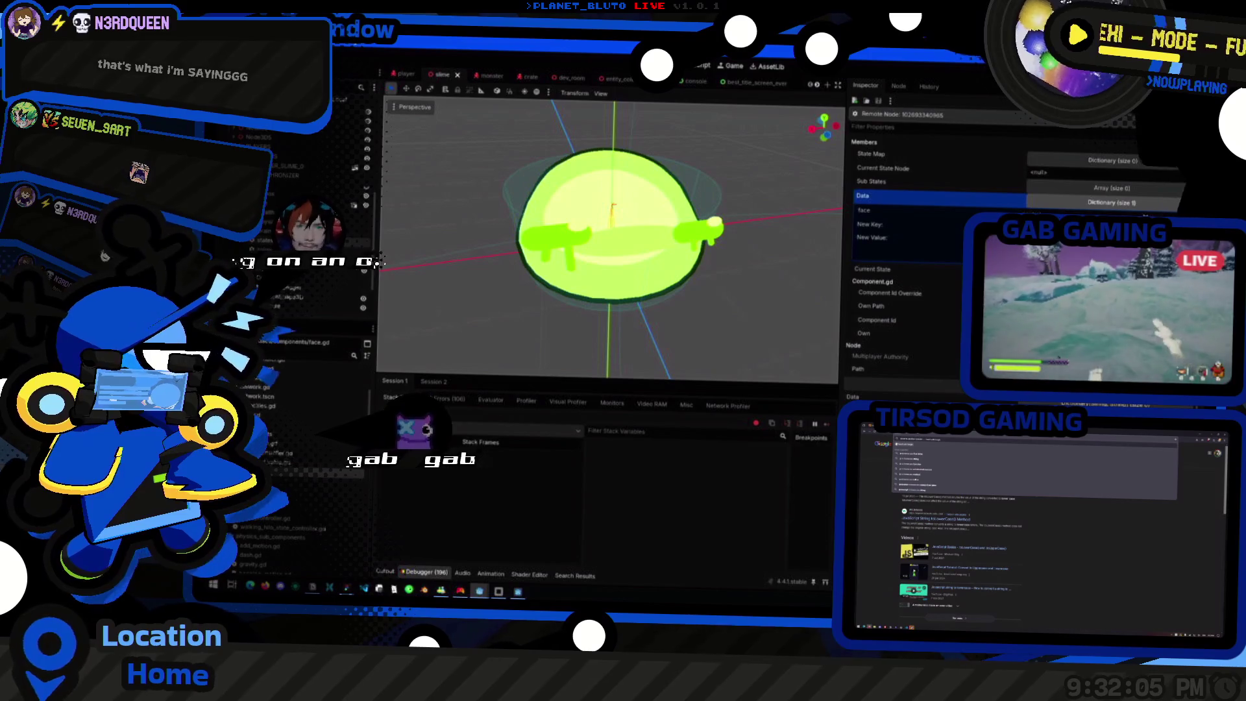
pyautogui.hotkey('alt', 'Tab')
pyautogui.doubleClick(820, 520)
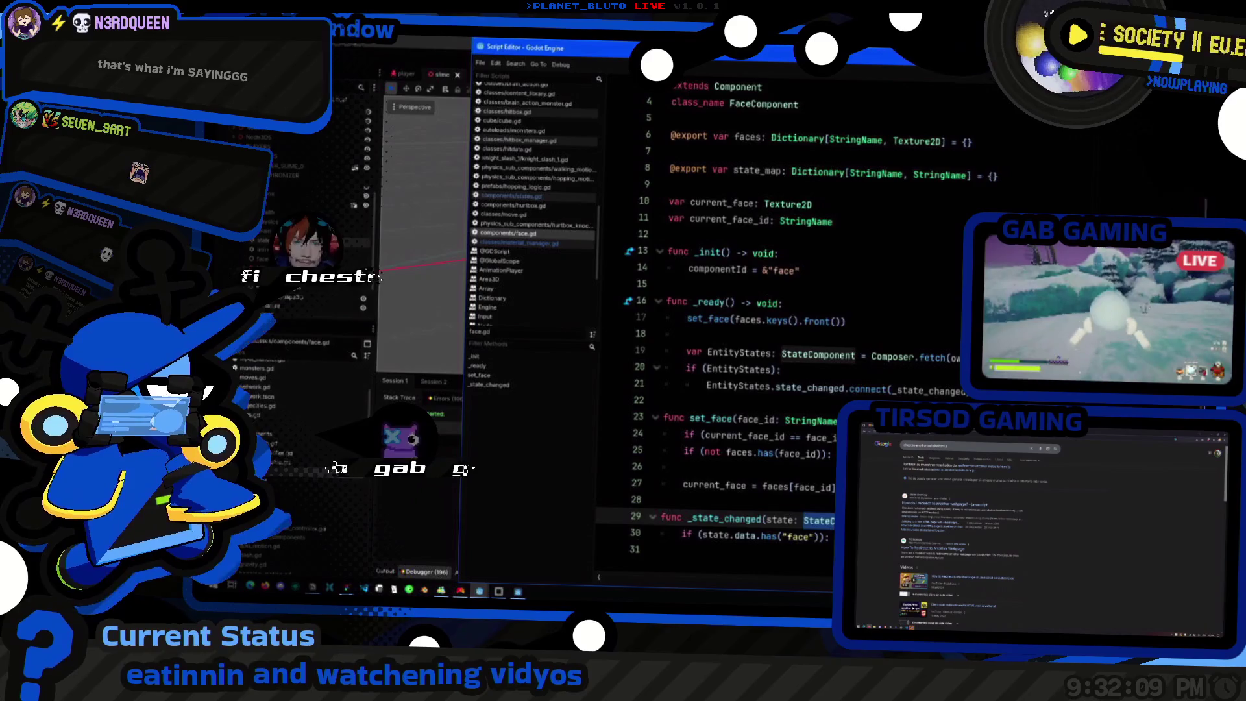
# Add a print of "state.data.face:" above the set_face call in _state_changed
pyautogui.click(821, 536)
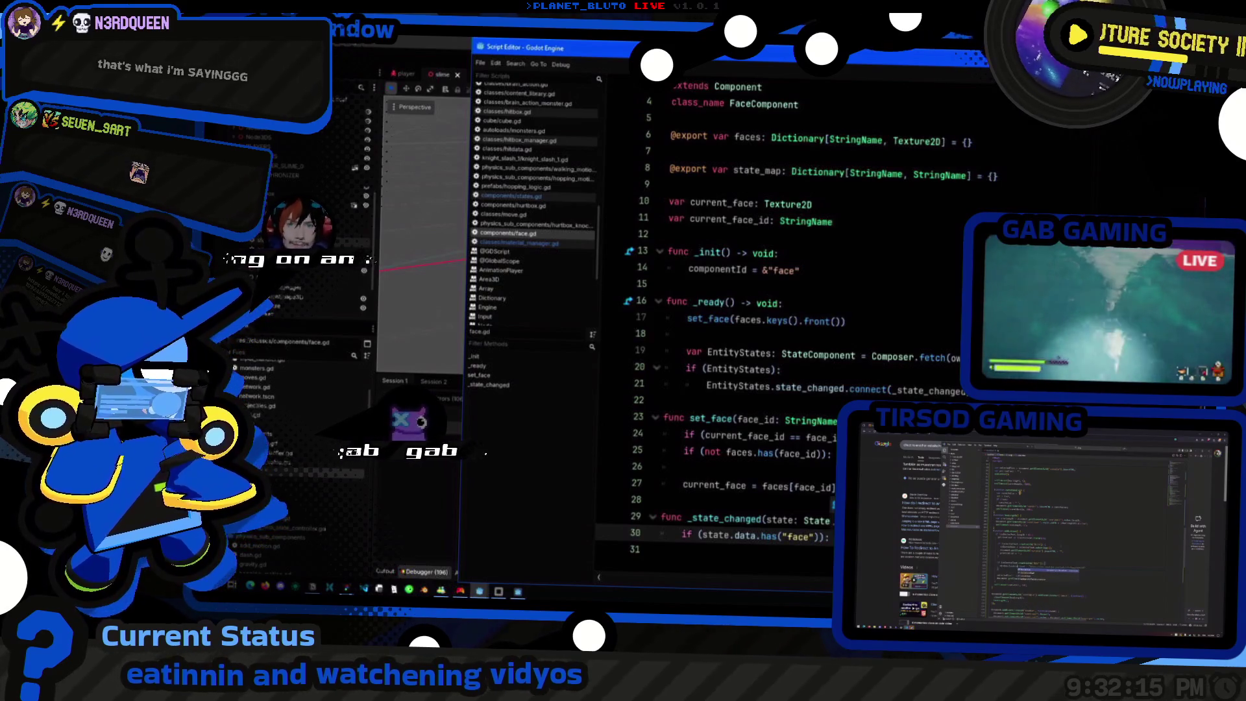
pyautogui.click(760, 536)
pyautogui.hotkey('ctrl', 'space')
pyautogui.press('Escape')
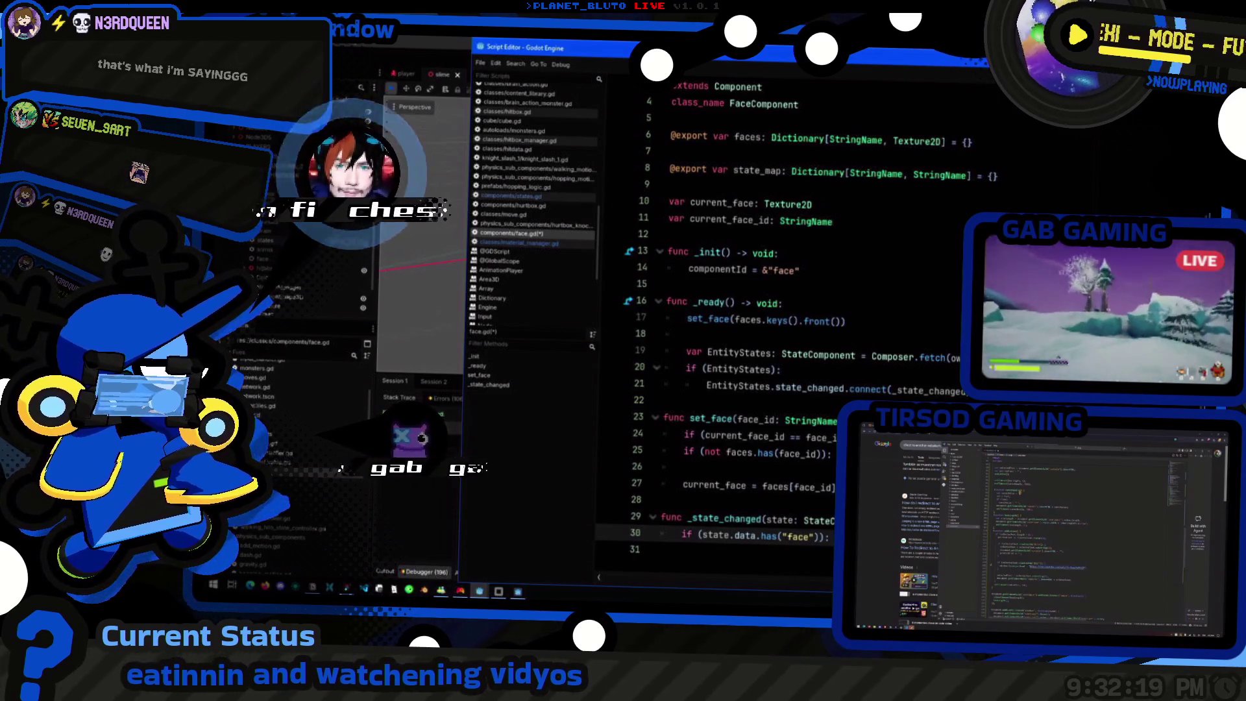
pyautogui.press('Return')
pyautogui.write('set_face(StringName(state')
pyautogui.press('Return')
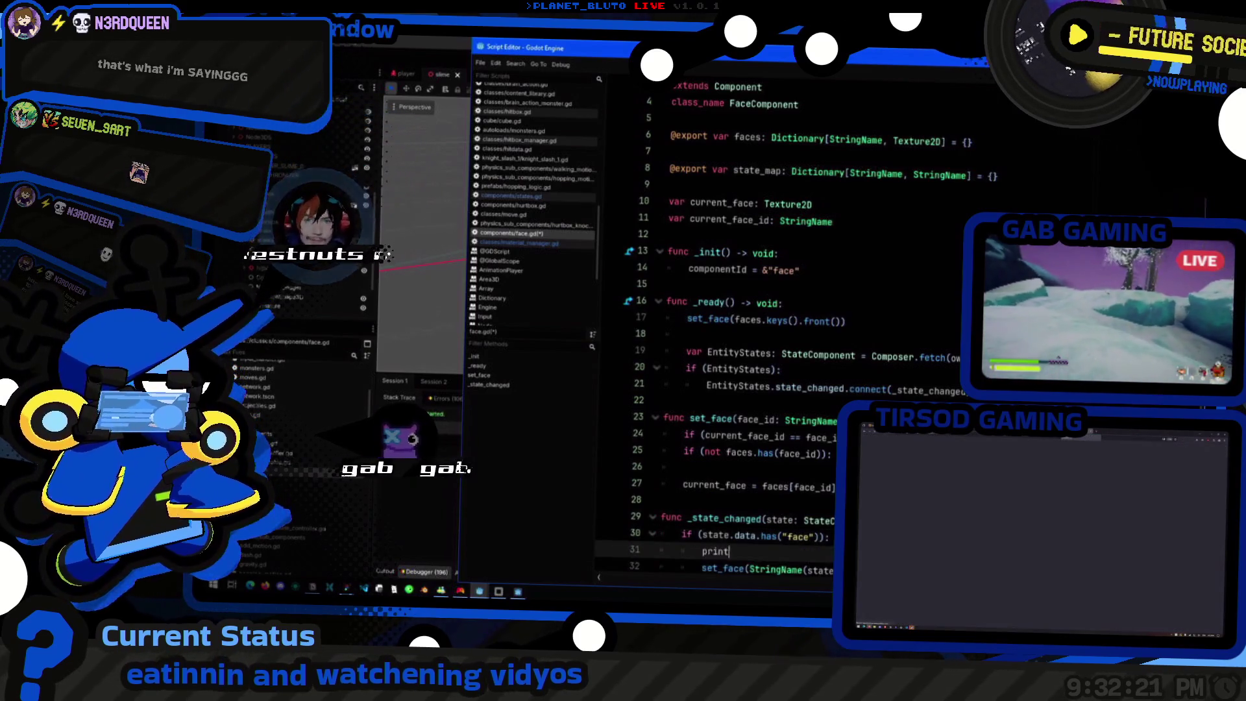
pyautogui.write('state.data.face:')
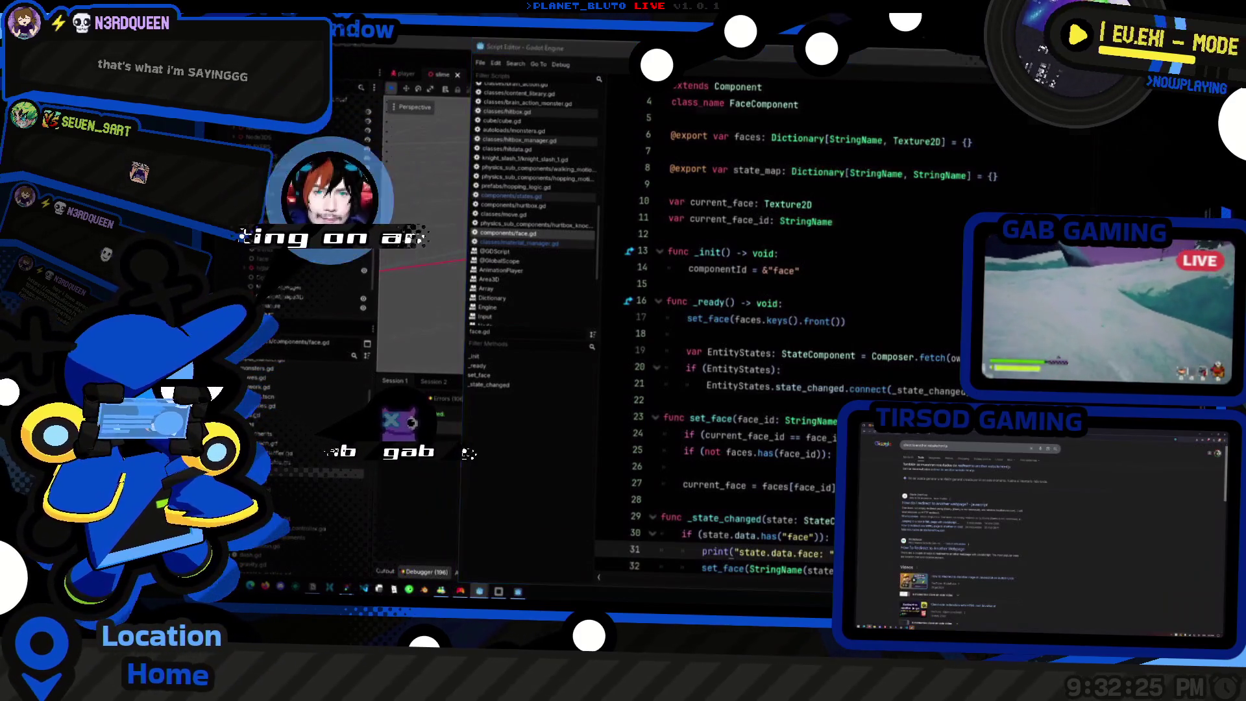
pyautogui.hotkey('alt', 'Tab')
pyautogui.hotkey('alt', 'Tab')
pyautogui.hotkey('alt', 'Tab')
pyautogui.hotkey('alt', 'Tab')
pyautogui.hotkey('alt', 'Tab')
pyautogui.hotkey('alt', 'Tab')
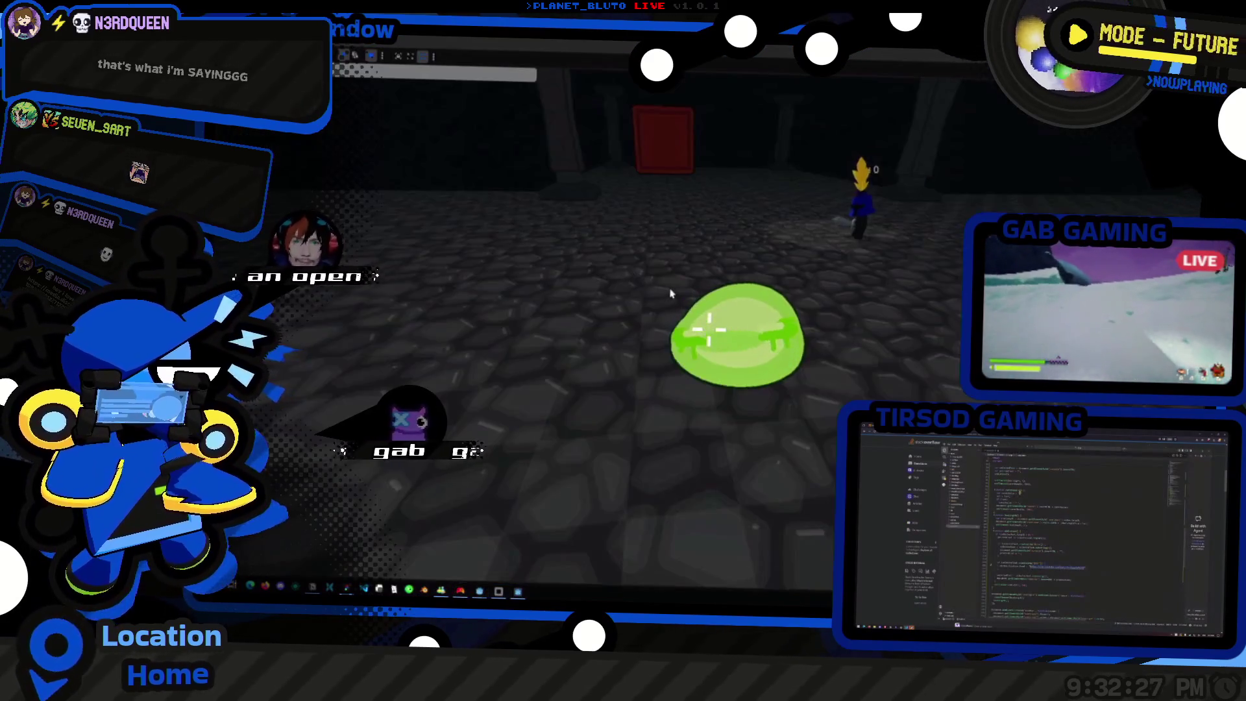
pyautogui.hotkey('alt', 'Tab')
pyautogui.hotkey('alt', 'Tab')
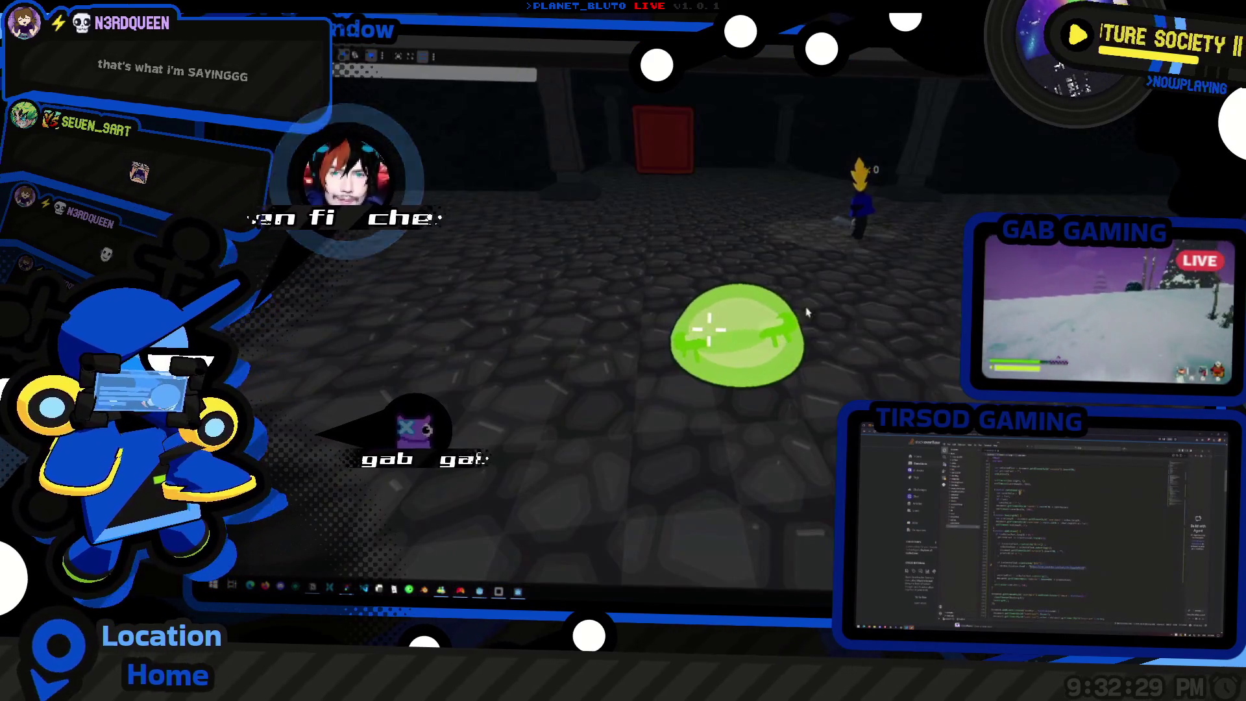
# Show the Output log, run the game, and walk the player up beside the slime
pyautogui.hotkey('alt', 'Tab')
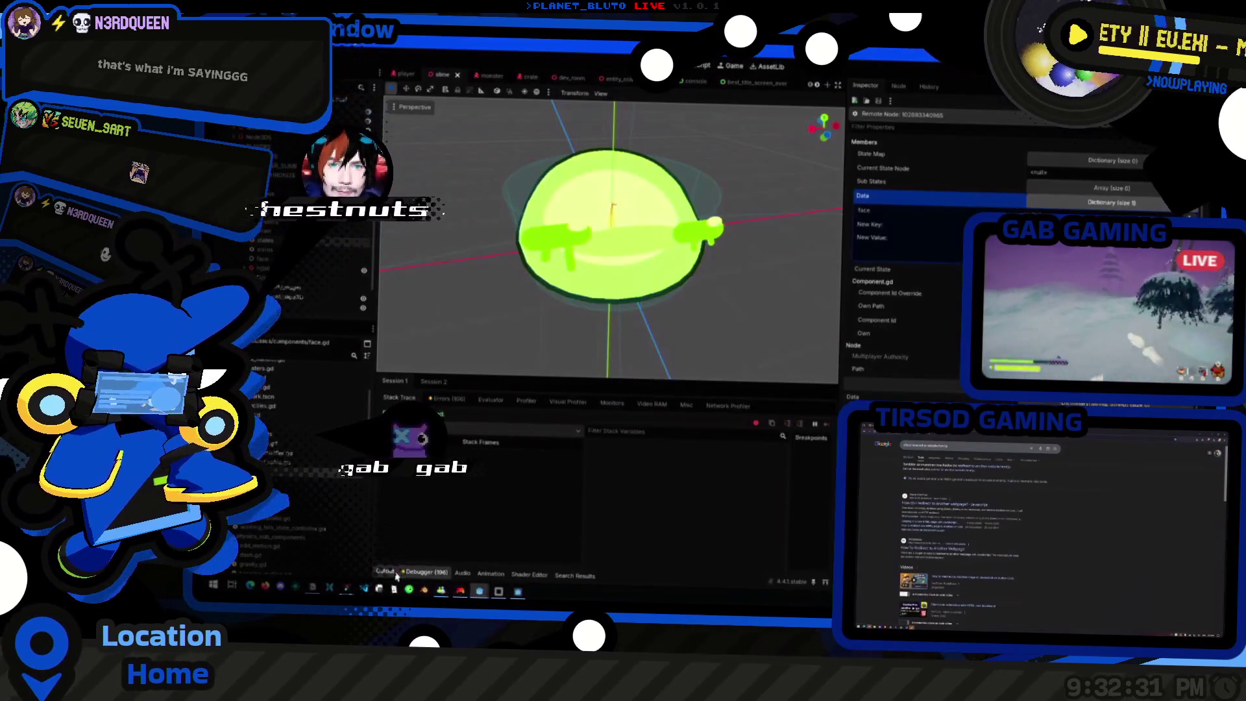
pyautogui.hotkey('alt', 'o')
pyautogui.hotkey('alt', 'Tab')
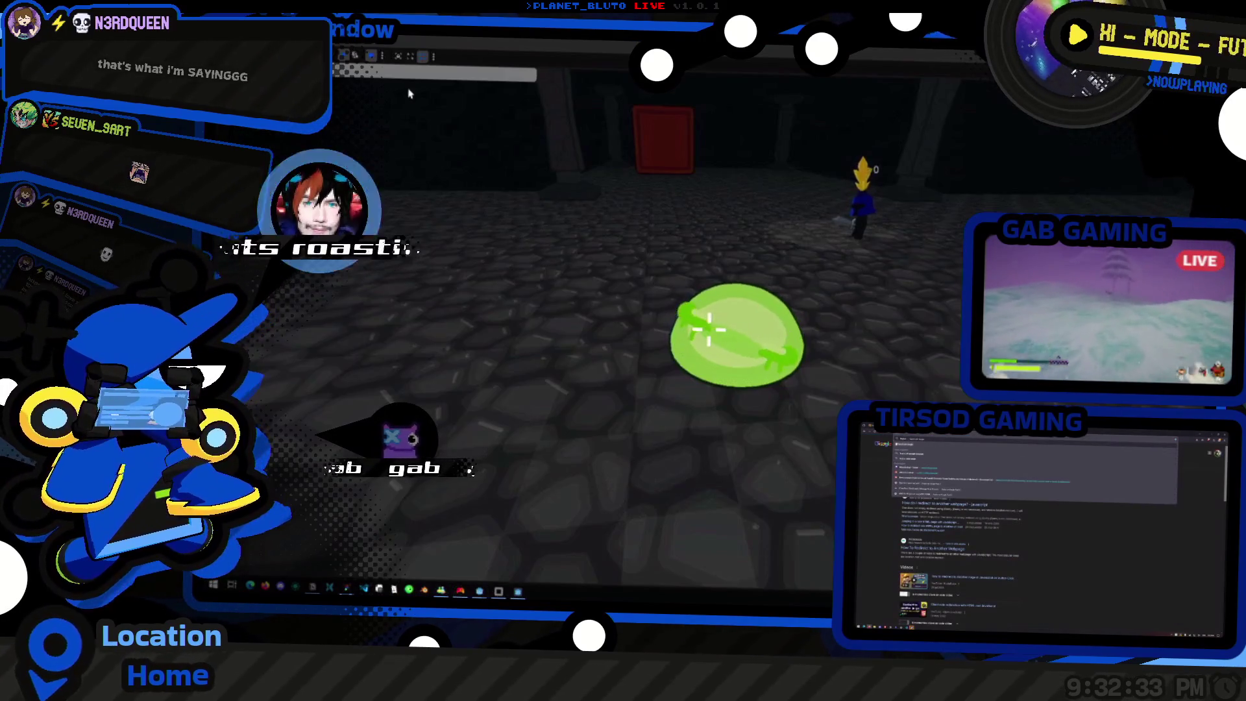
pyautogui.click(372, 55)
pyautogui.press('d')
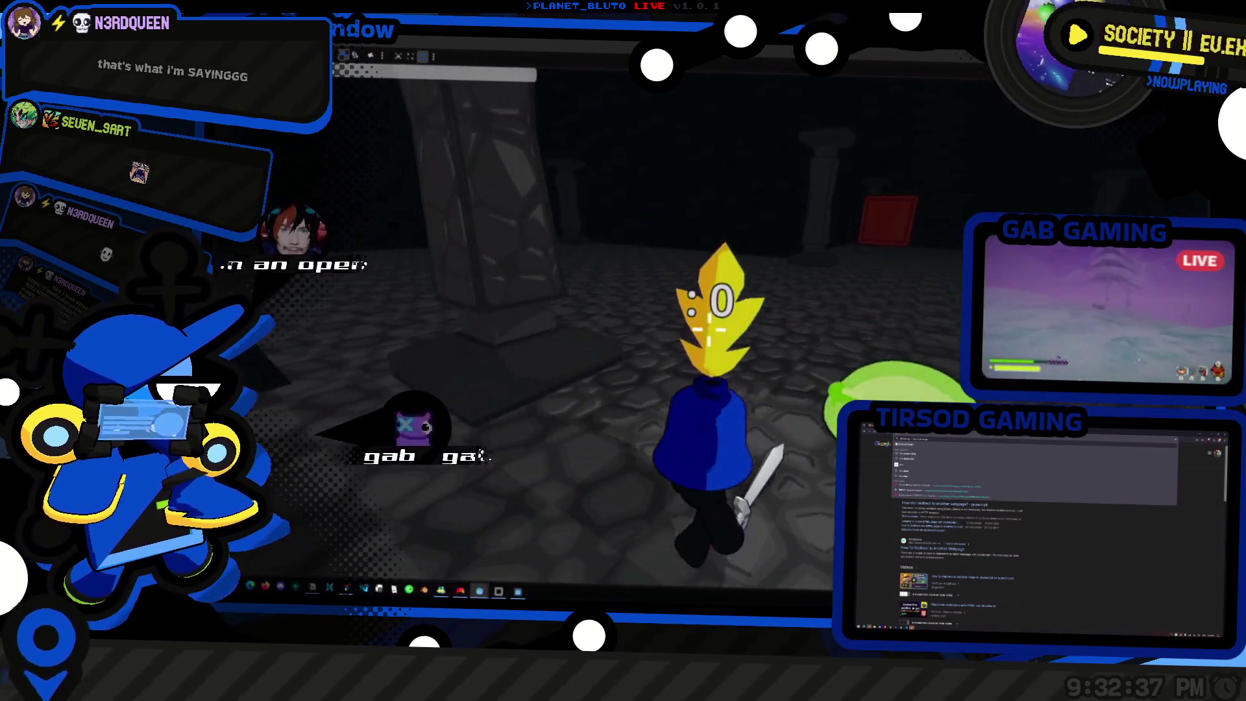
pyautogui.press('w')
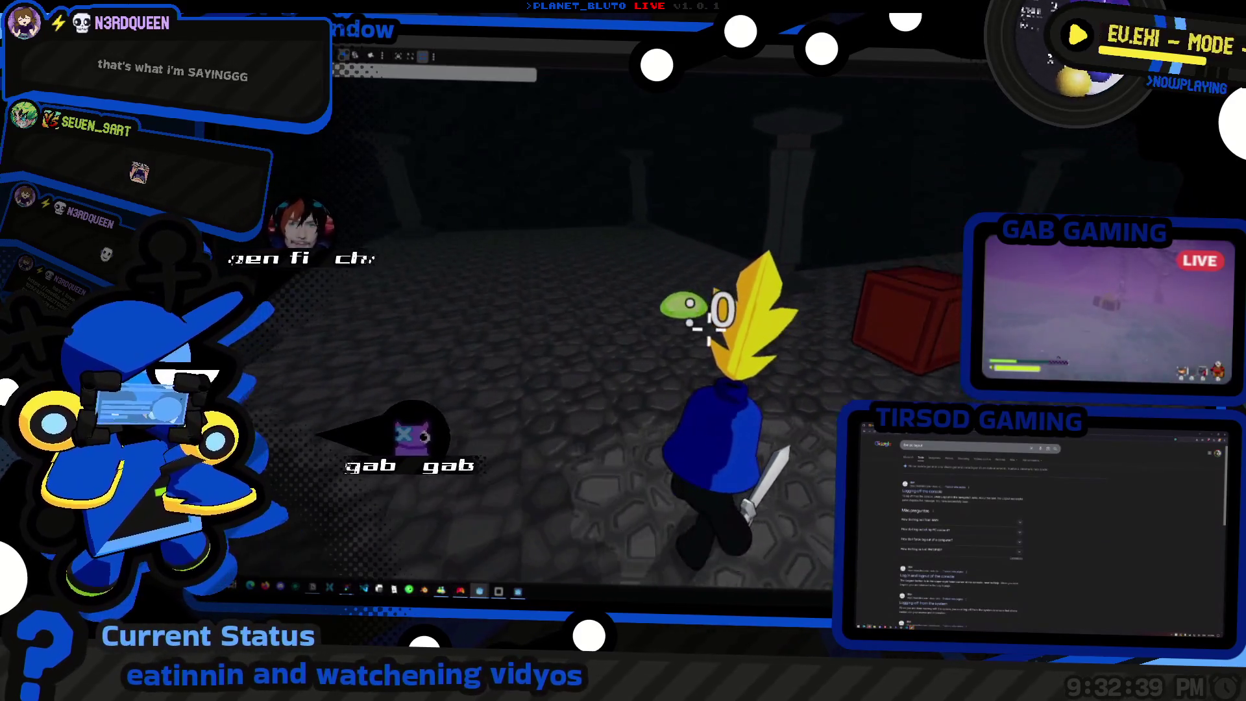
pyautogui.hotkey('alt', 'Tab')
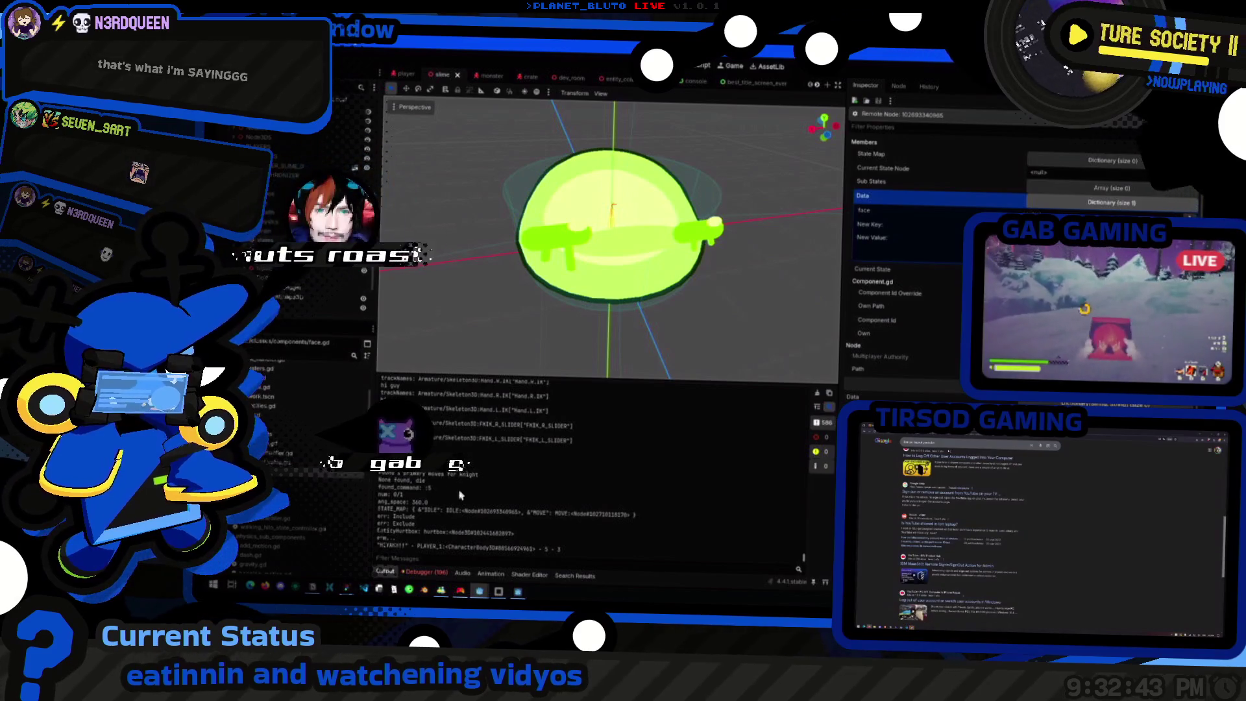
# Add a new 'func _setup() -> void:' function after _ready in face.gd
pyautogui.hotkey('alt', 'Tab')
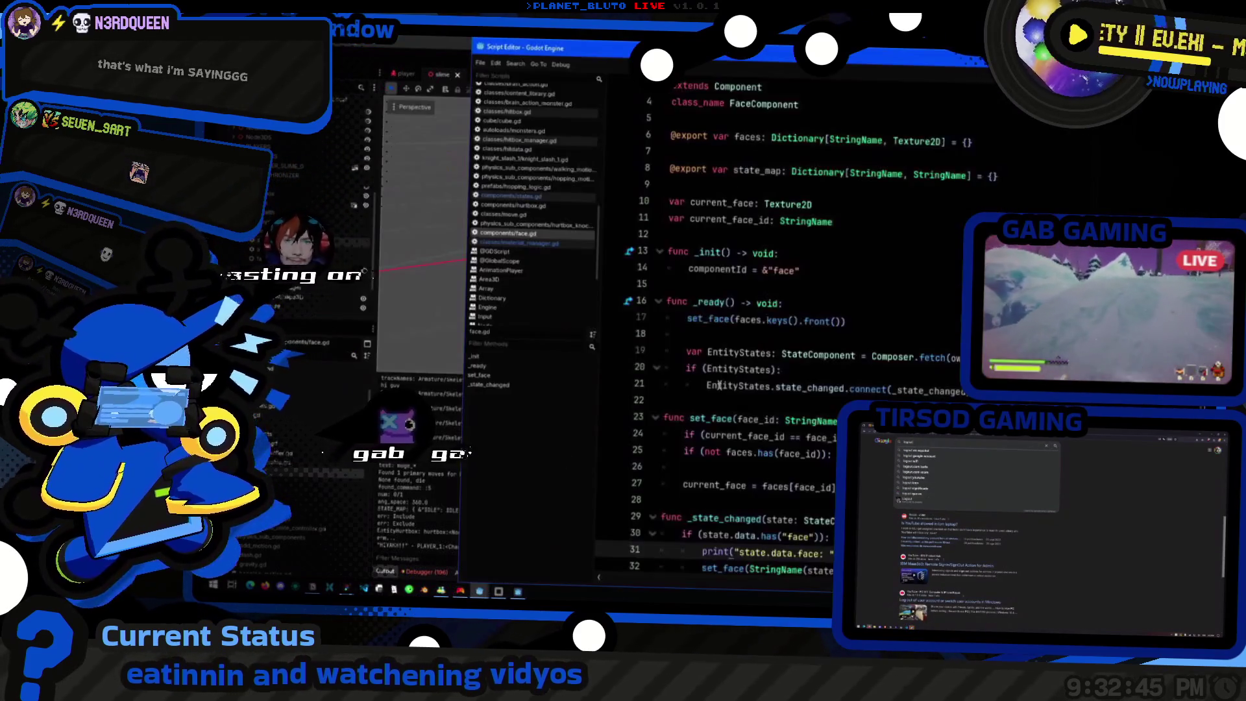
pyautogui.click(547, 246)
pyautogui.click(555, 234)
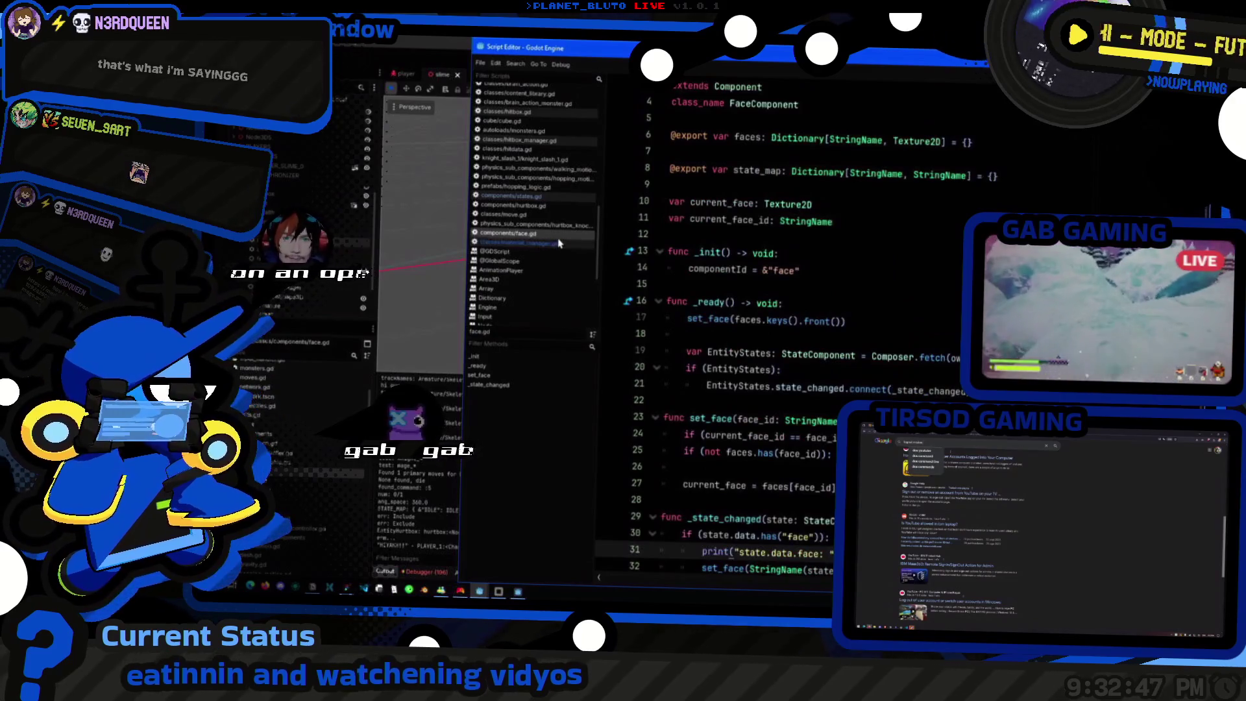
pyautogui.click(857, 388)
pyautogui.click(710, 320)
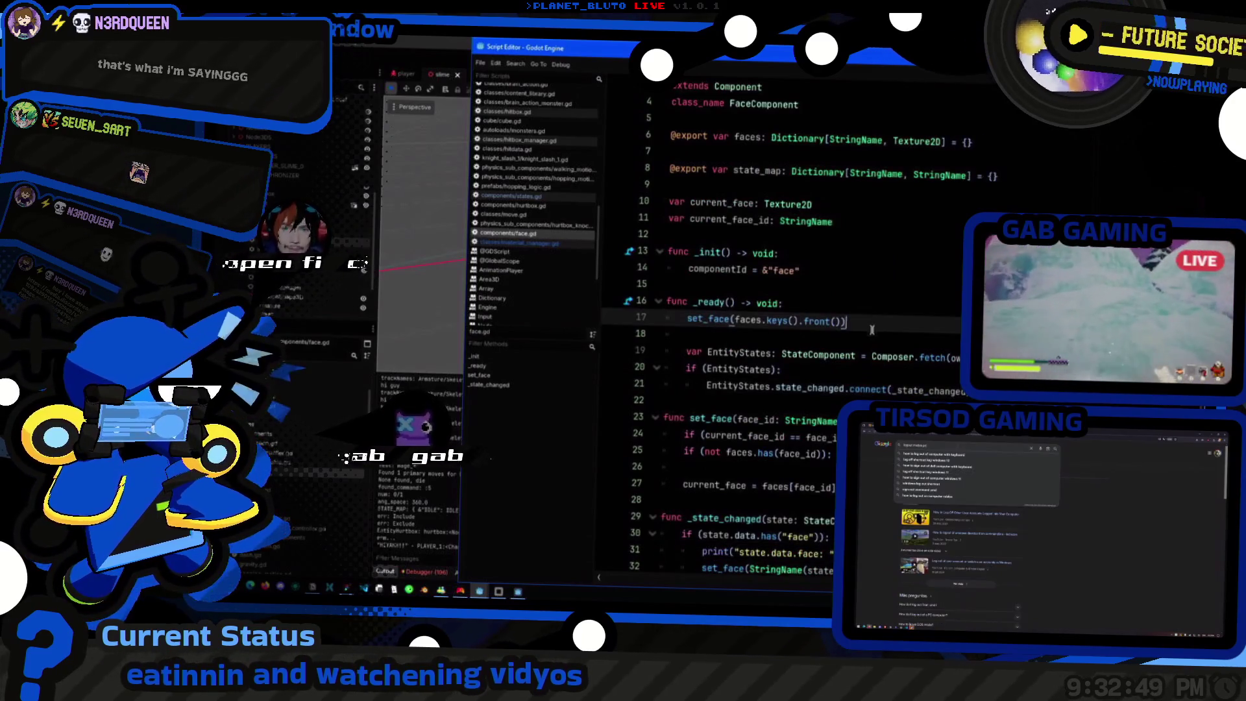
pyautogui.scroll(-1, 710, 315)
pyautogui.click(733, 303)
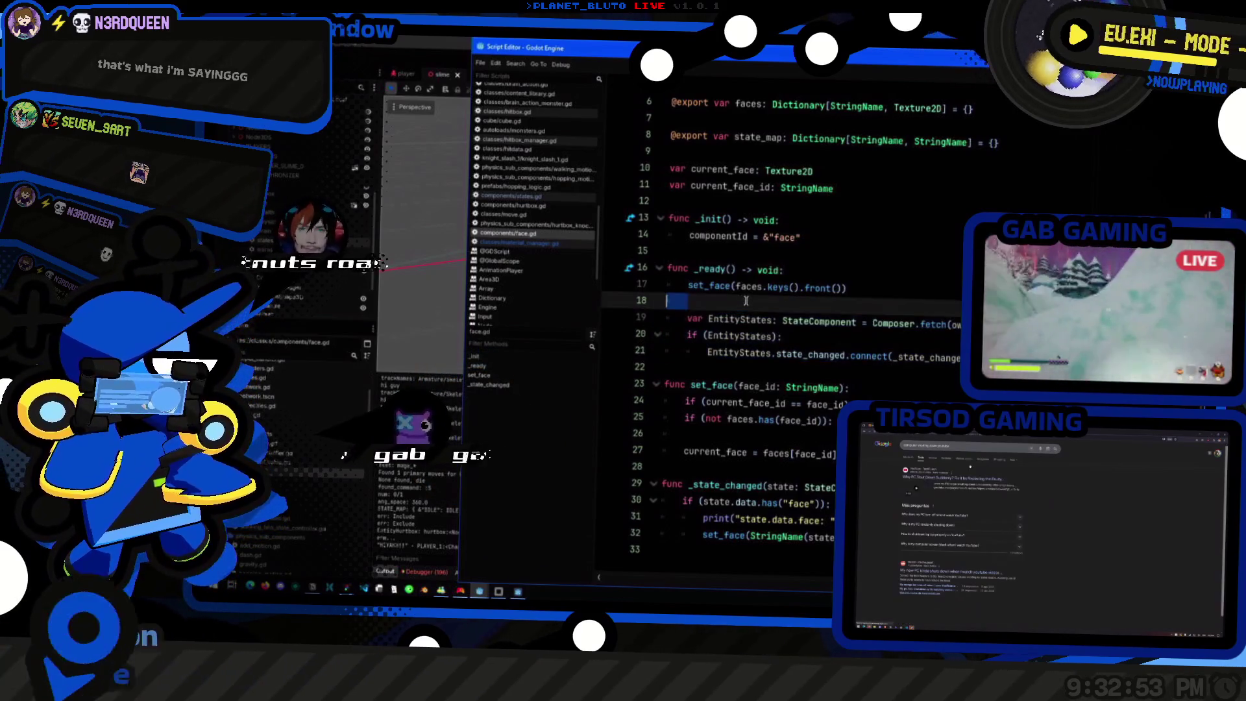
pyautogui.press('Return')
pyautogui.write('func _setup()')
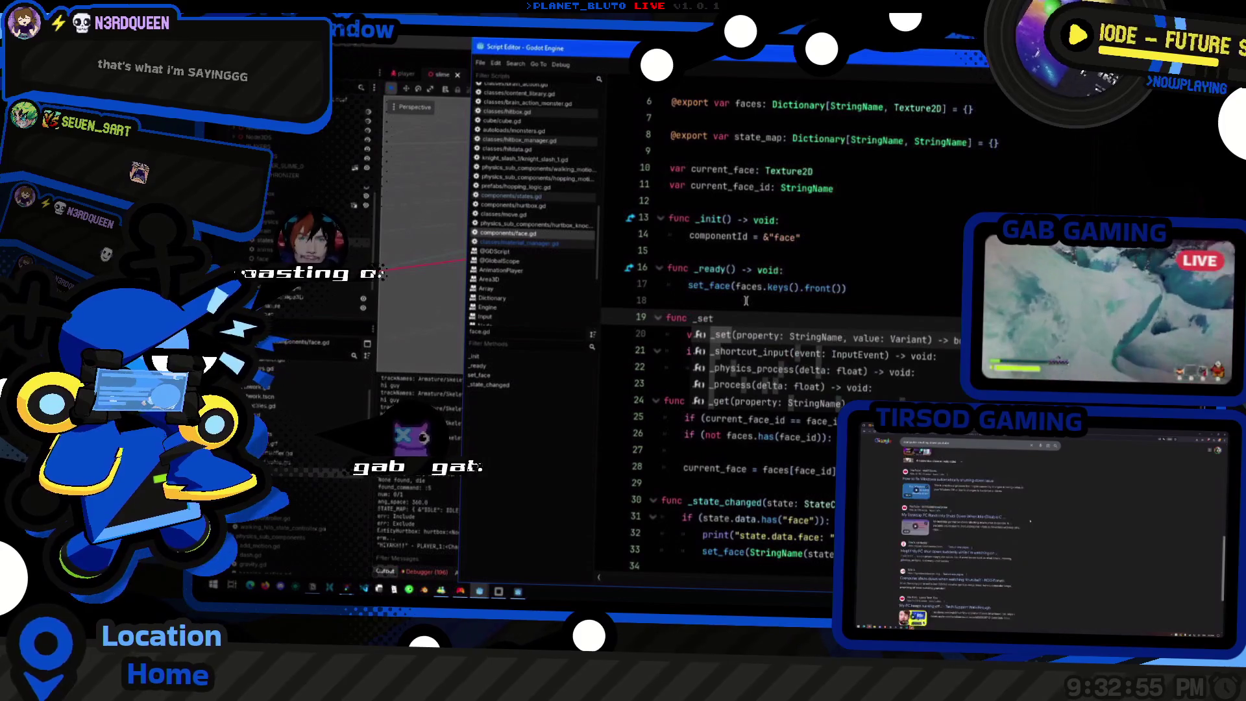
pyautogui.write(' -> void:')
# Insert a blank line above the set_face call in _ready
pyautogui.click(747, 301)
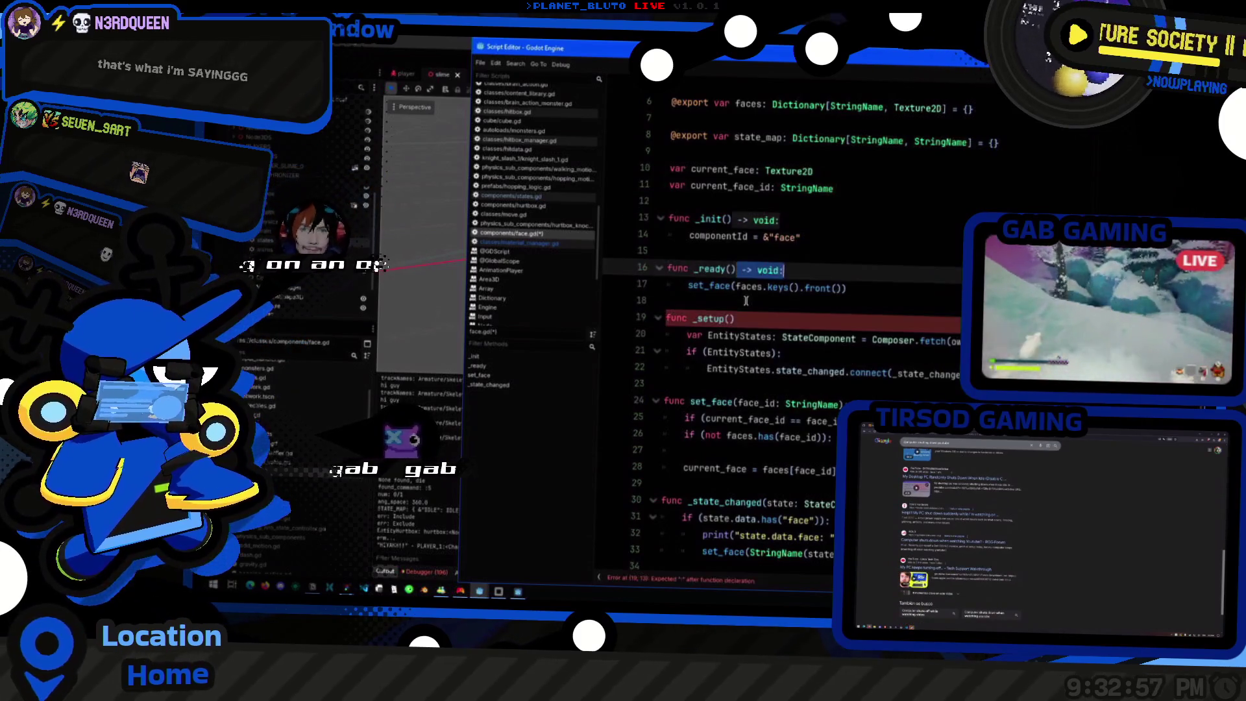
pyautogui.press('Up')
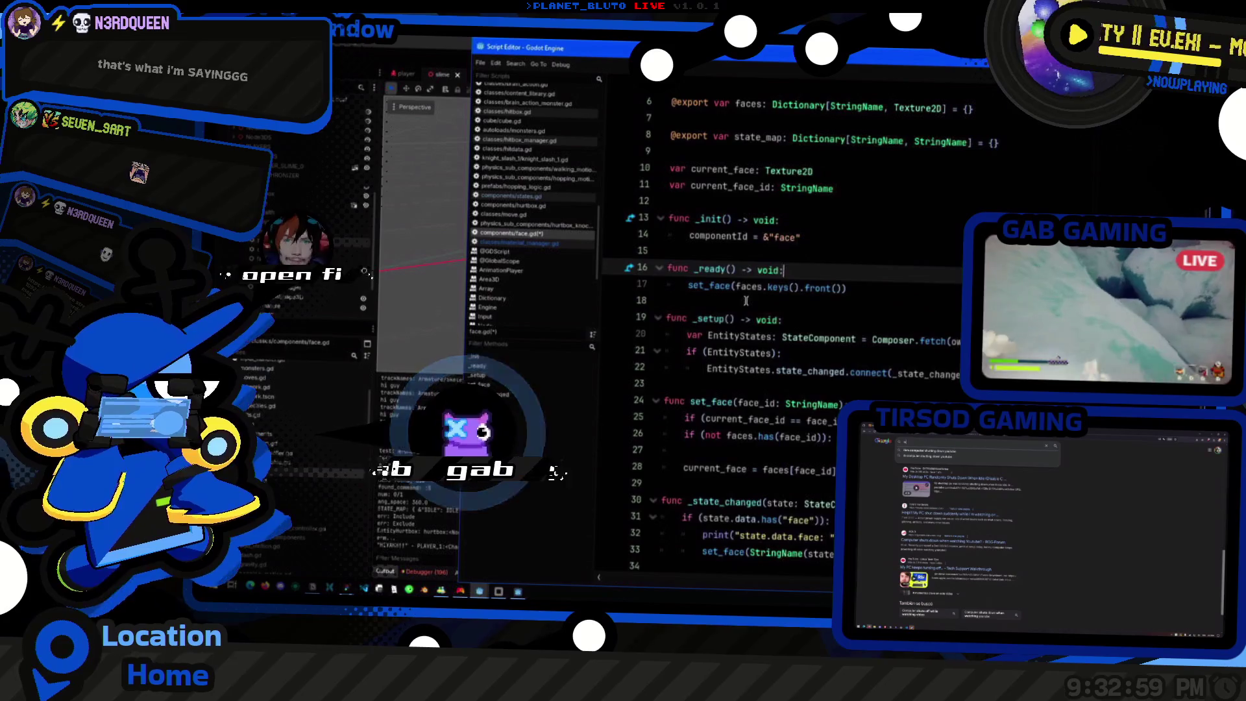
pyautogui.hotkey('ctrl', 'shift', 'Return')
pyautogui.write('q')
pyautogui.press('BackSpace')
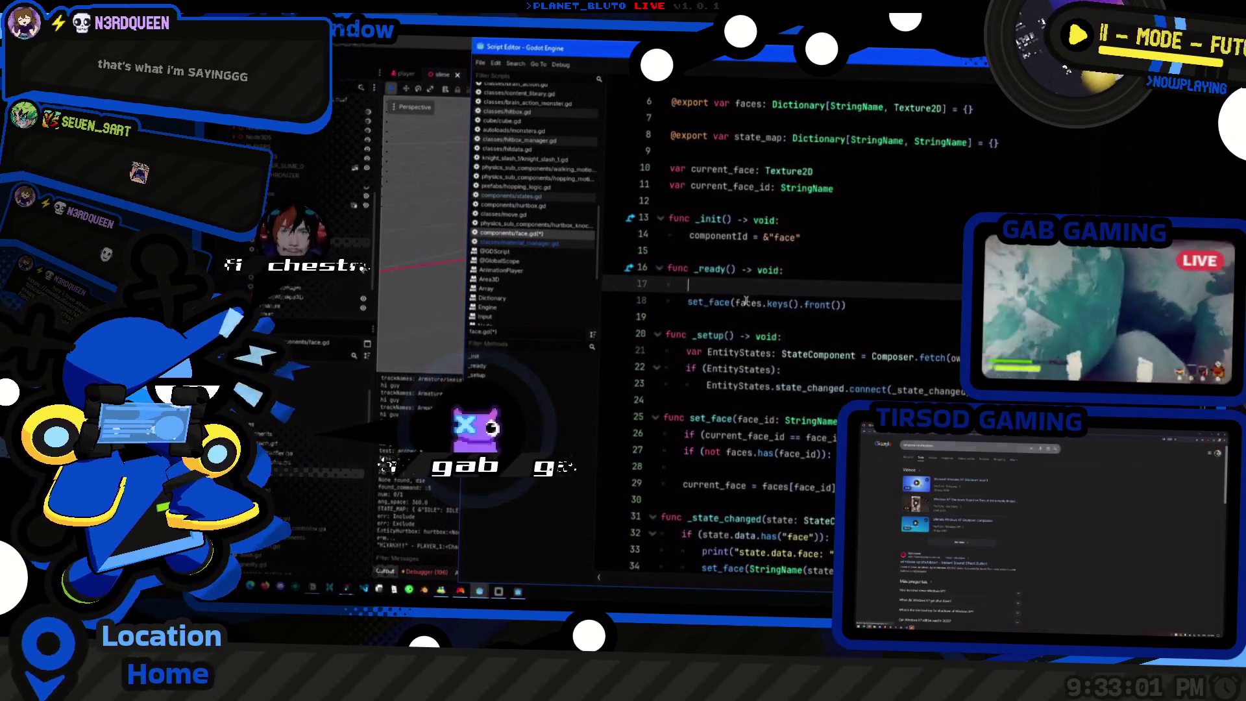
# Copy composer_ready.connect(_setup) from state_controller.gd and paste it into face.gd's _ready
pyautogui.click(698, 335)
pyautogui.doubleClick(698, 335)
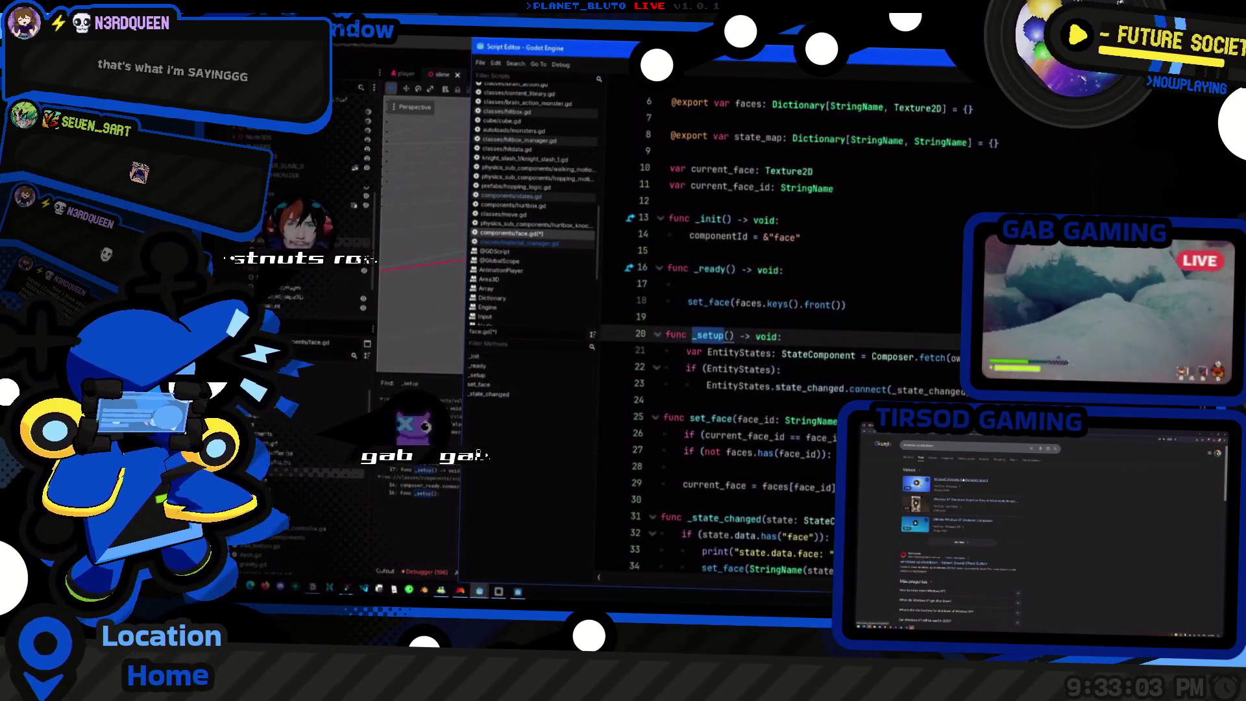
pyautogui.click(500, 468)
pyautogui.click(519, 432)
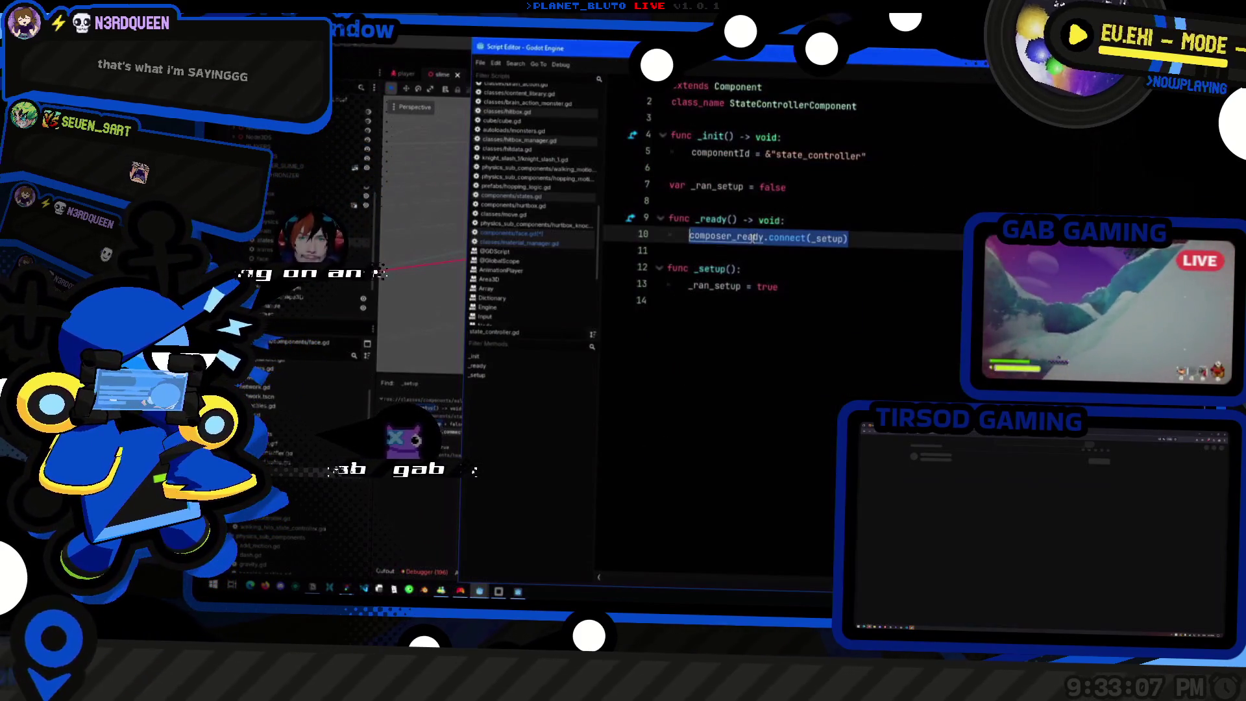
pyautogui.hotkey('alt', 'Left')
pyautogui.press('Up')
pyautogui.press('Up')
pyautogui.press('Up')
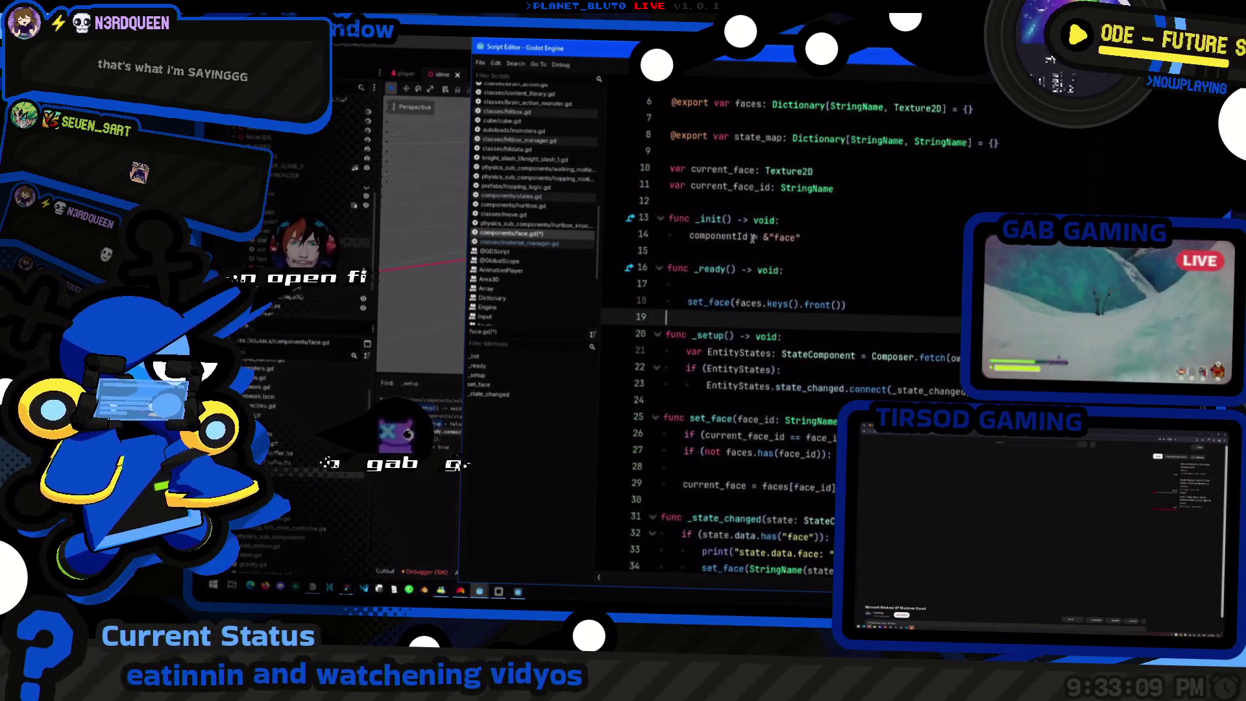
pyautogui.write('composer_ready.connect(_setup)')
pyautogui.hotkey('alt', 'Tab')
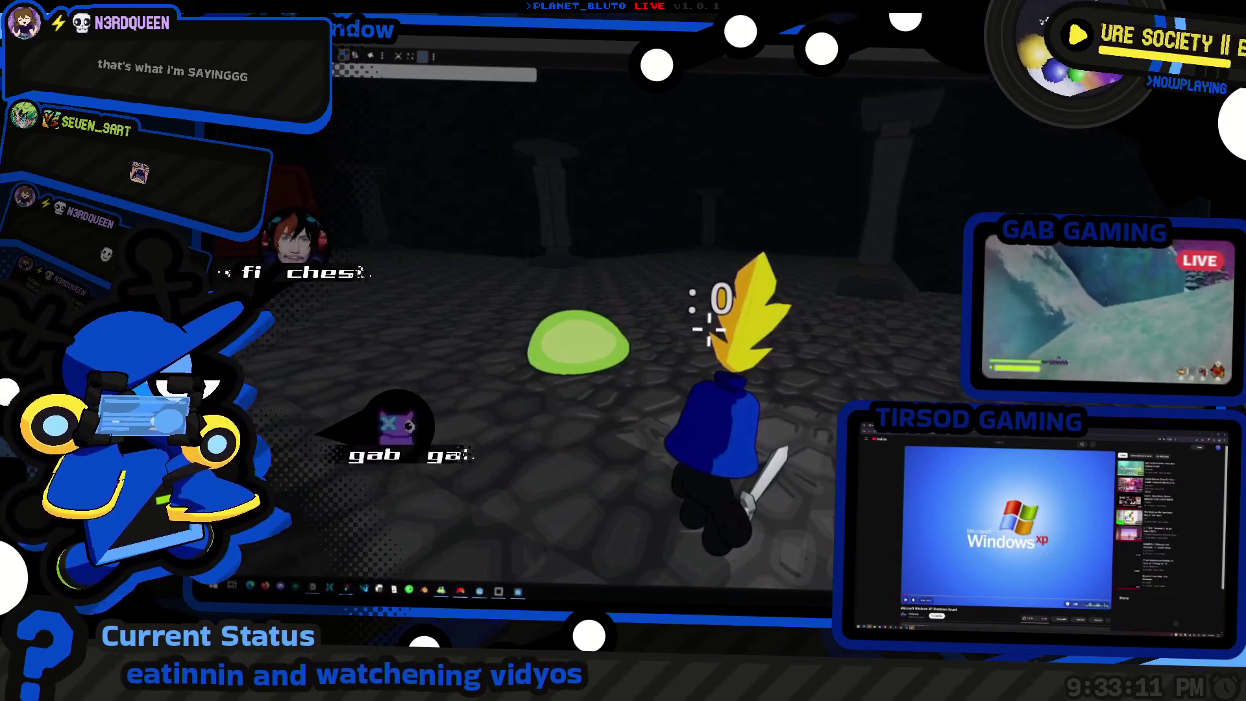
# Return to the Godot editor and save the slime scene with Ctrl+S
pyautogui.hotkey('alt', 'Tab')
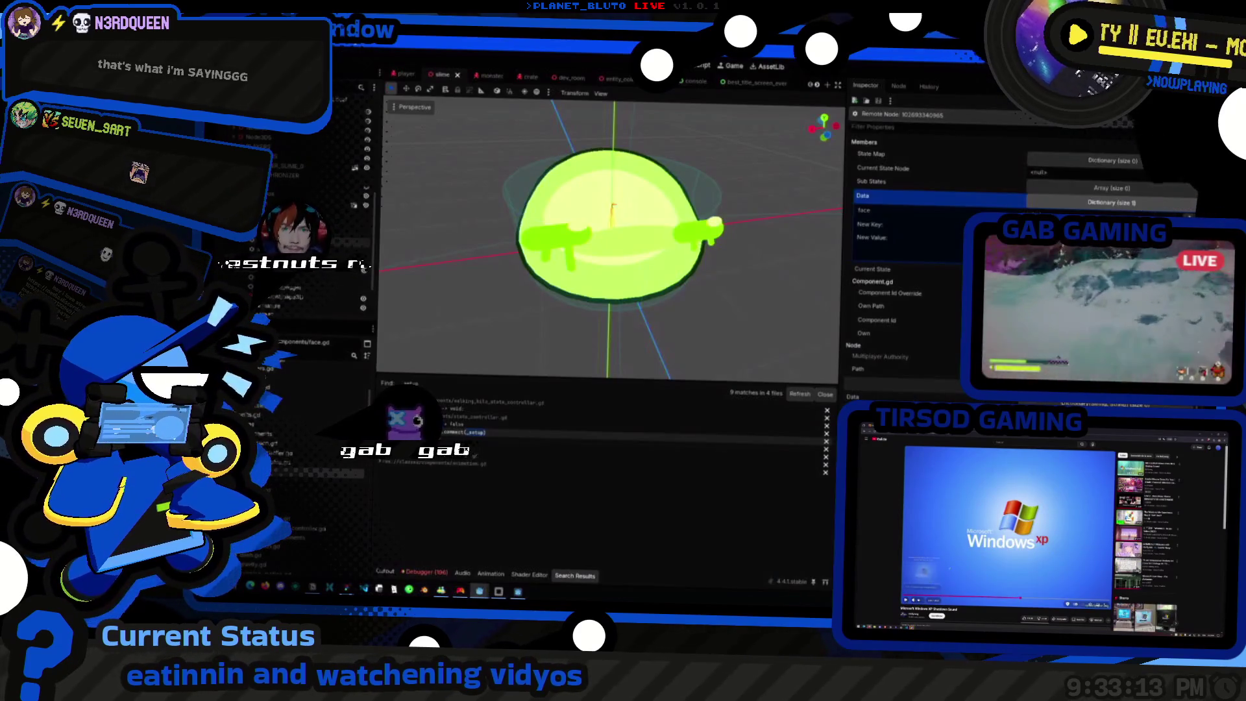
pyautogui.hotkey('ctrl', 's')
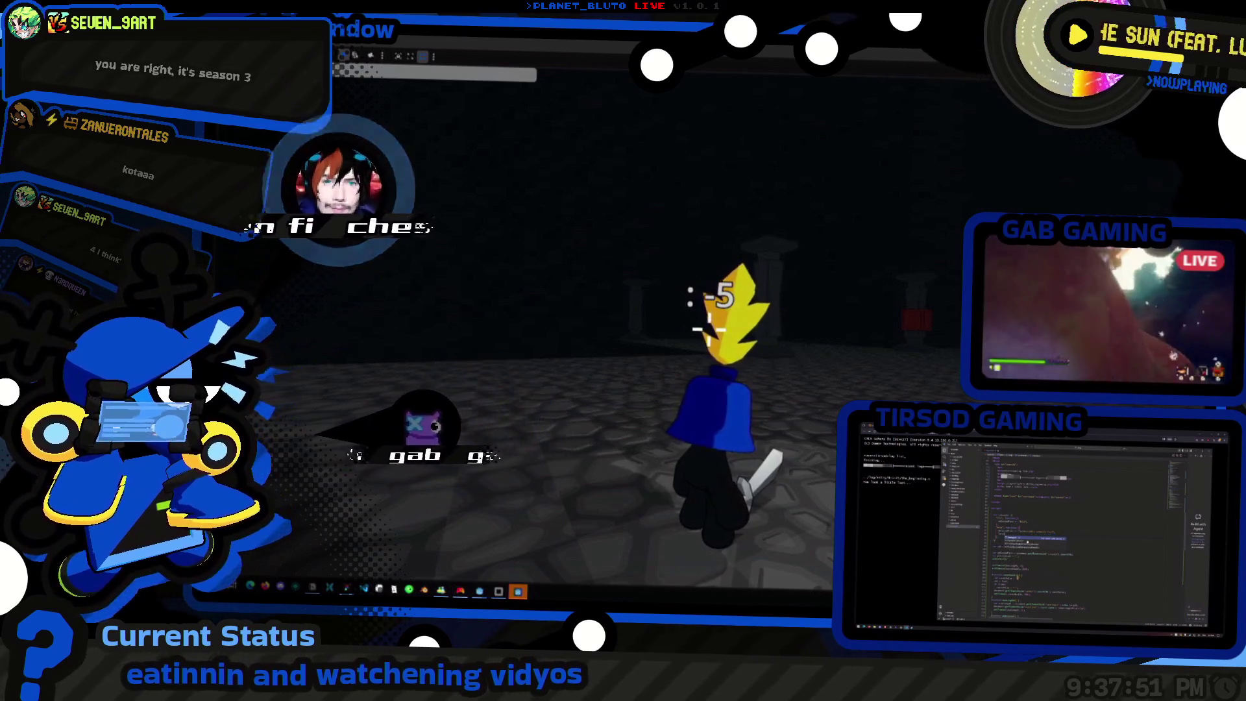
# Walk the character across the stone room, then start the 'Why Minecraft is SUCCessful' video
pyautogui.press('w')
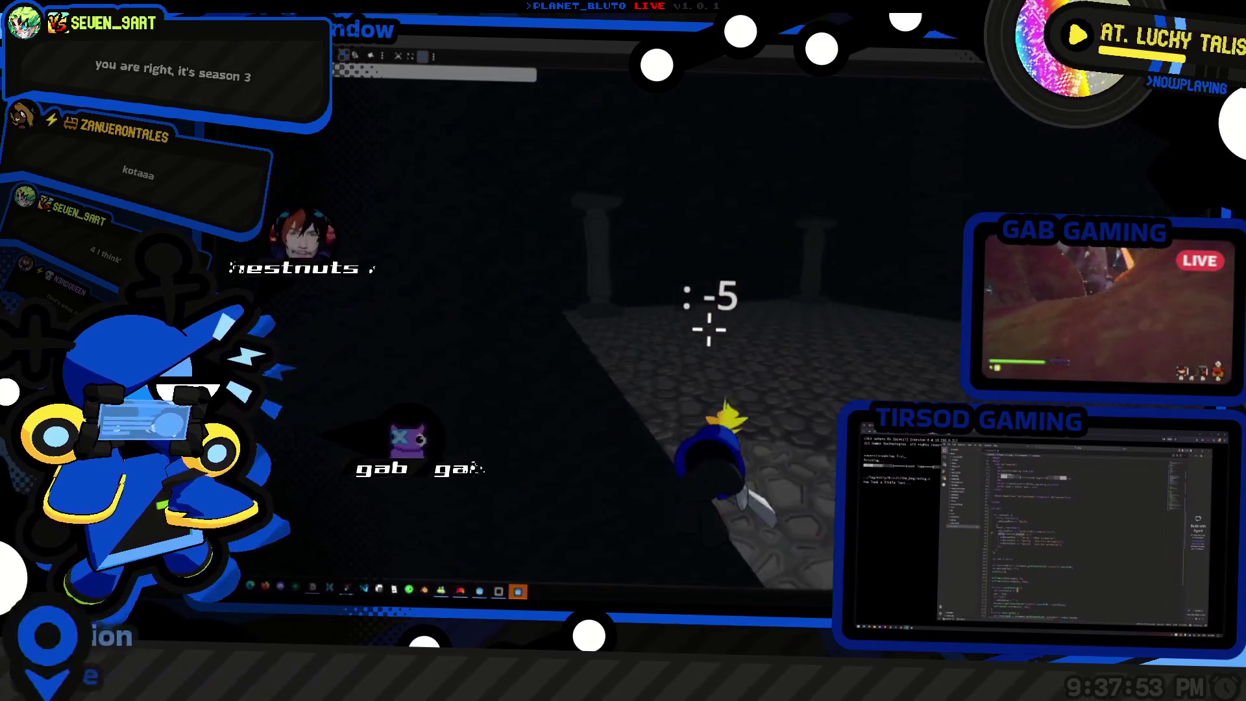
pyautogui.press('w')
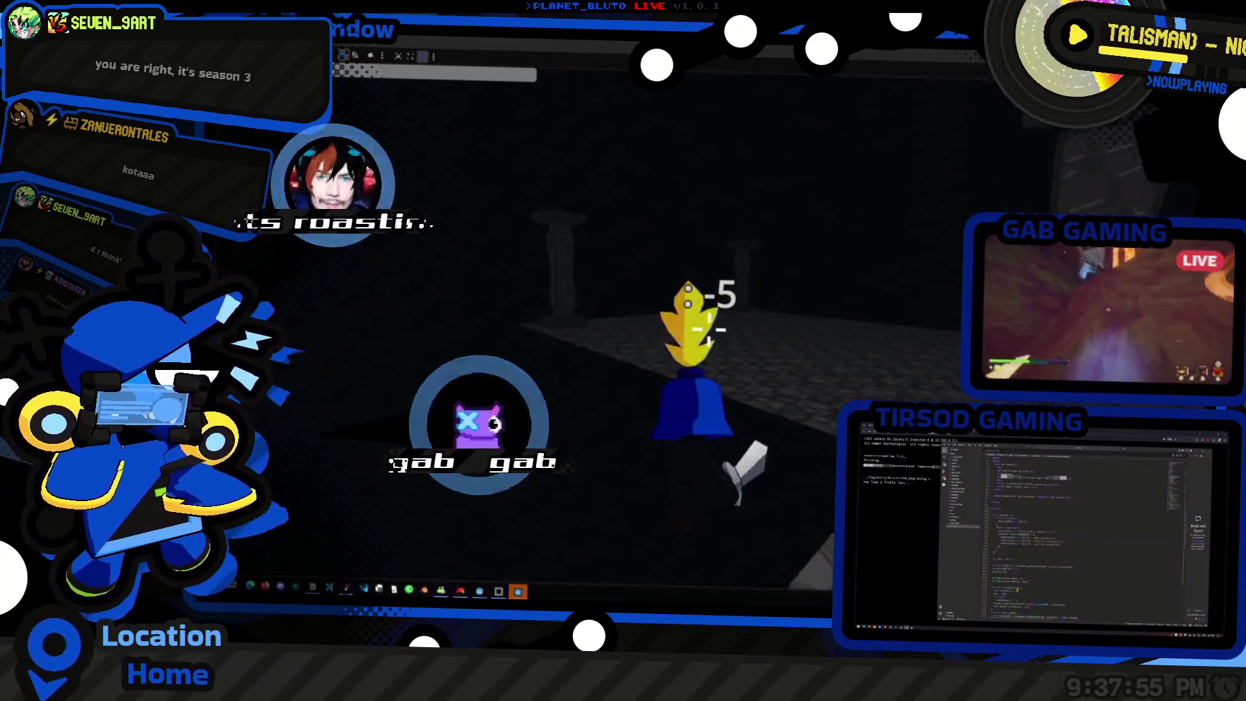
pyautogui.press('w')
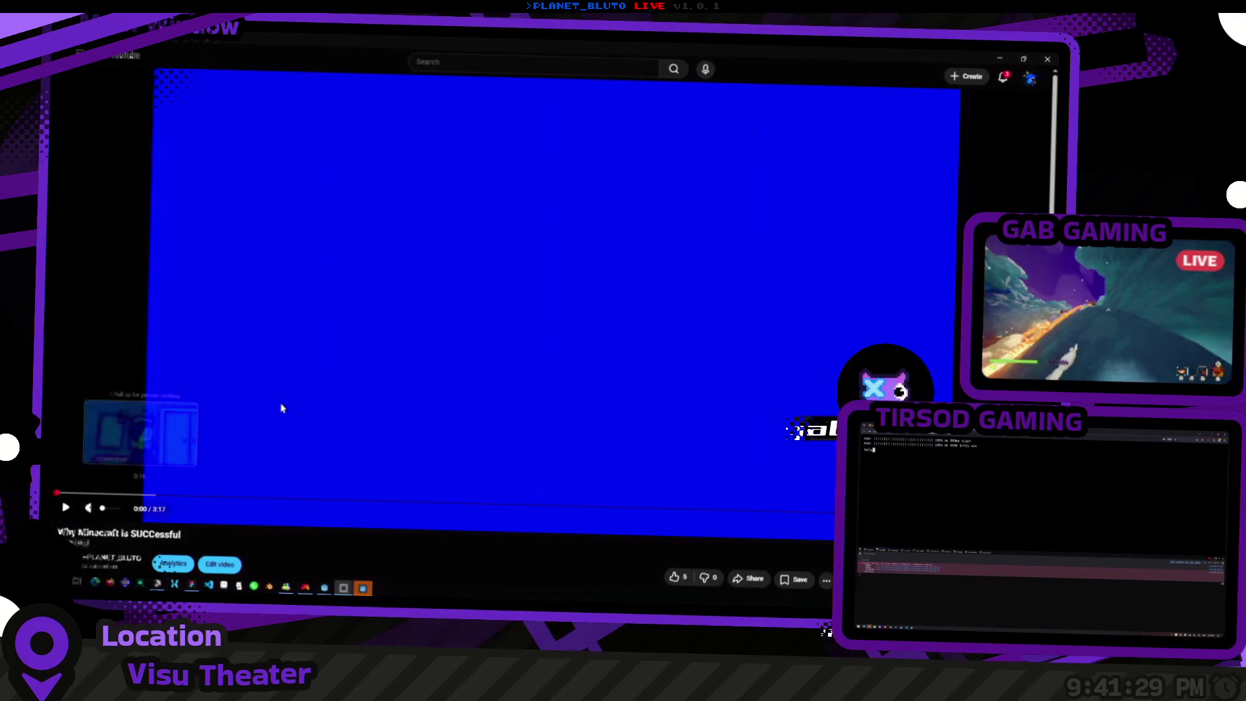
pyautogui.click(361, 364)
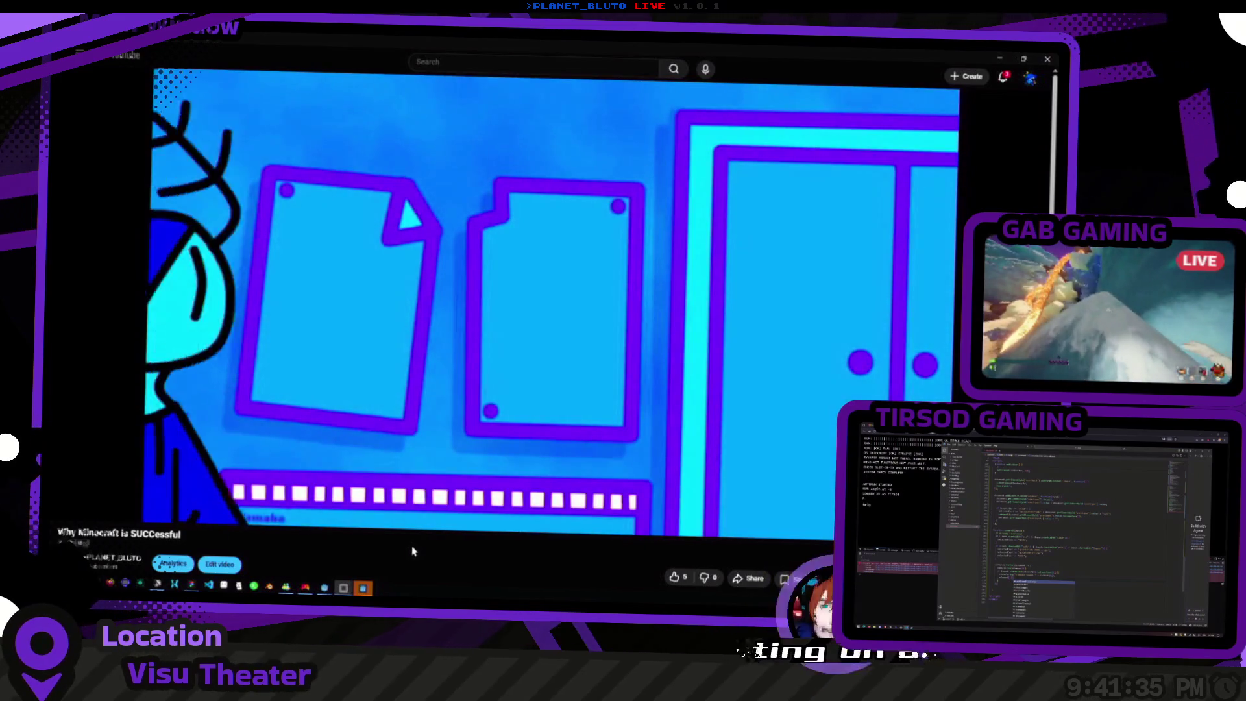
# Scrub the video back to 0:00, then skip ahead with L and rewind five seconds
pyautogui.moveTo(93, 494); pyautogui.dragTo(77, 494)
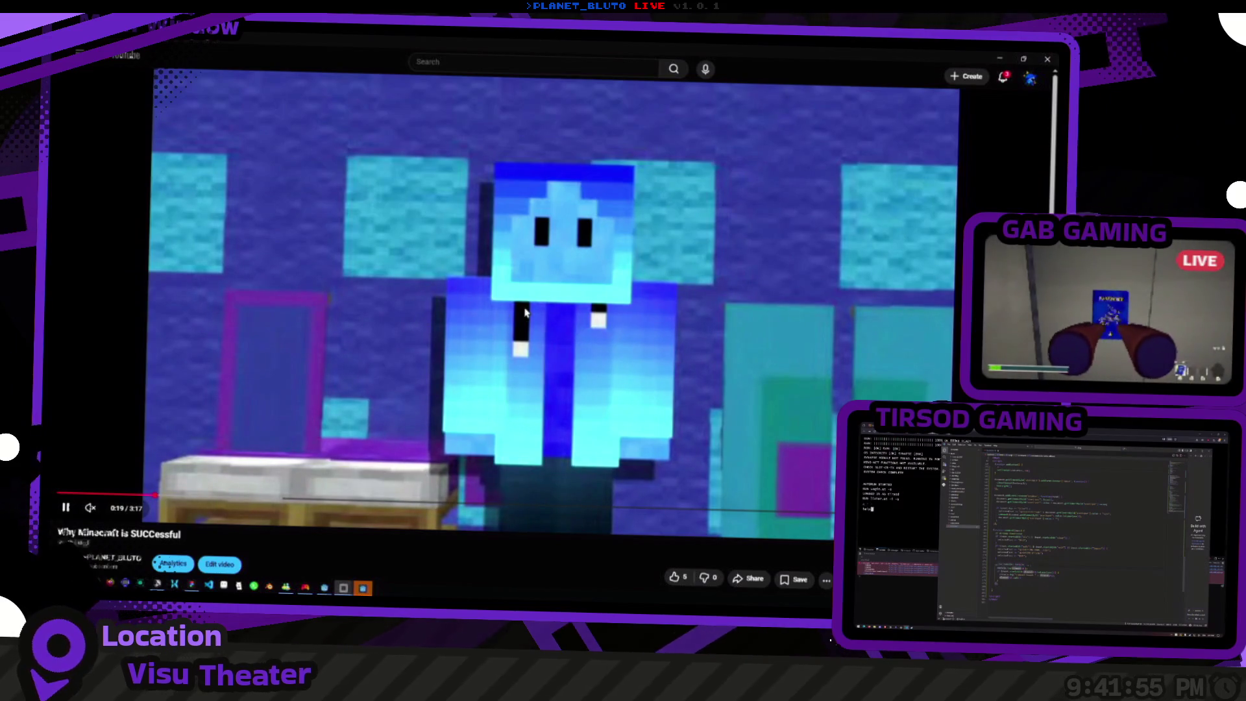
pyautogui.scroll(-2, 130, 444)
pyautogui.scroll(1, 108, 421)
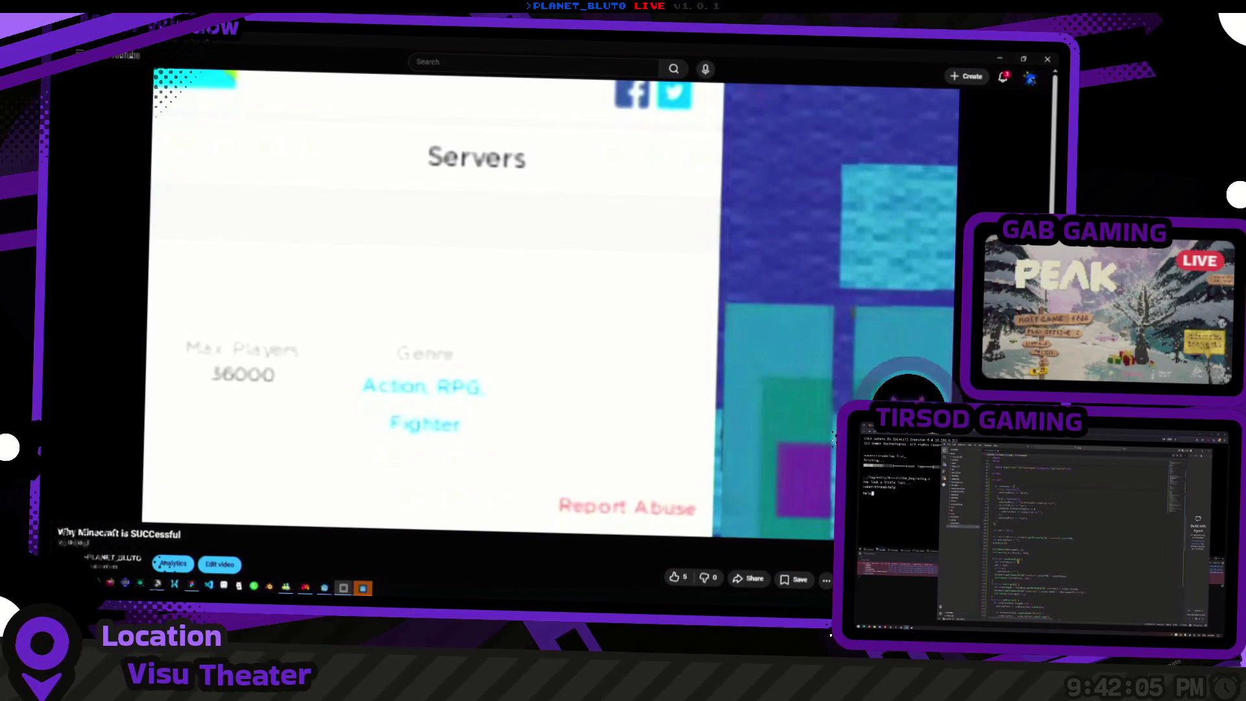
pyautogui.moveTo(214, 496); pyautogui.dragTo(118, 498)
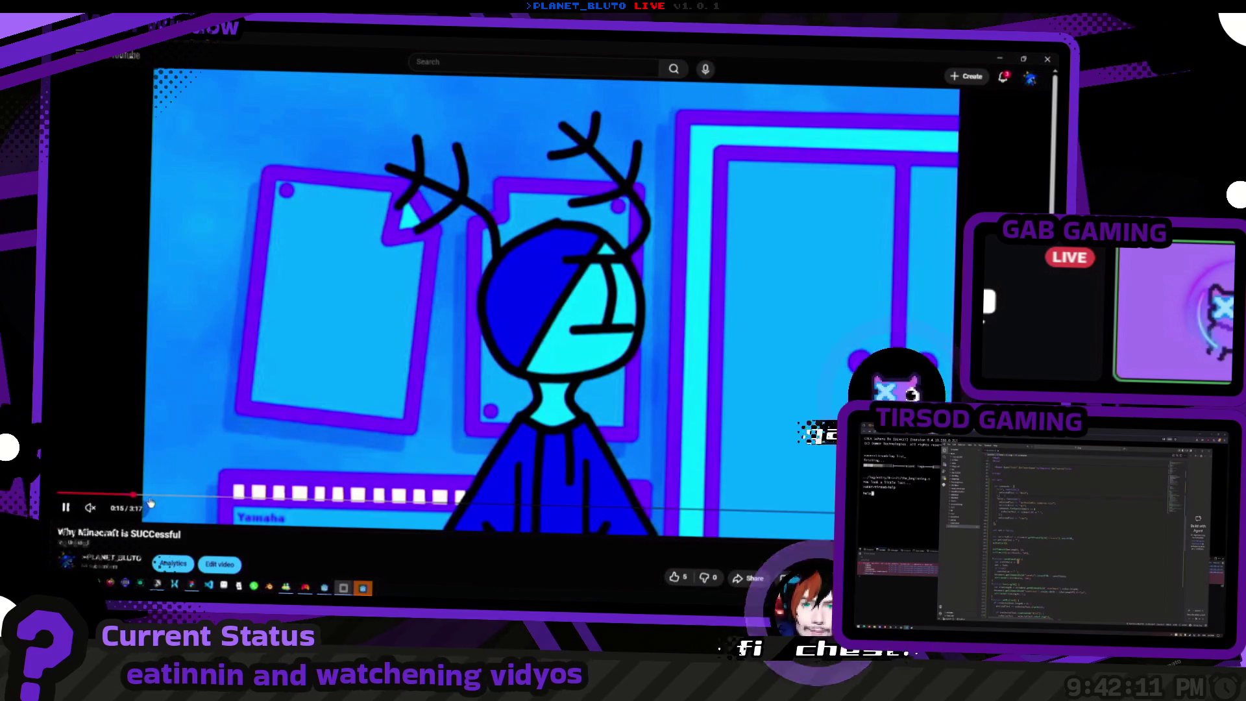
pyautogui.moveTo(148, 497); pyautogui.dragTo(60, 497)
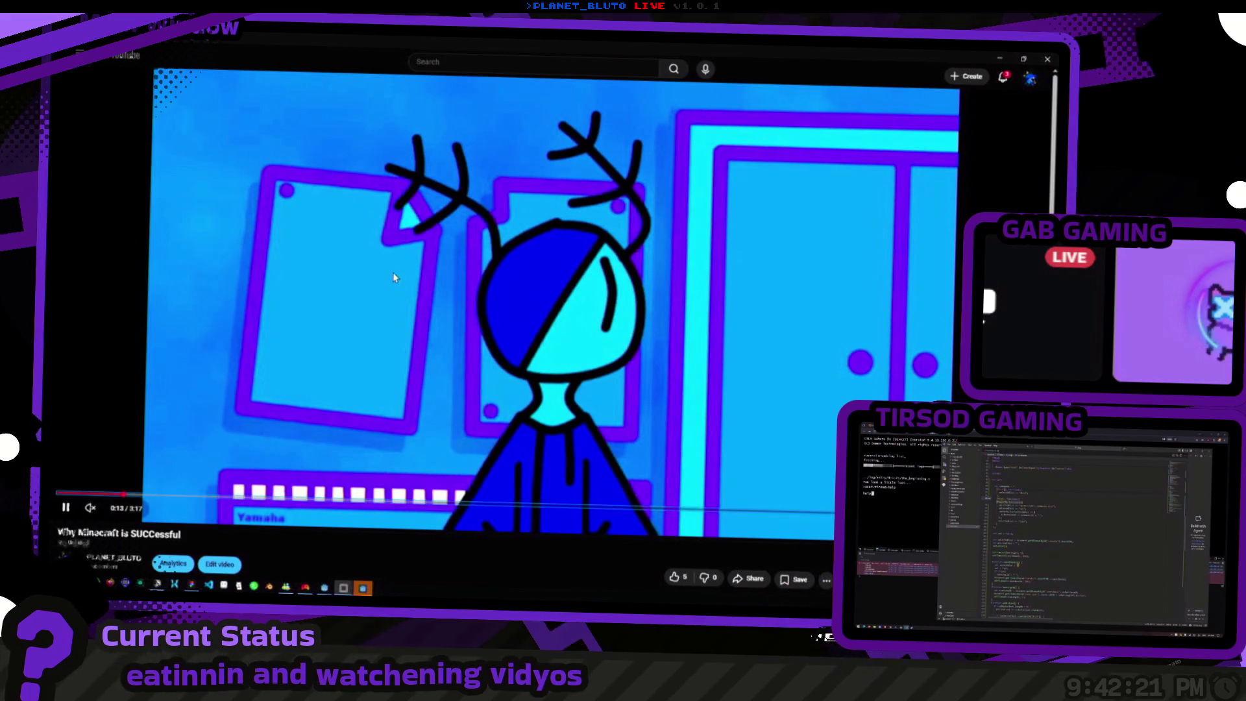
pyautogui.press('l')
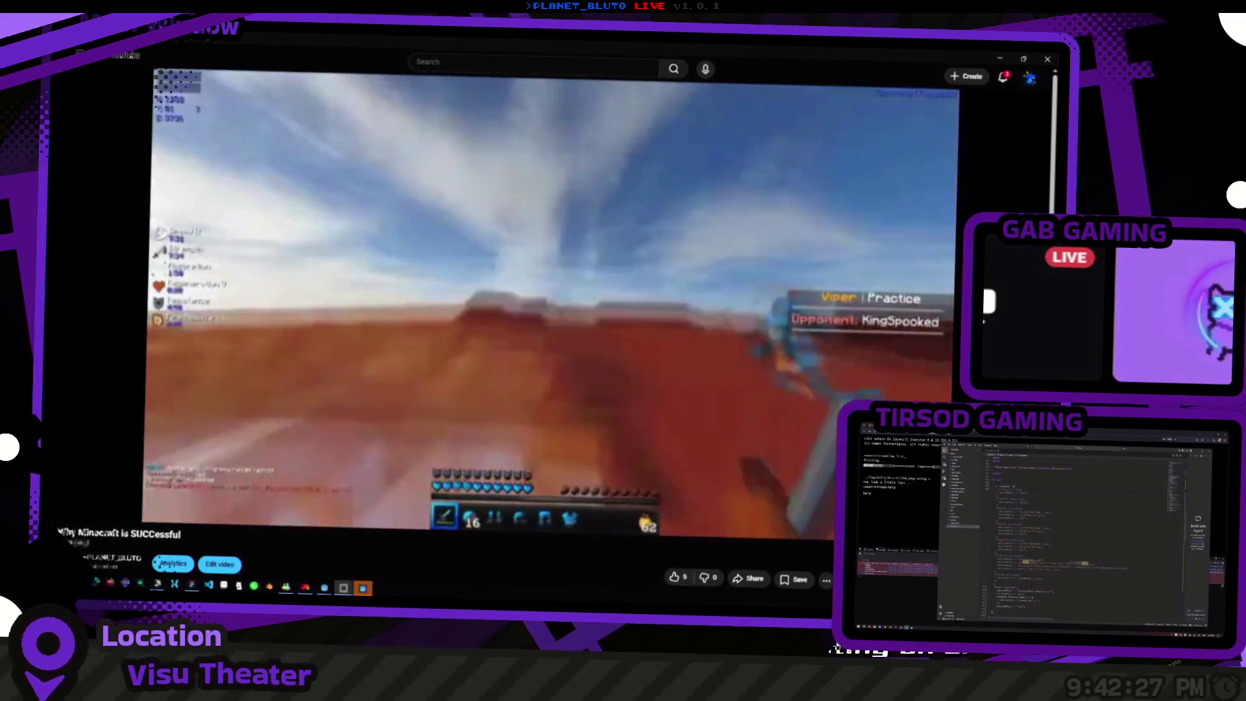
pyautogui.press('Left')
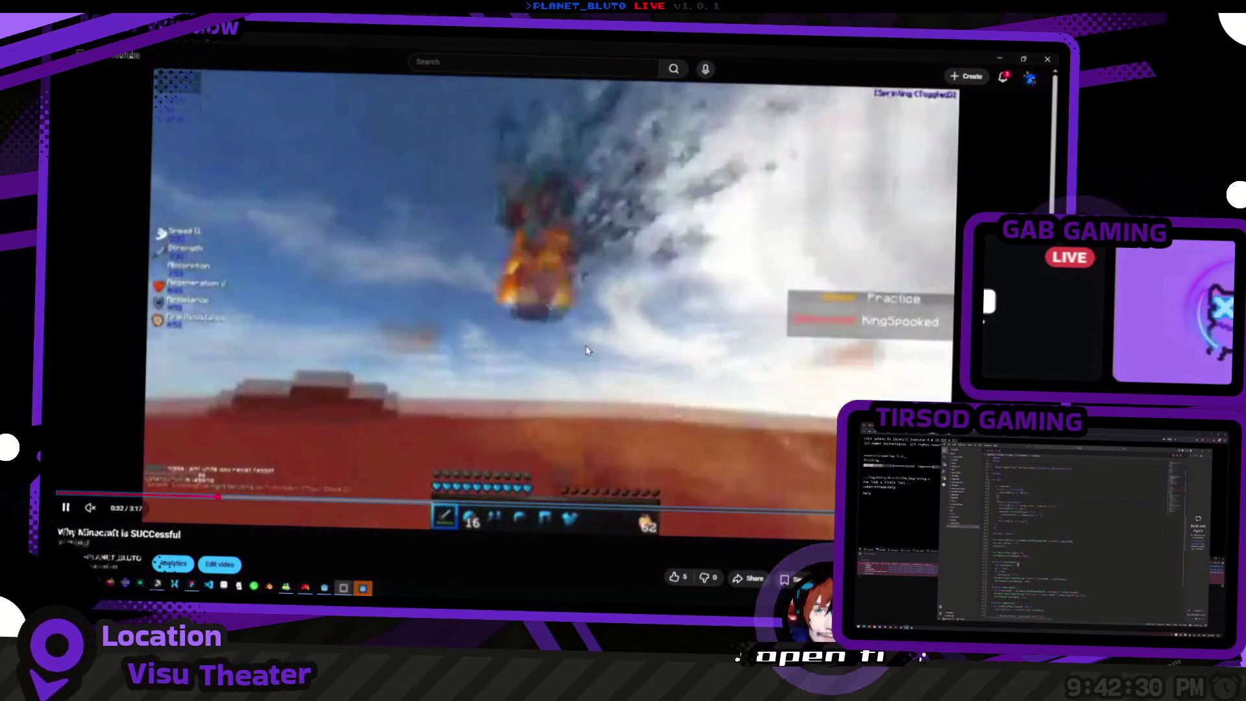
# Pause and resume the video, rewind five seconds several times, then jump to about 1:21
pyautogui.click(612, 417)
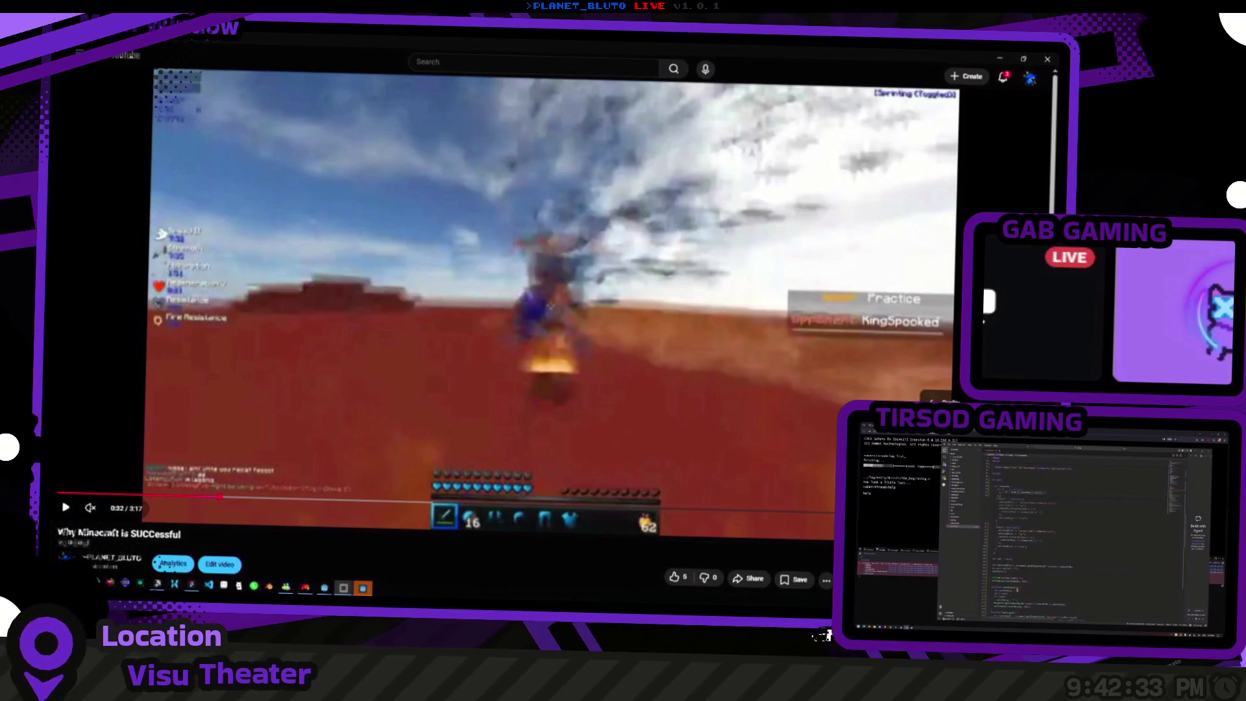
pyautogui.click(462, 321)
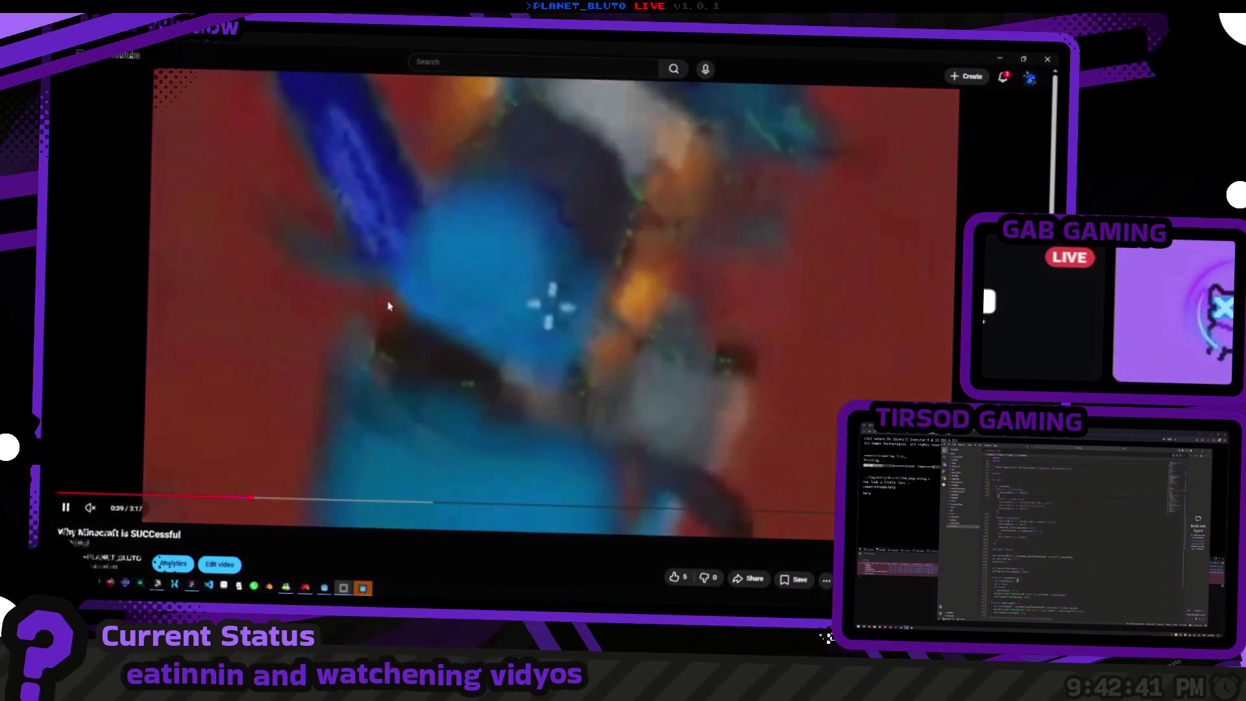
pyautogui.press('Left')
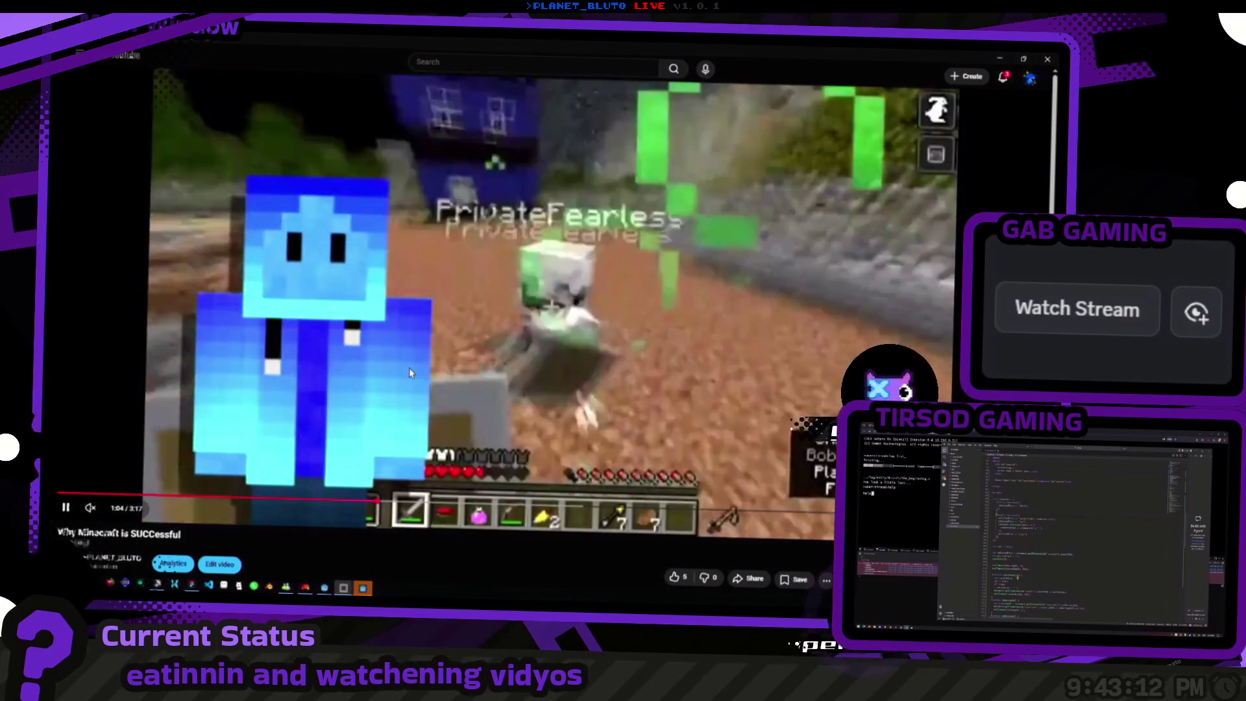
pyautogui.click(407, 368)
pyautogui.press('Left')
pyautogui.click(407, 369)
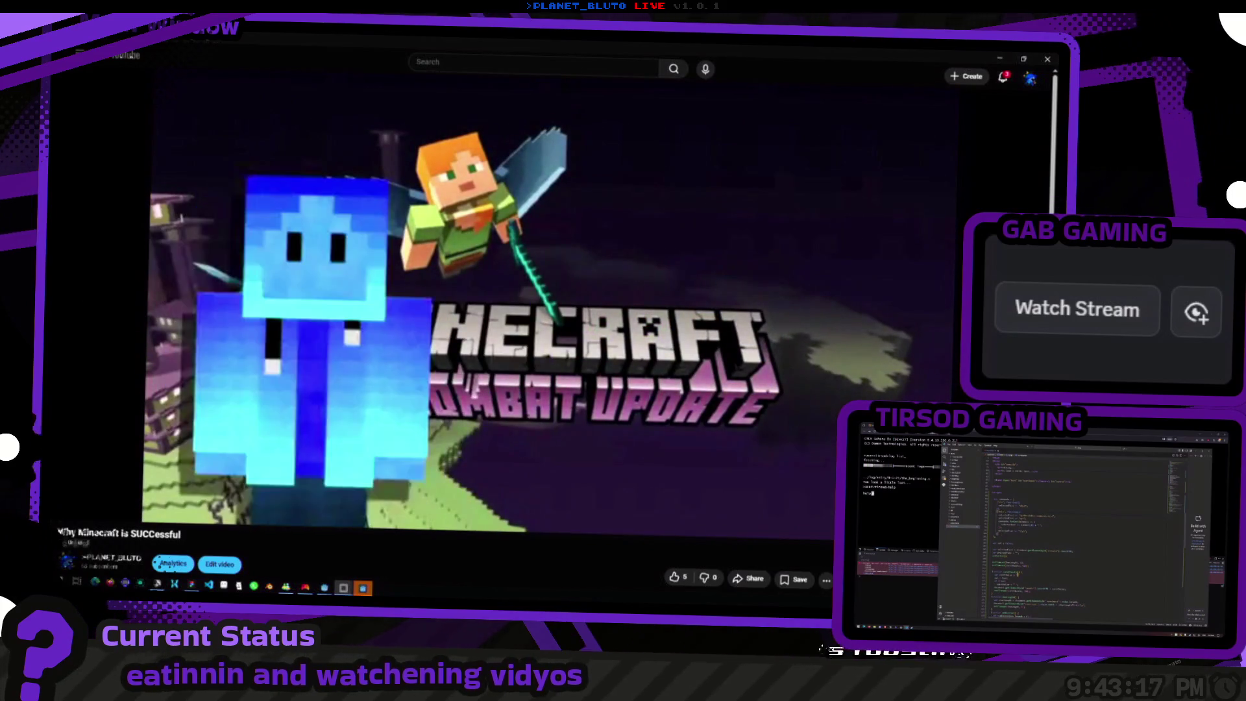
pyautogui.press('Left')
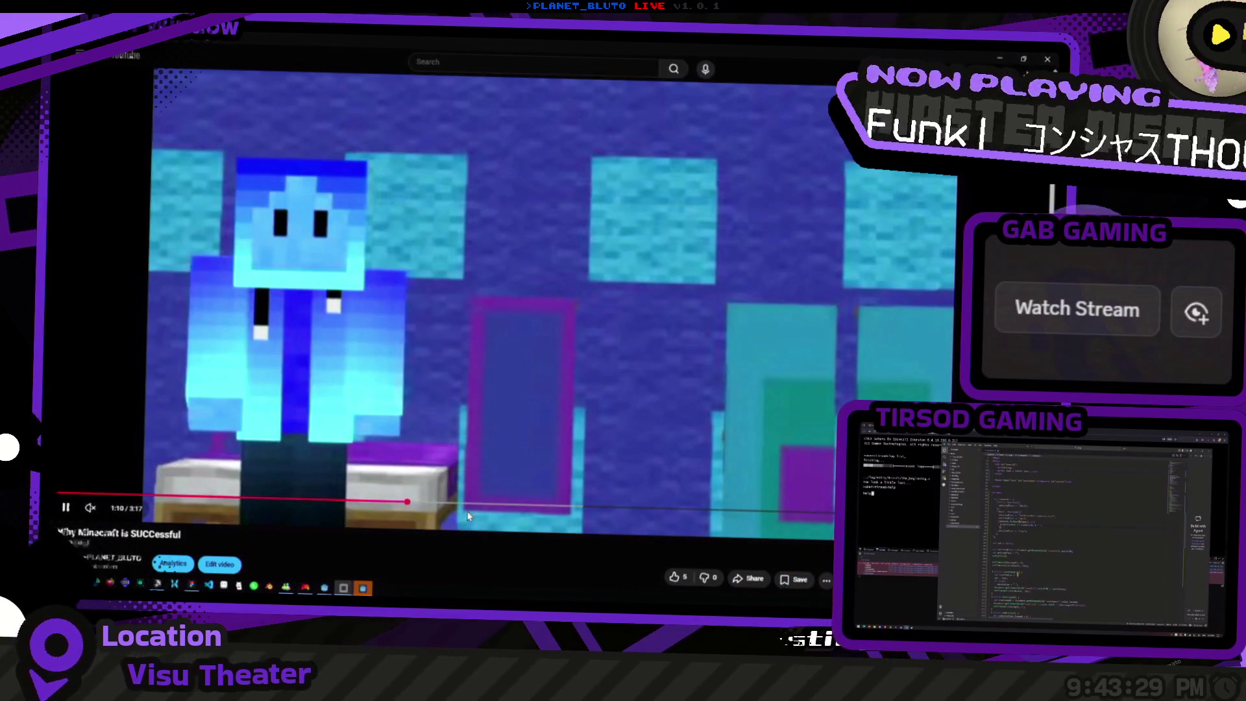
pyautogui.click(462, 503)
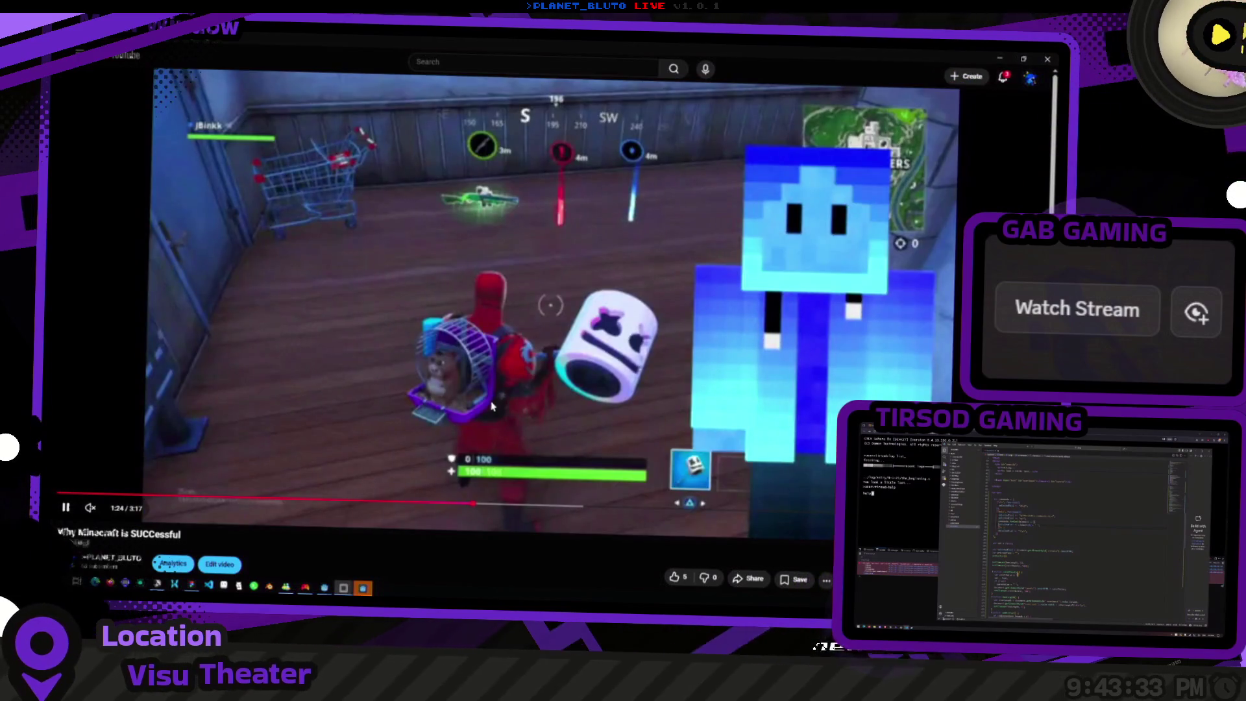
pyautogui.scroll(-4, 120, 351)
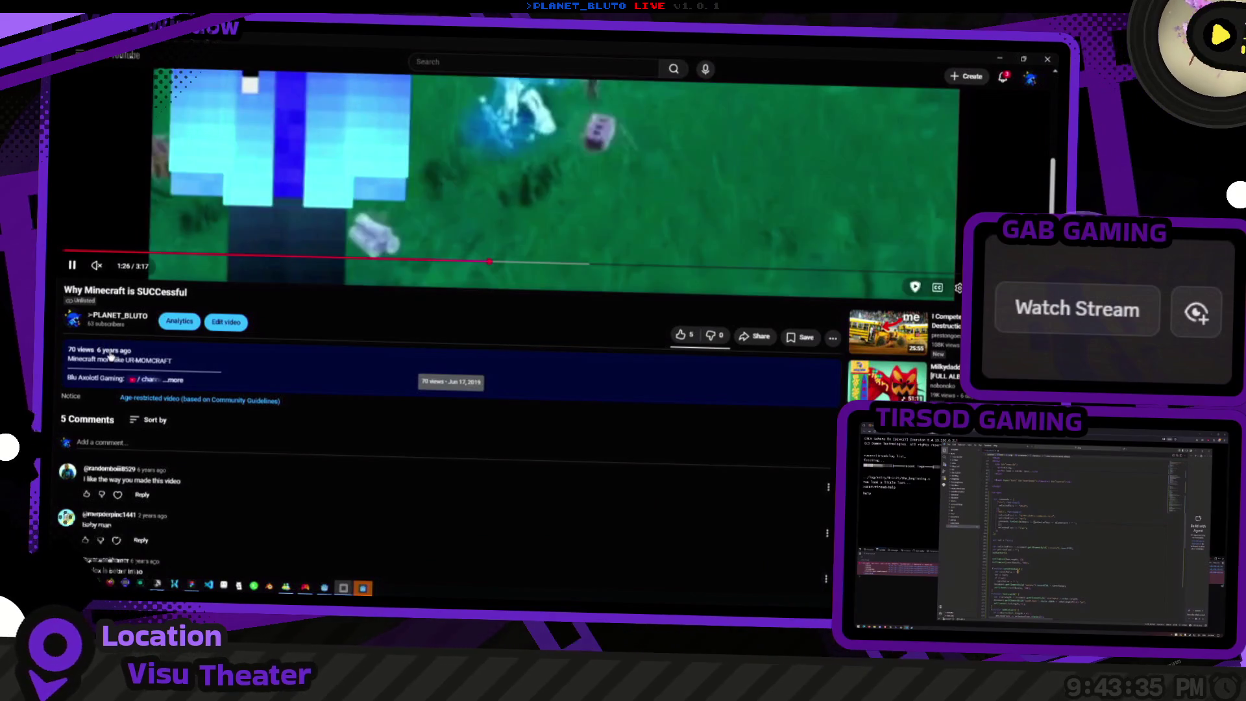
# Skip forward through the video between 1:50 and 2:22, settle near 2:10 and pause
pyautogui.scroll(4, 111, 356)
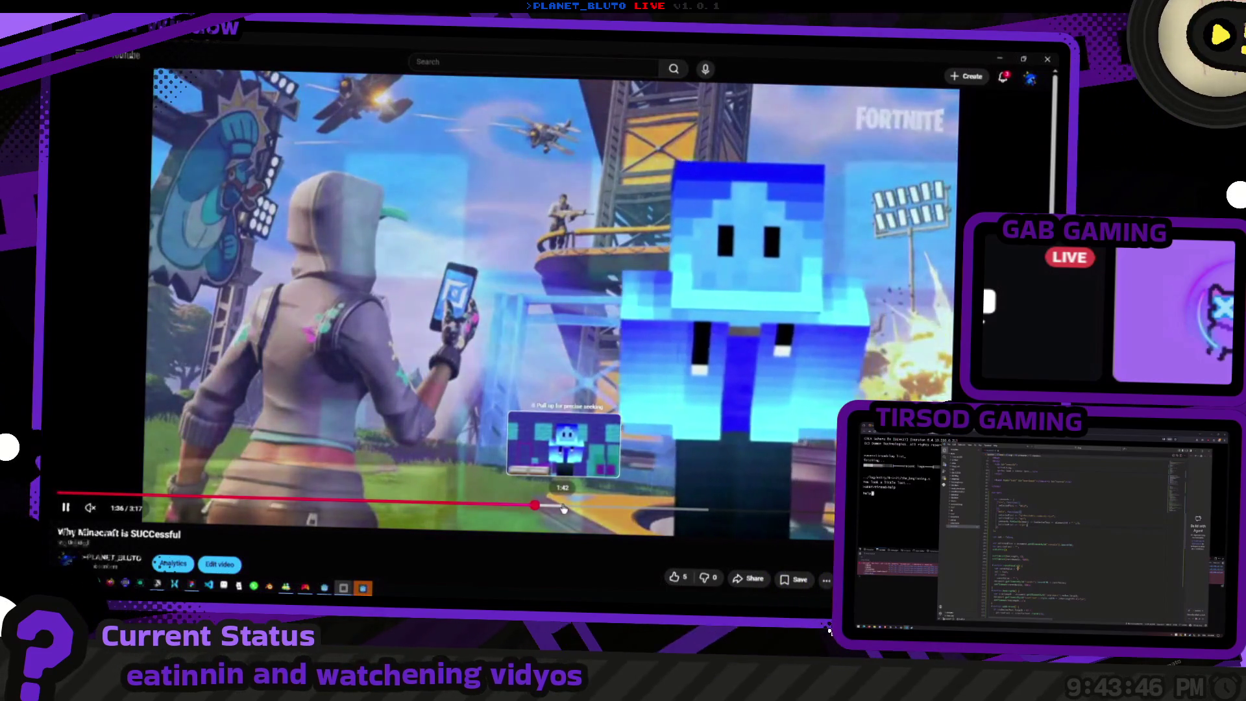
pyautogui.press('Right')
pyautogui.press('Right')
pyautogui.press('Right')
pyautogui.click(694, 510)
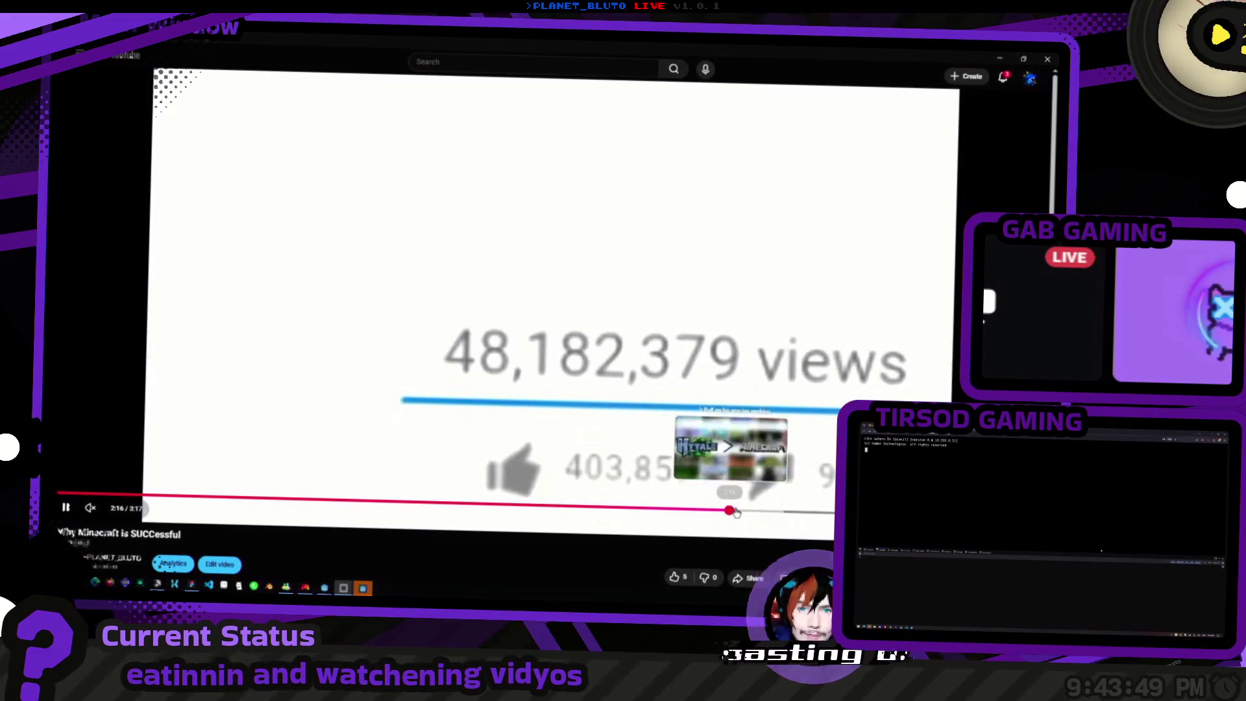
pyautogui.click(758, 511)
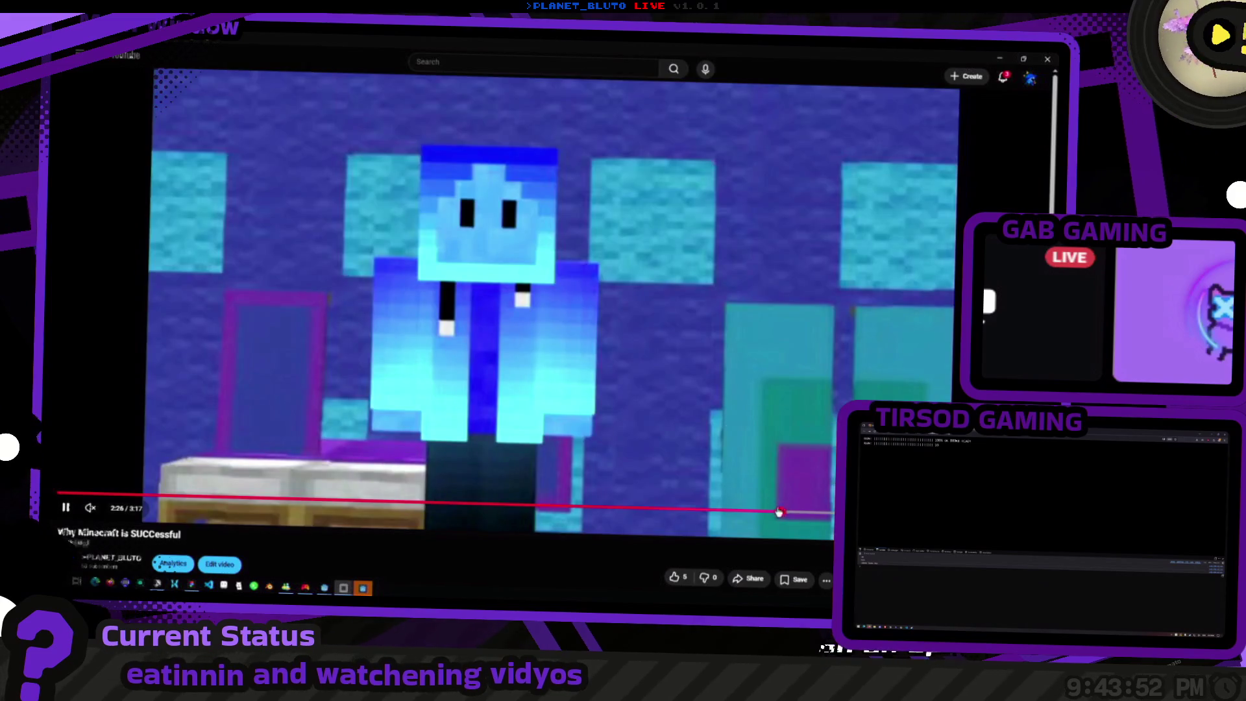
pyautogui.click(738, 510)
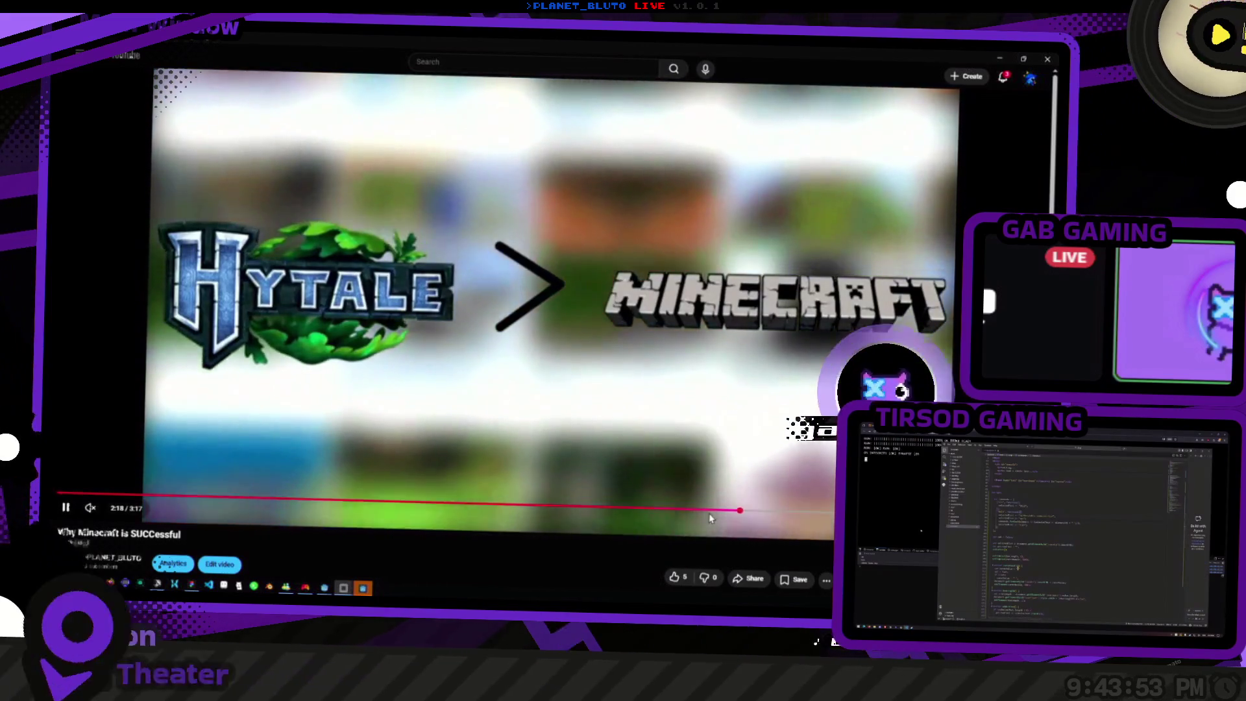
pyautogui.click(703, 510)
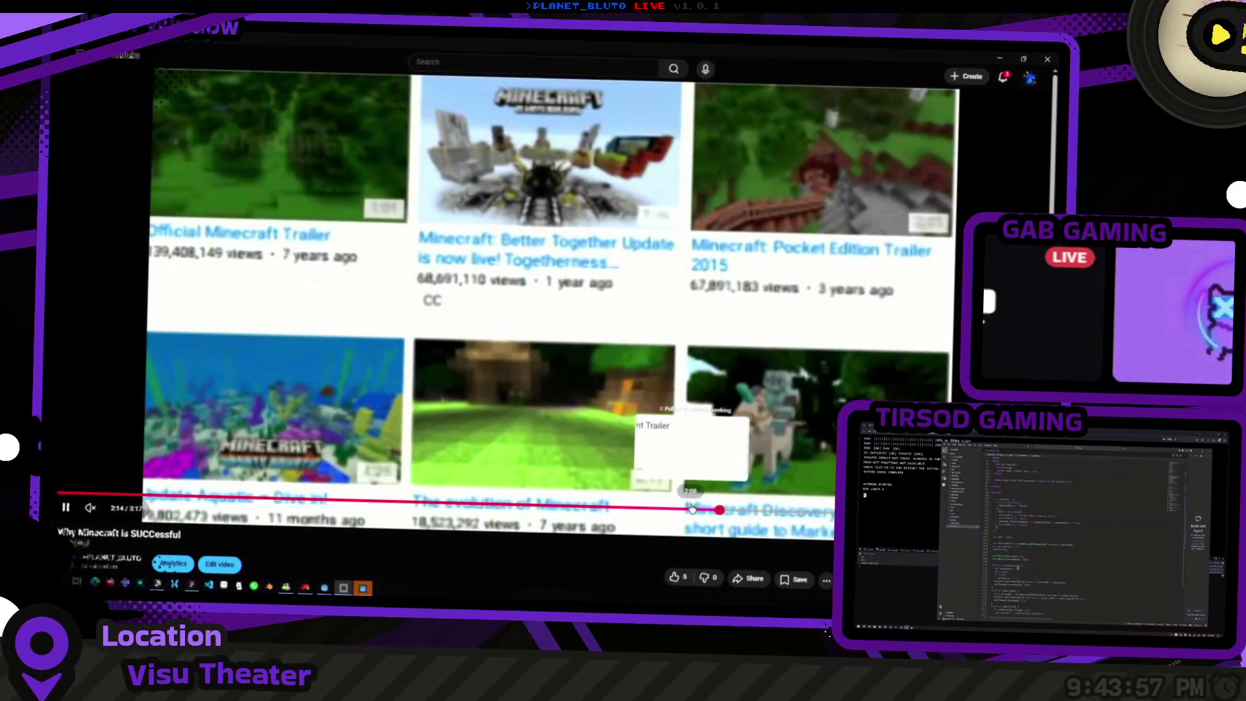
pyautogui.press('space')
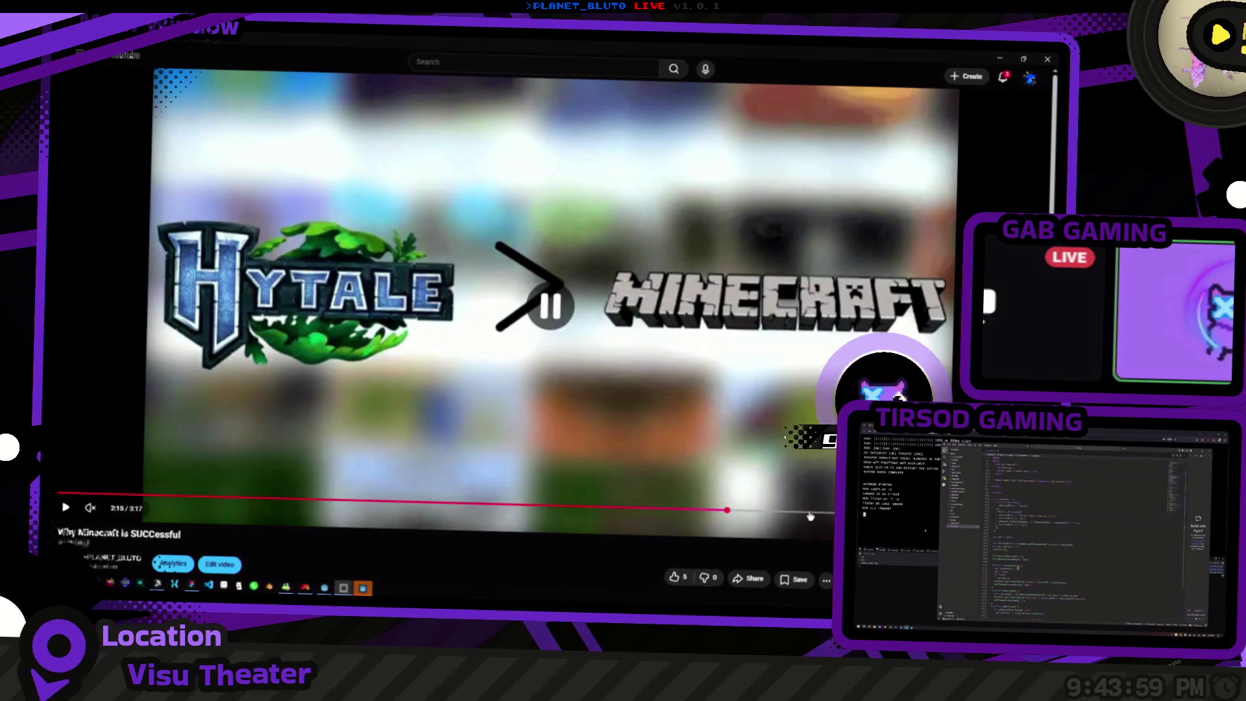
# Jump ahead to about 2:41, scroll the page, and bring up the account options
pyautogui.click(810, 516)
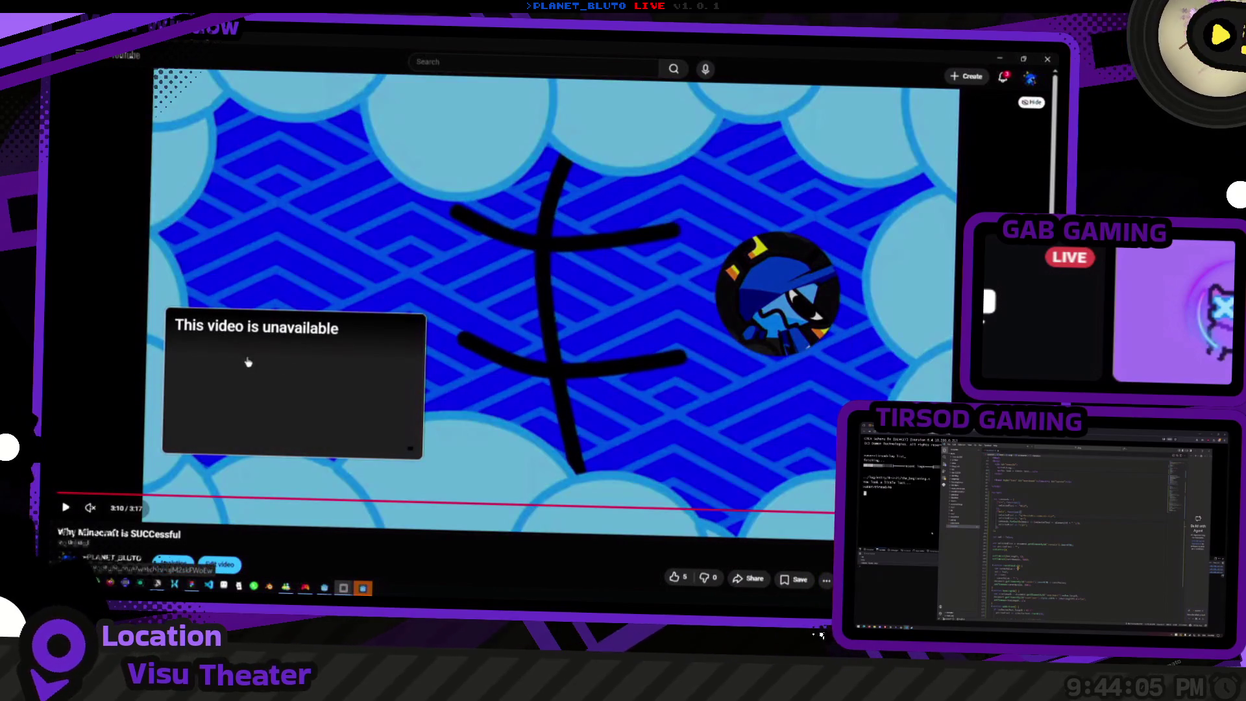
pyautogui.scroll(-5, 714, 324)
pyautogui.scroll(4, 519, 344)
pyautogui.scroll(2, 318, 357)
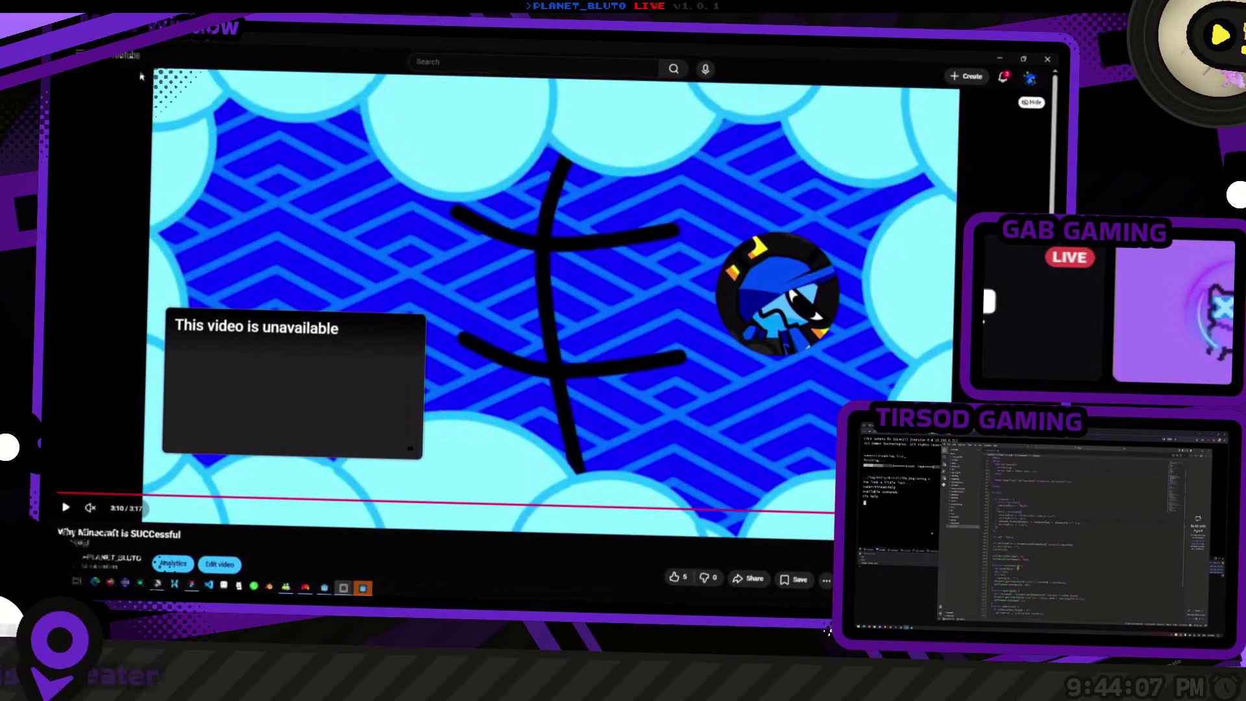
pyautogui.scroll(-5, 390, 260)
pyautogui.scroll(1, 909, 130)
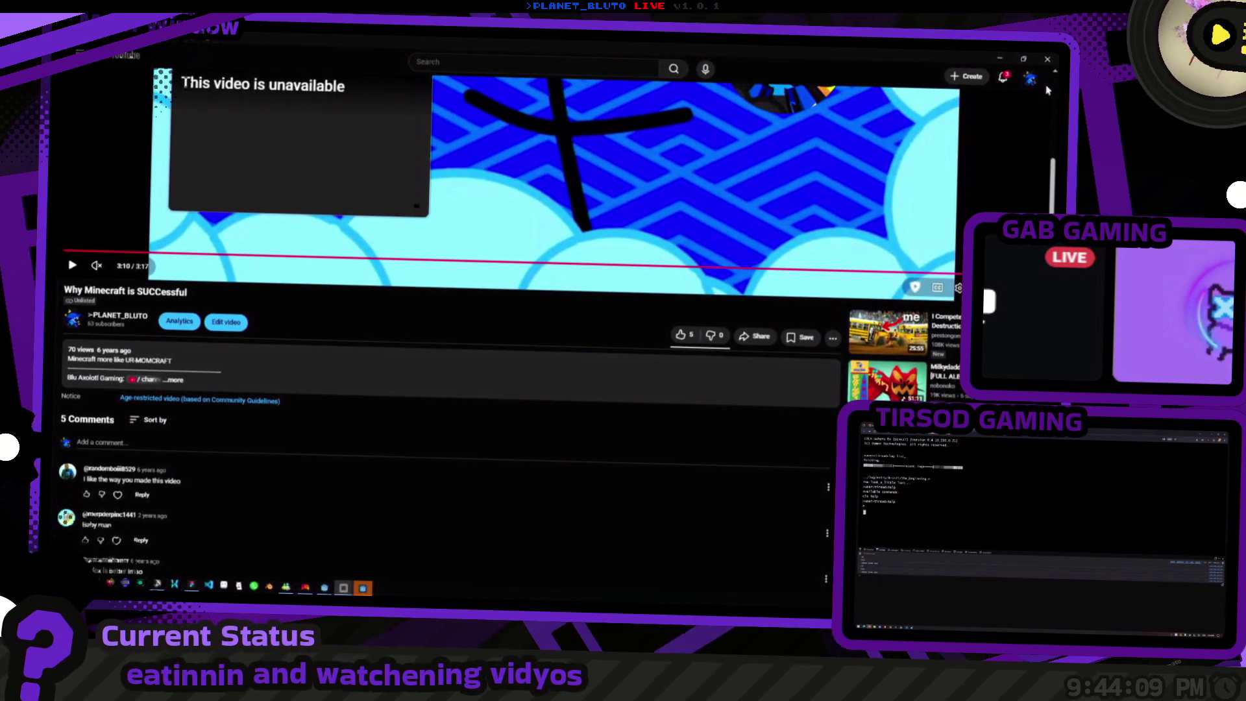
pyautogui.click(1031, 78)
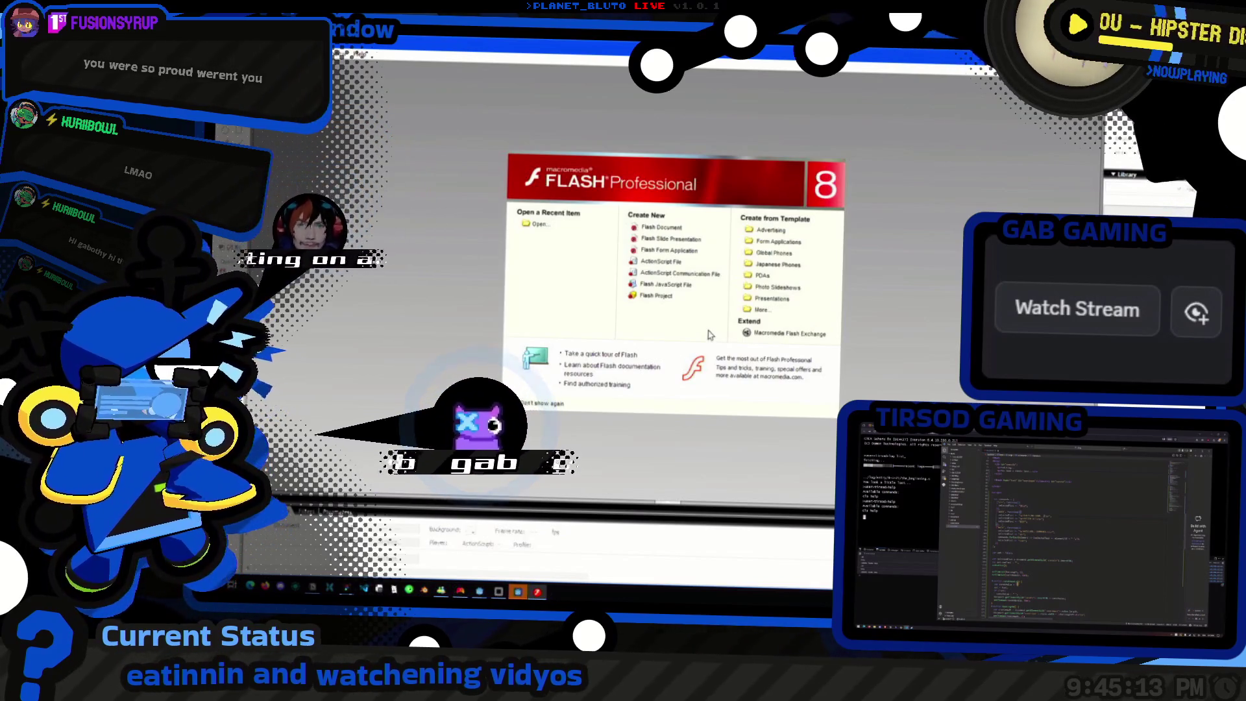
# Choose to open an existing file from the Flash 8 start page
pyautogui.click(541, 225)
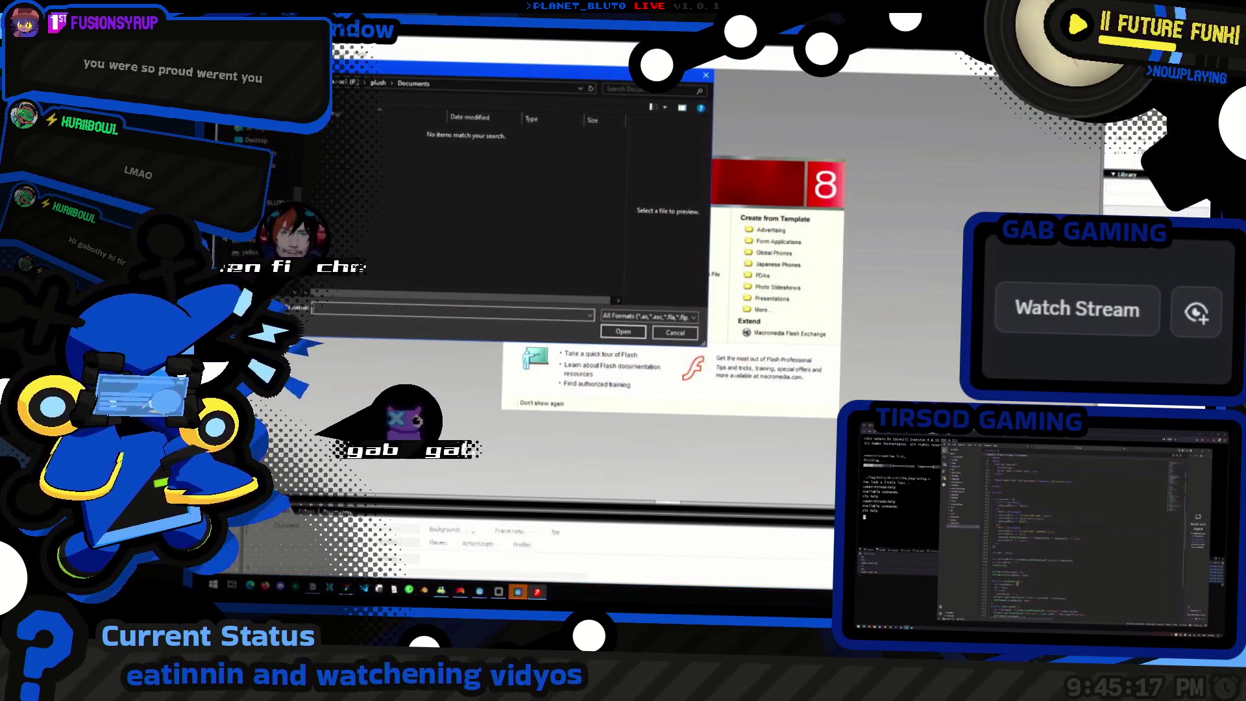
# Open Cocoa and the Icy Mountain 0.3.swf from the Downloads folder in Flash Player
pyautogui.click(253, 220)
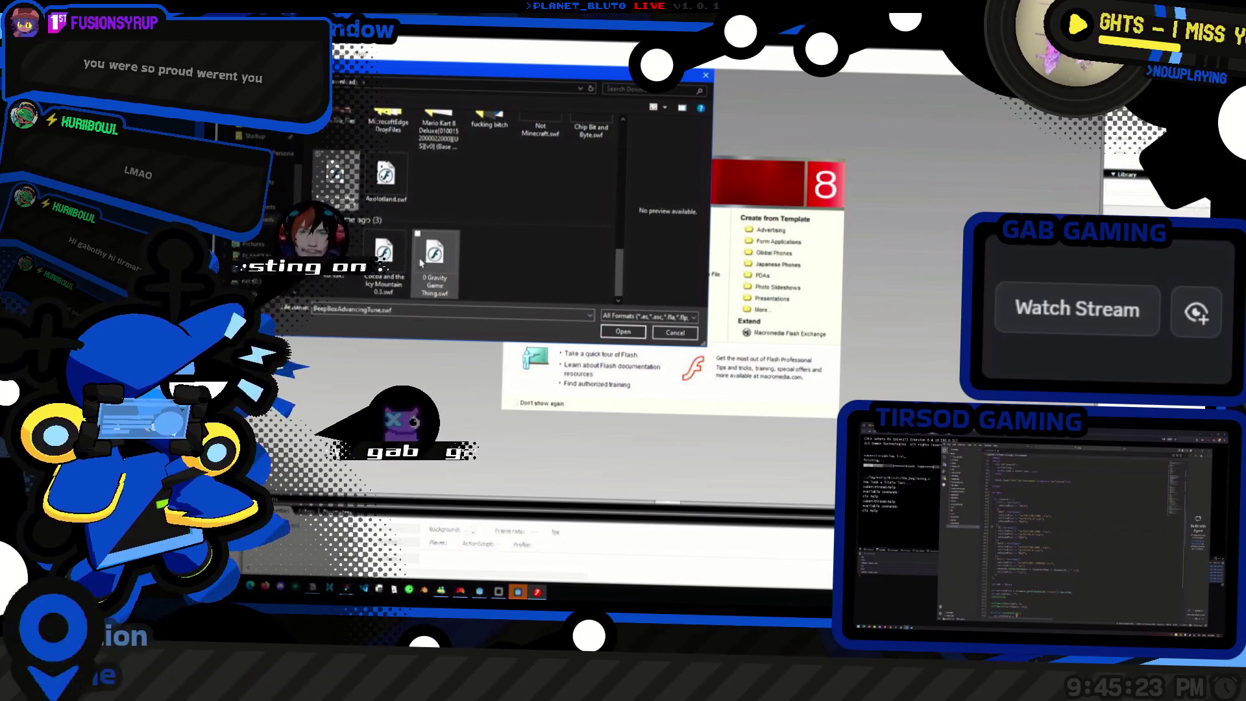
pyautogui.click(434, 263)
pyautogui.press('b')
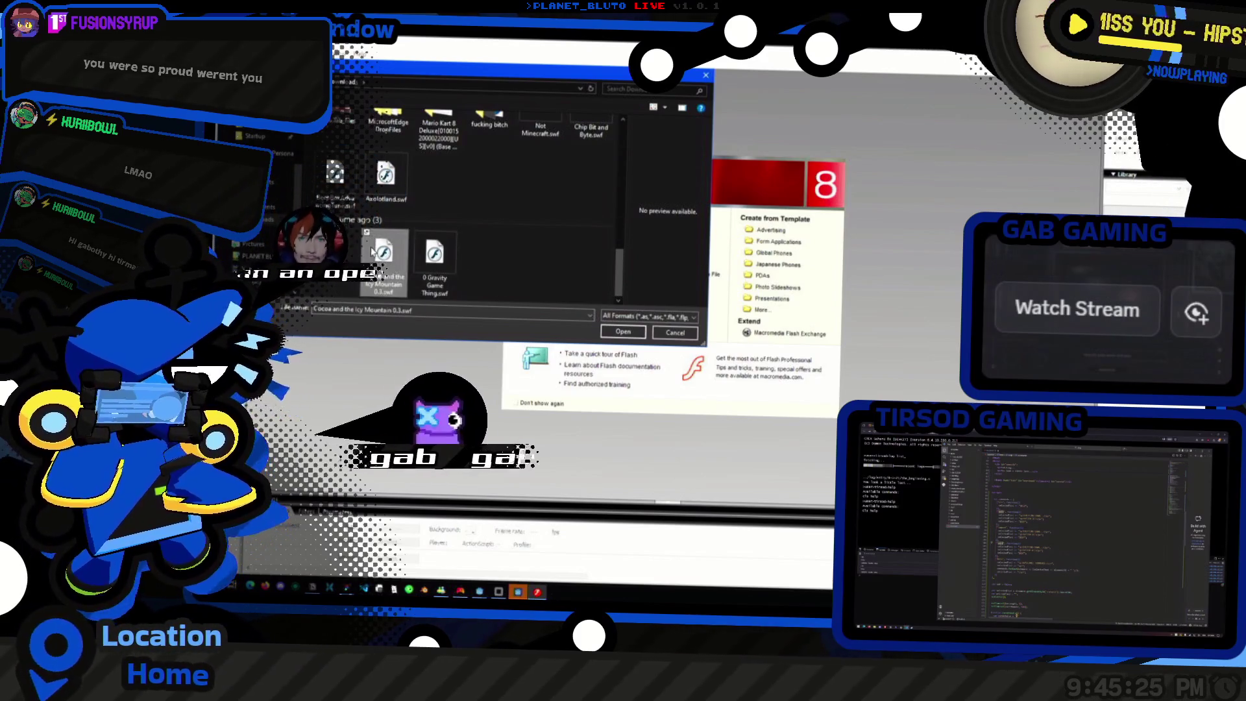
pyautogui.doubleClick(389, 263)
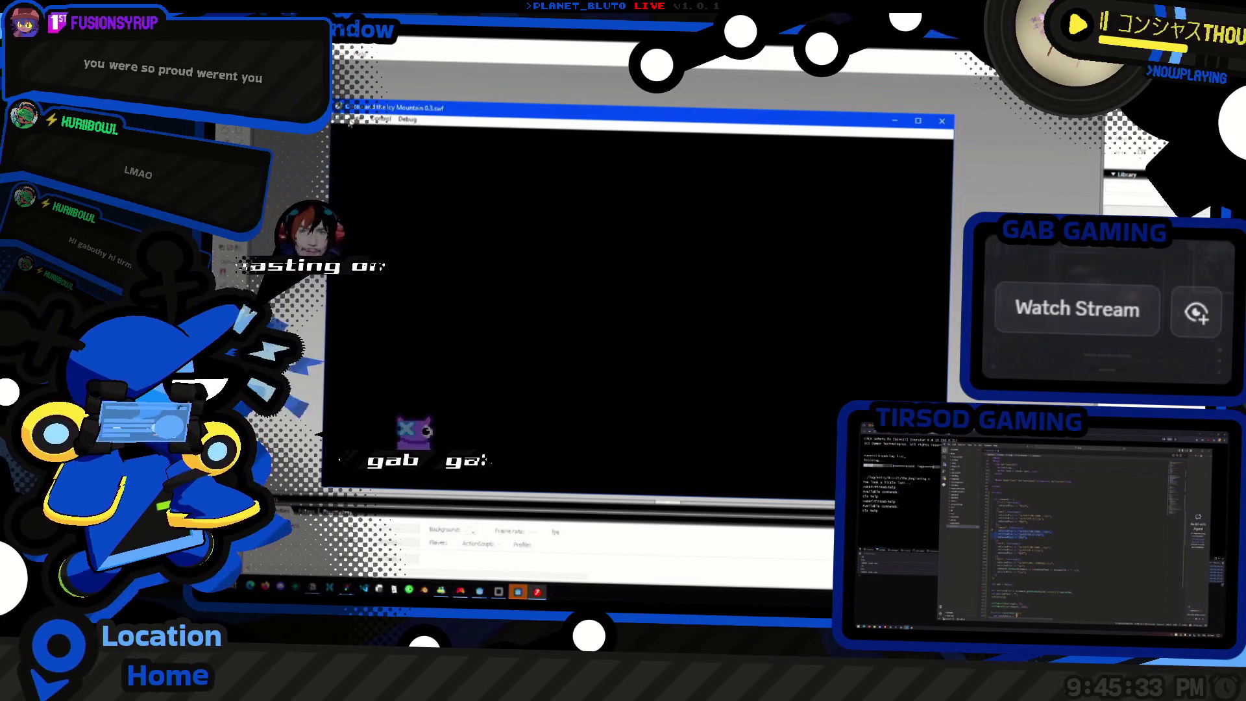
# Look through the player's Control menu and context menu, then close the Cocoa game window
pyautogui.click(383, 121)
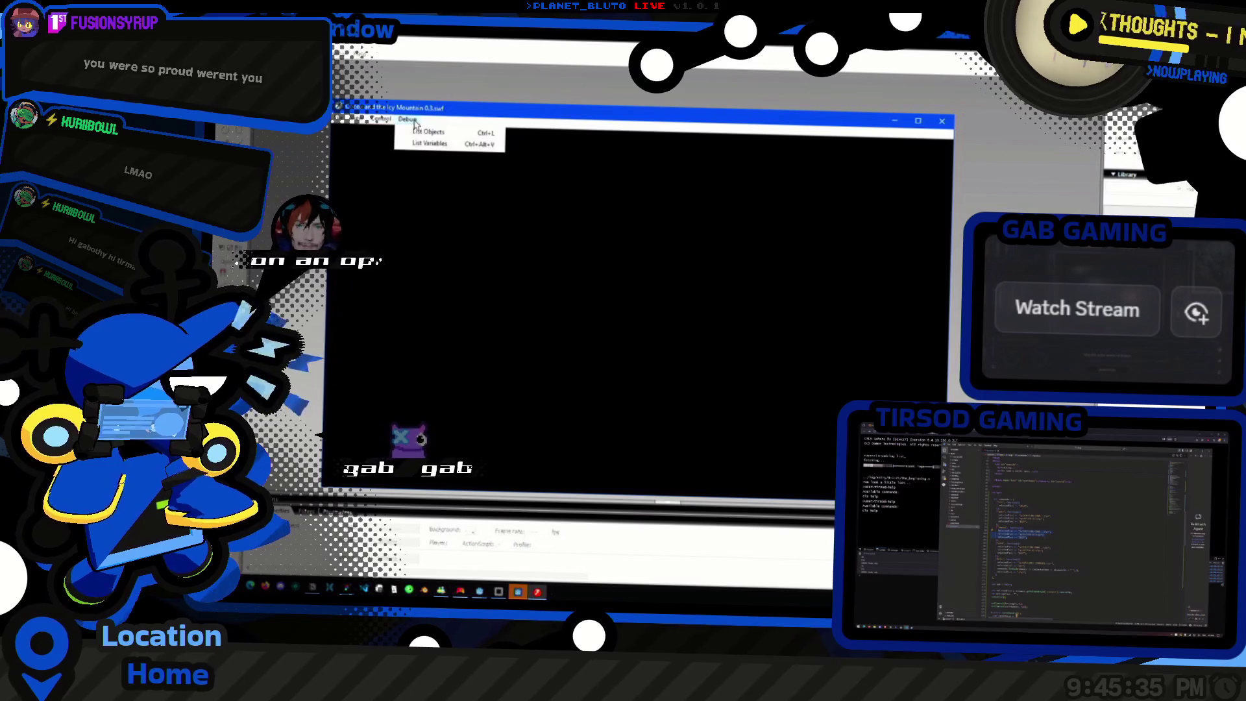
pyautogui.moveTo(357, 120)
pyautogui.rightClick(537, 231)
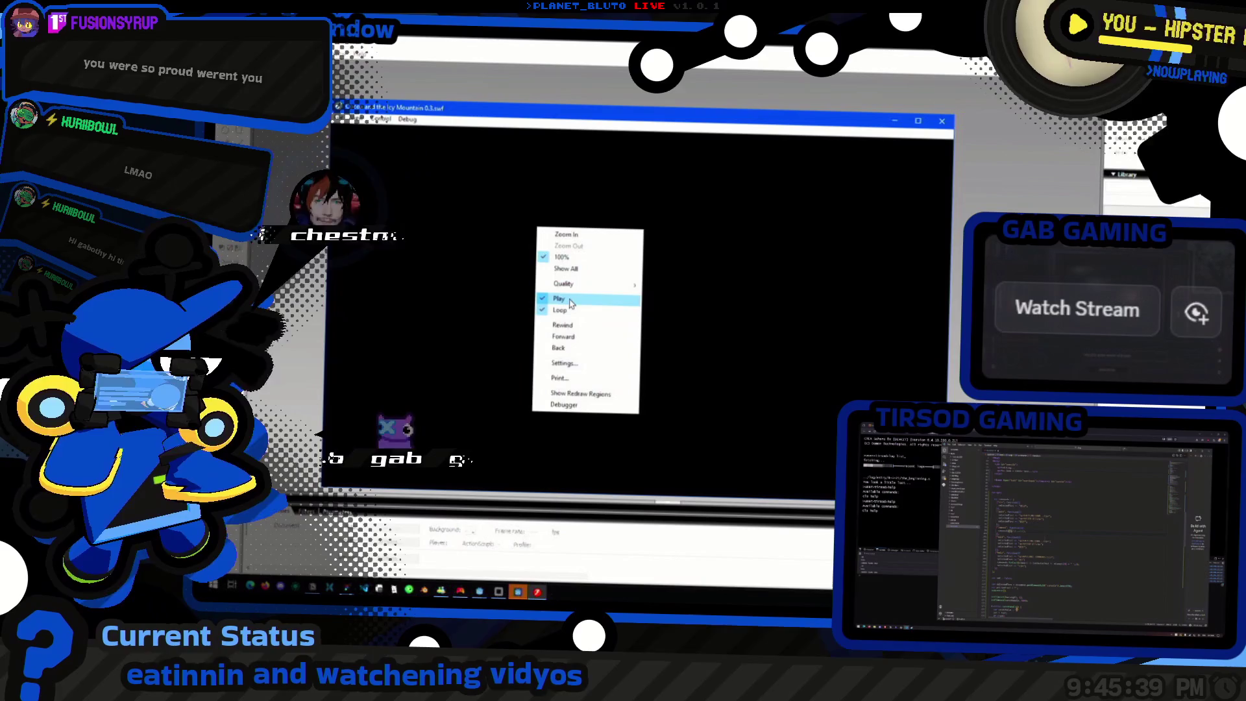
pyautogui.click(419, 294)
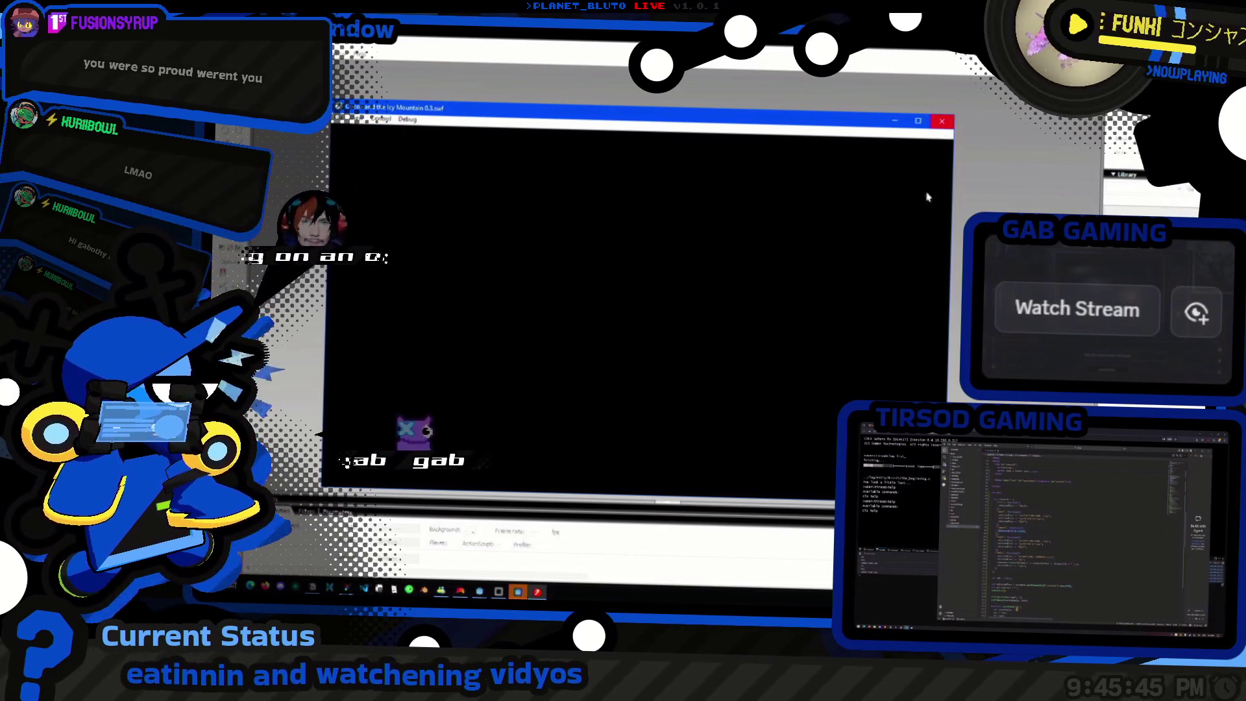
pyautogui.click(942, 121)
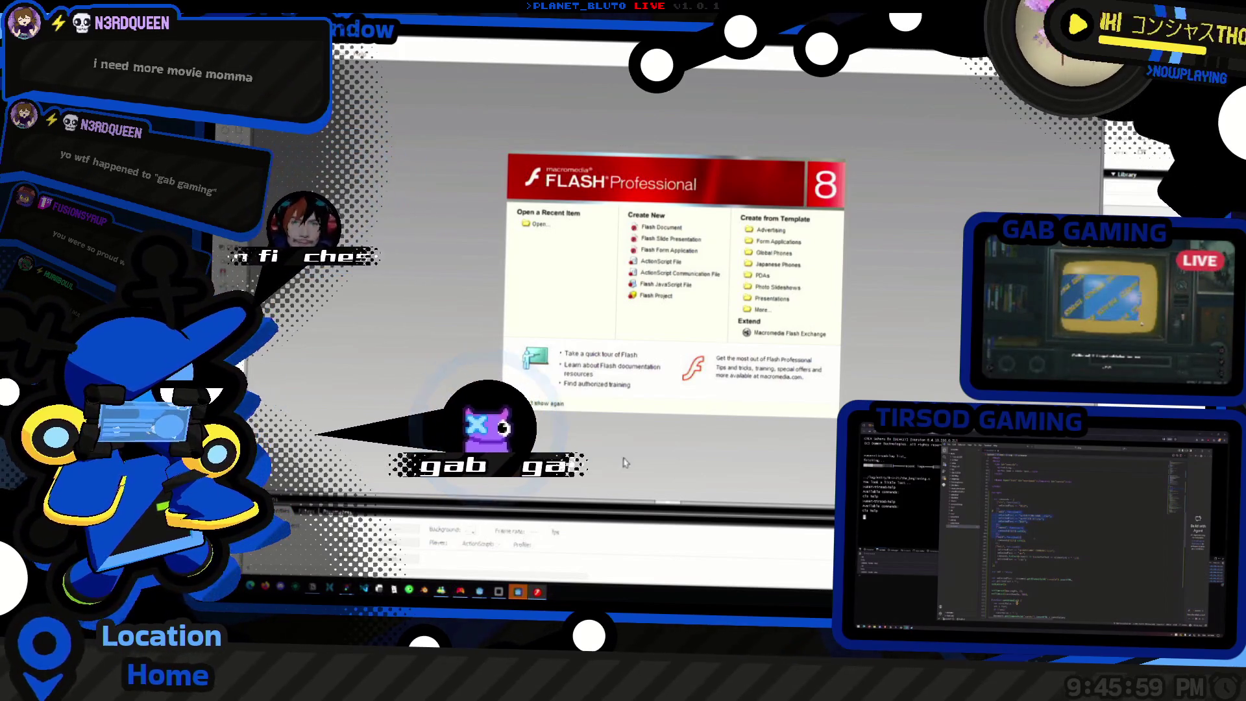
pyautogui.click(539, 225)
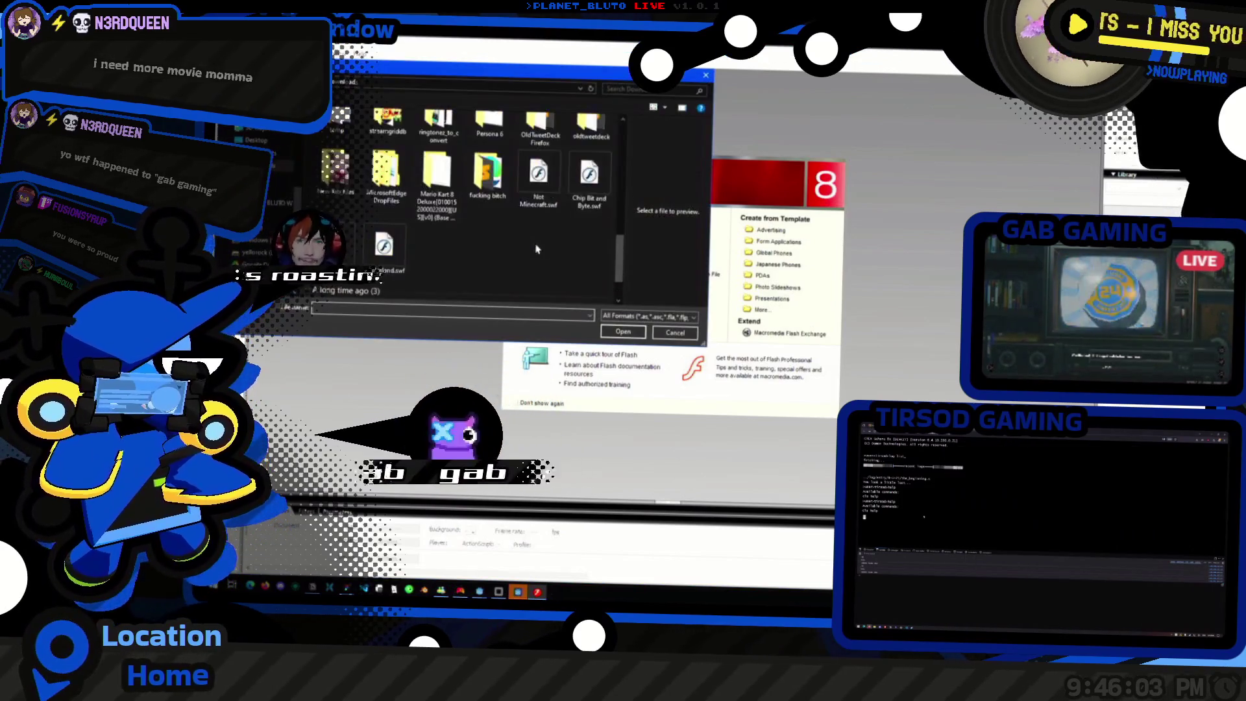
pyautogui.scroll(1, 539, 253)
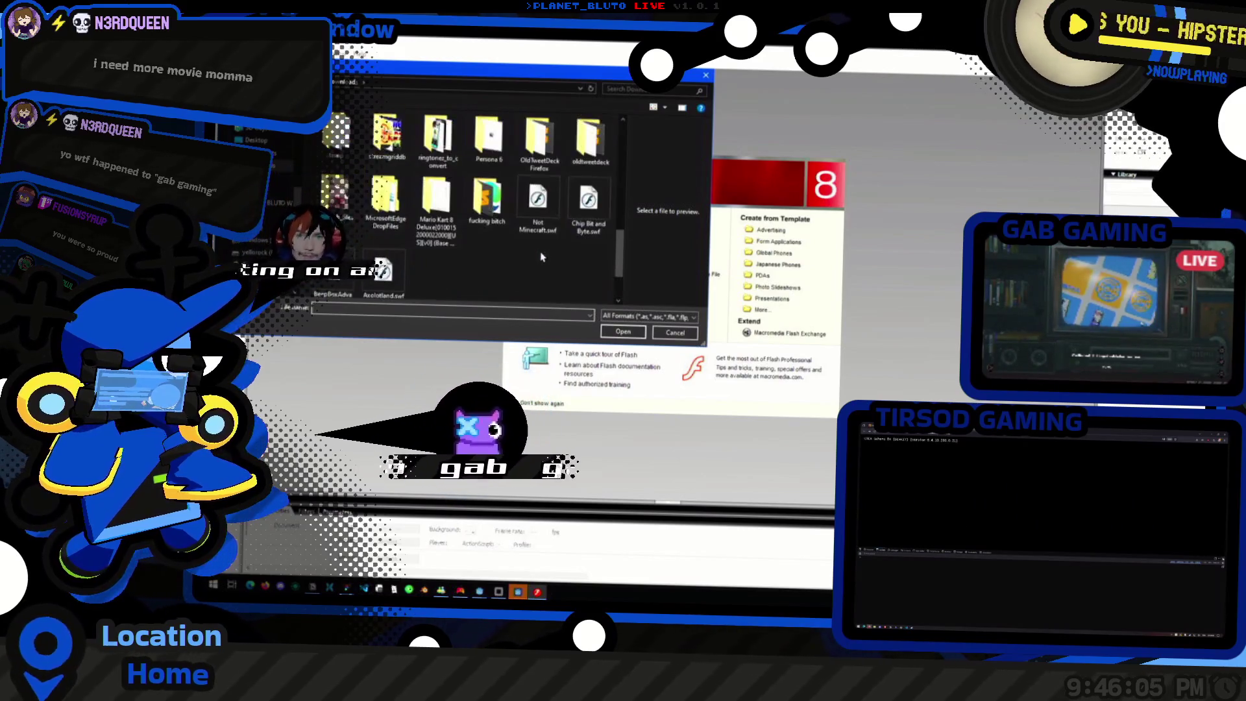
pyautogui.scroll(-3, 542, 257)
pyautogui.click(693, 333)
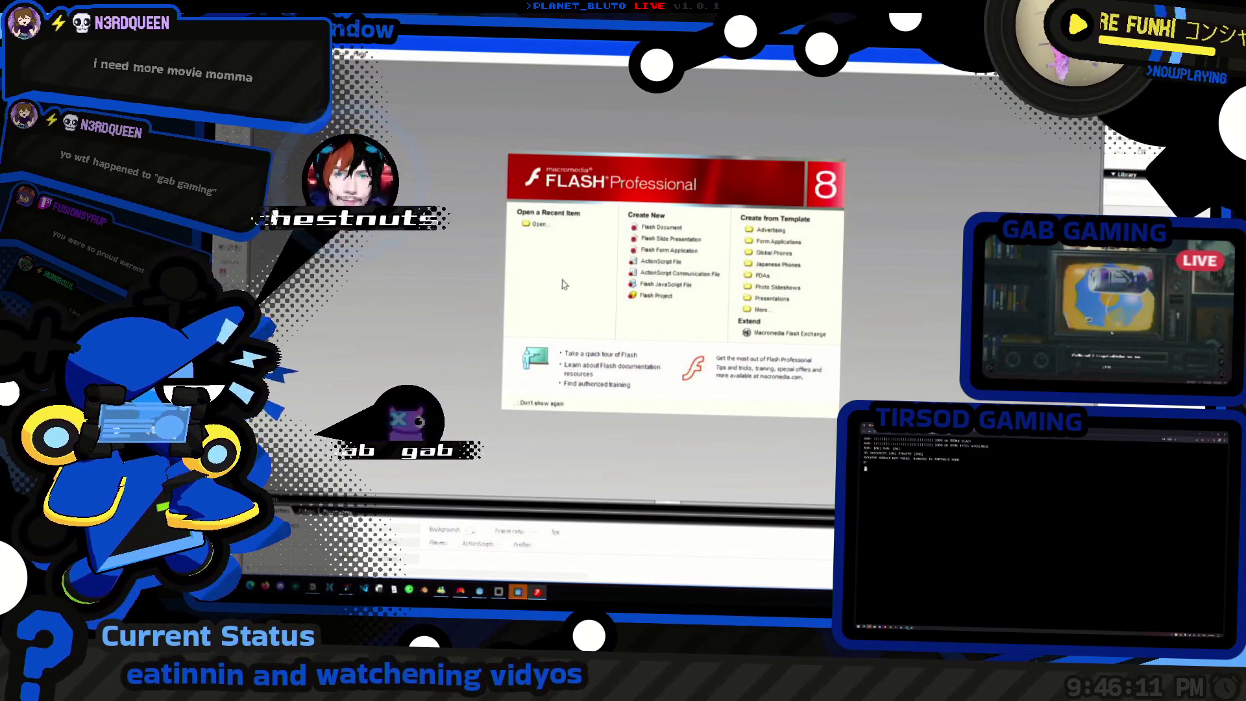
pyautogui.click(665, 228)
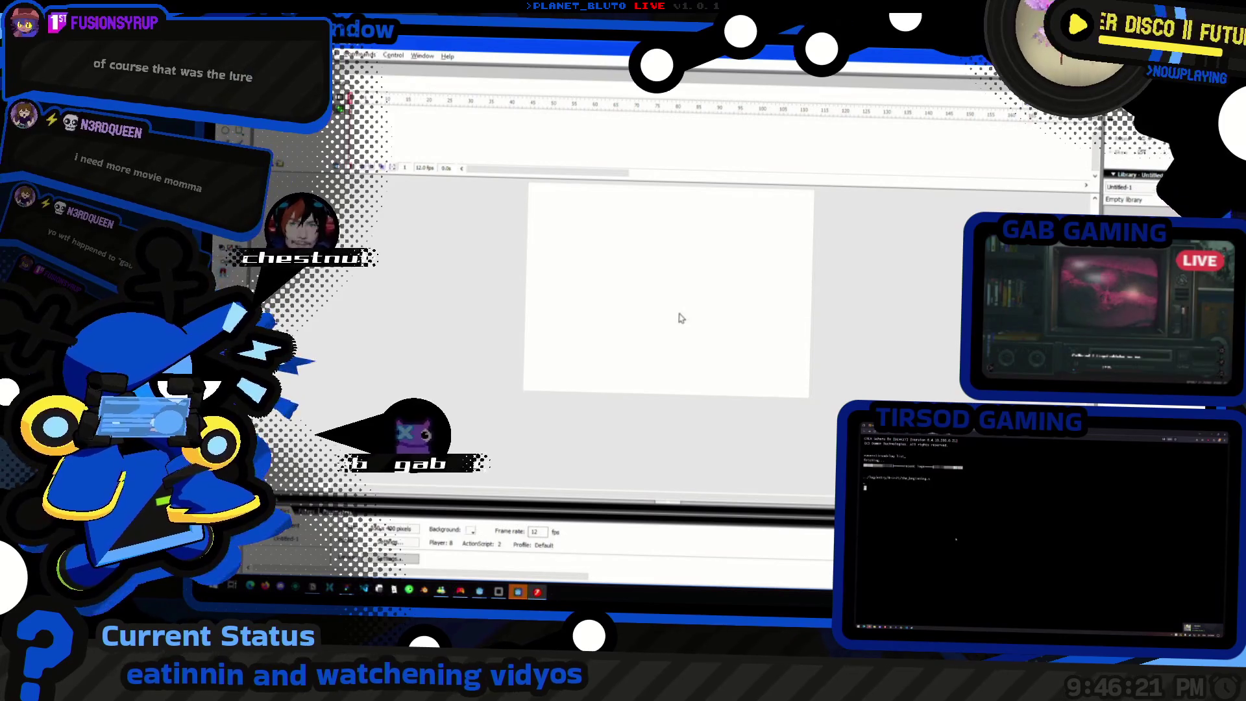
# With the Pencil tool, sketch the round head and a curve across it, undoing failed loops
pyautogui.scroll(2, 701, 290)
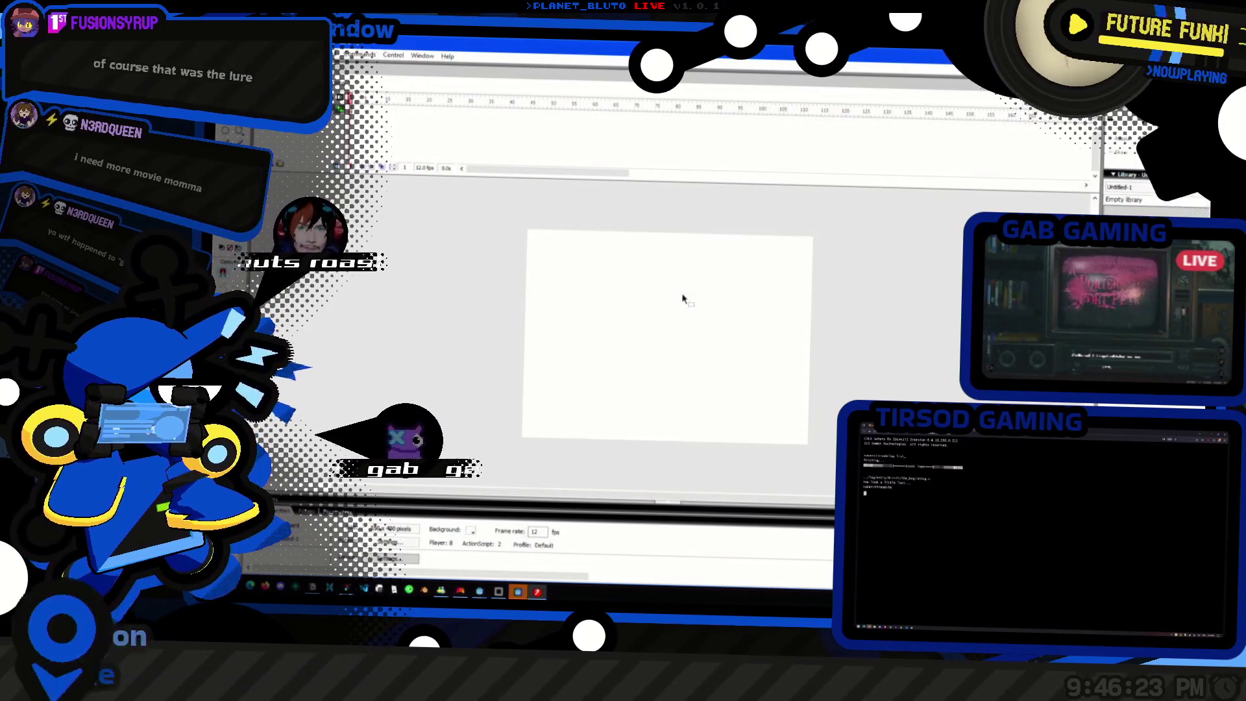
pyautogui.rightClick(603, 241)
pyautogui.press('Escape')
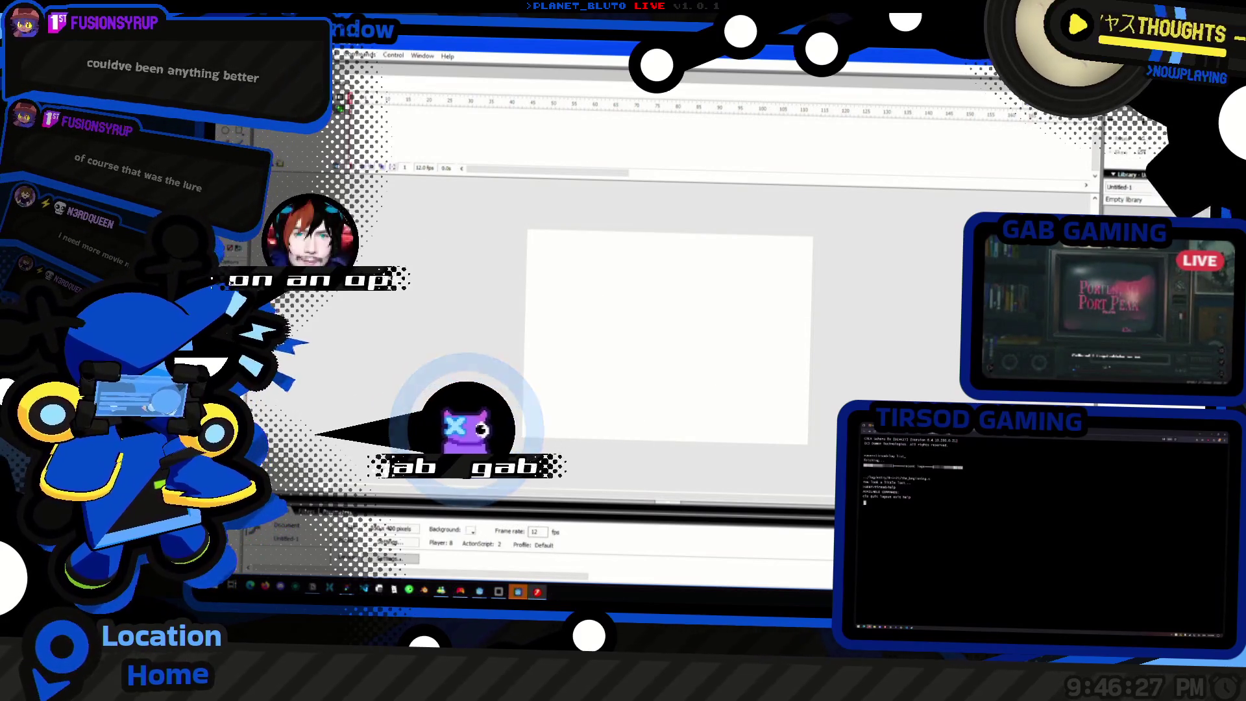
pyautogui.press('y')
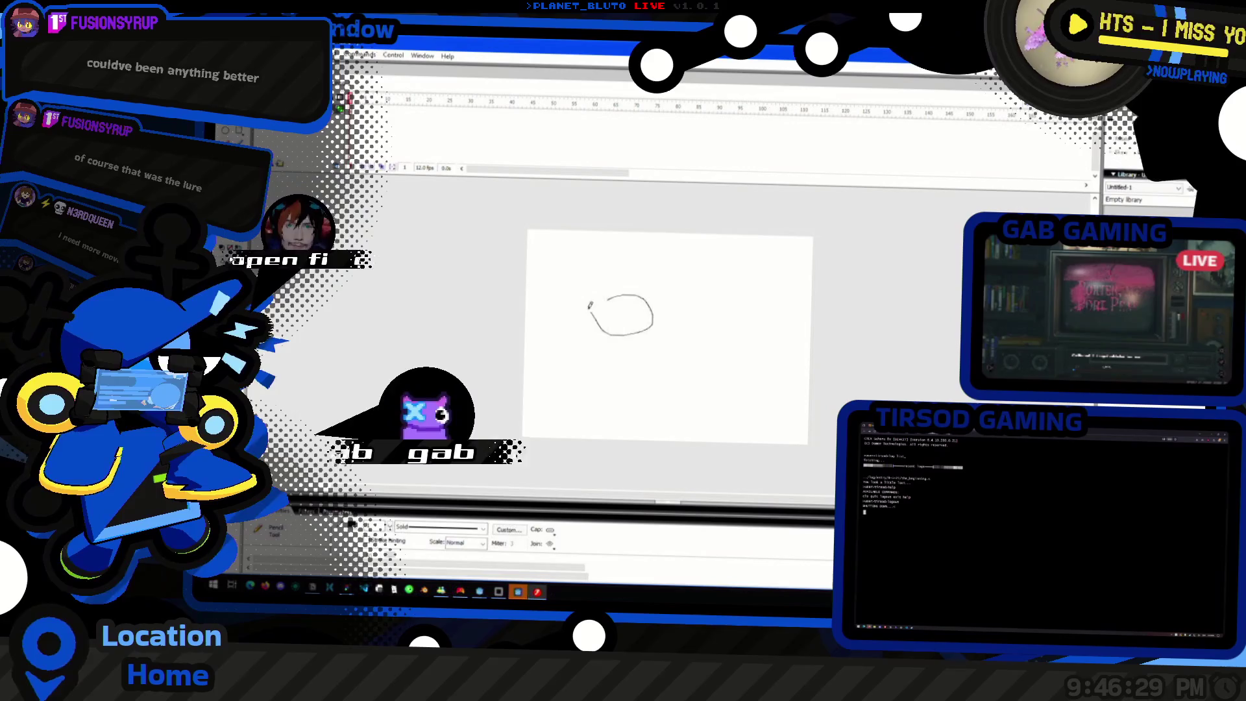
pyautogui.hotkey('ctrl', 'z')
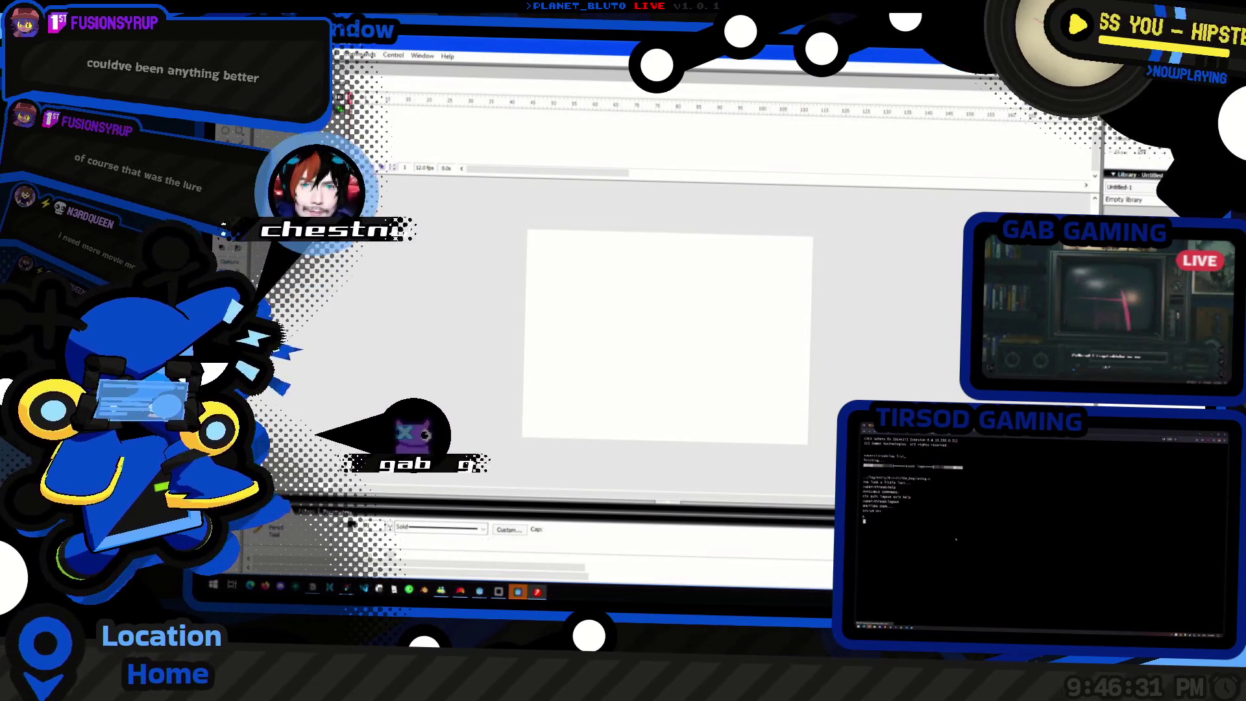
pyautogui.moveTo(580, 290)
pyautogui.mouseDown()
pyautogui.moveTo(648, 356)
pyautogui.moveTo(661, 321)
pyautogui.mouseUp()
pyautogui.hotkey('ctrl', 'z')
pyautogui.moveTo(587, 286)
pyautogui.mouseDown()
pyautogui.moveTo(612, 356)
pyautogui.moveTo(617, 314)
pyautogui.moveTo(627, 350)
pyautogui.mouseUp()
pyautogui.hotkey('ctrl', 'z')
pyautogui.hotkey('ctrl', 'z')
pyautogui.moveTo(598, 281)
pyautogui.mouseDown()
pyautogui.moveTo(663, 312)
pyautogui.moveTo(570, 286)
pyautogui.moveTo(695, 295)
pyautogui.moveTo(657, 280)
pyautogui.mouseUp()
pyautogui.hotkey('ctrl', 'z')
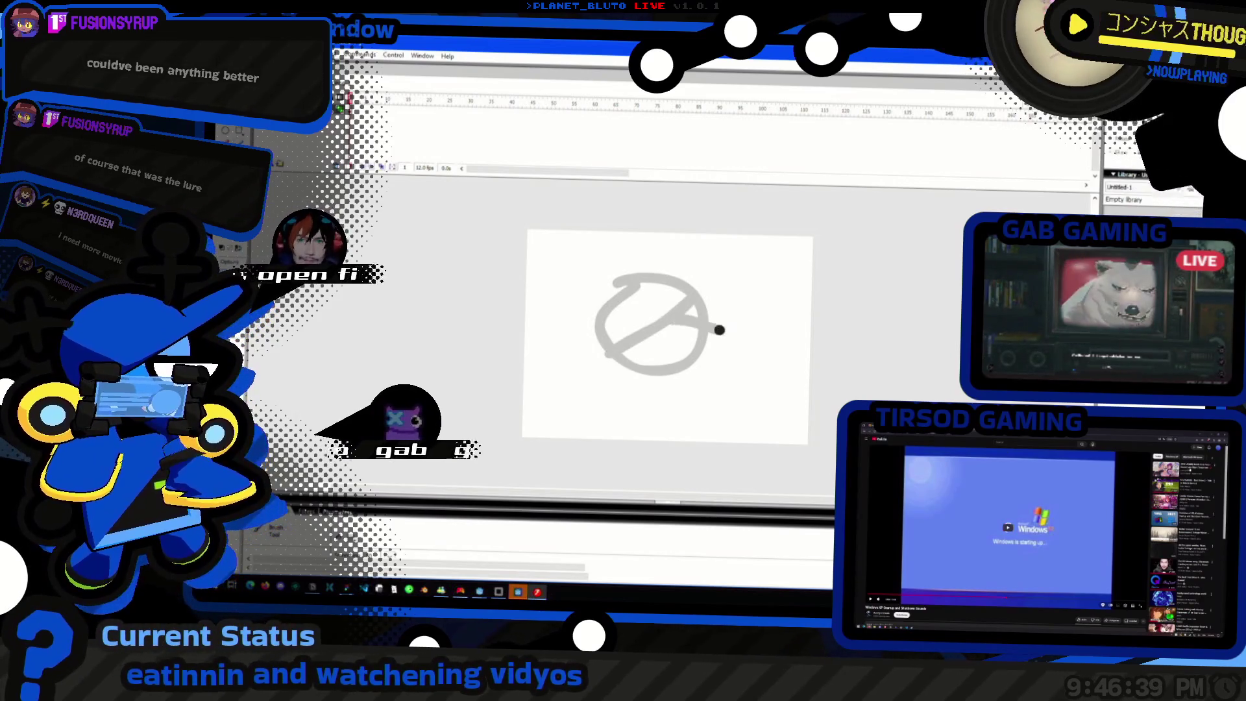
pyautogui.moveTo(701, 353); pyautogui.dragTo(709, 333)
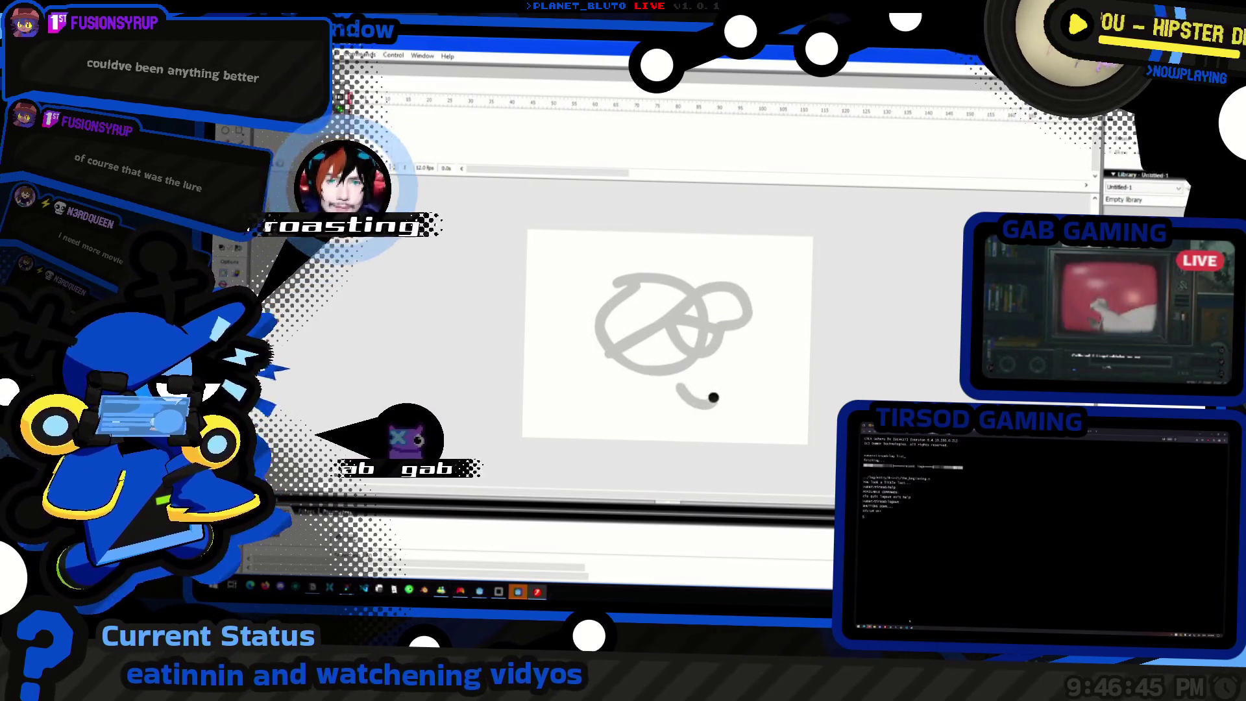
# Draw the figure's legs below the head, undoing the misplaced curved strokes
pyautogui.moveTo(633, 390); pyautogui.dragTo(620, 419)
pyautogui.hotkey('ctrl', 'z')
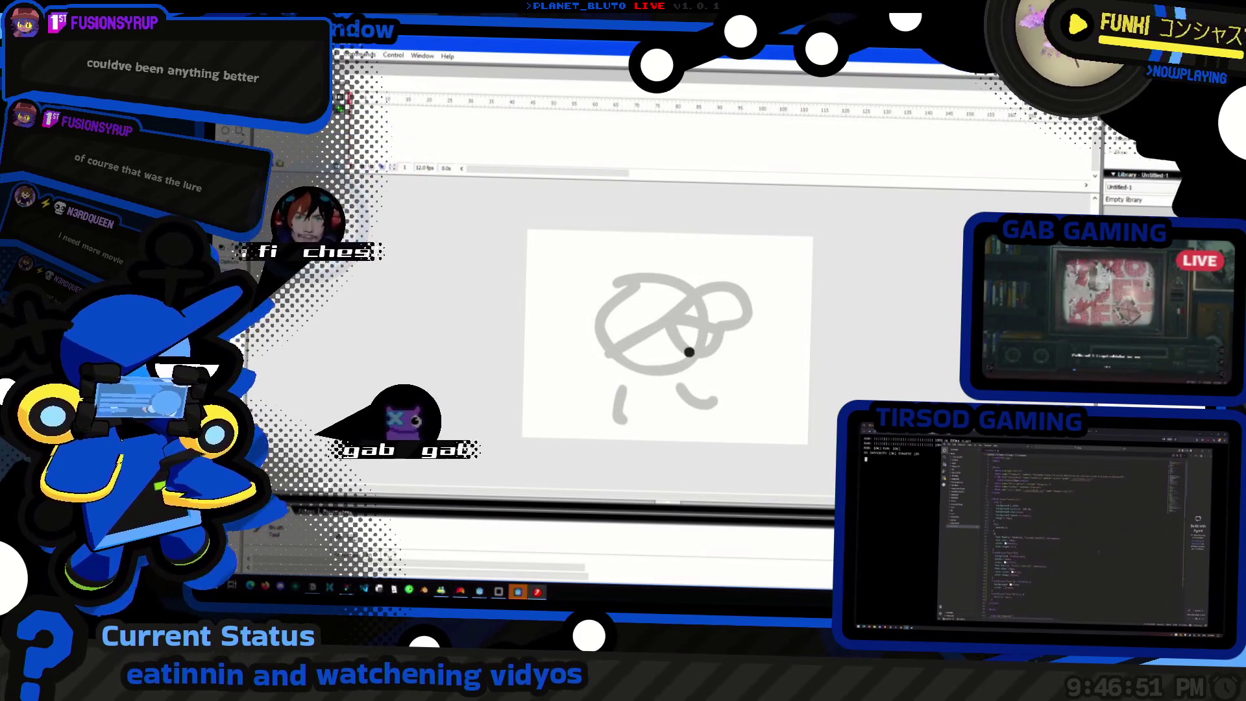
pyautogui.moveTo(713, 399); pyautogui.dragTo(620, 425)
pyautogui.hotkey('ctrl', 'z')
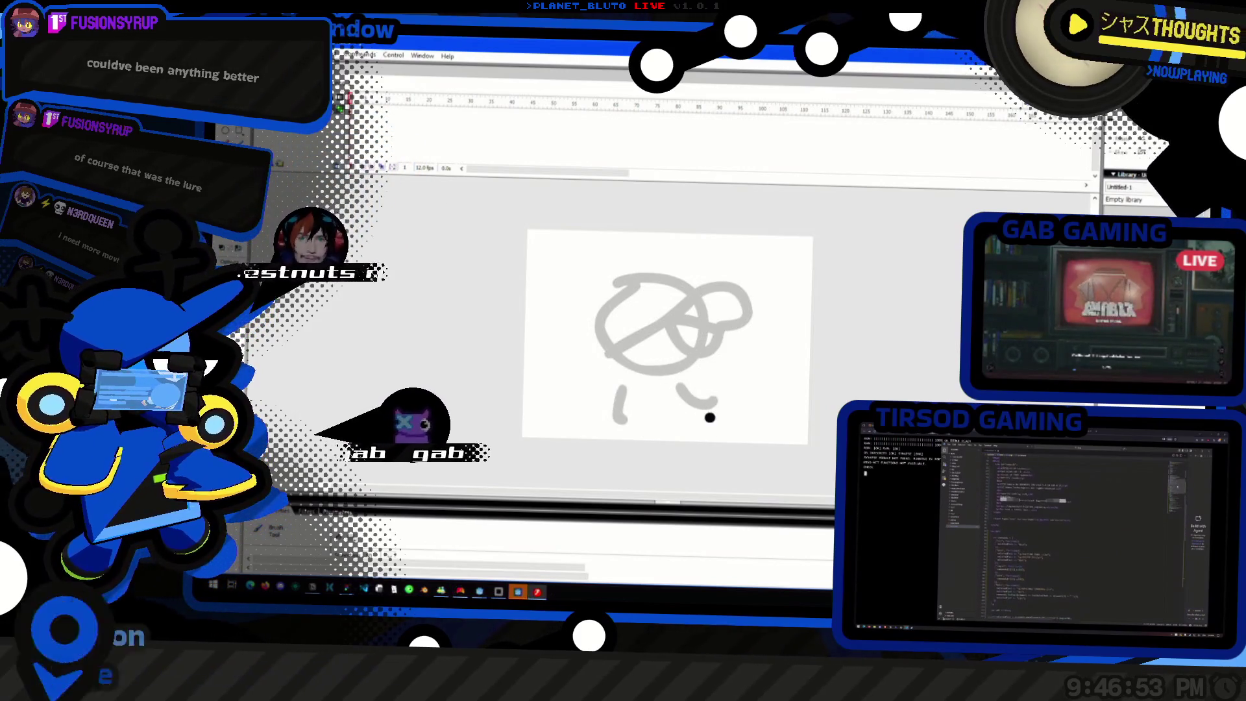
pyautogui.moveTo(710, 406); pyautogui.dragTo(618, 422)
pyautogui.hotkey('ctrl', 'z')
pyautogui.moveTo(655, 378)
pyautogui.mouseDown()
pyautogui.moveTo(640, 429)
pyautogui.moveTo(676, 423)
pyautogui.moveTo(620, 429)
pyautogui.moveTo(650, 423)
pyautogui.mouseUp()
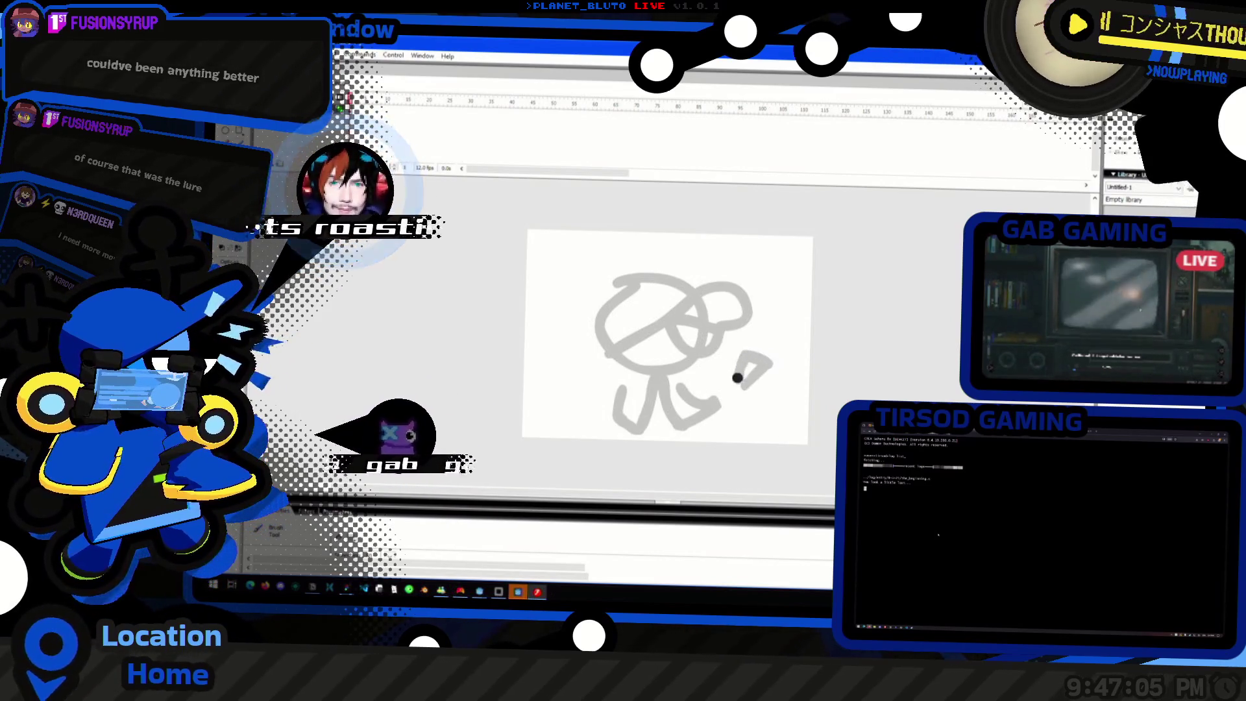
# Try a curly hand stroke, a tick and a left-arm stroke, undoing each one
pyautogui.moveTo(702, 370)
pyautogui.mouseDown()
pyautogui.moveTo(691, 383)
pyautogui.moveTo(735, 392)
pyautogui.mouseUp()
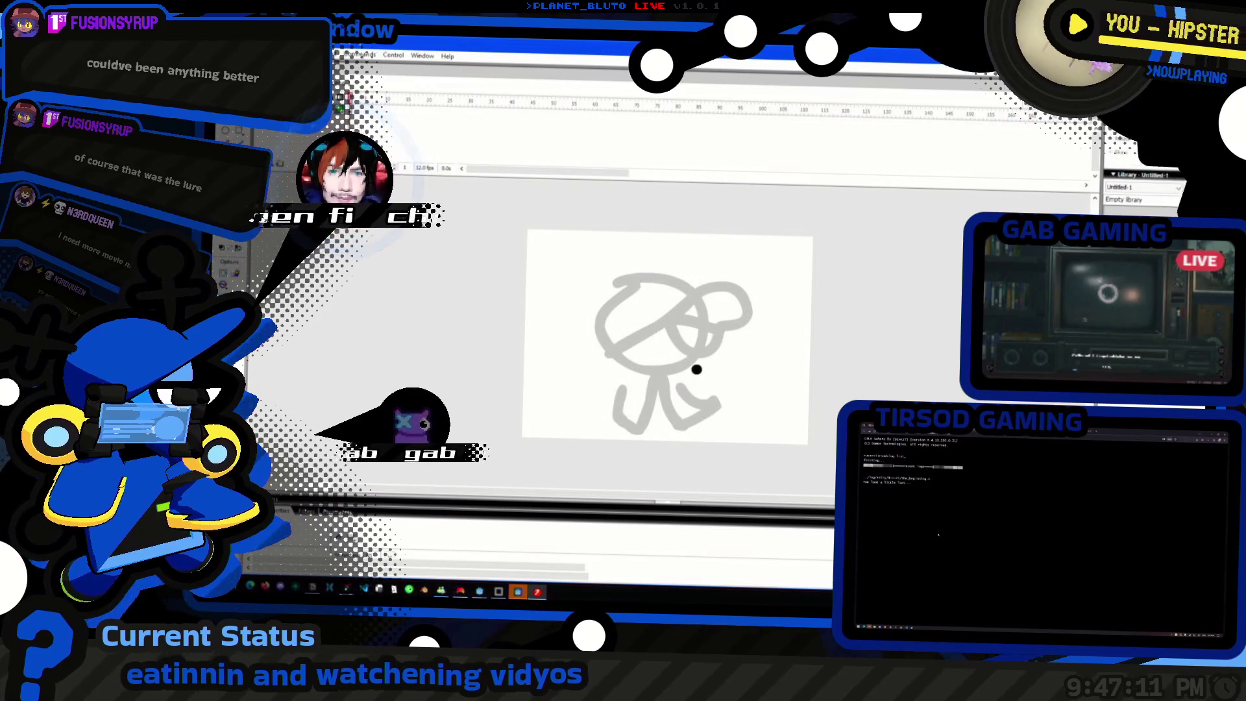
pyautogui.hotkey('ctrl', 'z')
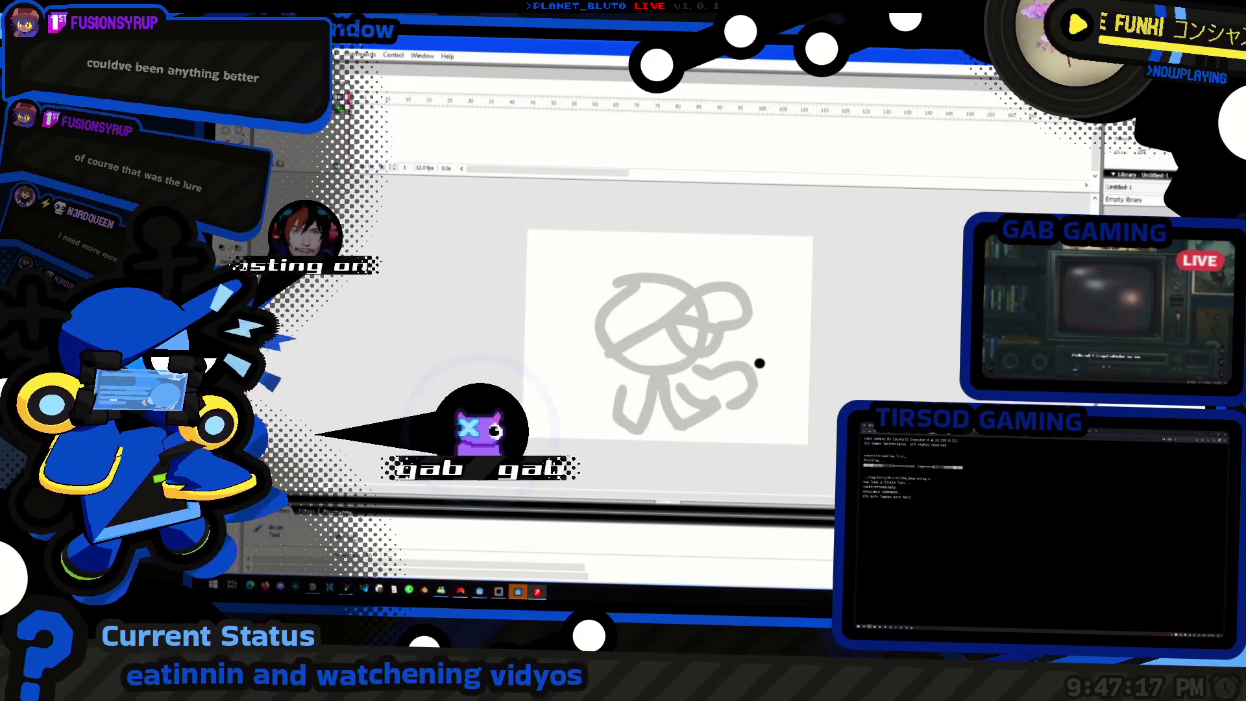
pyautogui.moveTo(757, 361)
pyautogui.mouseDown()
pyautogui.moveTo(777, 349)
pyautogui.moveTo(781, 370)
pyautogui.moveTo(765, 370)
pyautogui.moveTo(753, 333)
pyautogui.mouseUp()
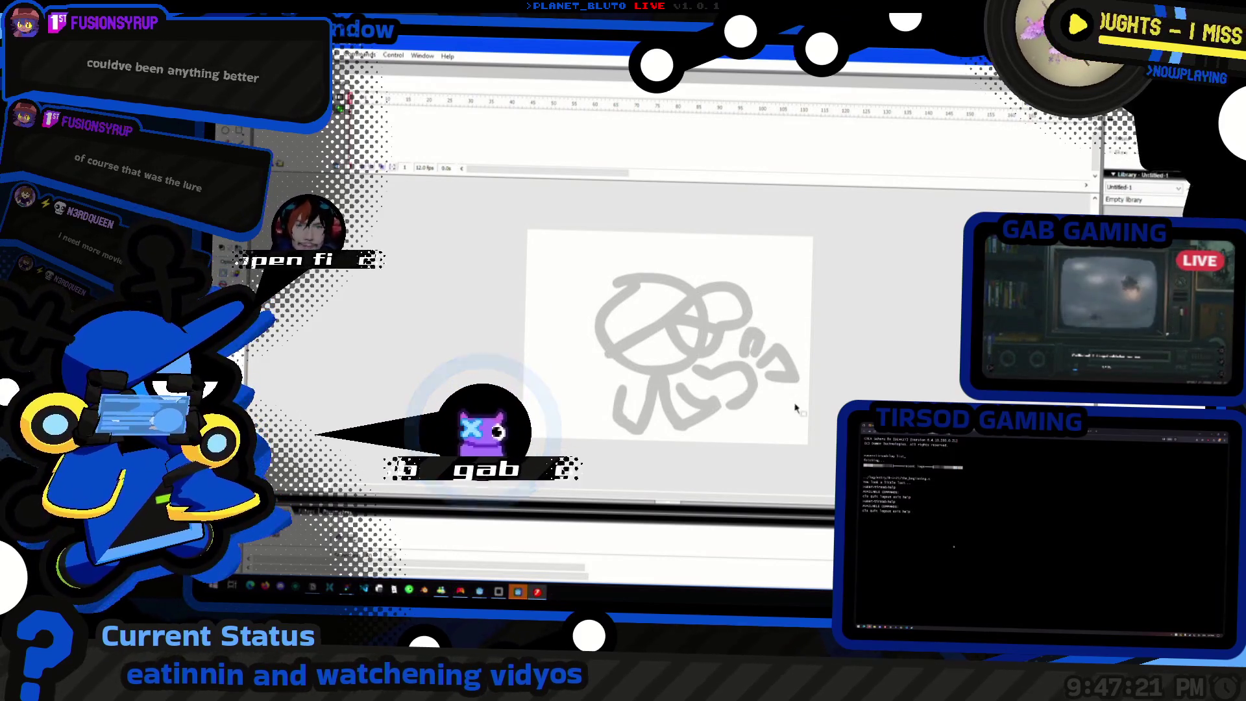
pyautogui.hotkey('ctrl', 'z')
pyautogui.hotkey('ctrl', 'z')
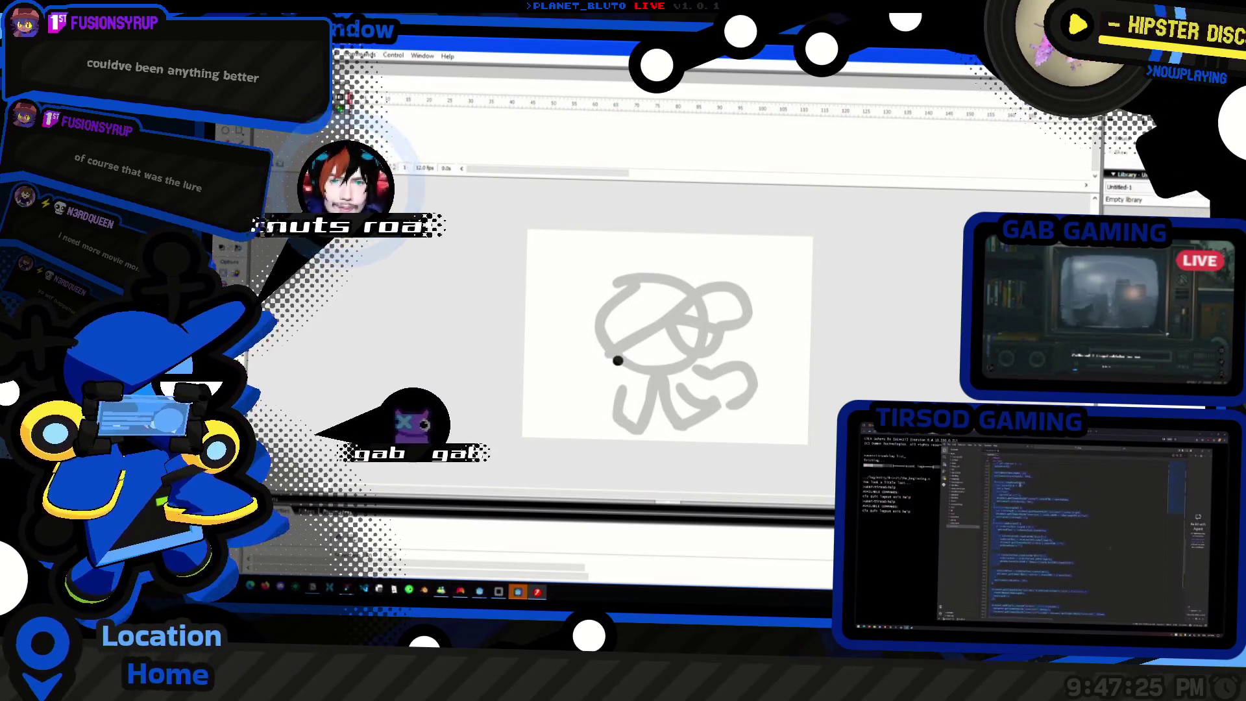
pyautogui.moveTo(584, 382); pyautogui.dragTo(566, 359)
pyautogui.hotkey('ctrl', 'z')
pyautogui.hotkey('ctrl', 'z')
pyautogui.hotkey('ctrl', 'z')
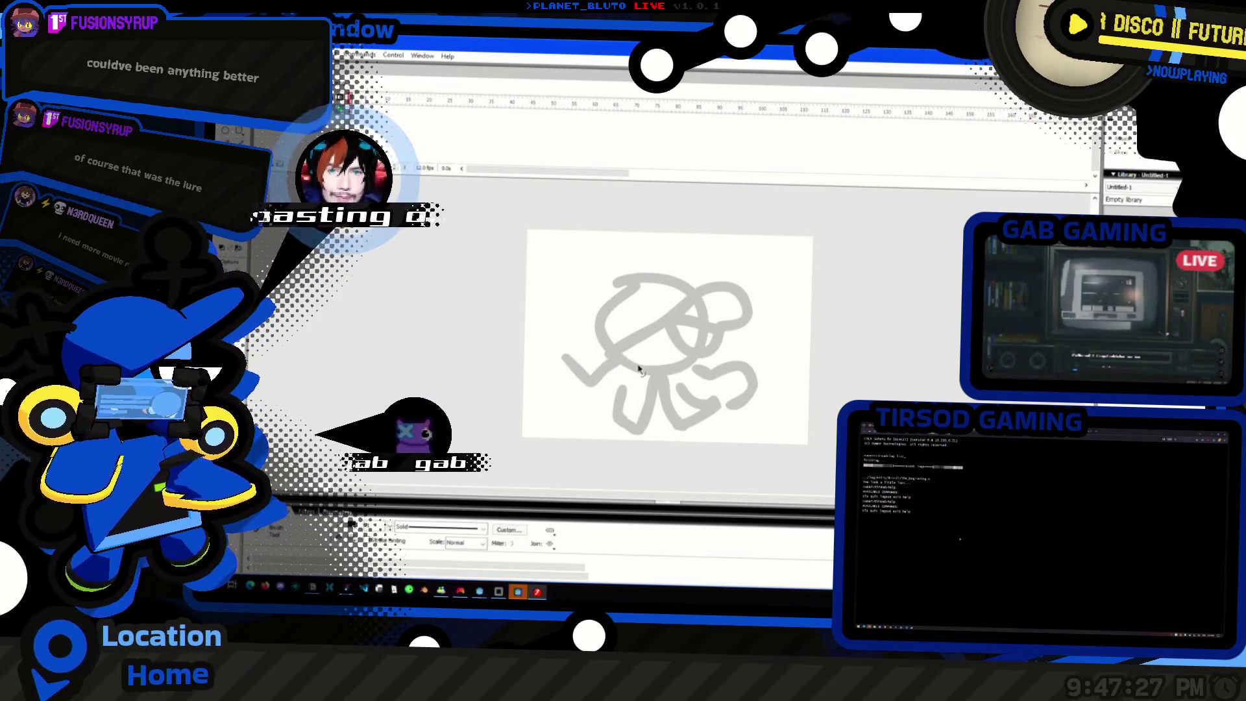